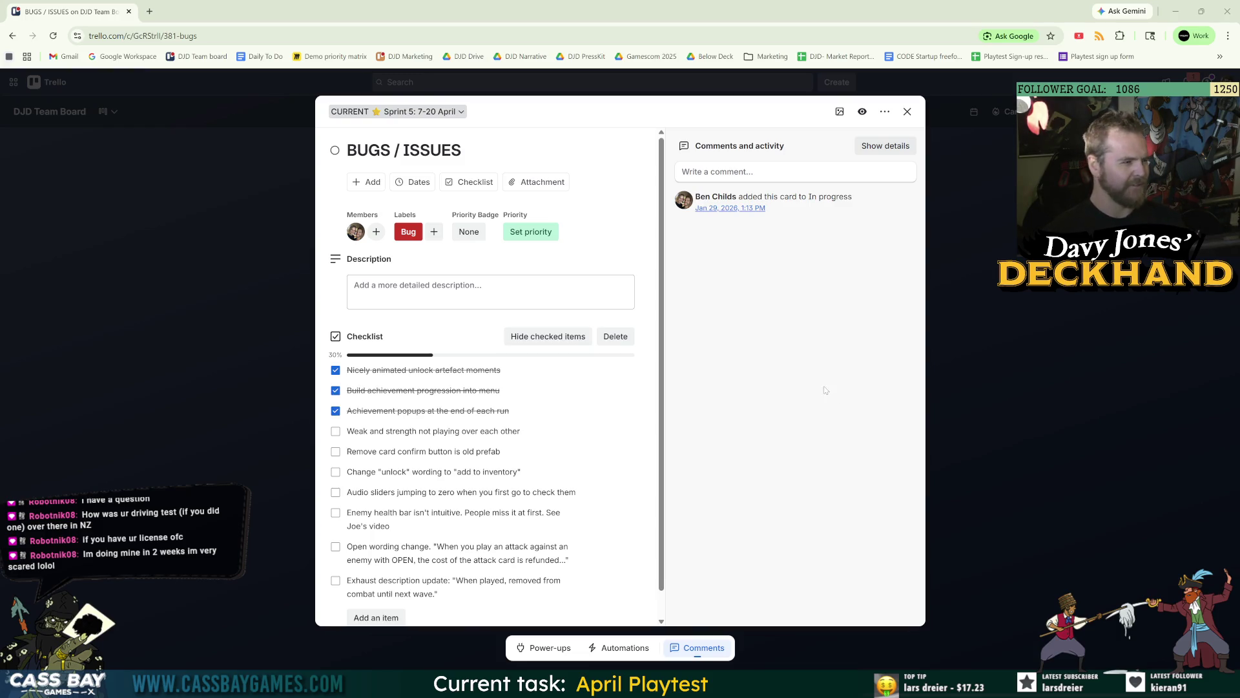
# Step: Close the BUGS / ISSUES card to return to the DJD Team Board, then bring up the Start menu
pyautogui.click(1215, 336)
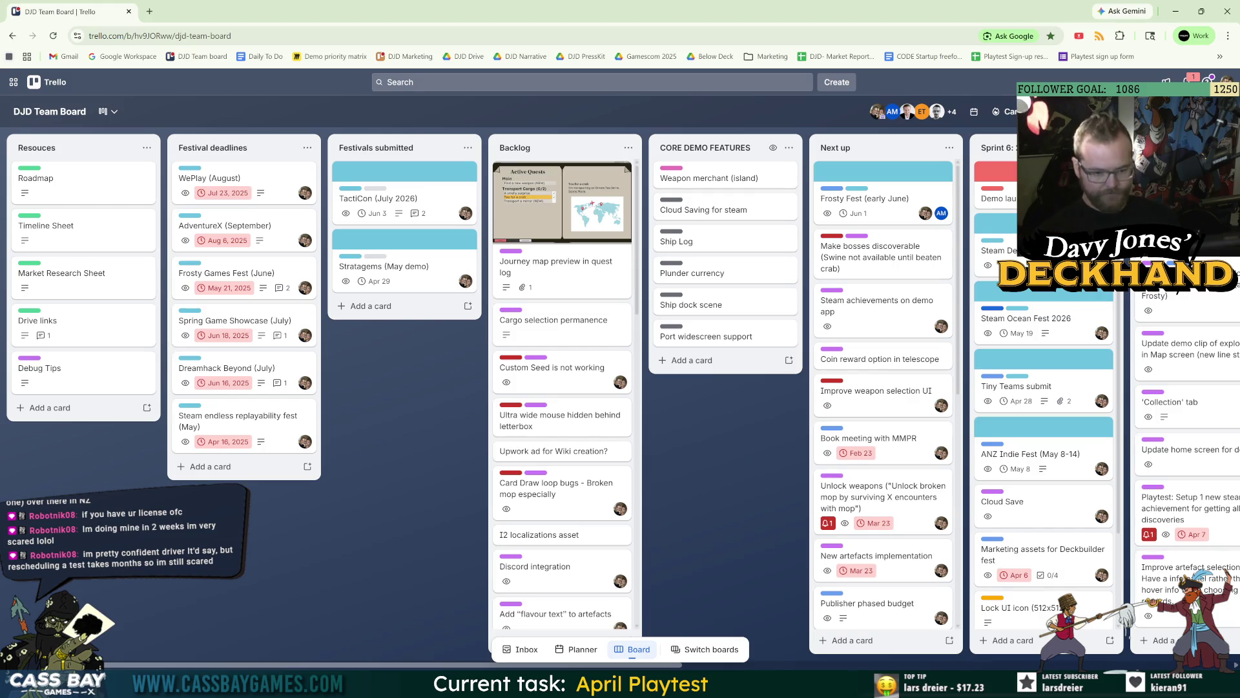
pyautogui.press('super')
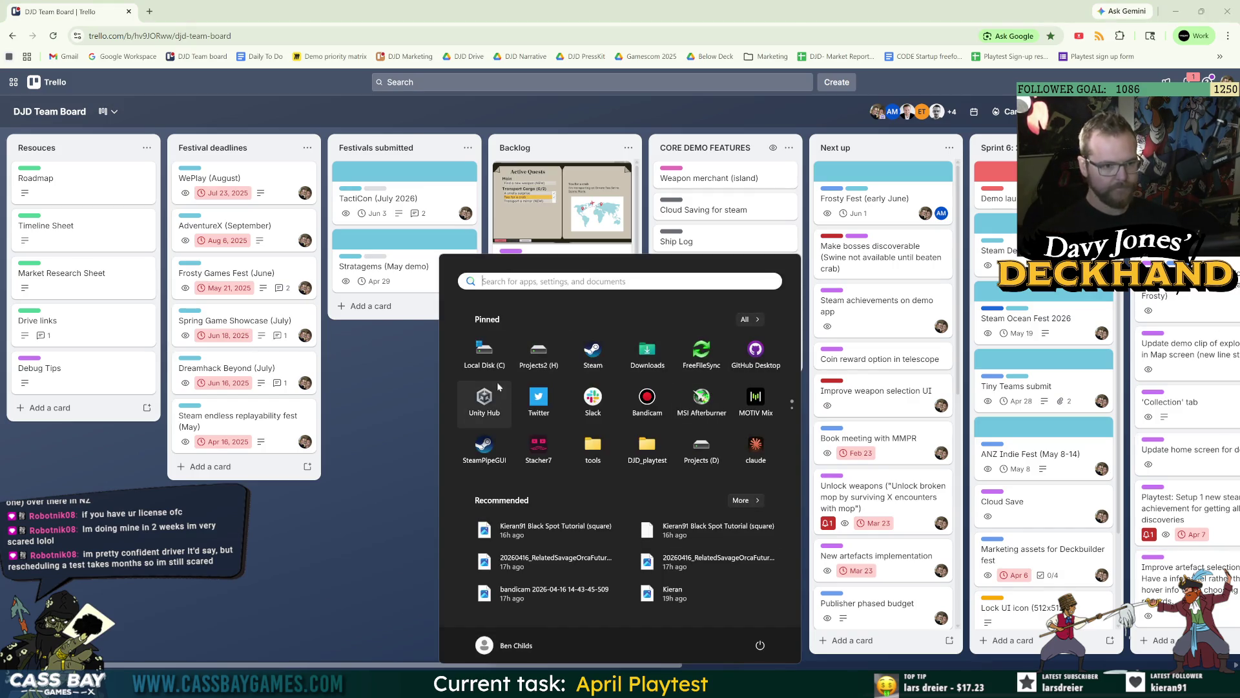
# Step: Launch Unity Hub from the Start menu and scroll the Trello board sideways and down
pyautogui.click(497, 394)
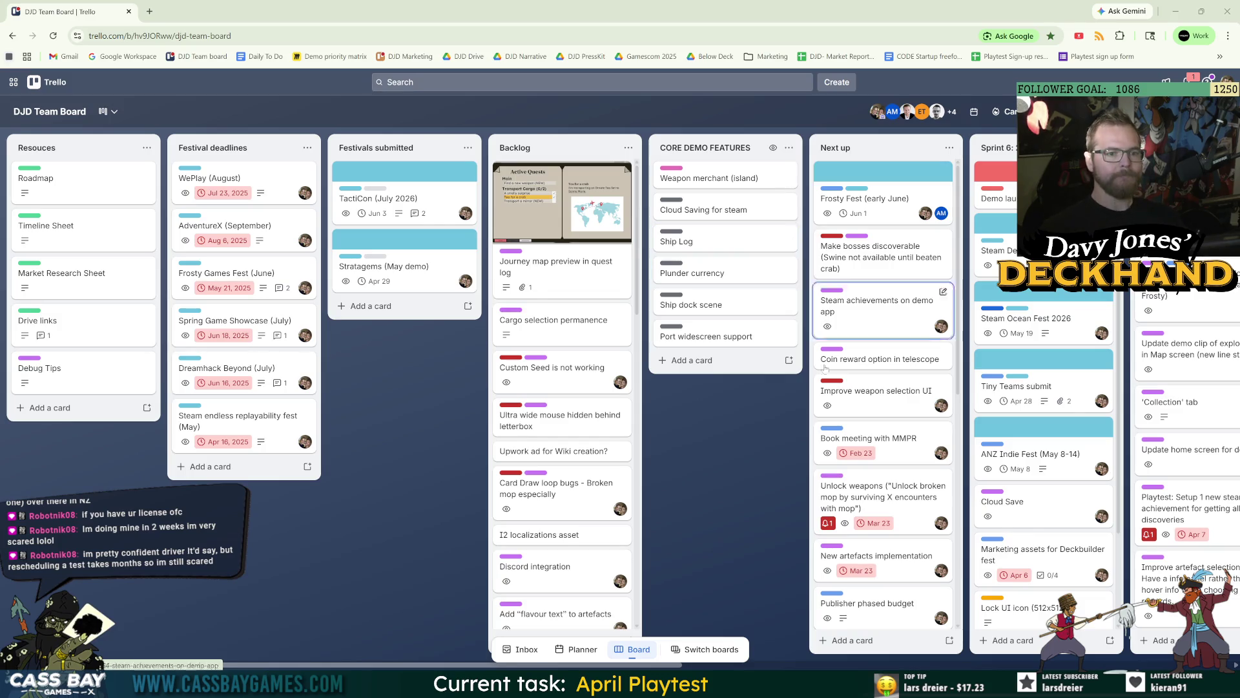
pyautogui.hscroll(10, 1097, 297)
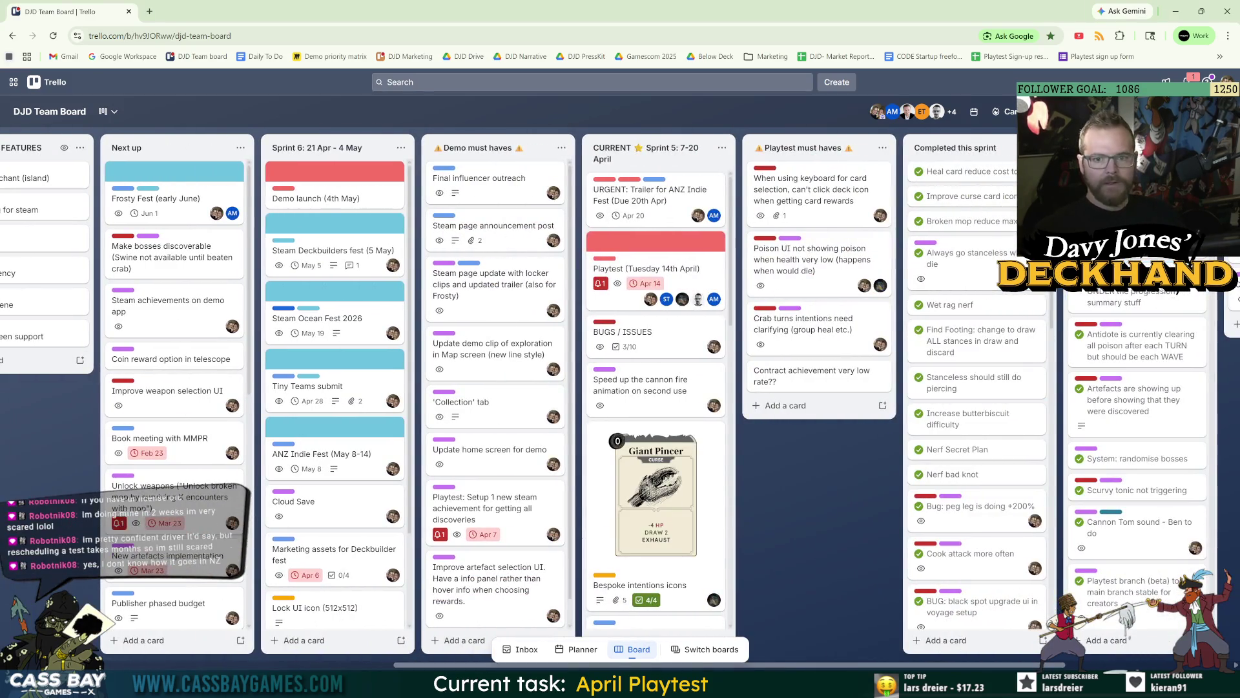
pyautogui.scroll(-10, 1137, 453)
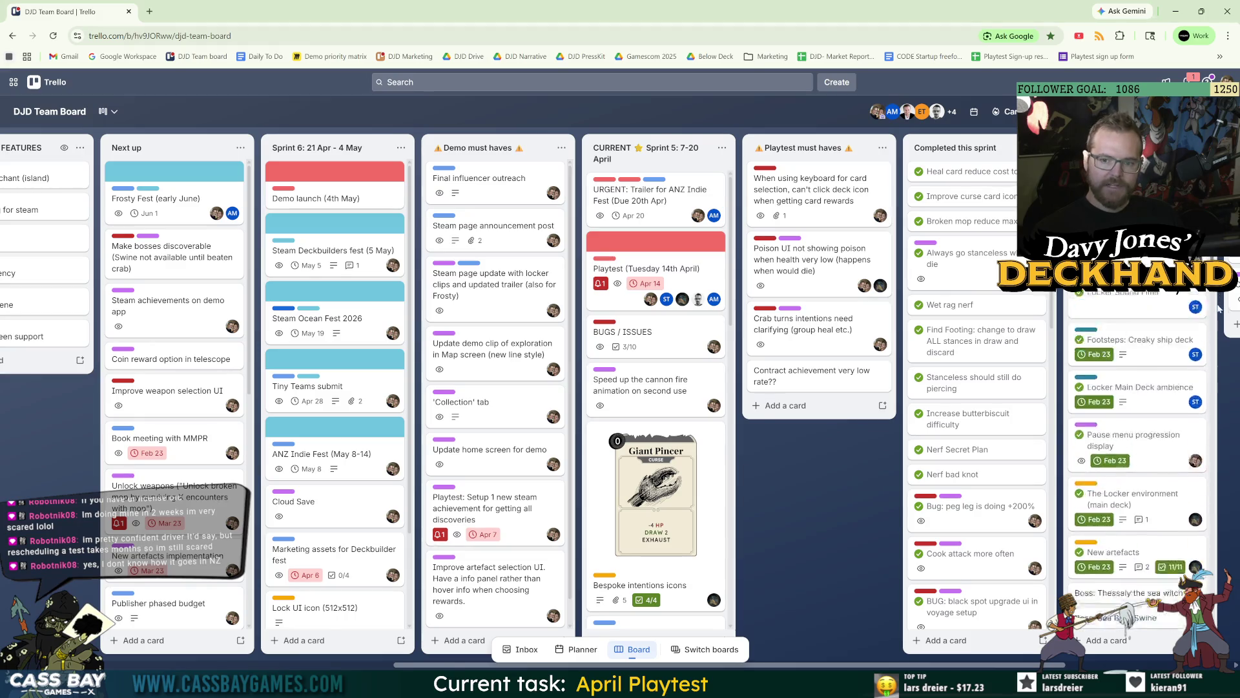
pyautogui.scroll(-10, 1217, 403)
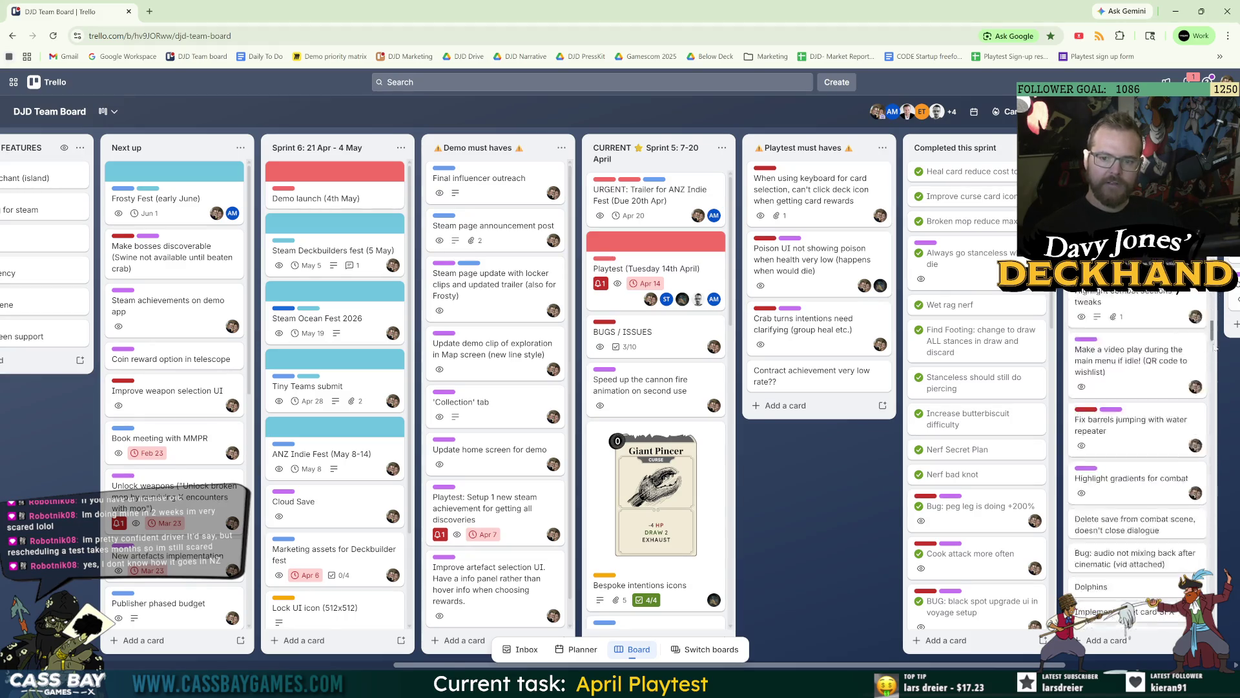
pyautogui.scroll(-5, 1218, 402)
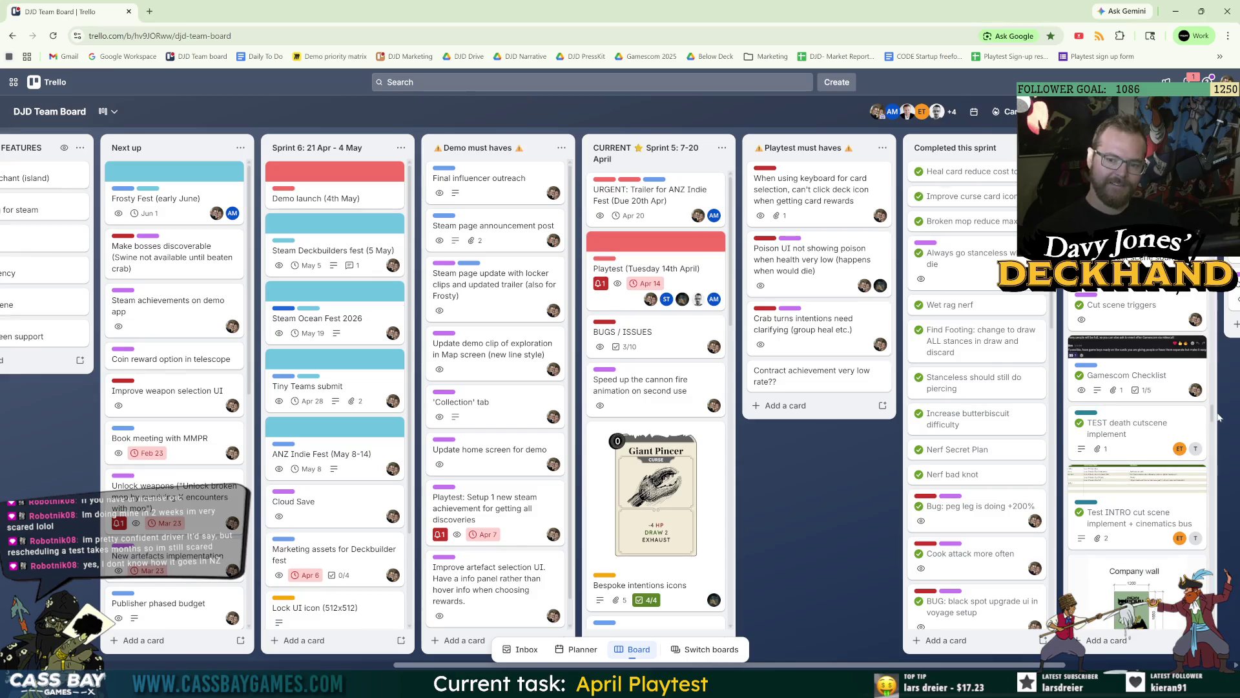
# Step: Browse down the Completed lists and across the sprint columns while Unity Hub loads
pyautogui.moveTo(1210, 421); pyautogui.dragTo(1214, 514)
pyautogui.scroll(-5, 1214, 512)
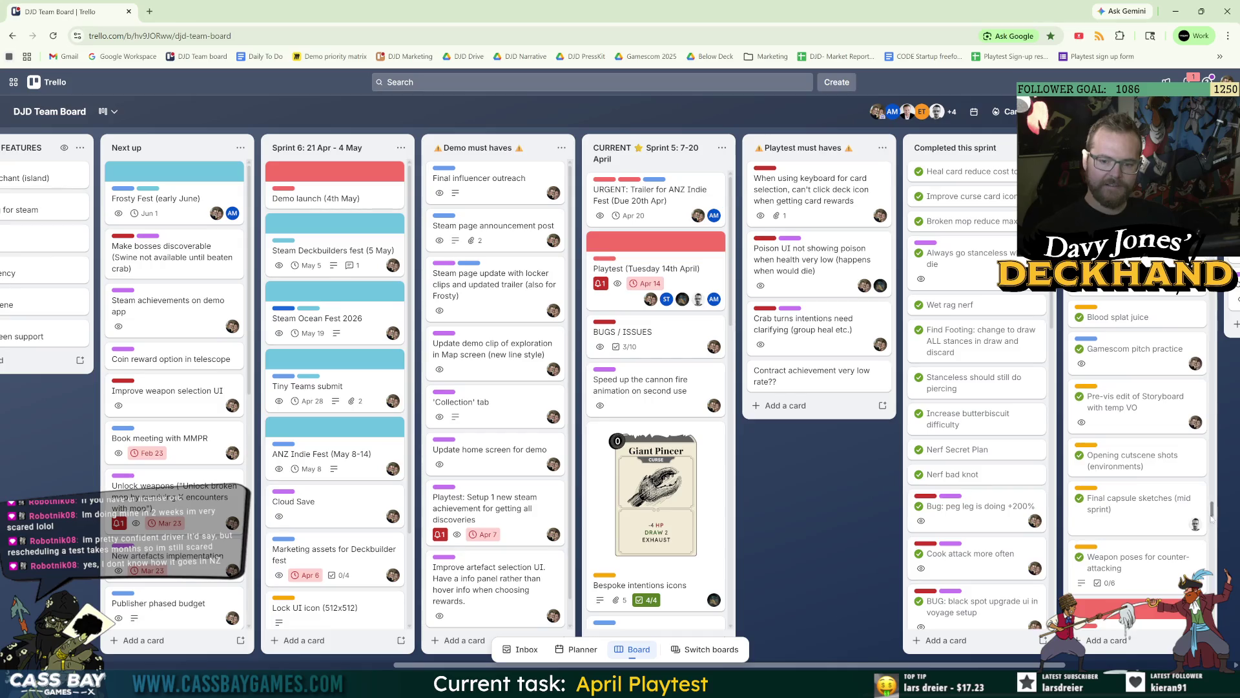
pyautogui.scroll(-5, 1210, 529)
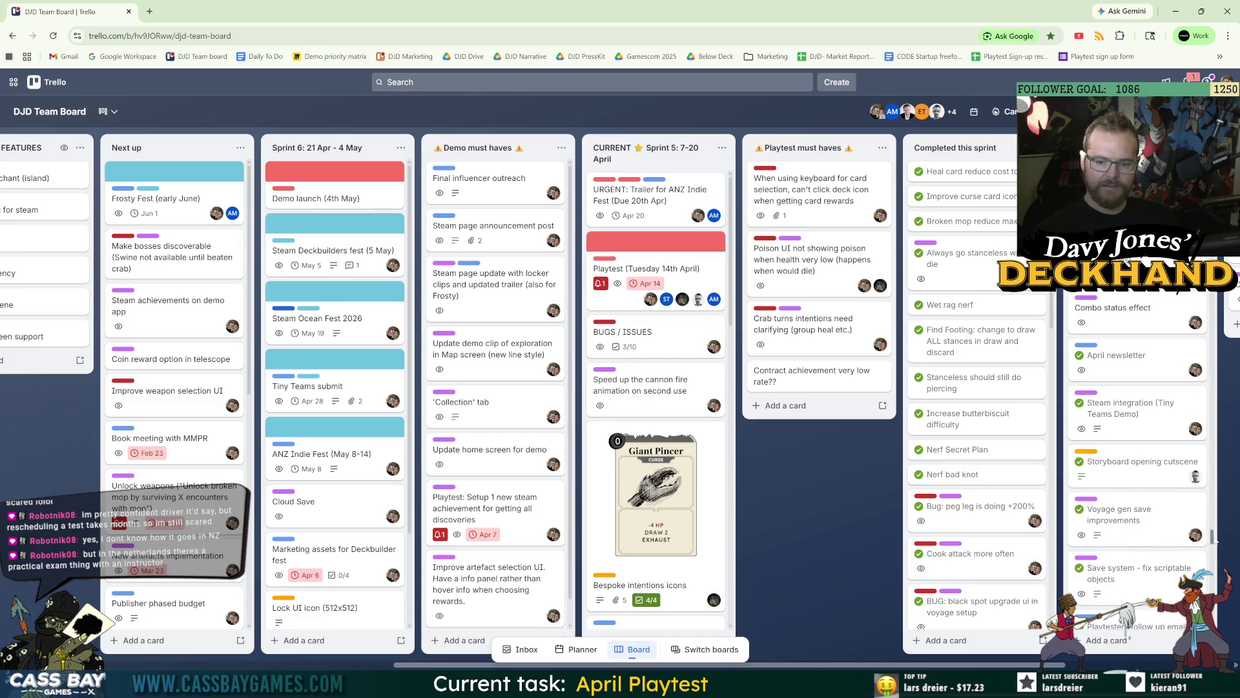
pyautogui.scroll(-10, 1217, 571)
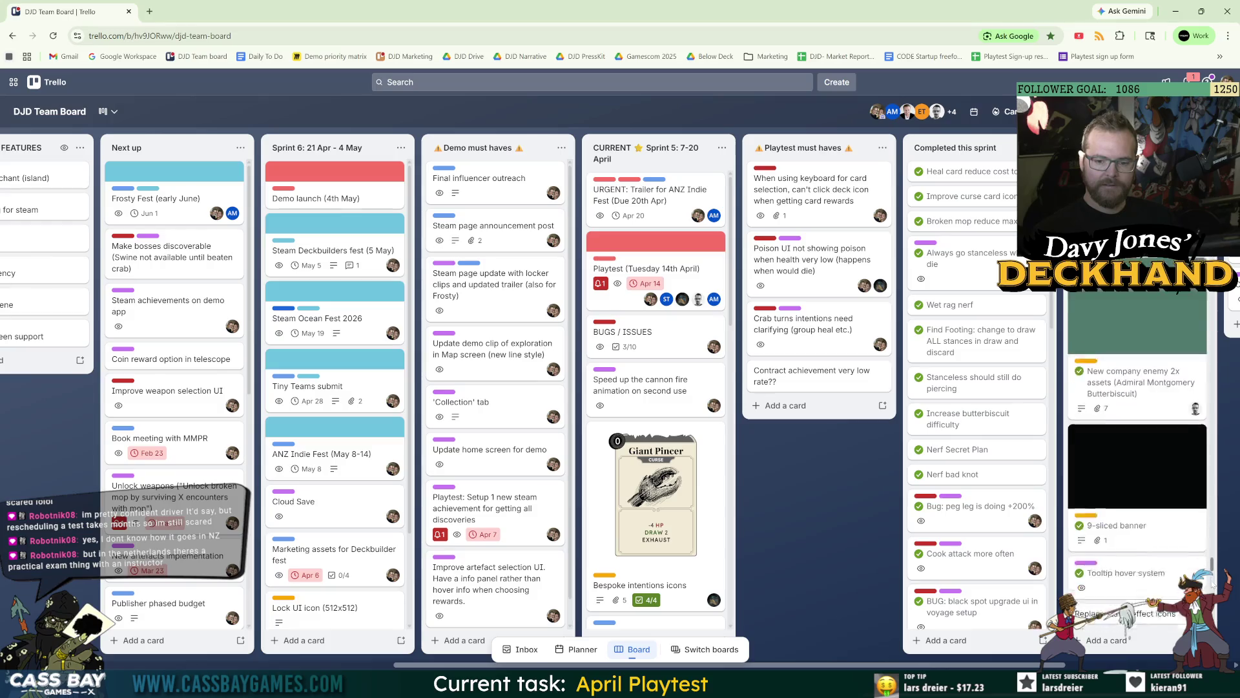
pyautogui.scroll(-10, 1213, 571)
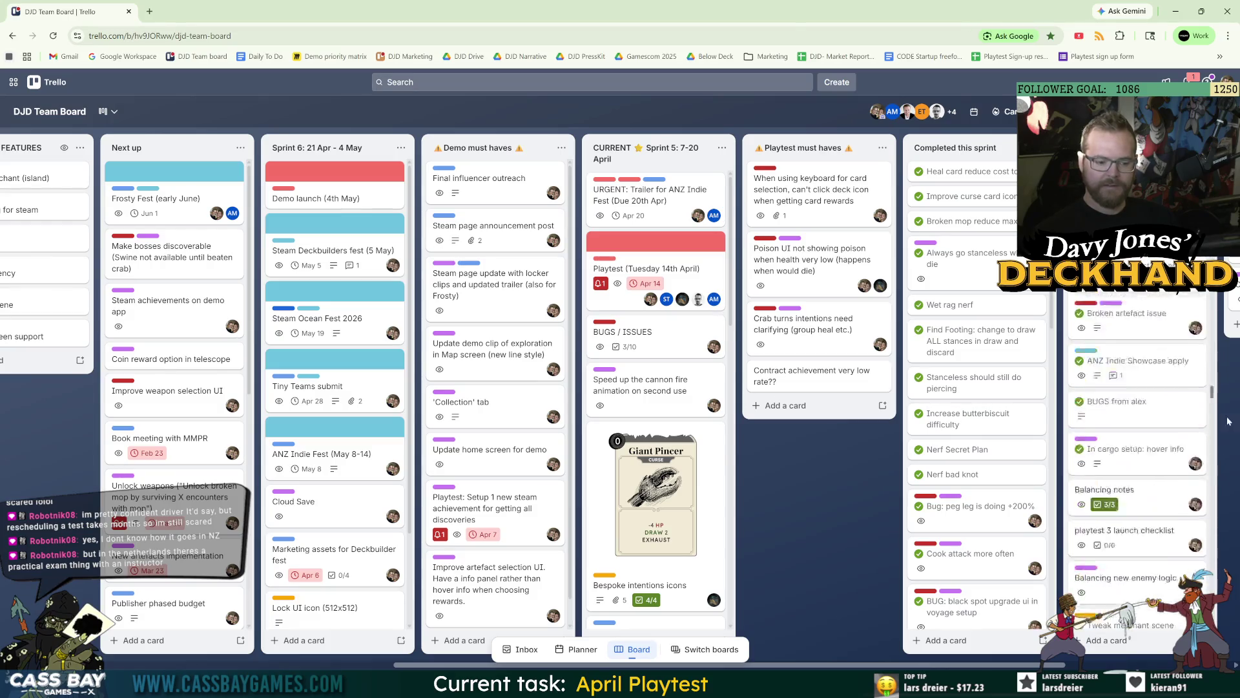
pyautogui.scroll(-15, 982, 437)
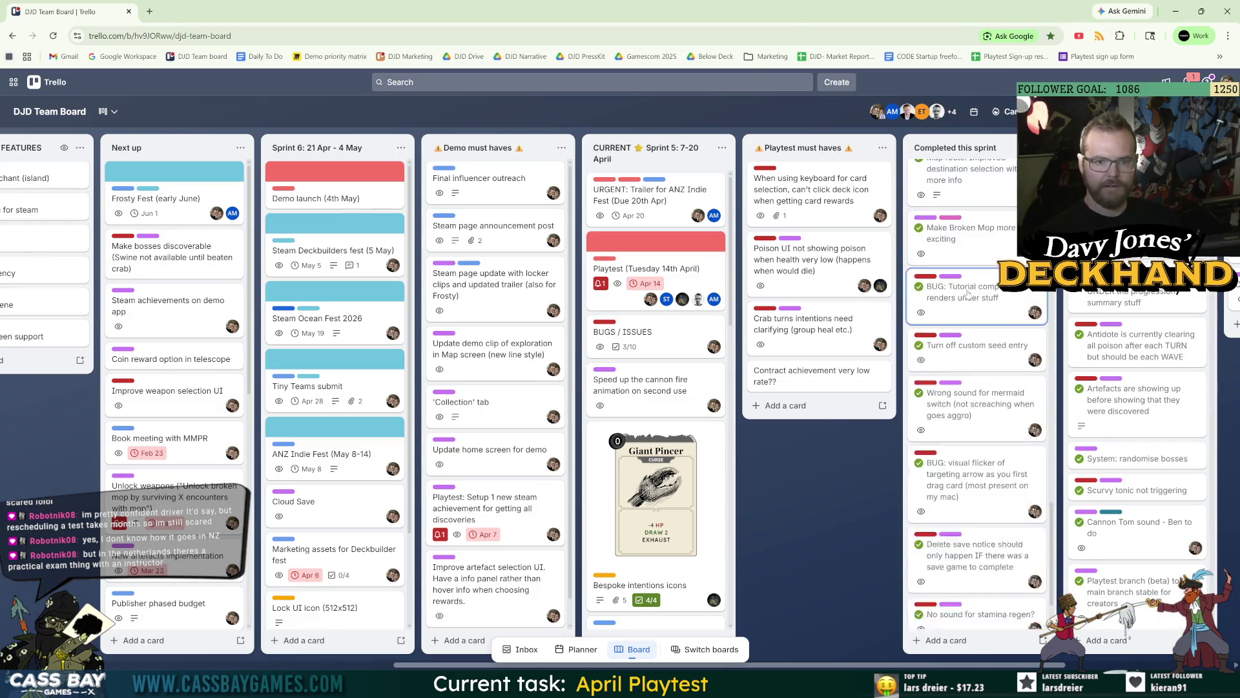
pyautogui.scroll(-10, 979, 427)
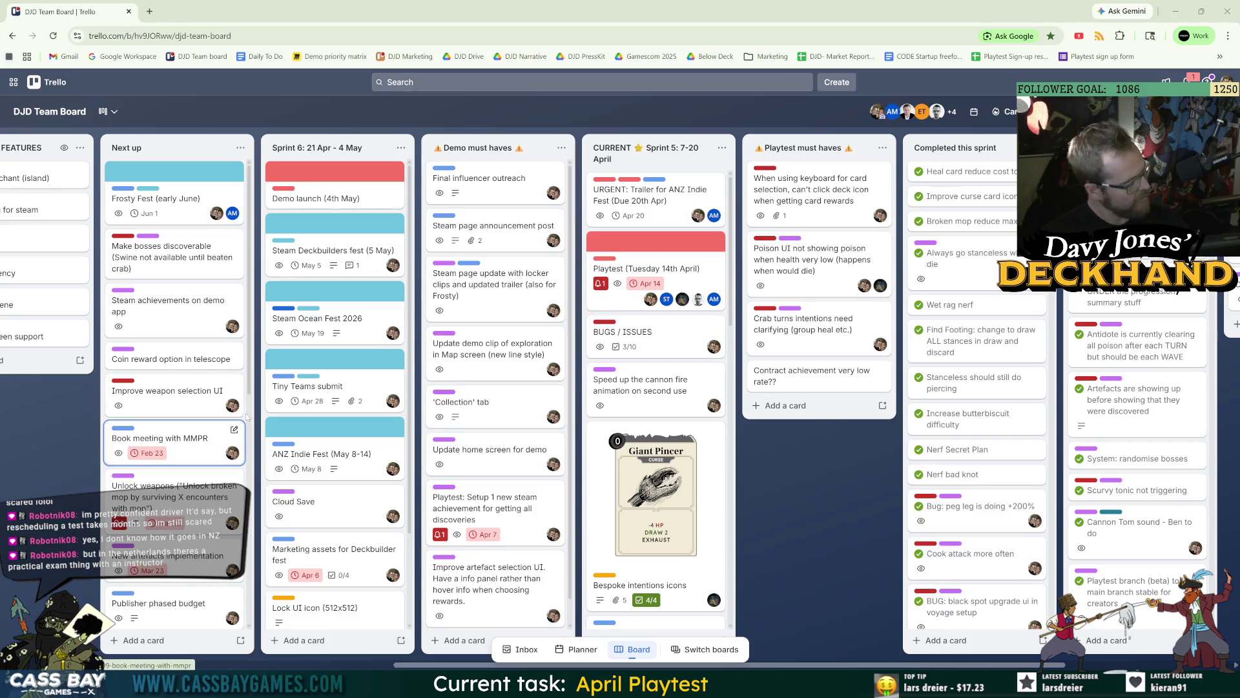
pyautogui.press('Right')
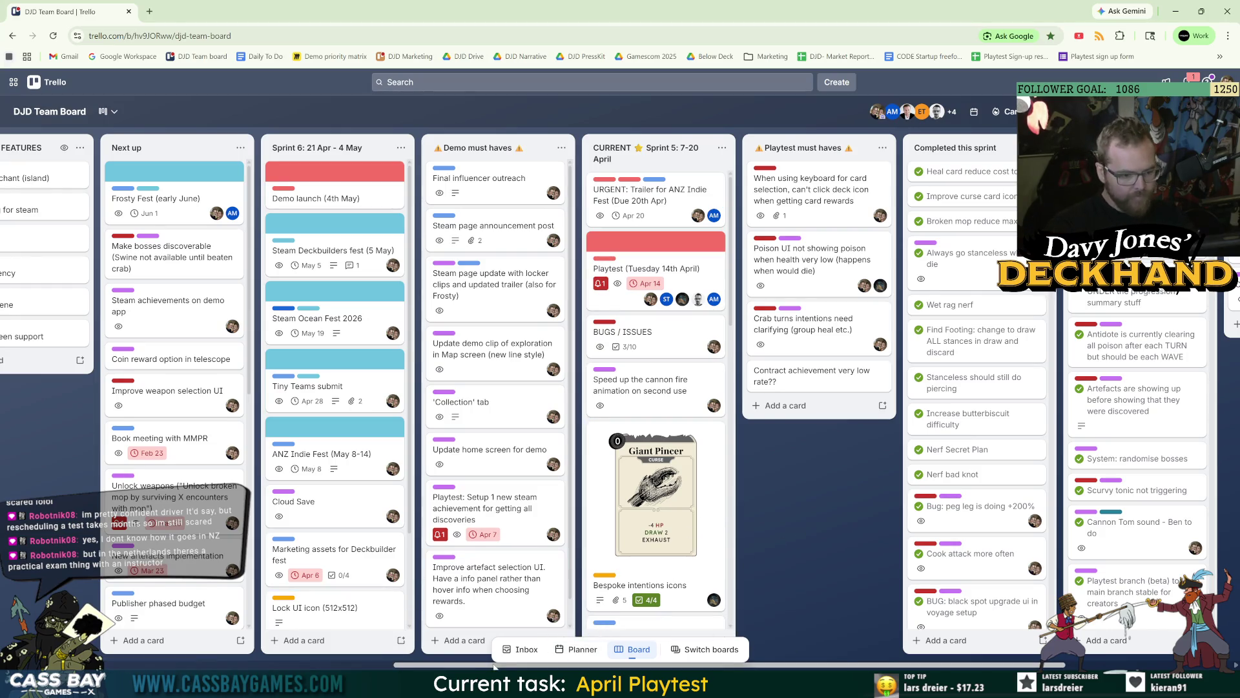
pyautogui.moveTo(494, 665); pyautogui.dragTo(473, 665)
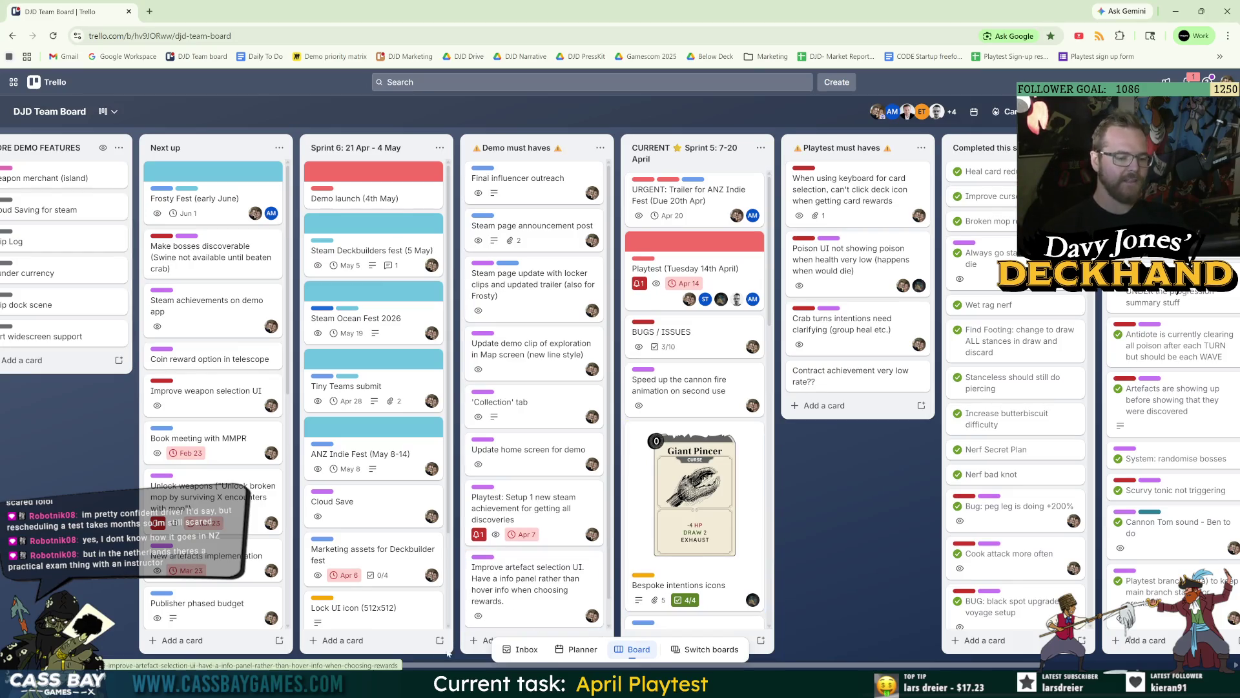
pyautogui.hscroll(2, 434, 667)
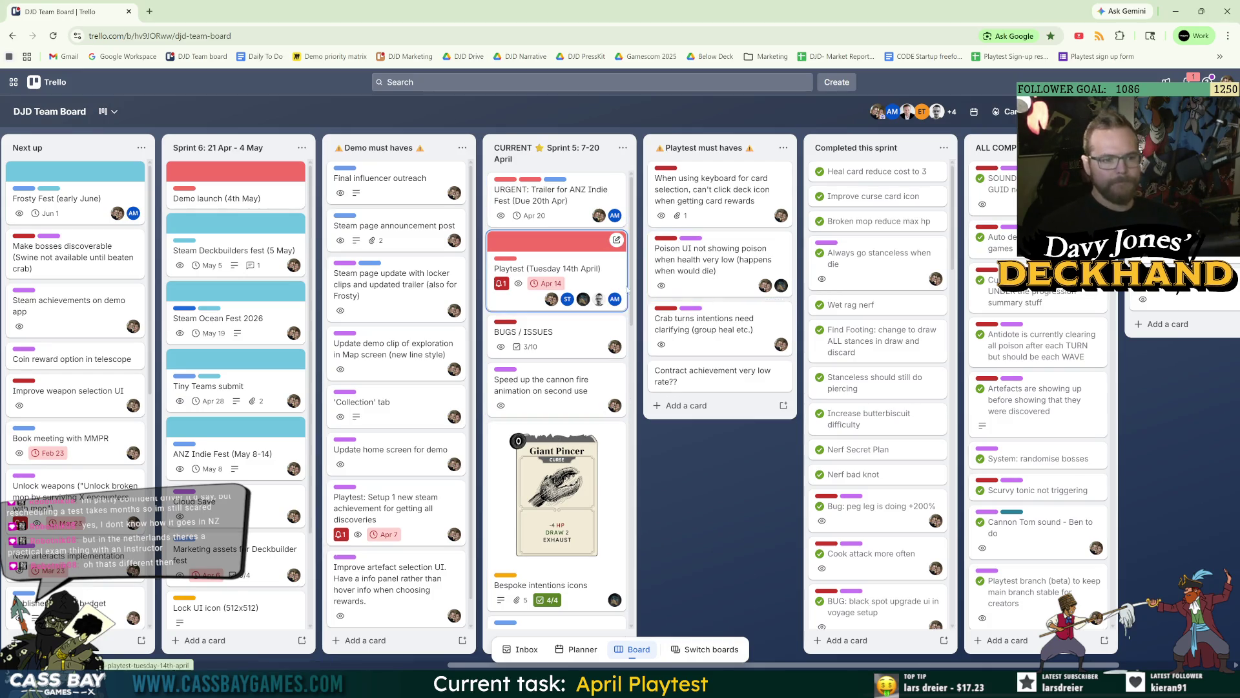
pyautogui.scroll(-5, 562, 323)
pyautogui.scroll(5, 562, 323)
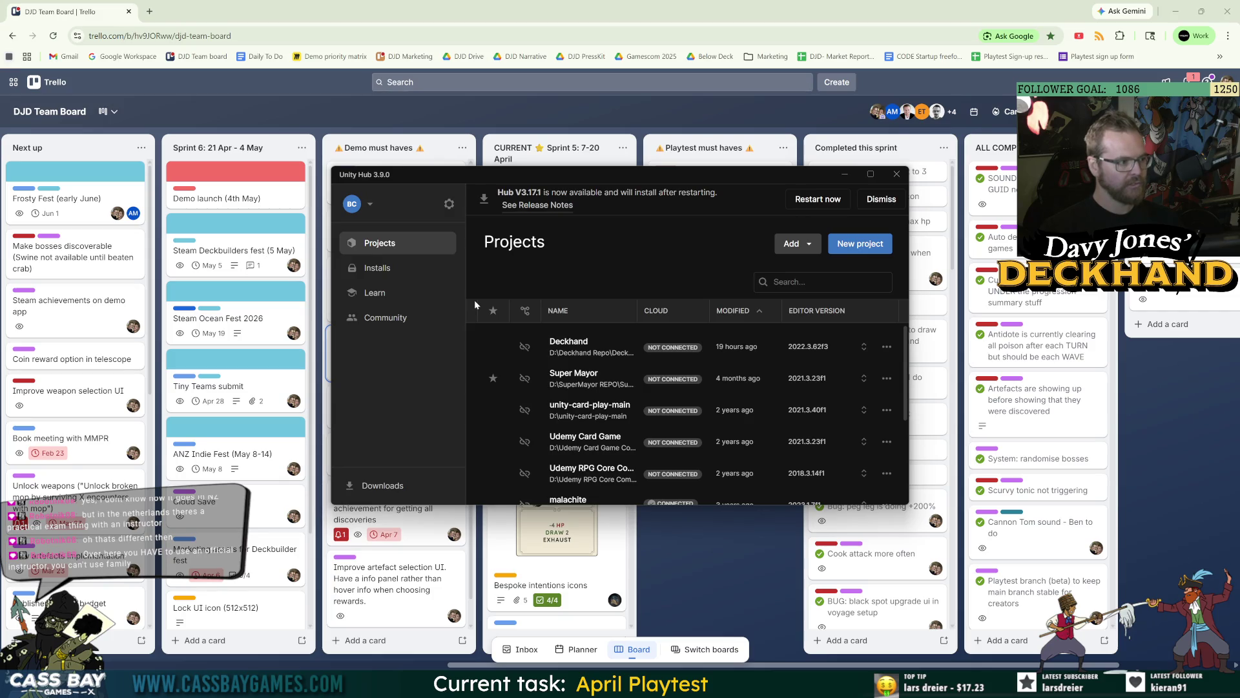
# Step: Open the Deckhand project from Unity Hub and move the Hub window aside
pyautogui.click(559, 343)
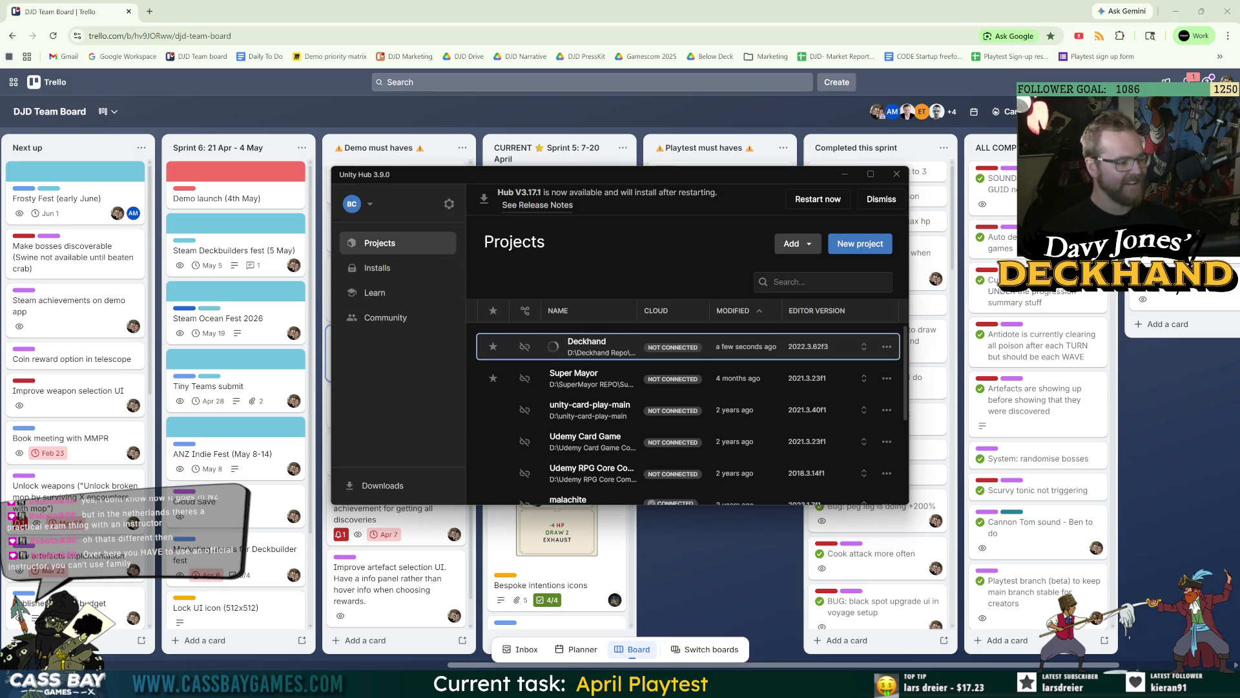
pyautogui.moveTo(743, 177)
pyautogui.mouseDown()
pyautogui.moveTo(861, 193)
pyautogui.moveTo(876, 229)
pyautogui.mouseUp()
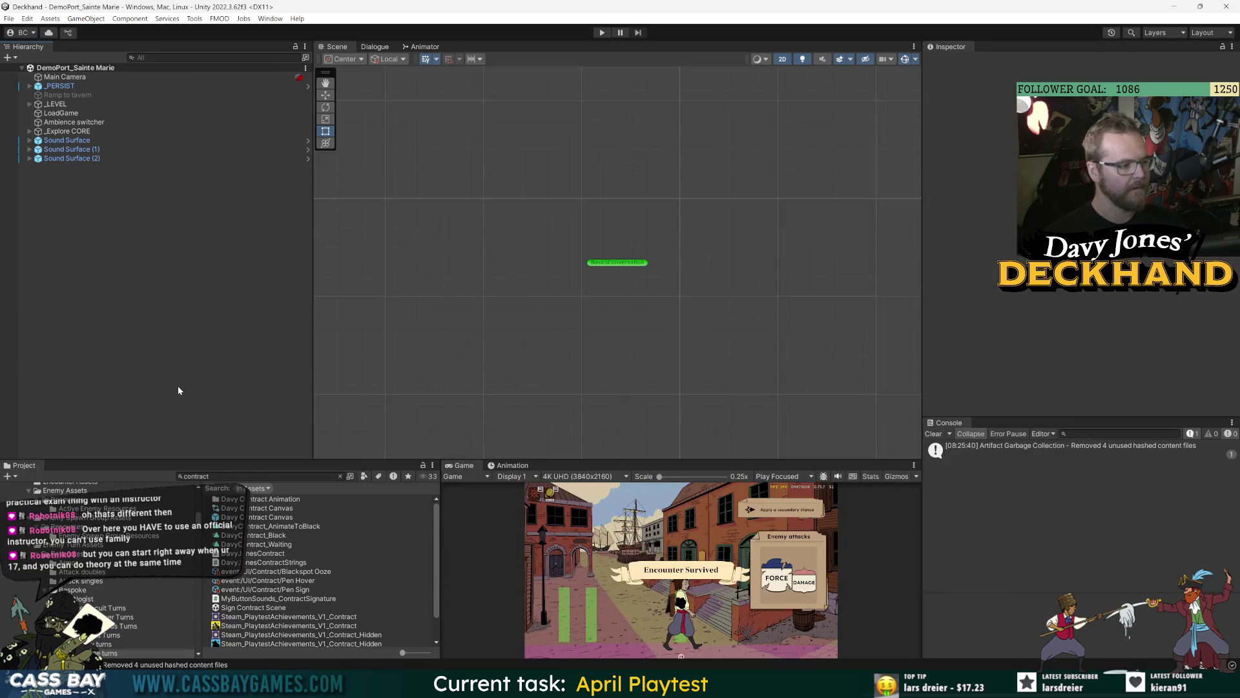
# Step: Resize the panels to enlarge the Game view and clear the Console log
pyautogui.moveTo(925, 392); pyautogui.dragTo(965, 391)
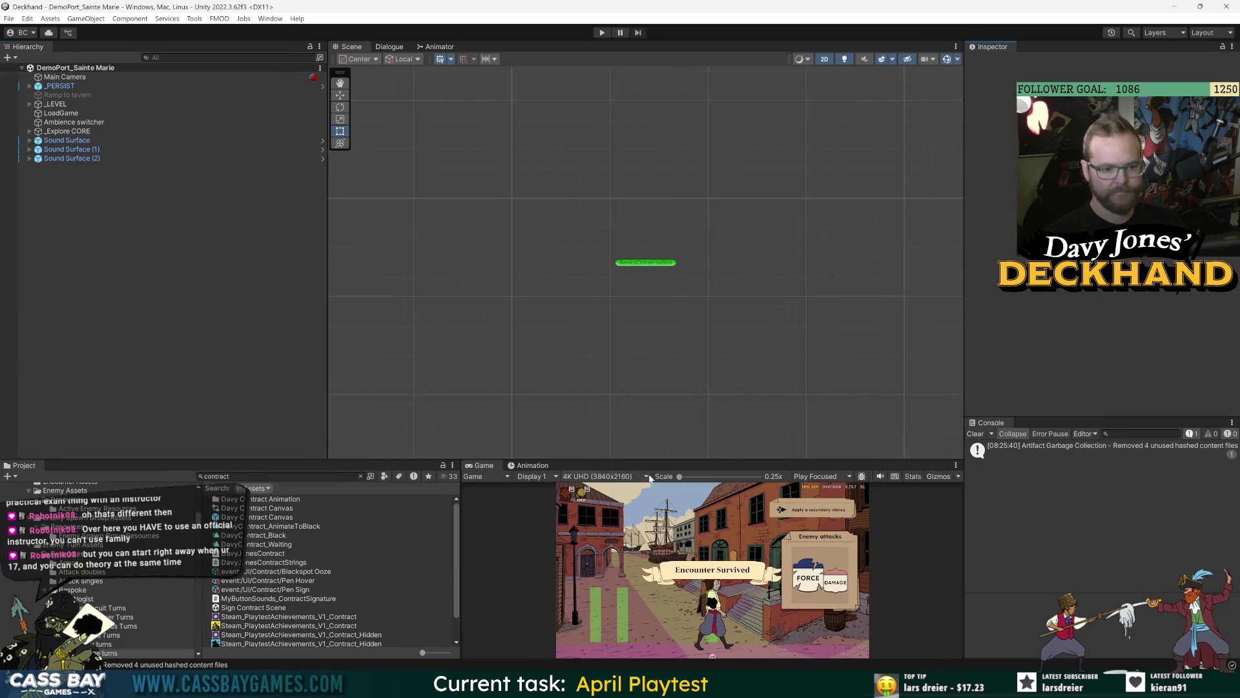
pyautogui.moveTo(632, 459); pyautogui.dragTo(626, 334)
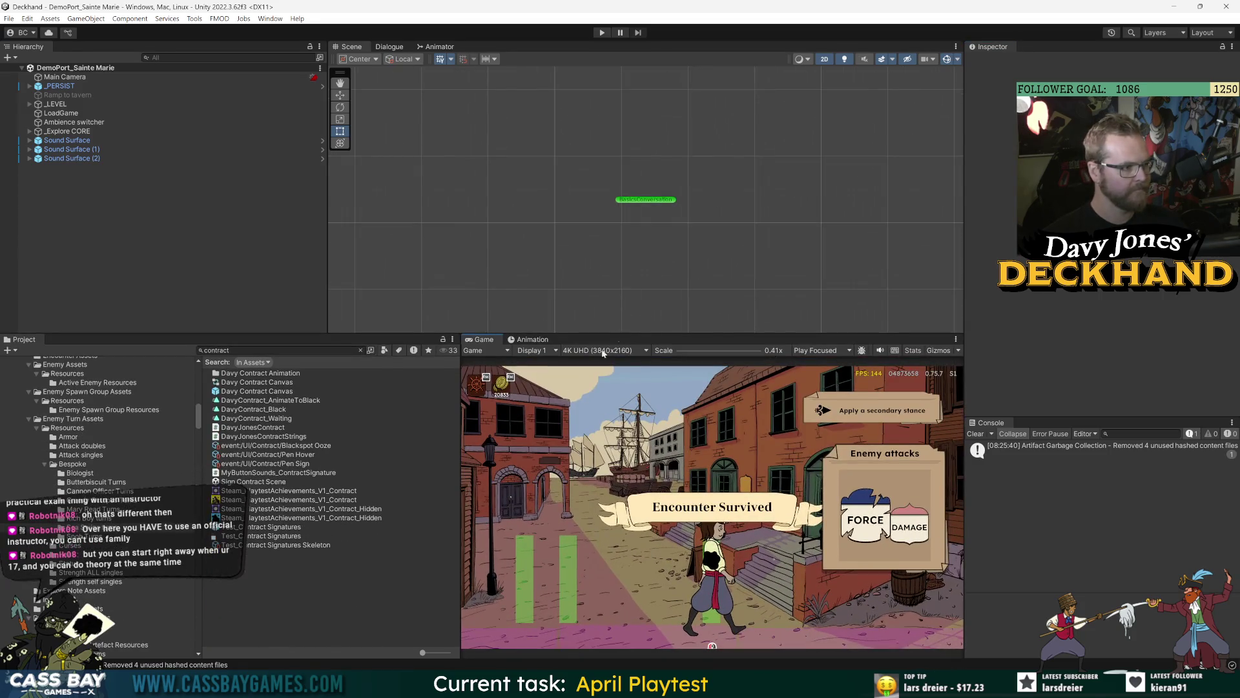
pyautogui.moveTo(459, 450); pyautogui.dragTo(358, 450)
pyautogui.moveTo(627, 333); pyautogui.dragTo(627, 339)
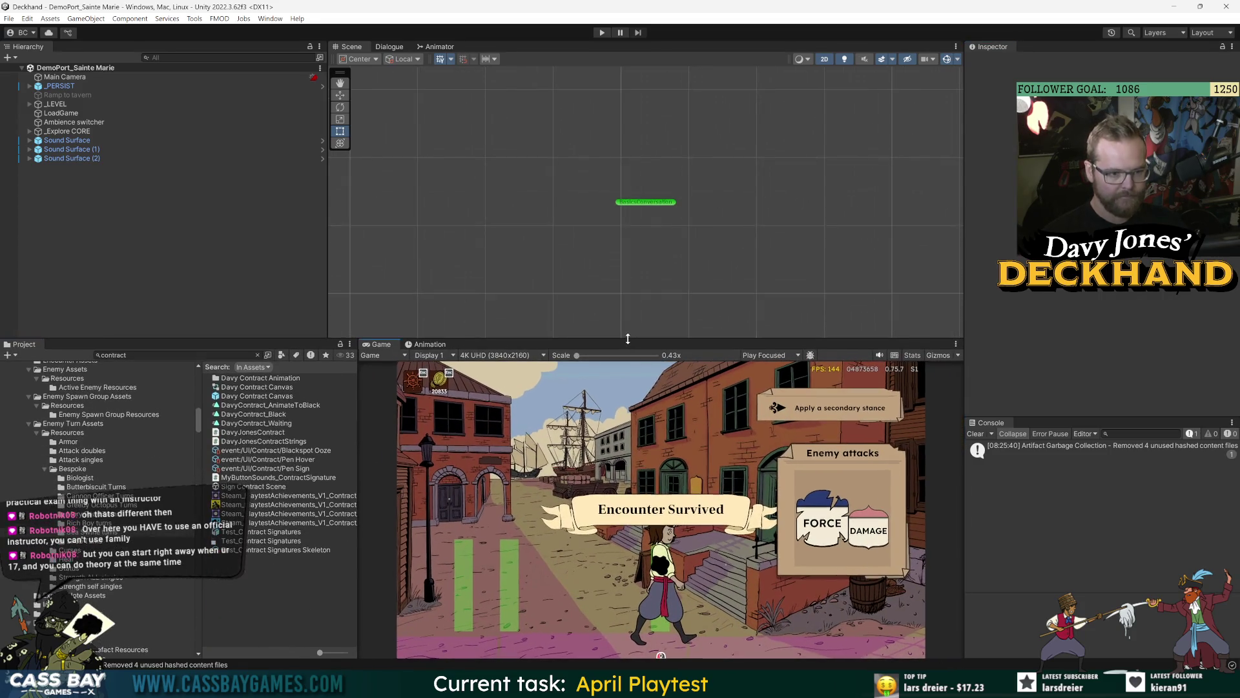
pyautogui.click(975, 434)
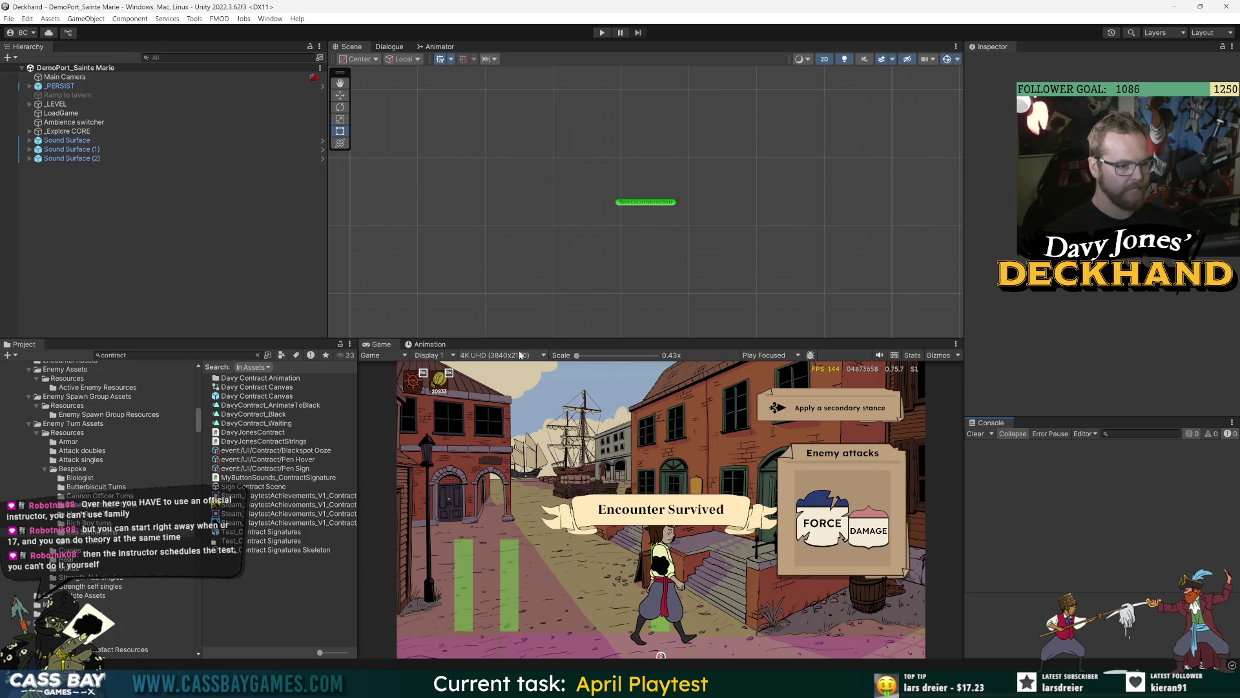
# Step: Fine-tune the Scene and Game view heights, then search the Project assets for 'man'
pyautogui.moveTo(646, 339)
pyautogui.mouseDown()
pyautogui.moveTo(646, 400)
pyautogui.moveTo(646, 358)
pyautogui.mouseUp()
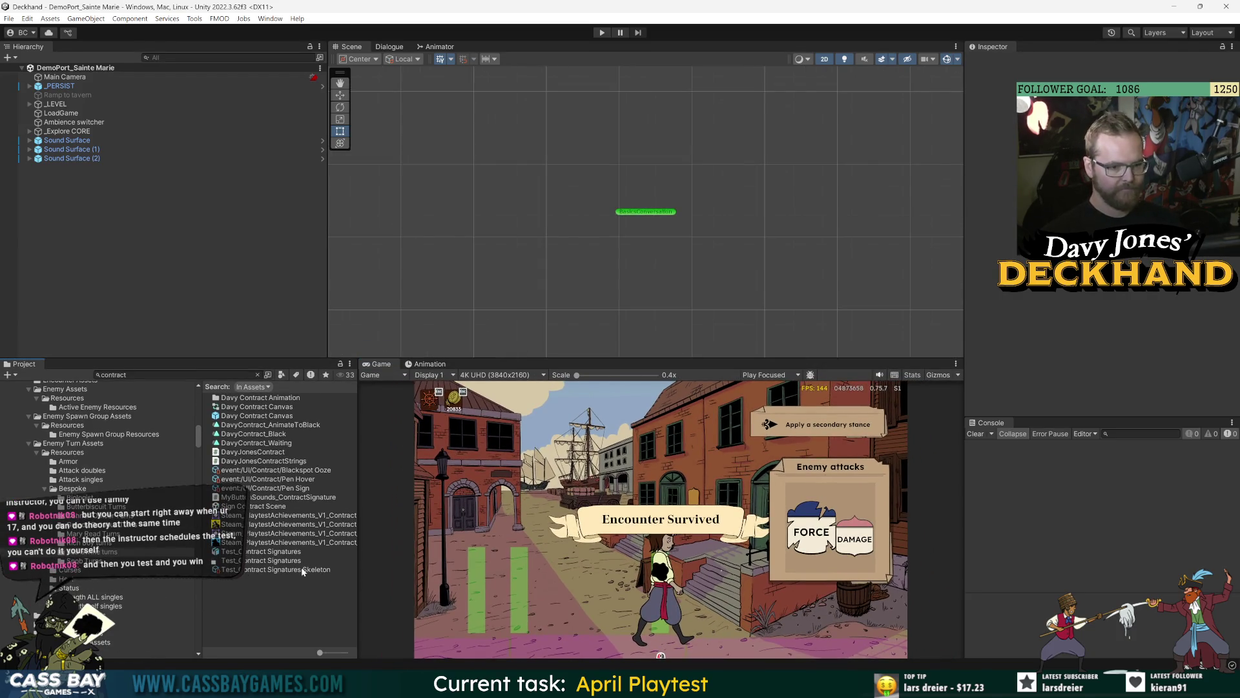
pyautogui.moveTo(668, 362); pyautogui.dragTo(669, 349)
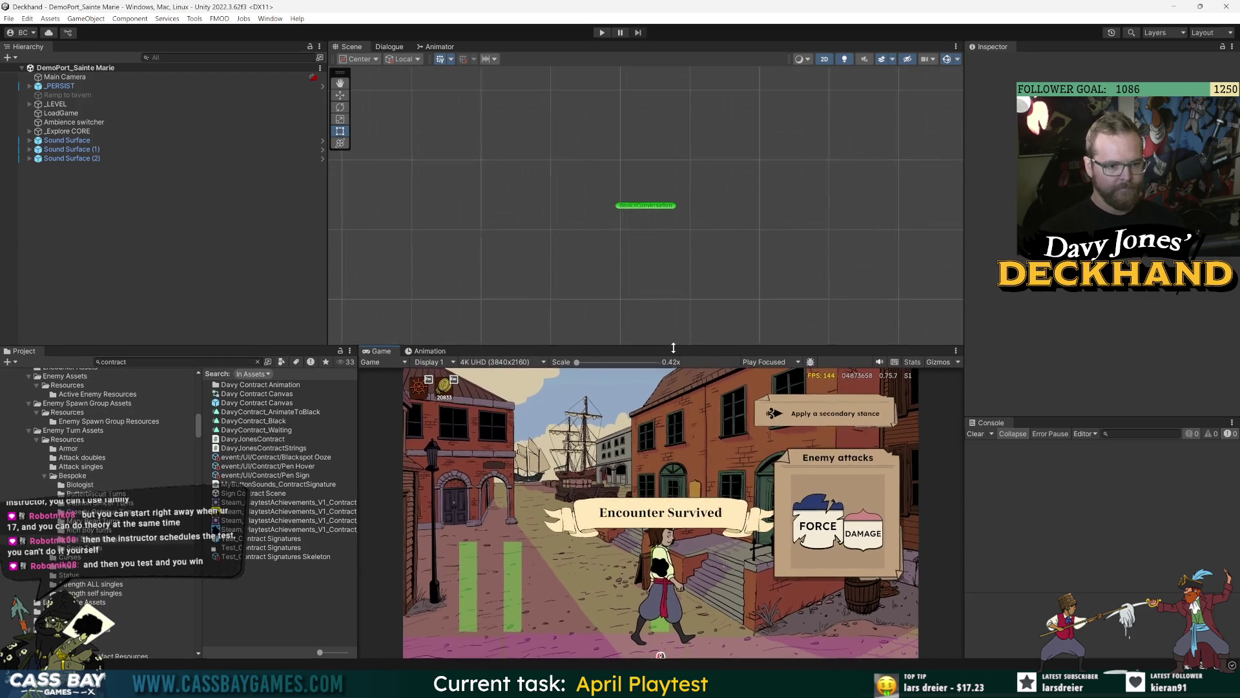
pyautogui.click(162, 362)
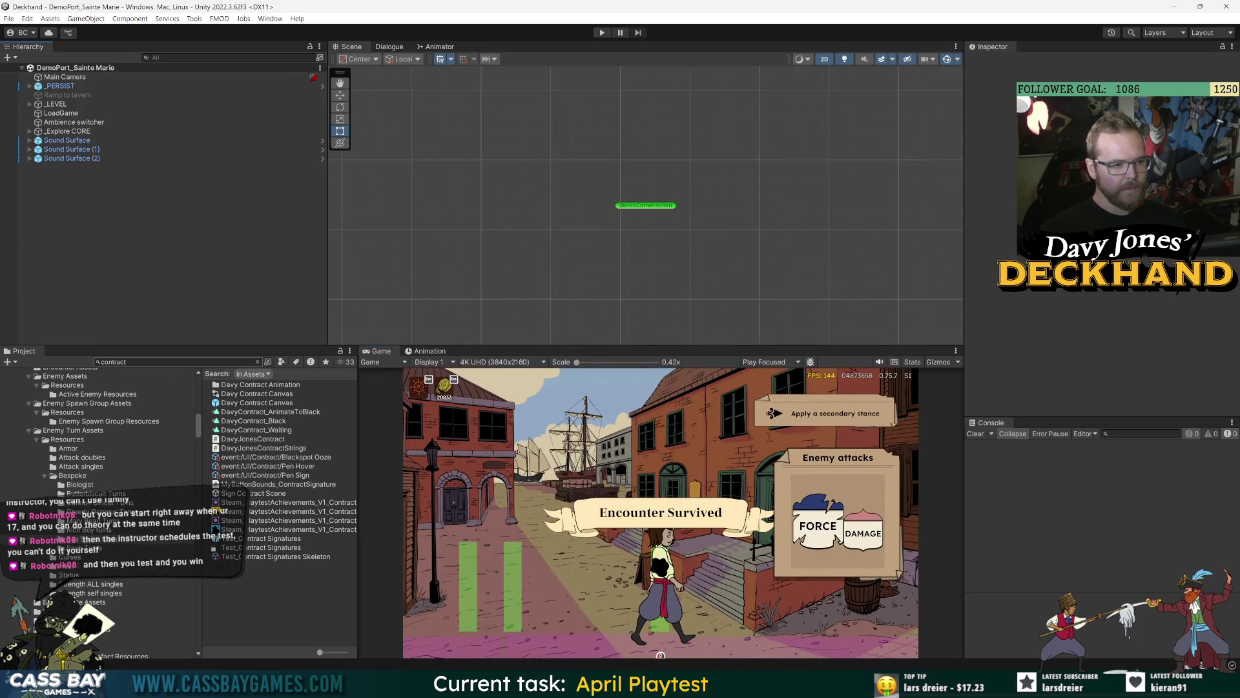
pyautogui.write('man')
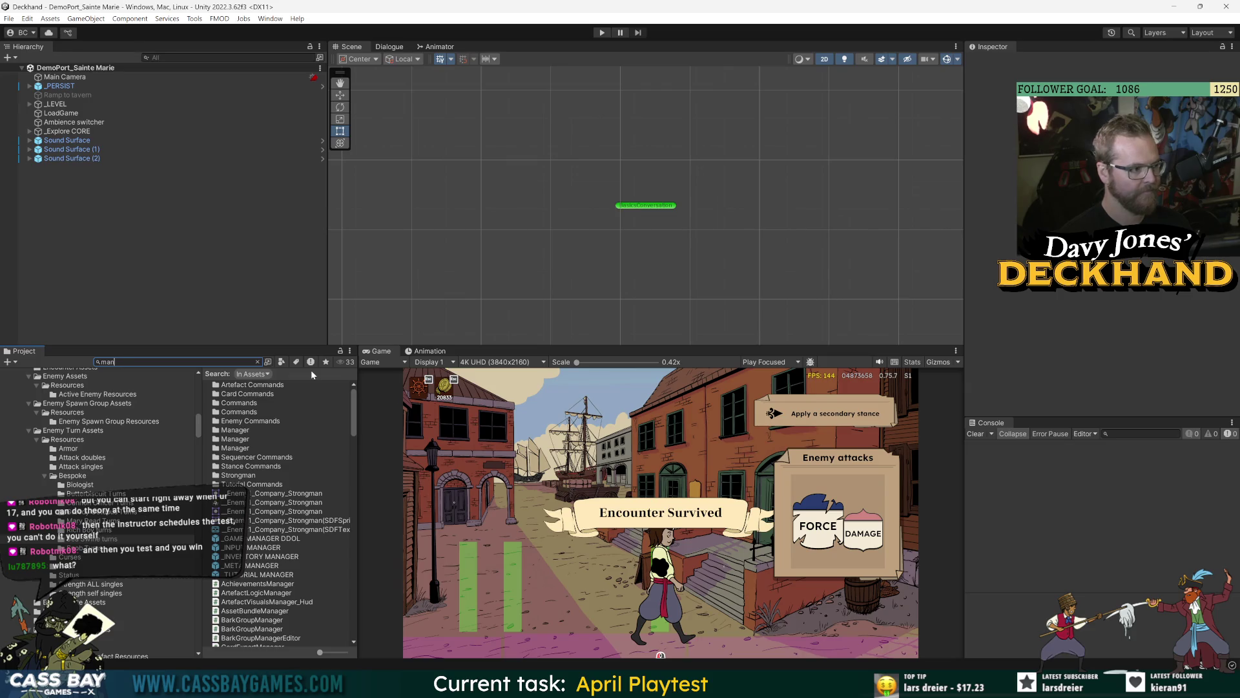
# Step: Search the Project for 'main menu' and open the Main Menu Scene
pyautogui.click(113, 362)
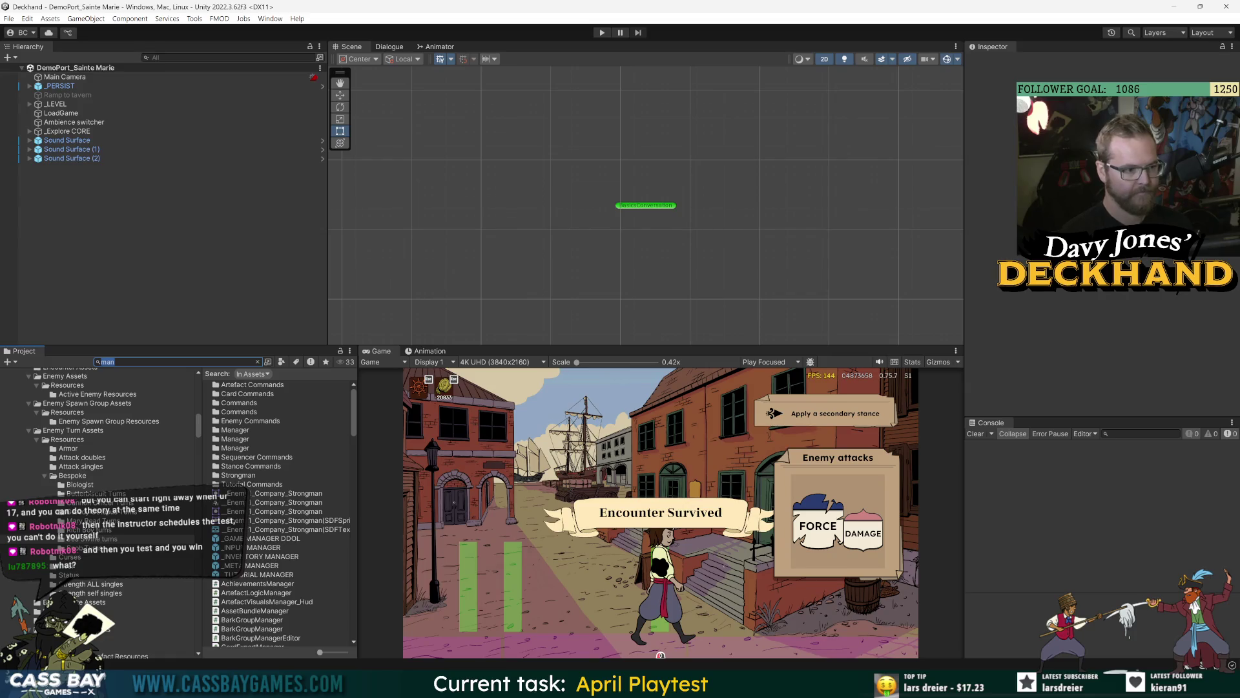
pyautogui.press('BackSpace')
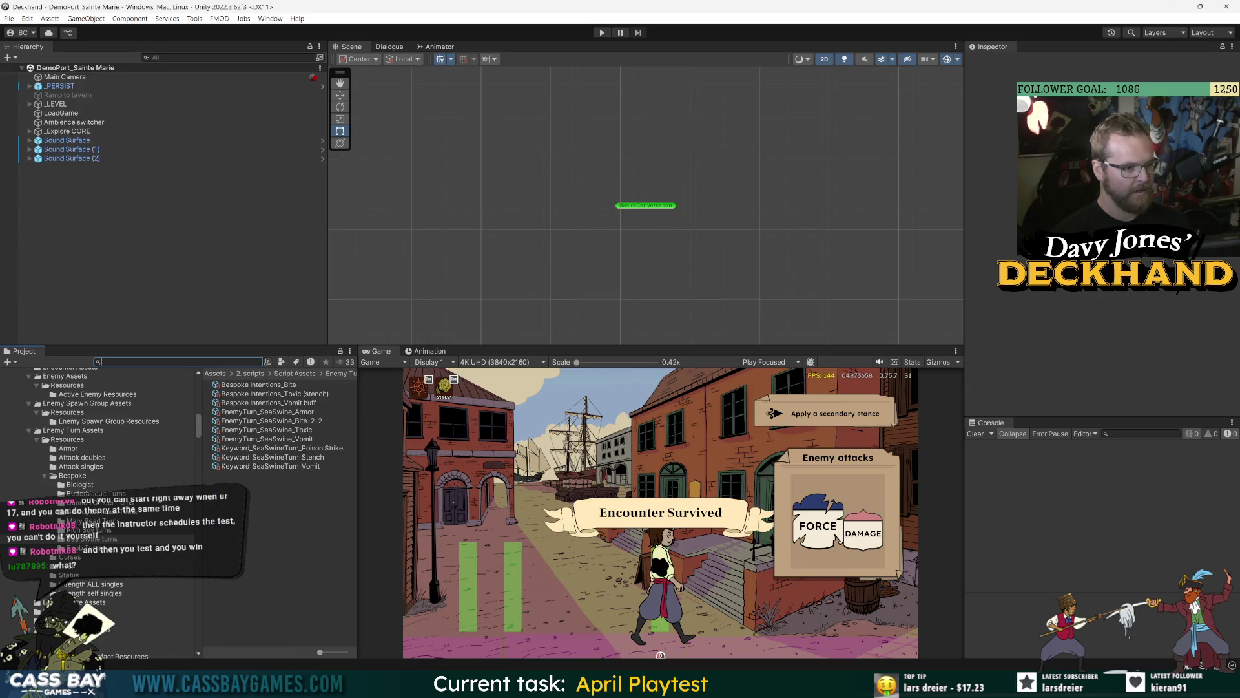
pyautogui.write('main menu')
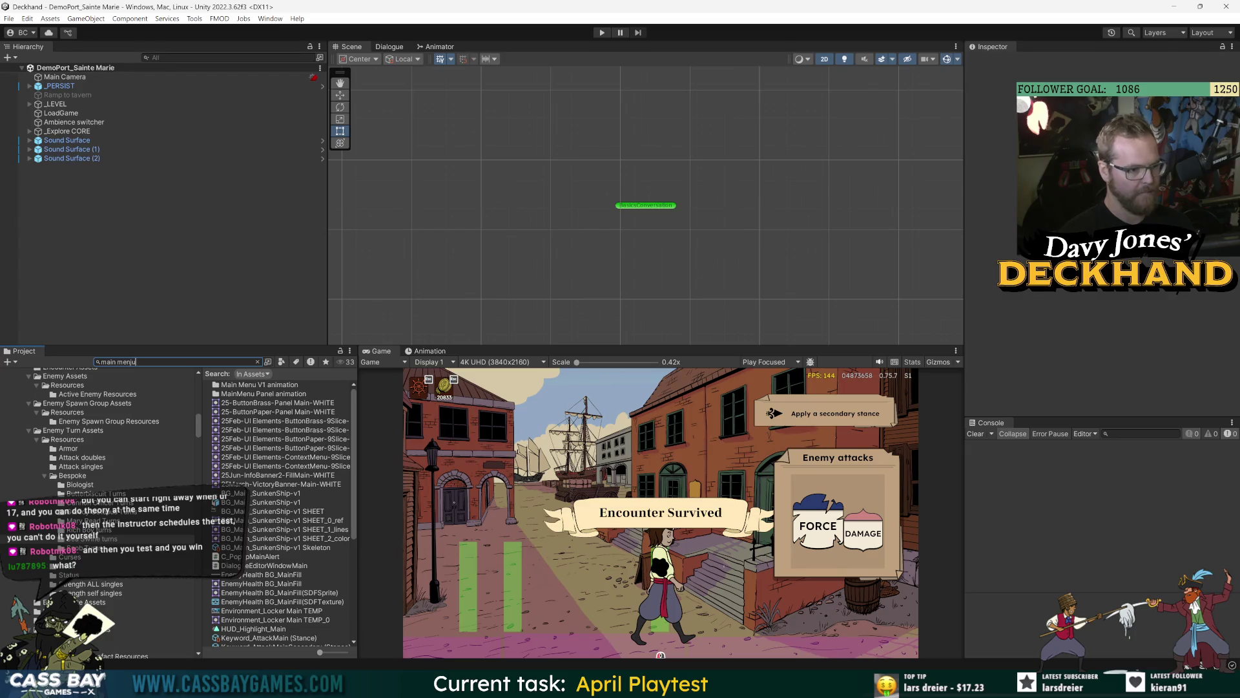
pyautogui.press('BackSpace')
pyautogui.press('BackSpace')
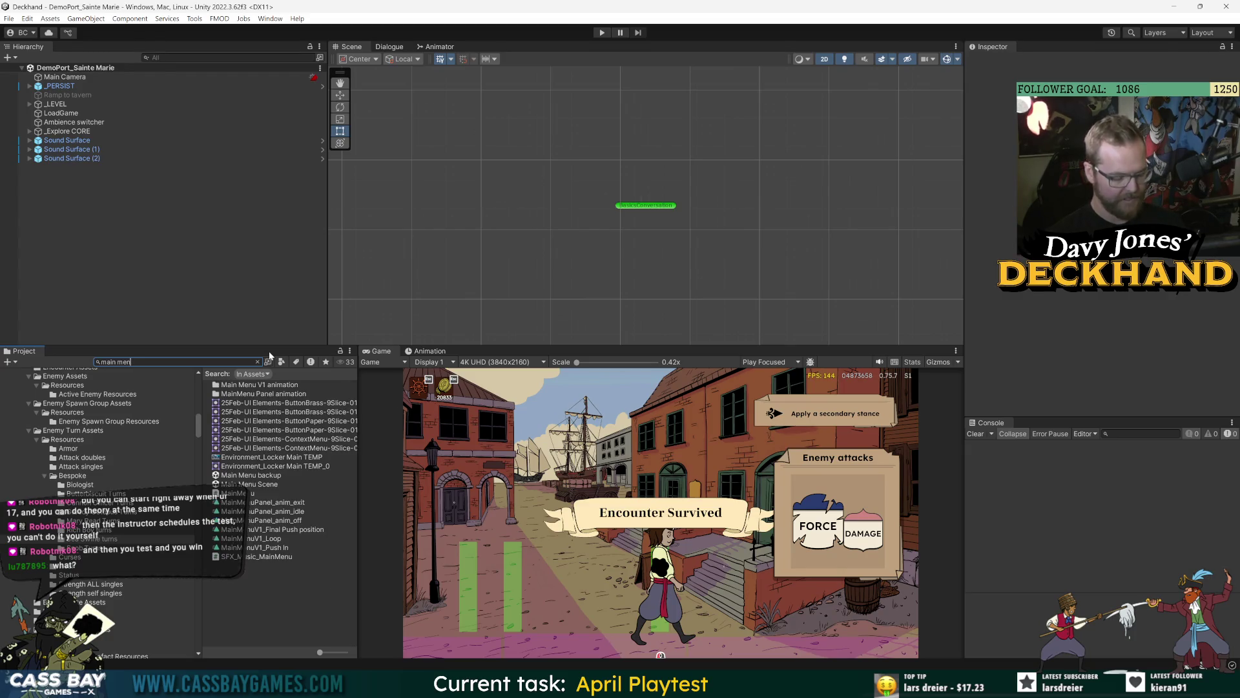
pyautogui.write('u')
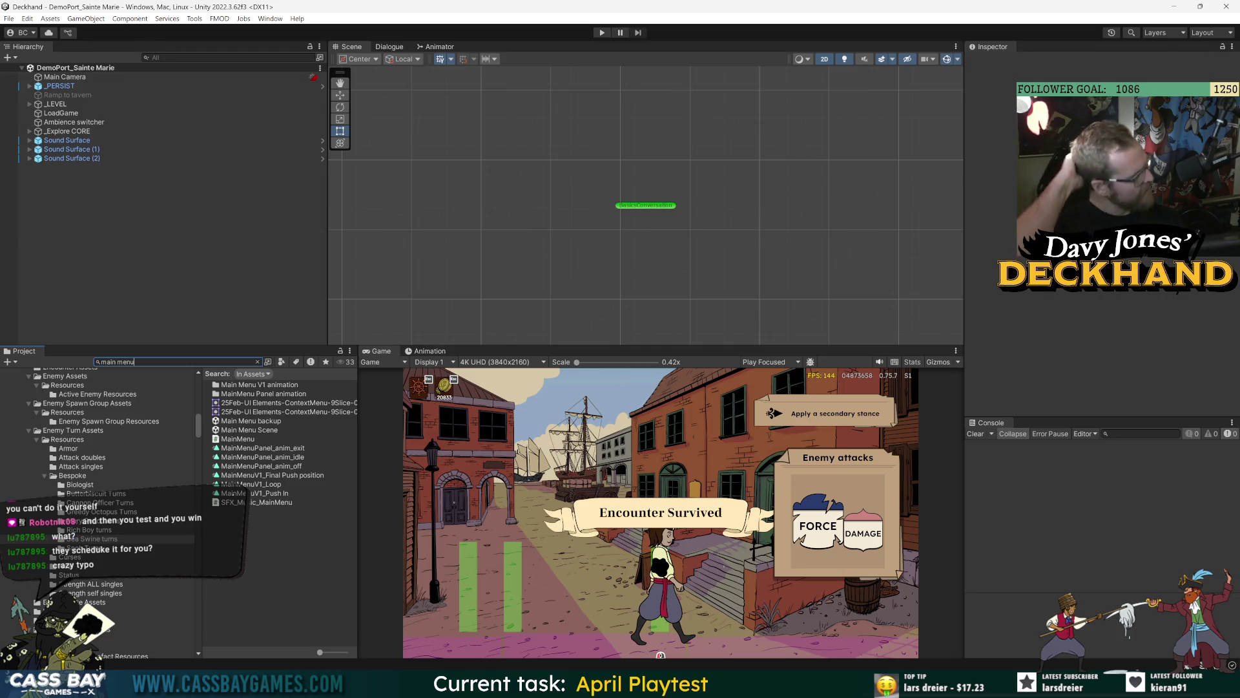
pyautogui.click(401, 546)
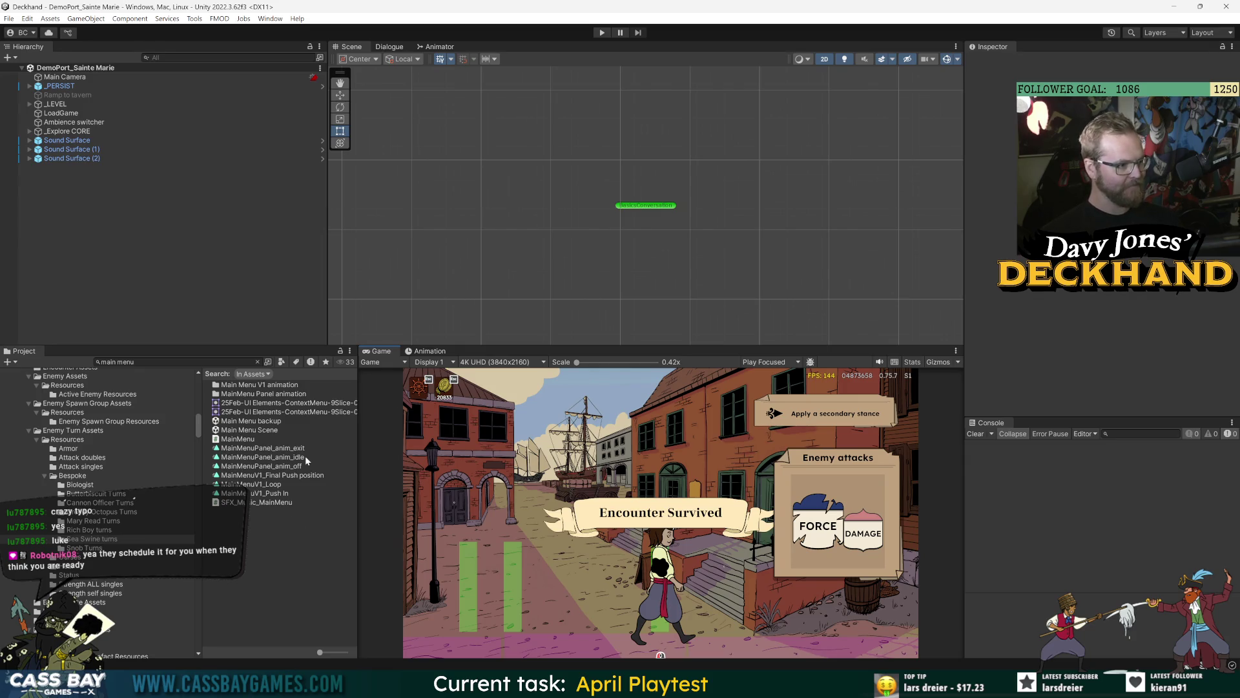
pyautogui.doubleClick(246, 431)
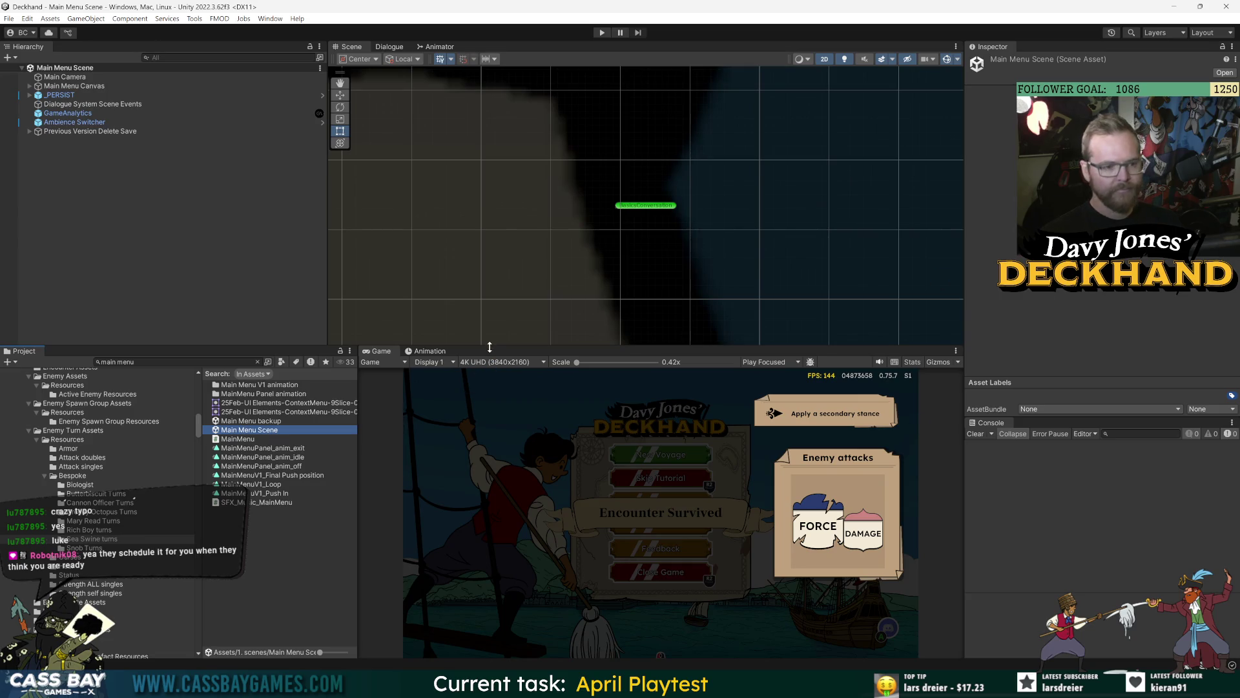
# Step: Make the Scene view slightly taller and switch to the Trello board in Chrome
pyautogui.moveTo(490, 347); pyautogui.dragTo(490, 360)
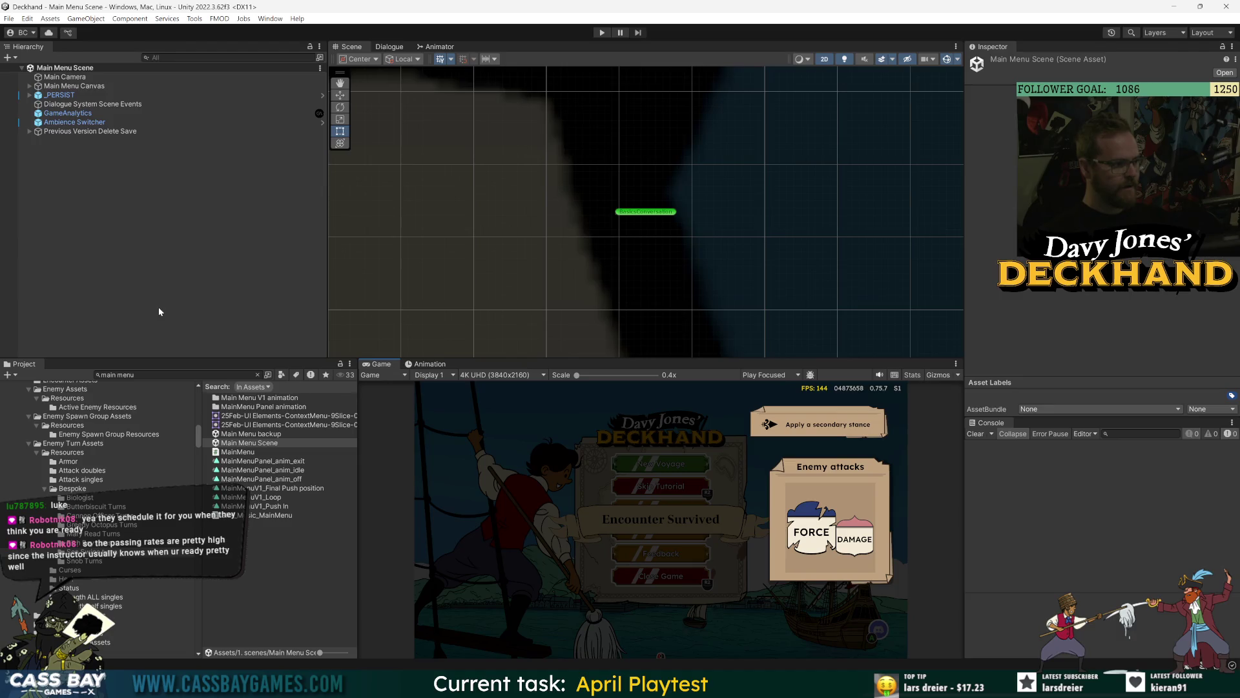
pyautogui.hotkey('alt', 'Tab')
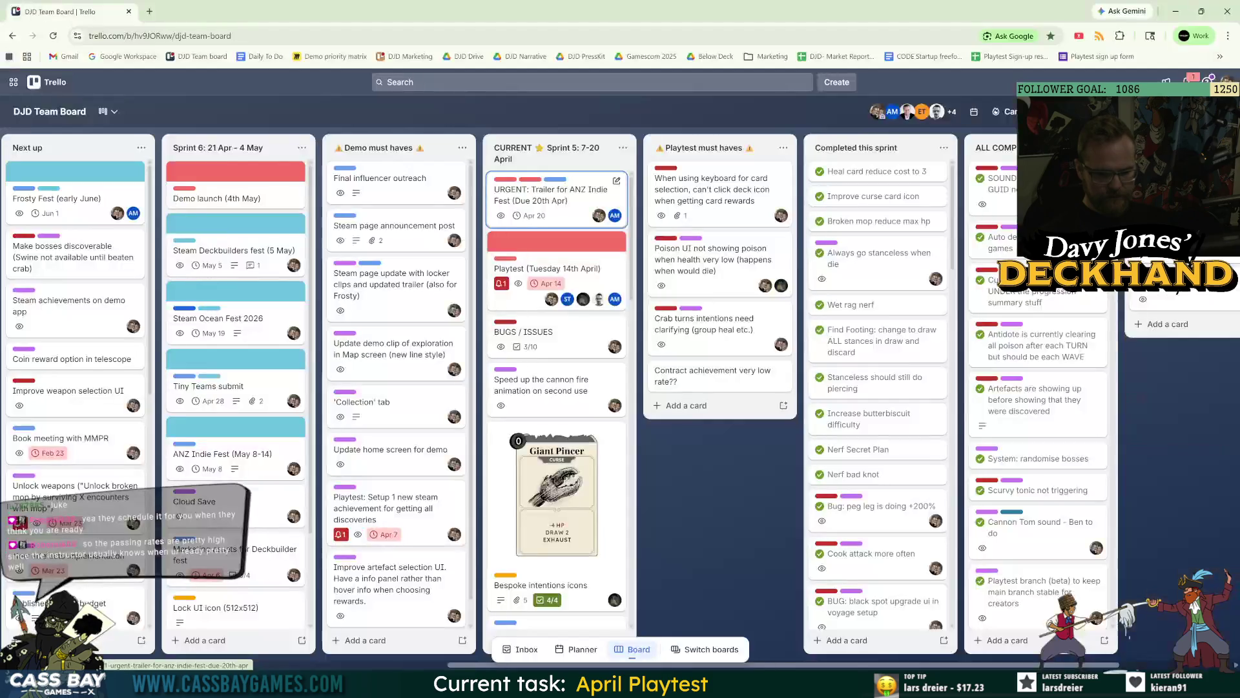
# Step: Move the keyboard card-selection card to third, check the Poison UI card, and return to Unity
pyautogui.moveTo(732, 207); pyautogui.dragTo(717, 323)
pyautogui.click(704, 192)
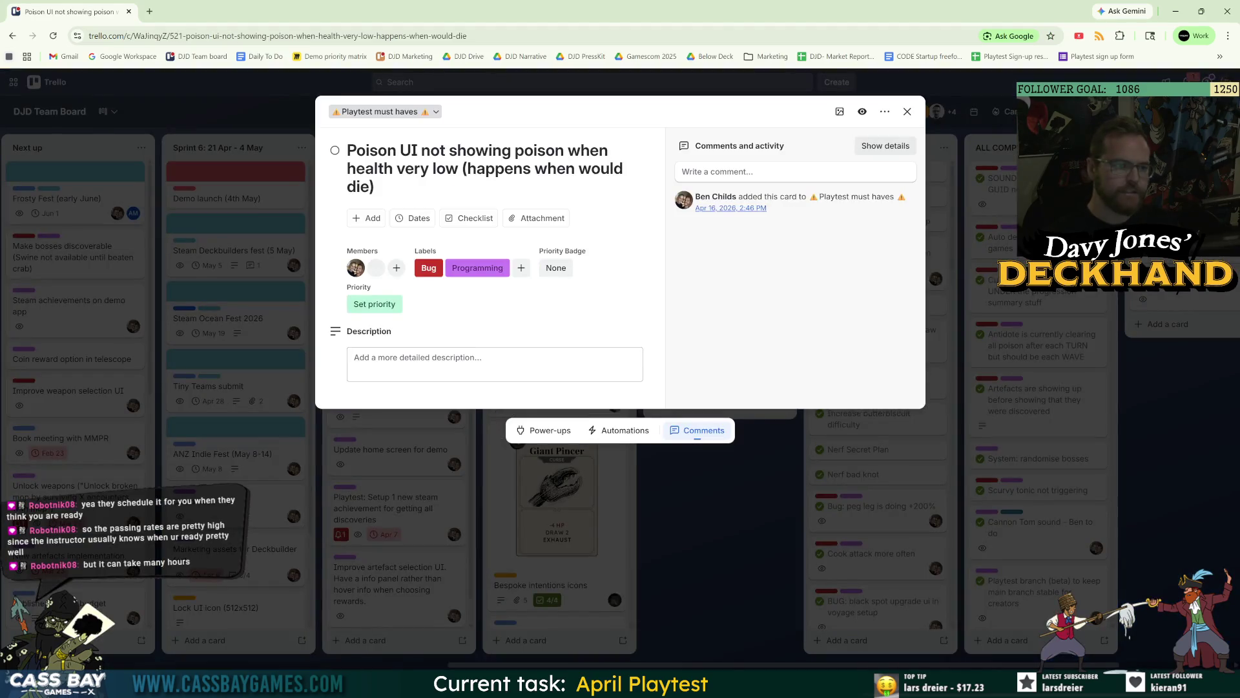
pyautogui.hotkey('alt', 'Tab')
pyautogui.click(168, 374)
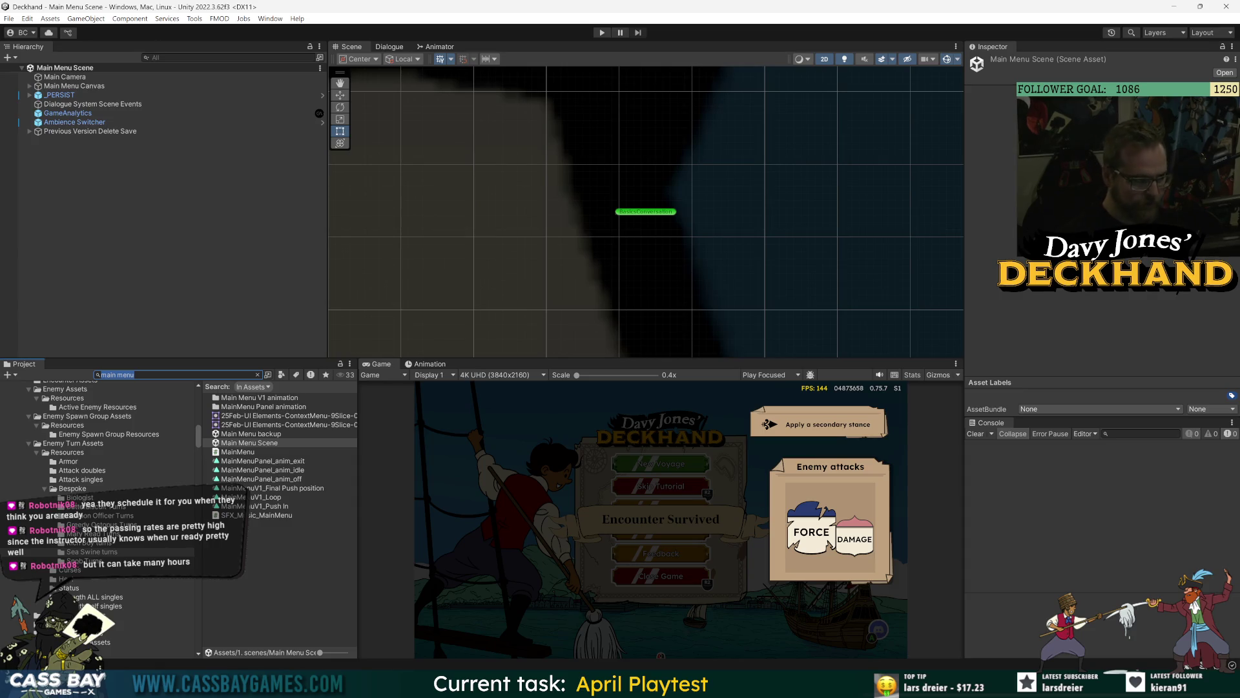
# Step: Expand _PERSIST and change a Debug dropdown value on _GAME MANAGER DDOL
pyautogui.click(60, 95)
pyautogui.click(29, 95)
pyautogui.click(91, 104)
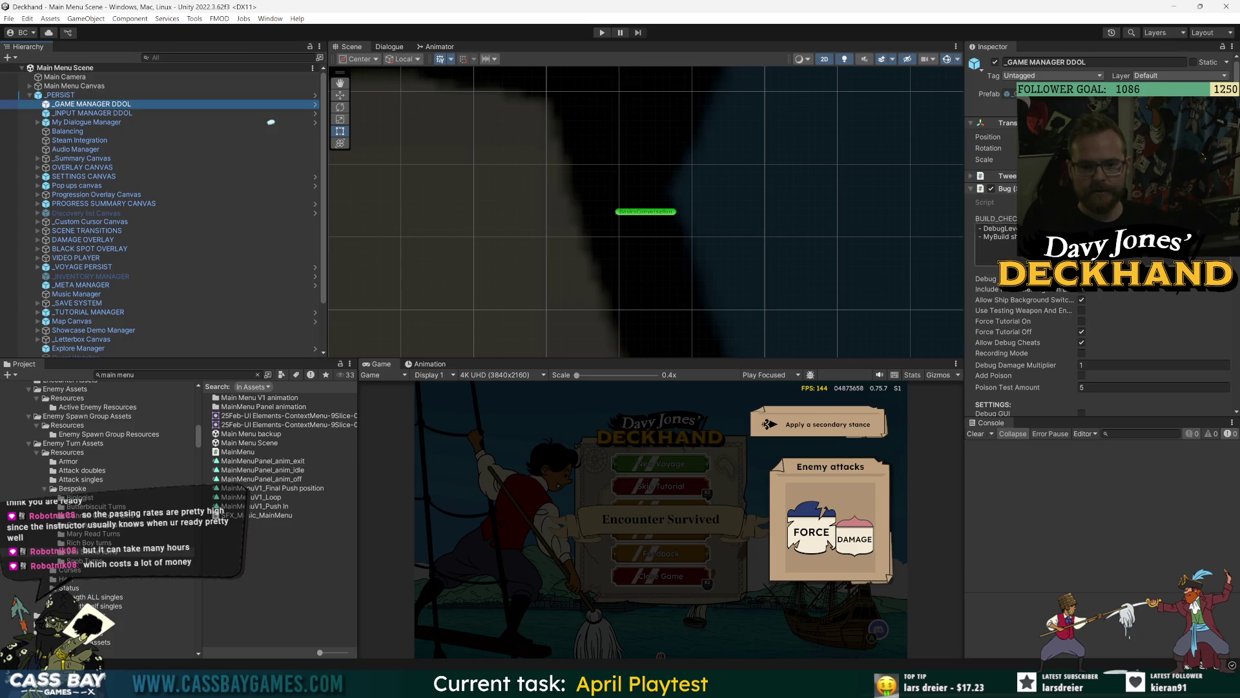
pyautogui.click(1111, 279)
pyautogui.click(1111, 311)
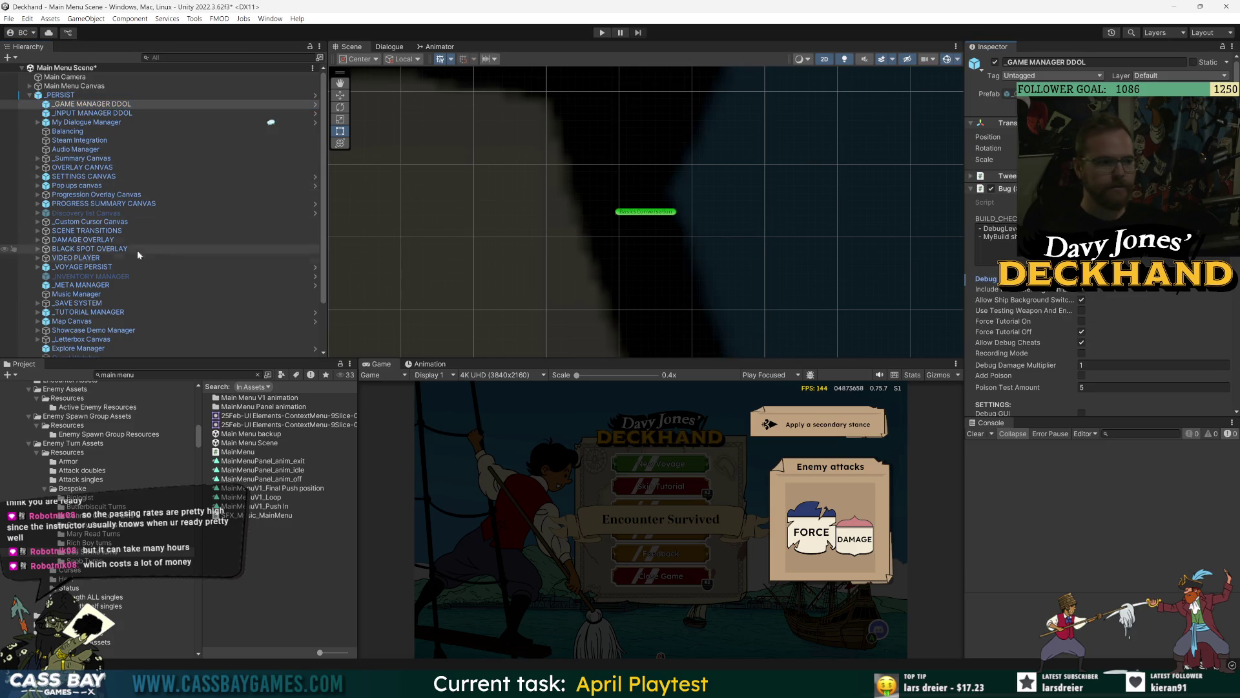
# Step: Set _VOYAGE PERSIST's enemy spawn group to EnemySpawnGroup_Boss_Sea Swine and save the scene
pyautogui.click(84, 267)
pyautogui.click(1224, 348)
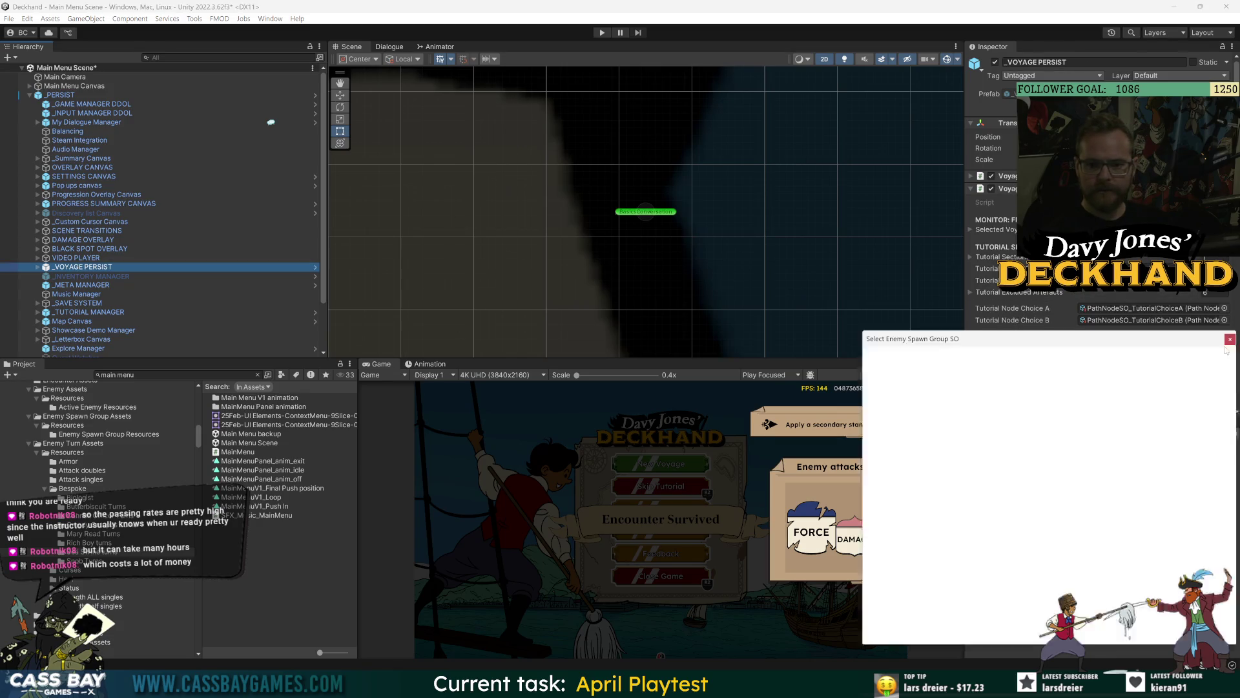
pyautogui.write('swin')
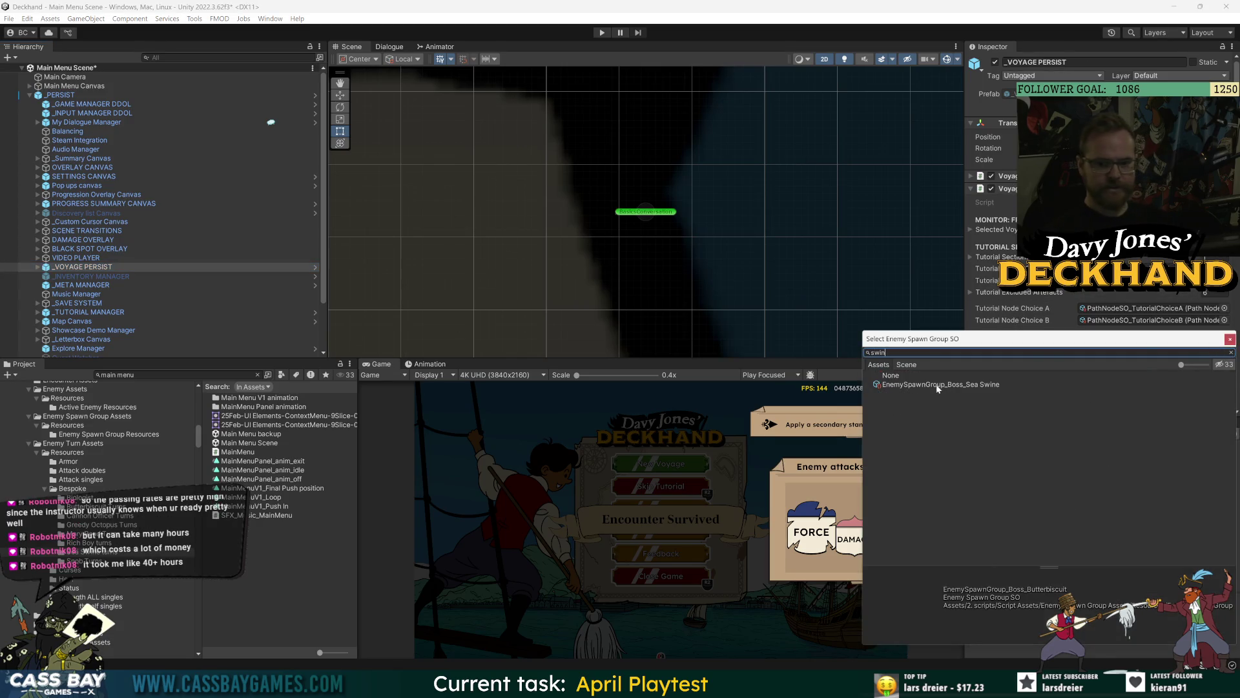
pyautogui.doubleClick(938, 384)
pyautogui.hotkey('ctrl', 's')
pyautogui.click(61, 95)
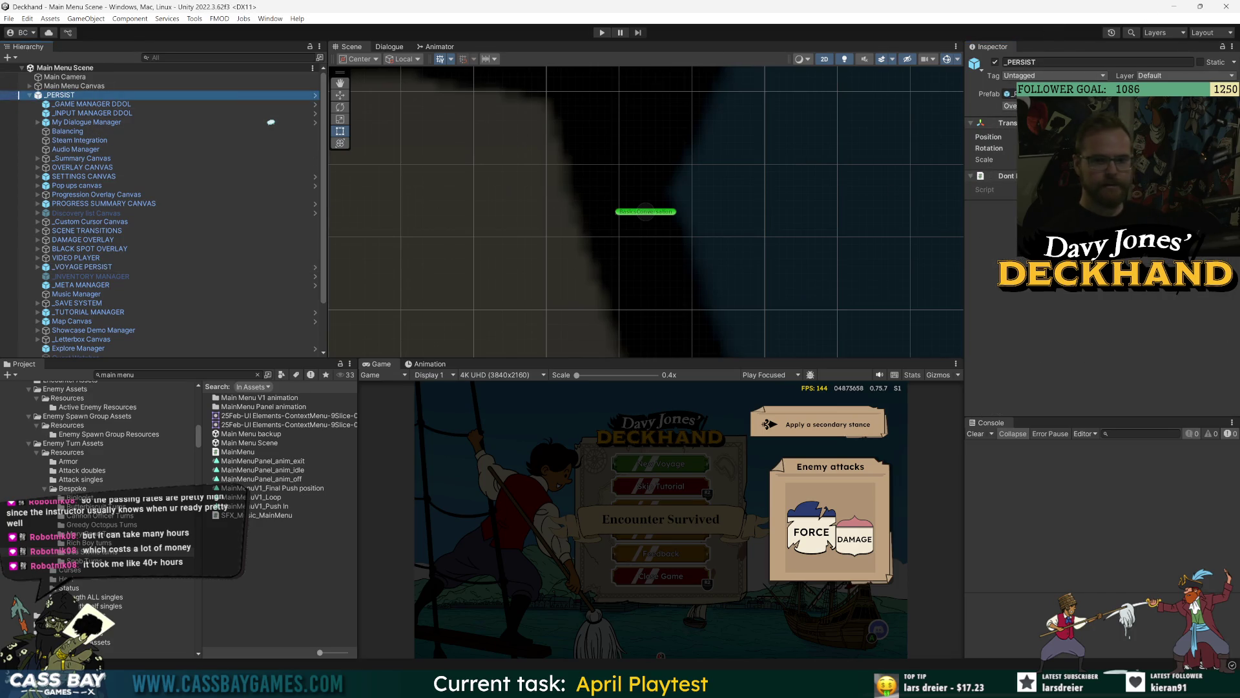
# Step: Apply an Inspector context-menu option and save the Main Menu Scene
pyautogui.rightClick(1003, 292)
pyautogui.click(1150, 421)
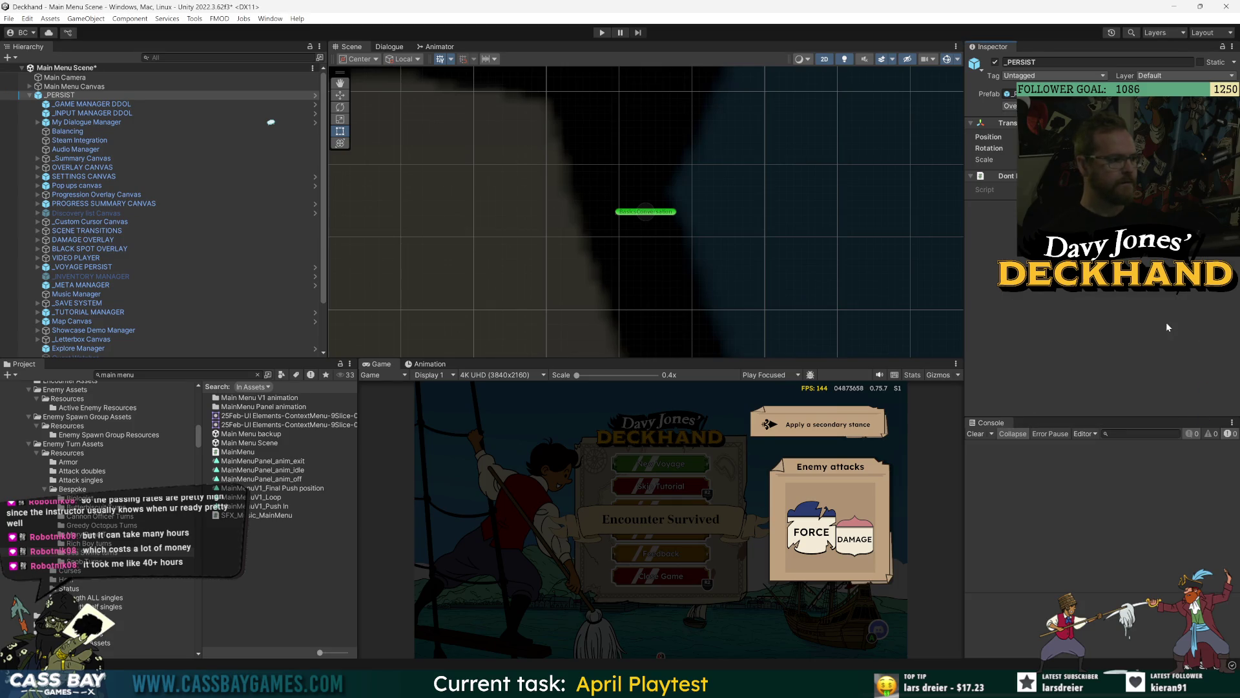
pyautogui.hotkey('ctrl', 's')
# Step: Search the Project for 'hud pois' and open the Hud_Poison script in Visual Studio
pyautogui.click(175, 375)
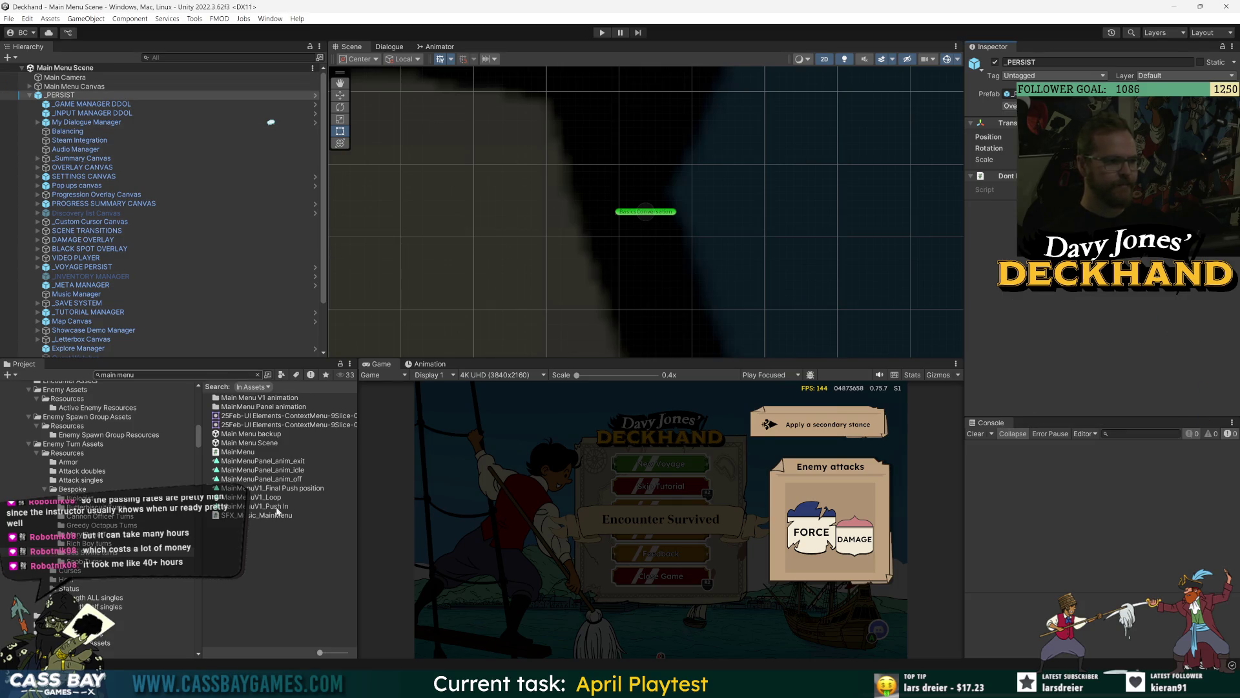
pyautogui.write('hud pois')
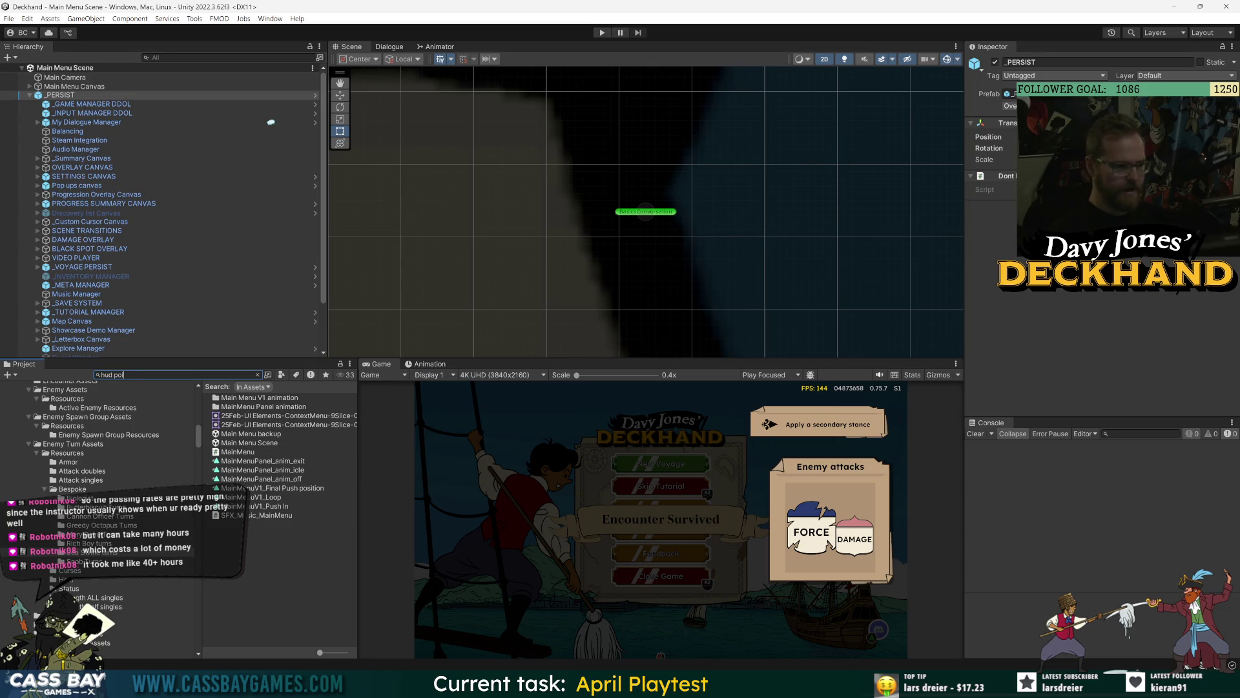
pyautogui.doubleClick(253, 407)
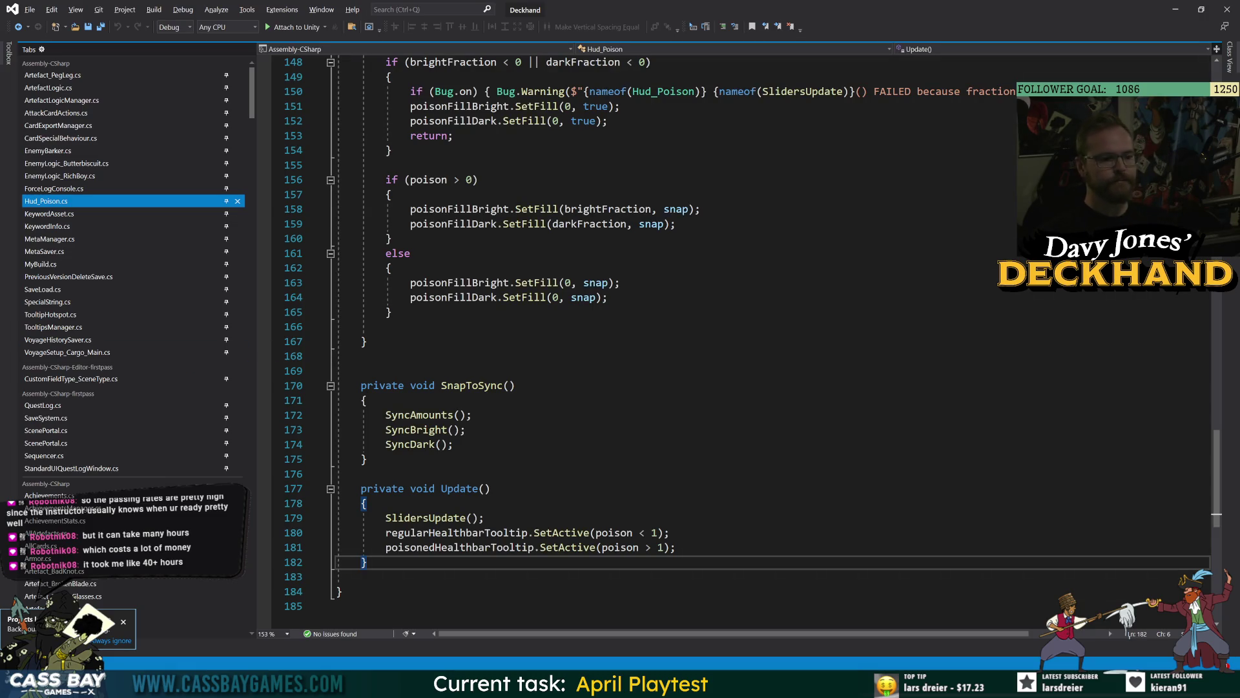
# Step: Delete the stray blank lines between SlidersUpdate and SnapToSync and save Hud_Poison.cs
pyautogui.click(361, 326)
pyautogui.press('BackSpace')
pyautogui.click(362, 356)
pyautogui.press('BackSpace')
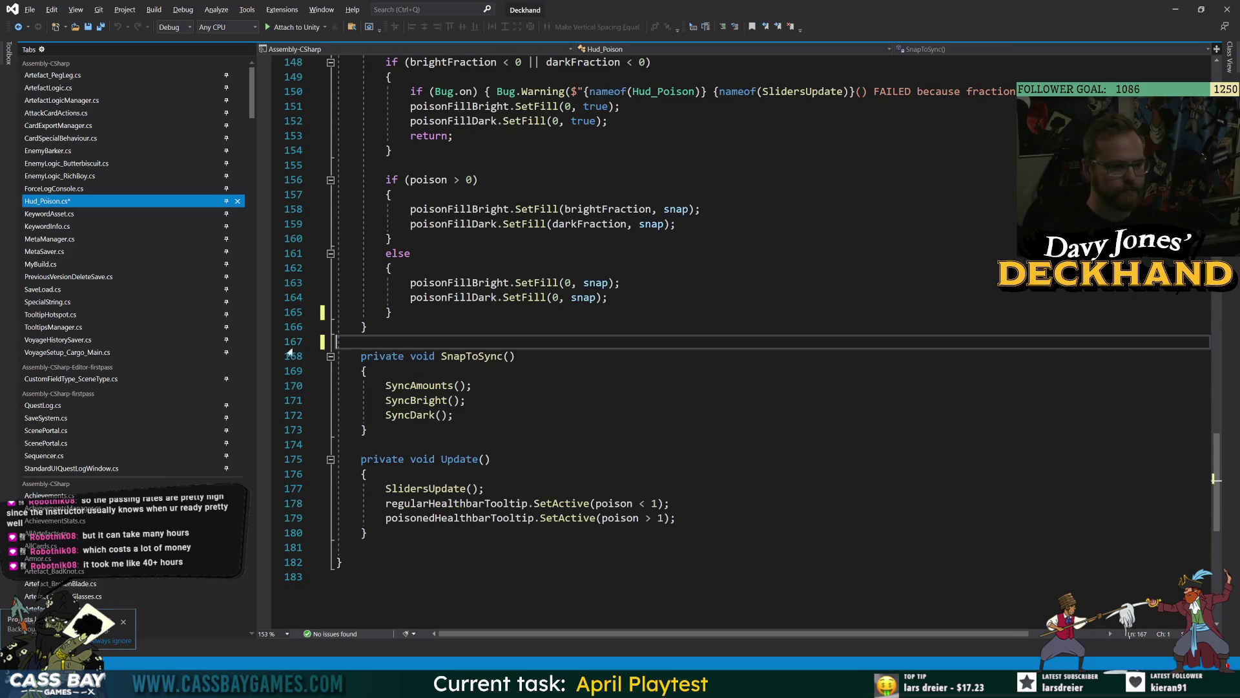
pyautogui.click(472, 385)
pyautogui.hotkey('ctrl', 's')
pyautogui.scroll(6, 711, 342)
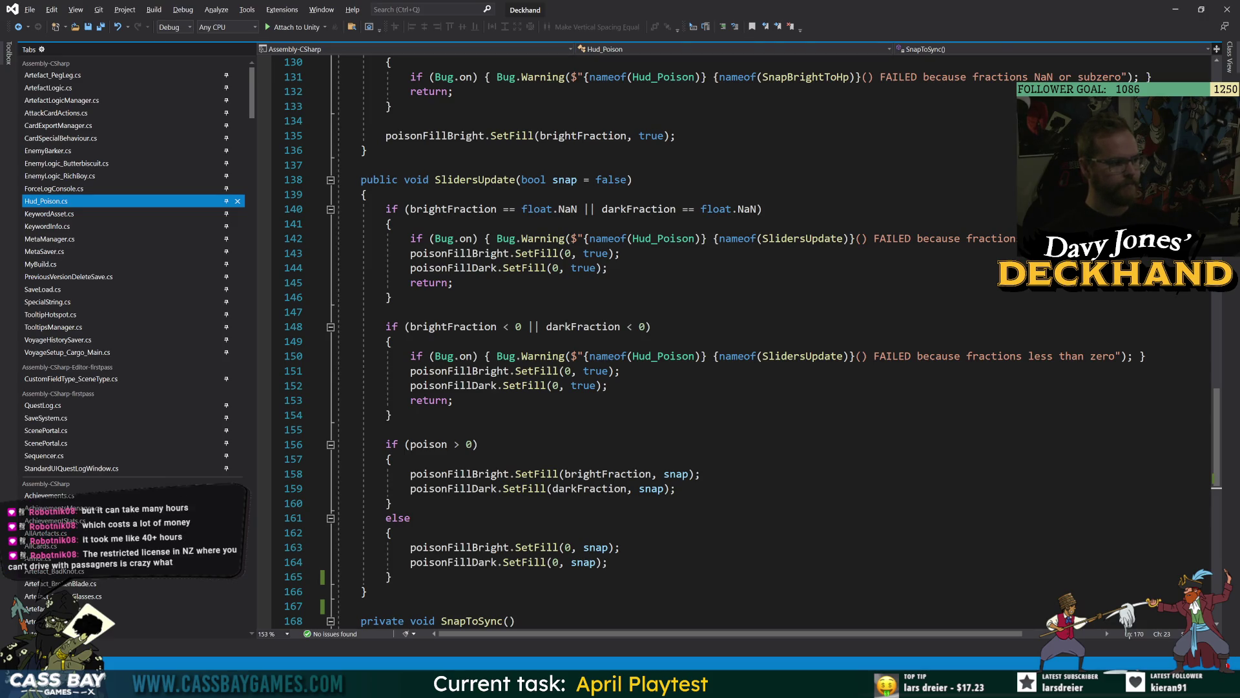
# Step: Review the NaN check and early return in SlidersUpdate and the SyncAmounts fraction code
pyautogui.click(609, 267)
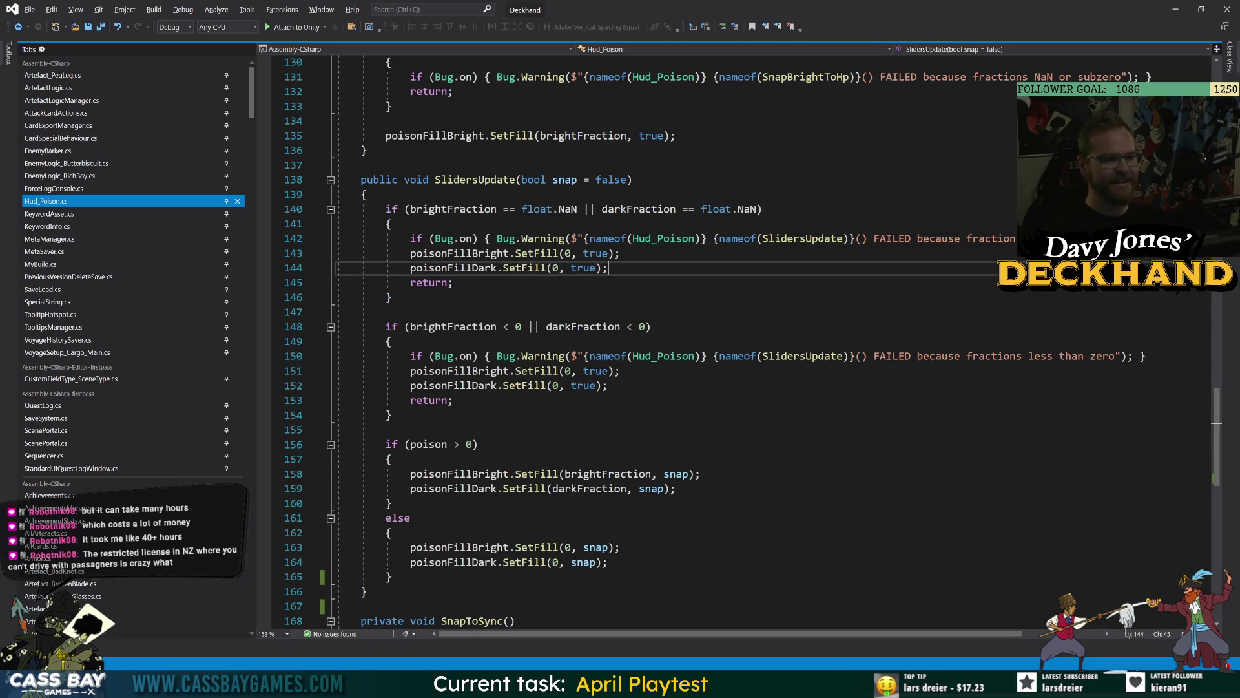
pyautogui.click(453, 282)
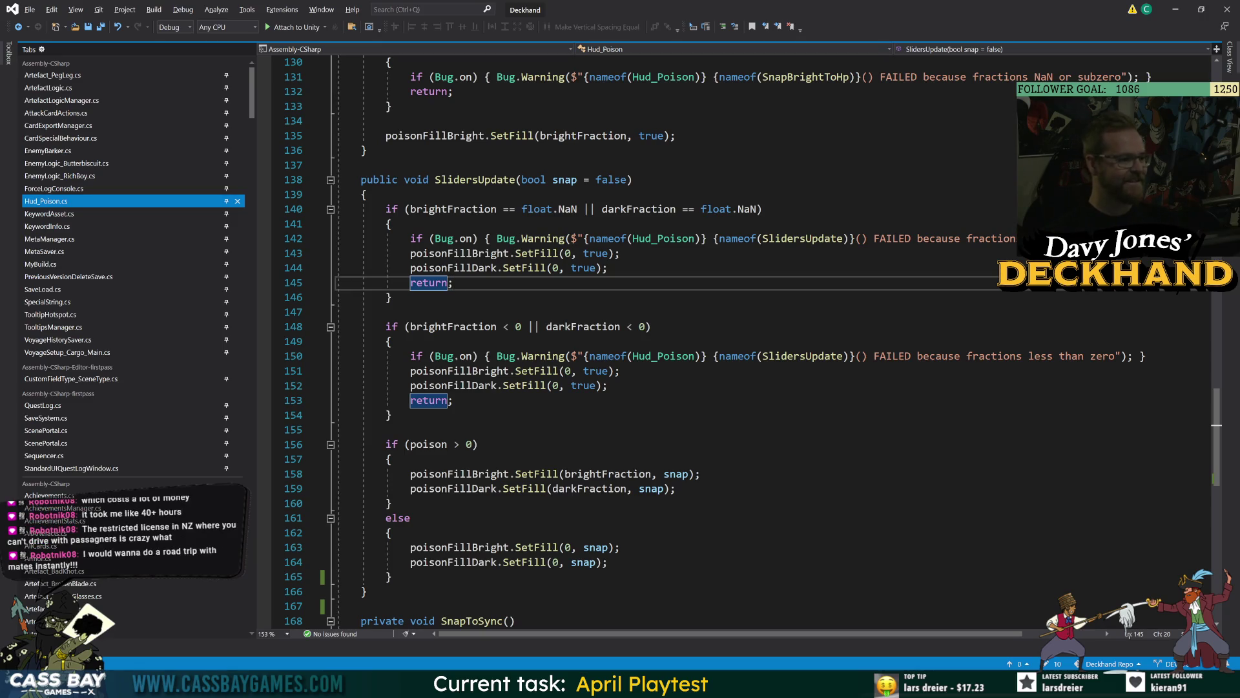
pyautogui.click(620, 253)
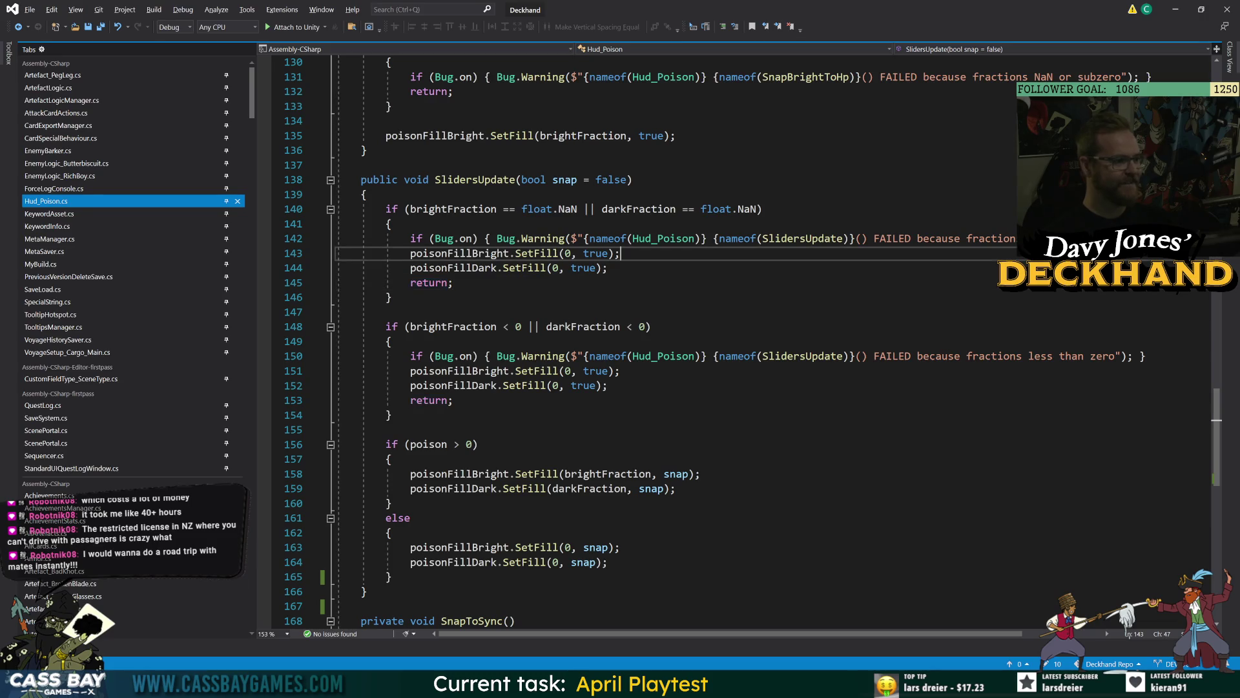
pyautogui.press('Down')
pyautogui.press('Down')
pyautogui.press('Down')
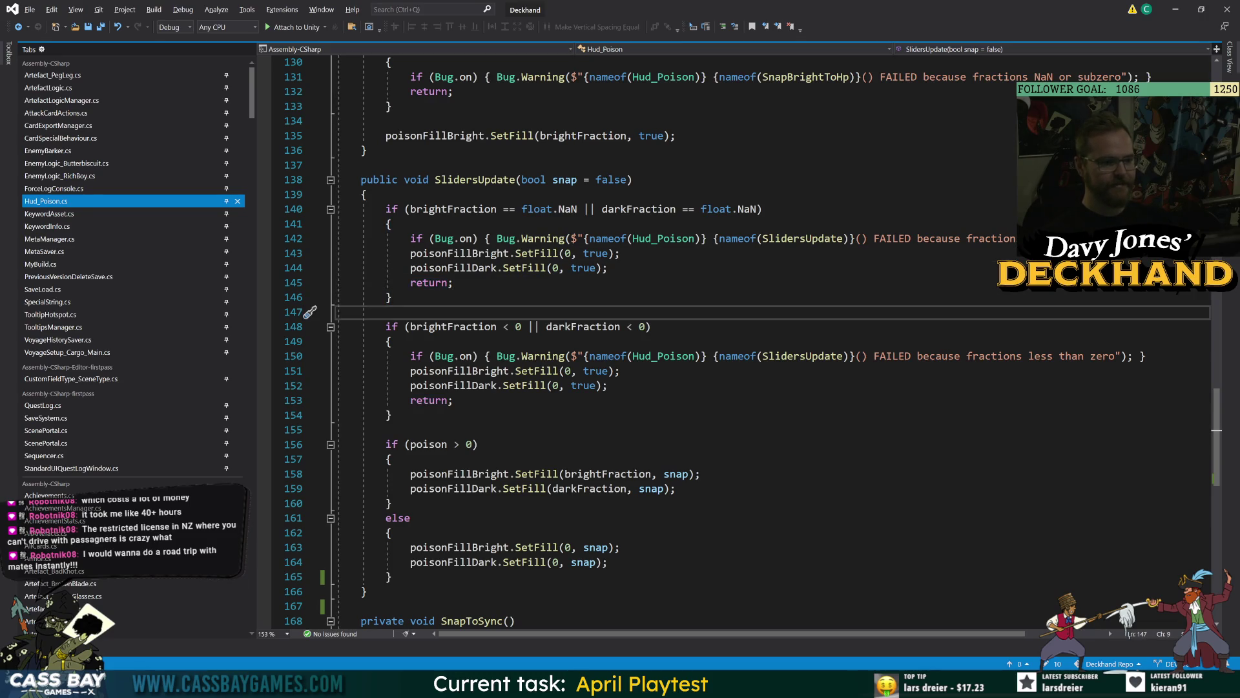
pyautogui.scroll(-2, 310, 223)
pyautogui.scroll(-4, 310, 223)
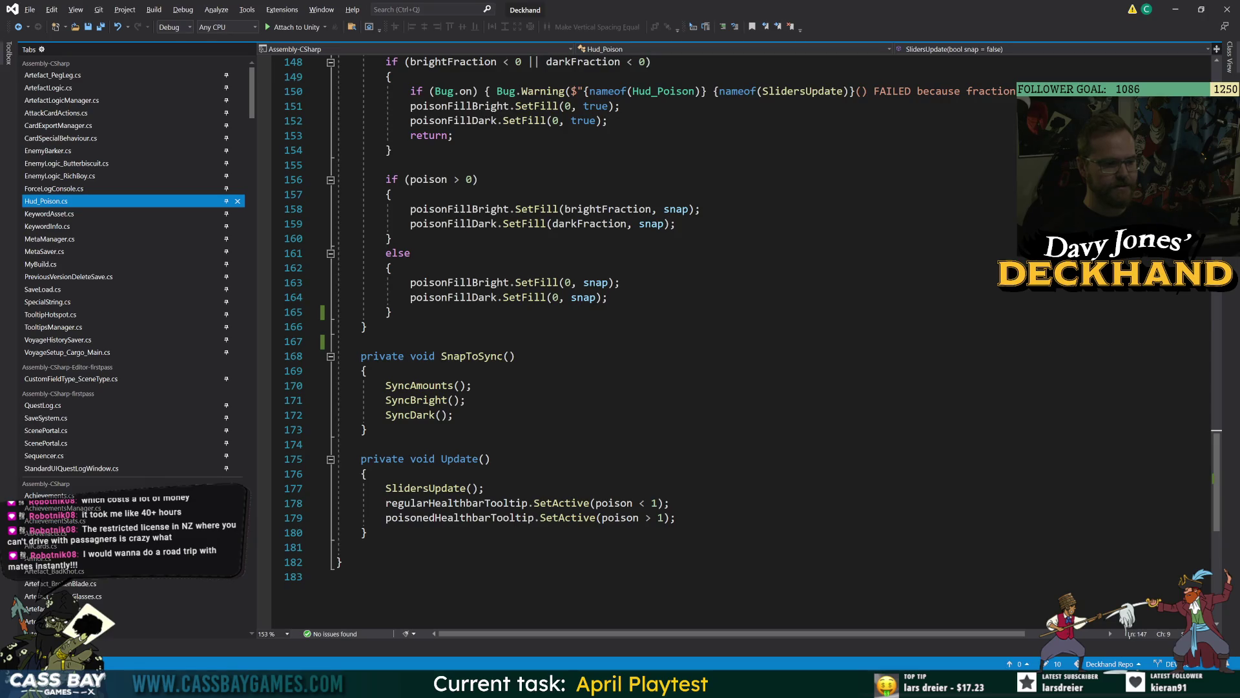
pyautogui.scroll(14, 620, 342)
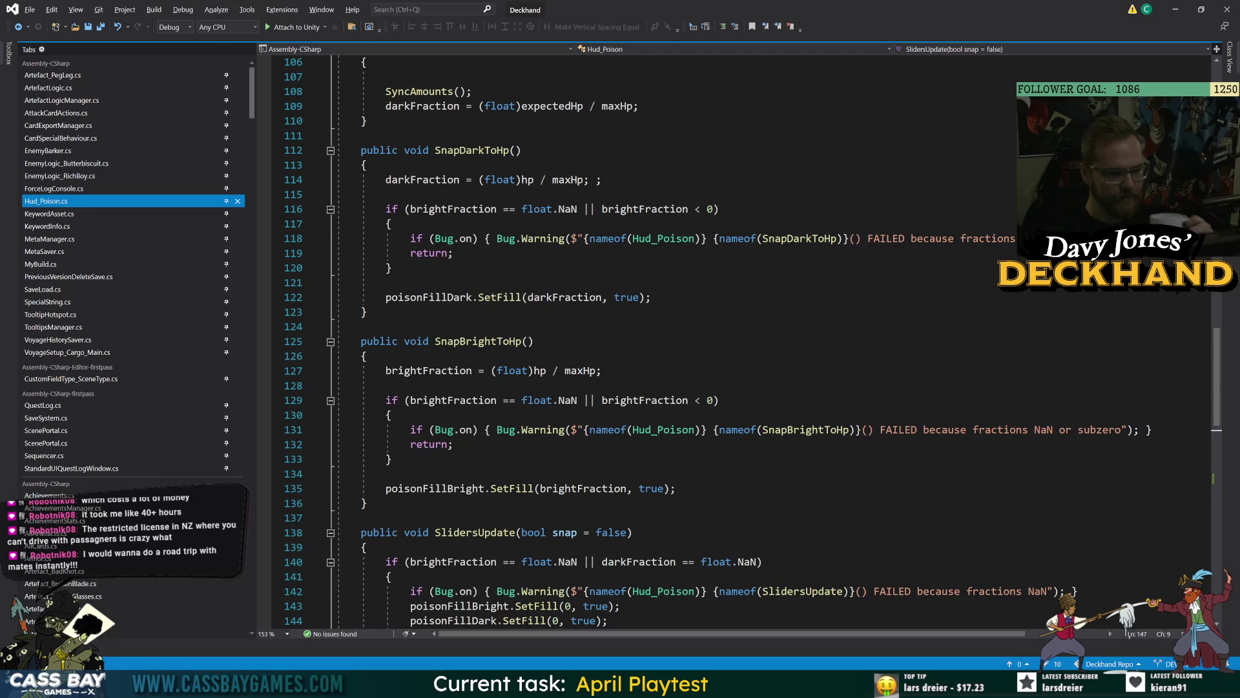
pyautogui.scroll(12, 567, 256)
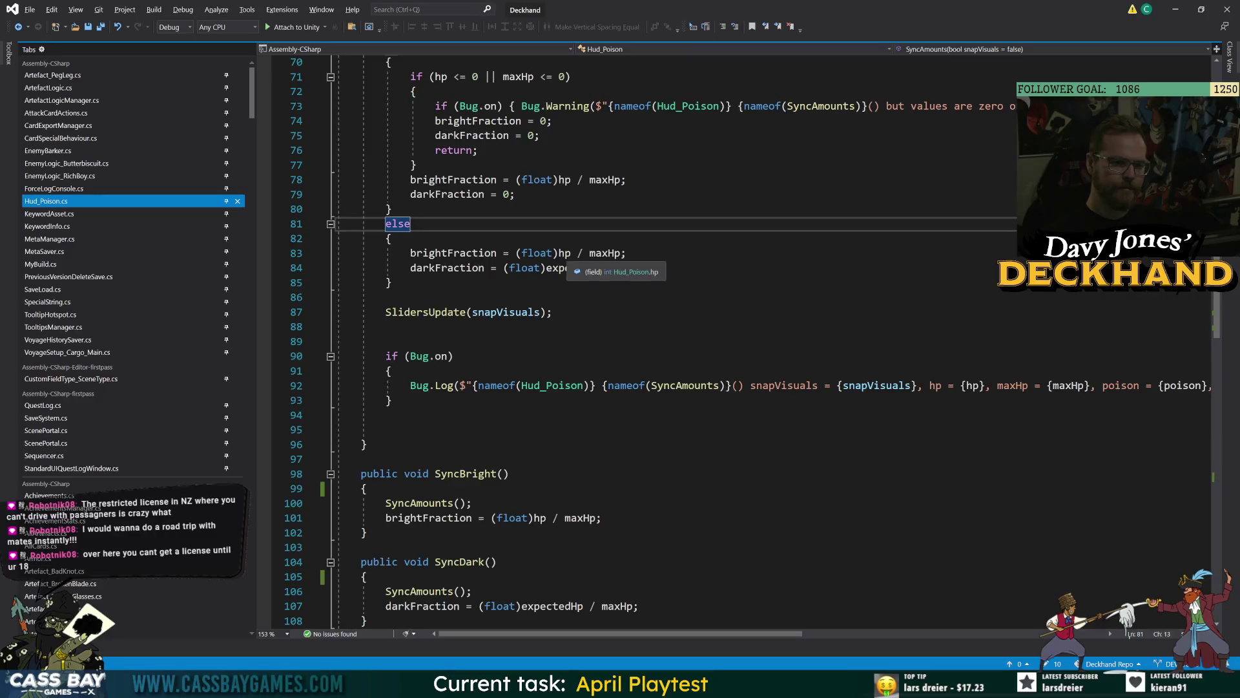
# Step: Review the hp fraction, darkFraction and expectedHp uses in SyncAmounts
pyautogui.click(567, 254)
pyautogui.click(411, 224)
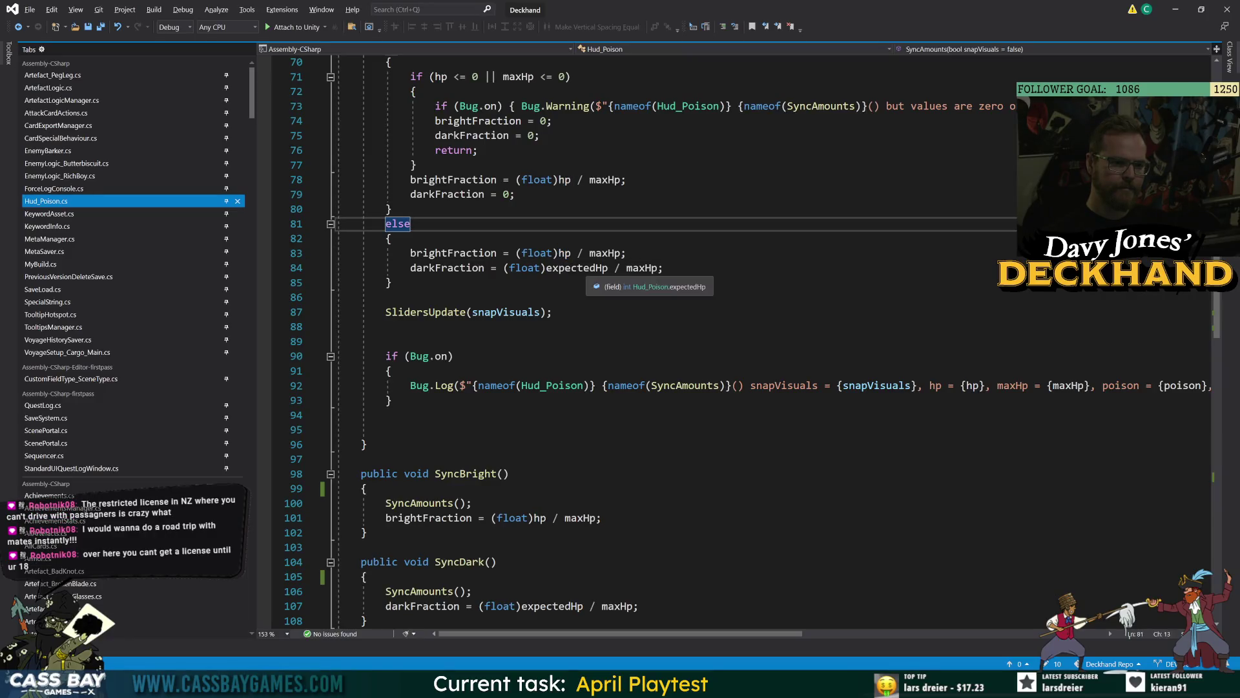
pyautogui.click(585, 268)
pyautogui.doubleClick(447, 267)
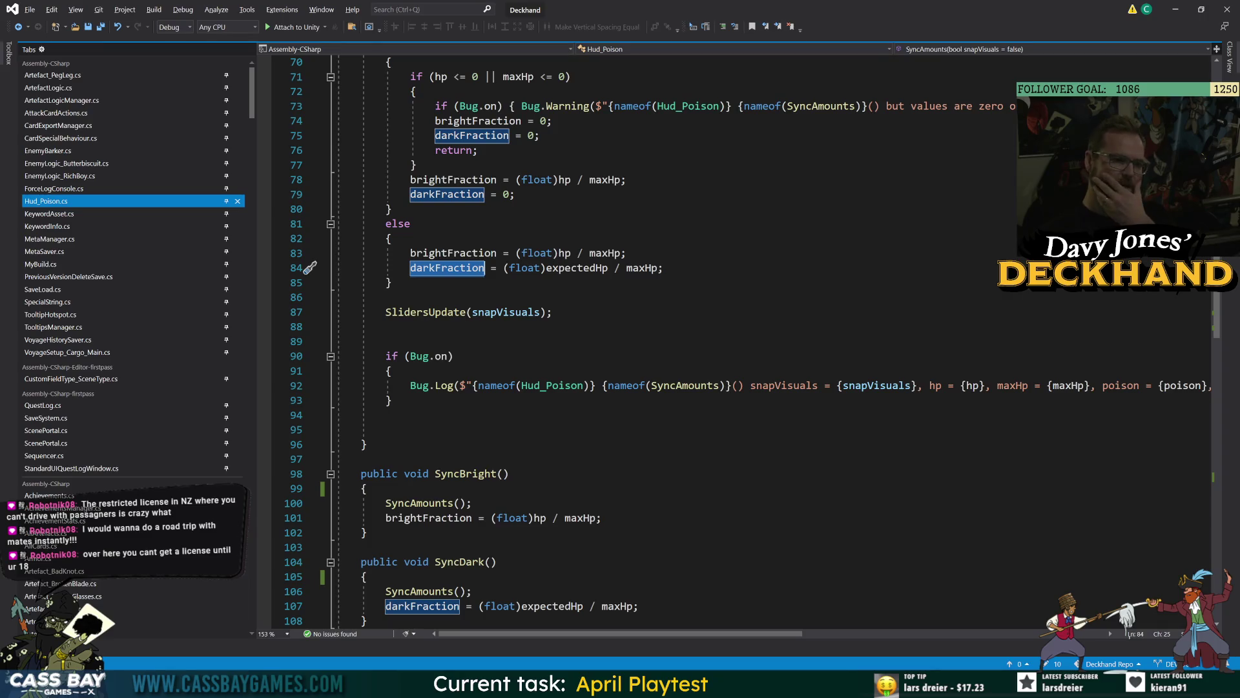
pyautogui.doubleClick(577, 268)
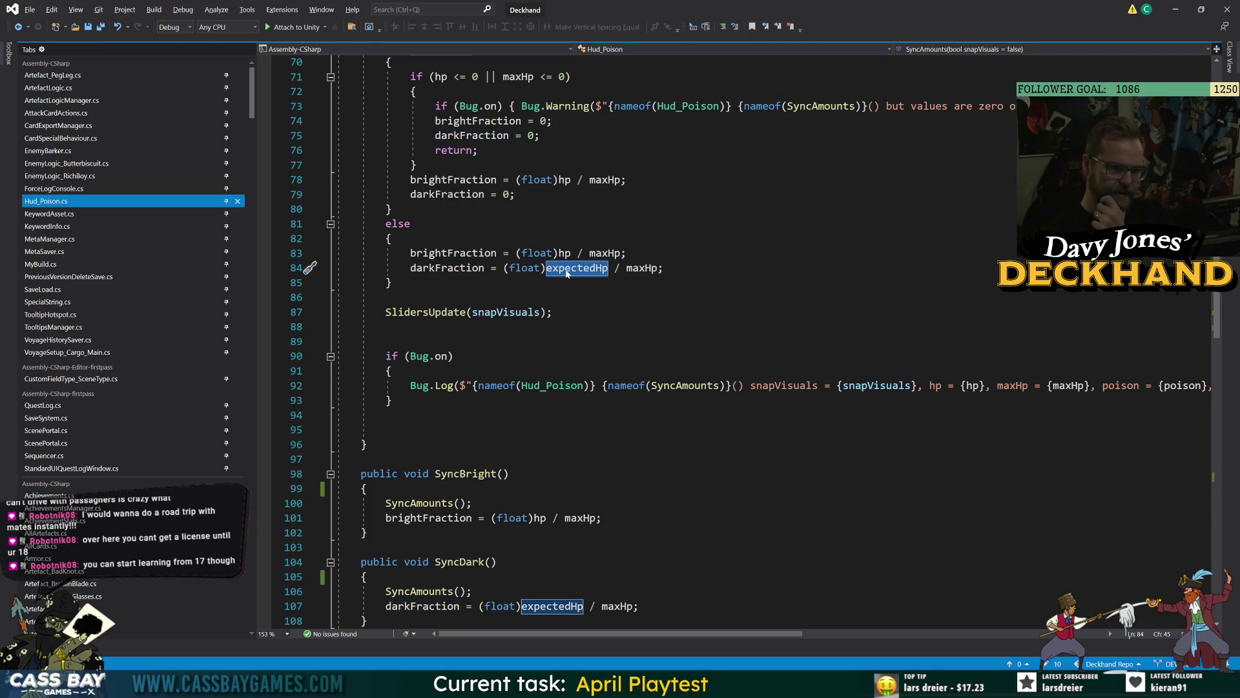
pyautogui.scroll(4, 646, 323)
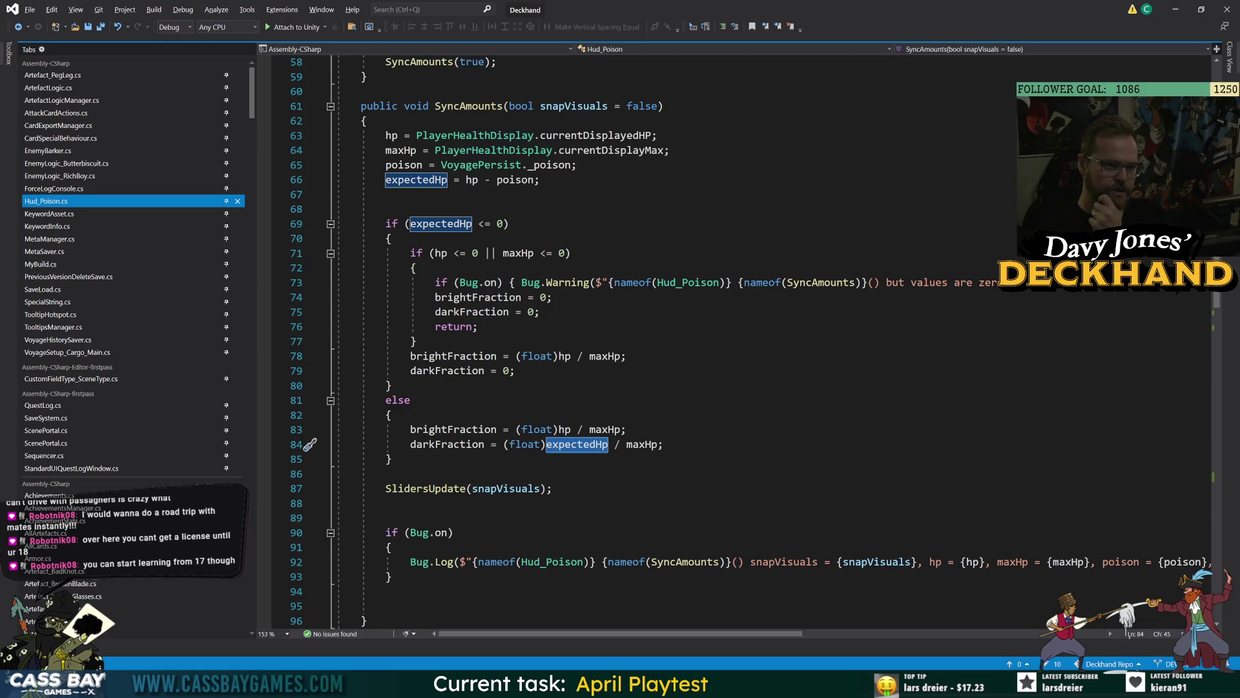
# Step: Make line 66 read 'poison > 0? hp - poison : 0' and save Hud_Poison.cs
pyautogui.click(533, 180)
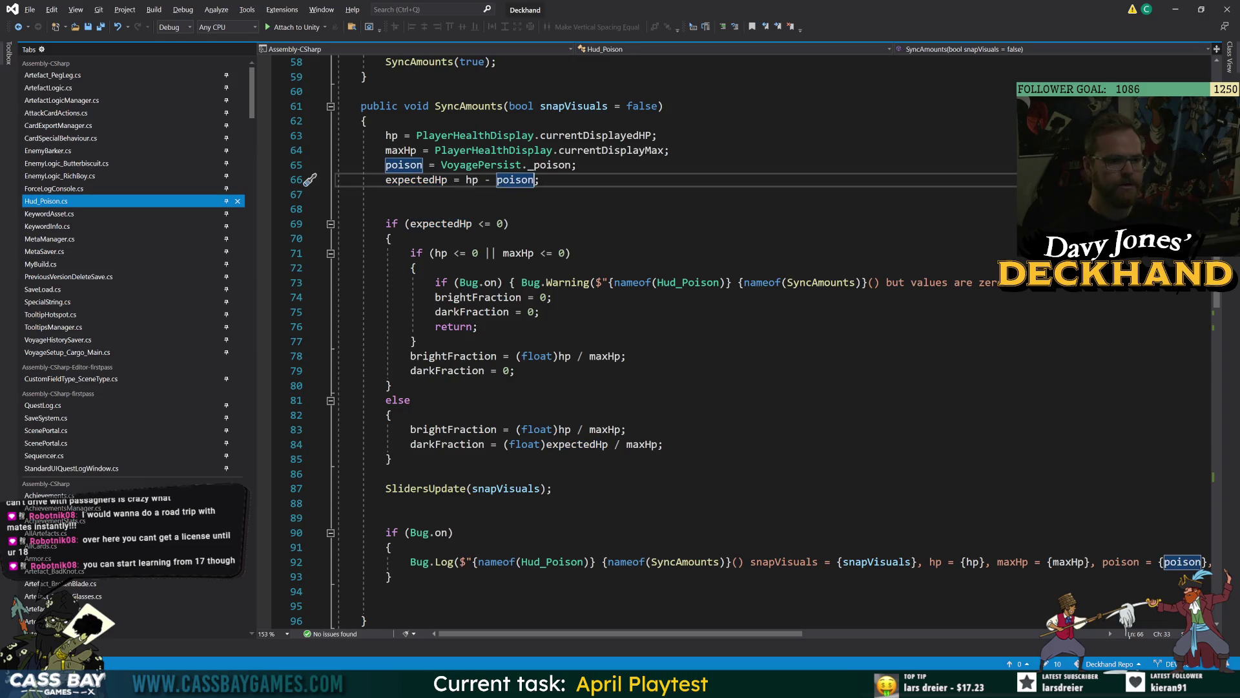
pyautogui.write('>j')
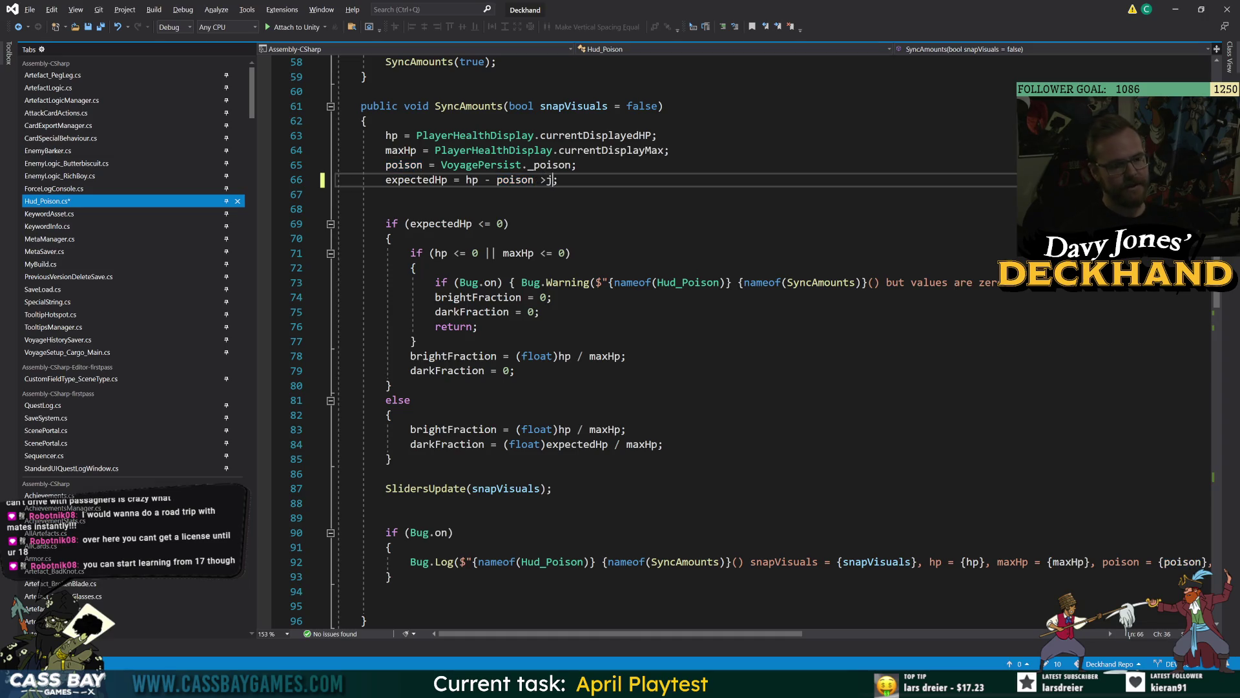
pyautogui.press('BackSpace')
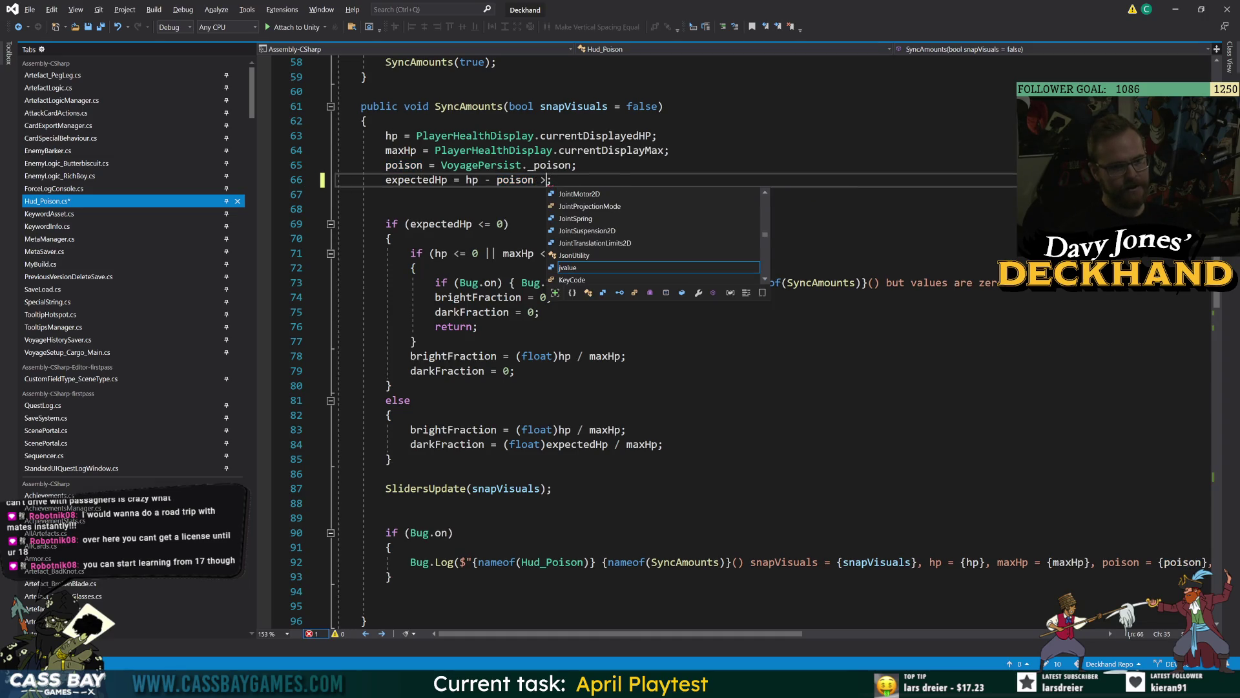
pyautogui.write('0?')
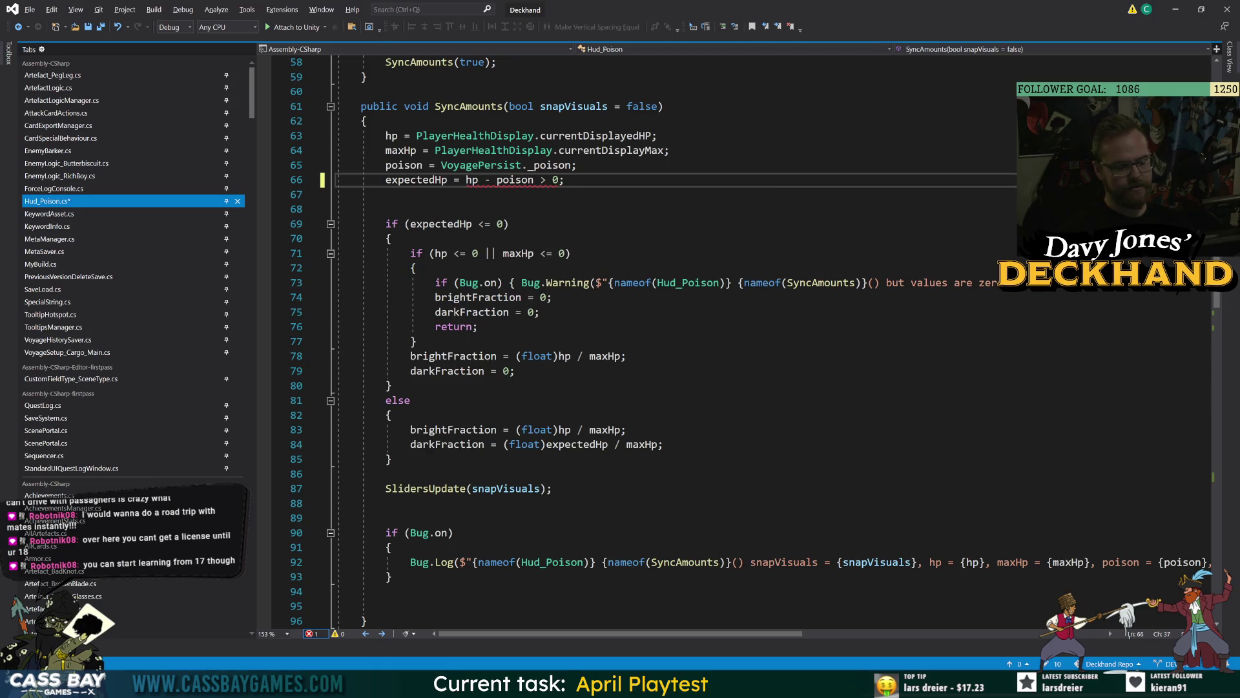
pyautogui.write(' exp')
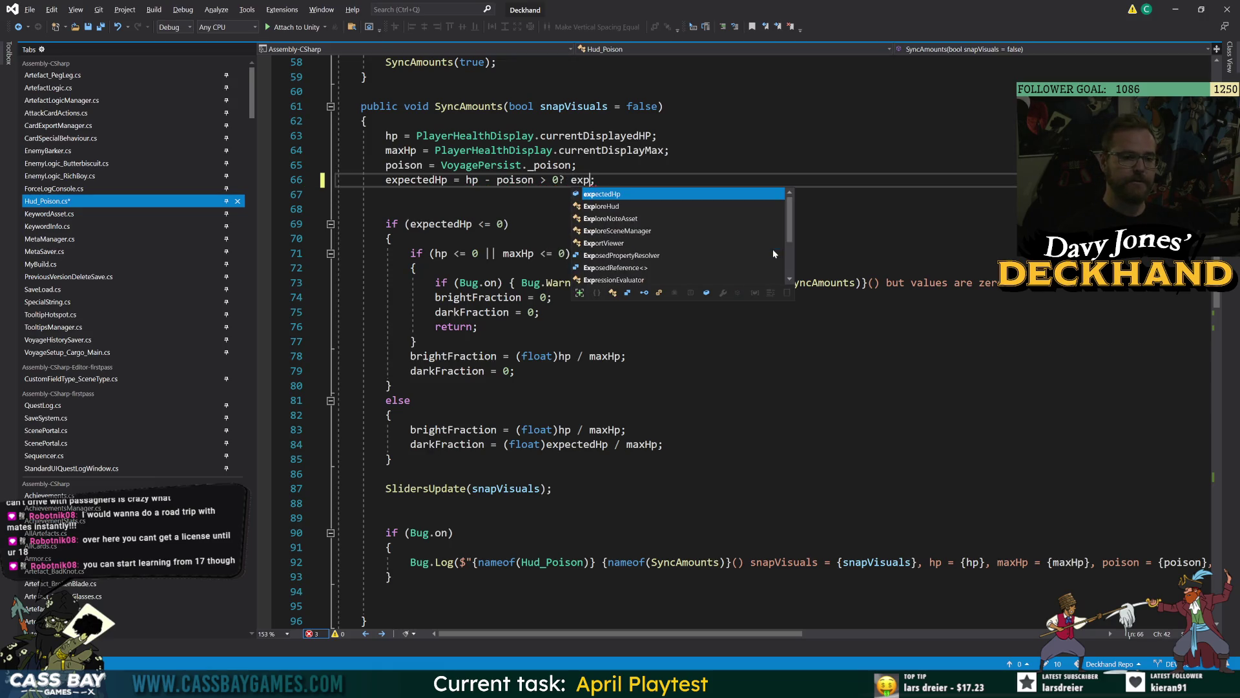
pyautogui.press('BackSpace')
pyautogui.press('BackSpace')
pyautogui.press('BackSpace')
pyautogui.write('hp =')
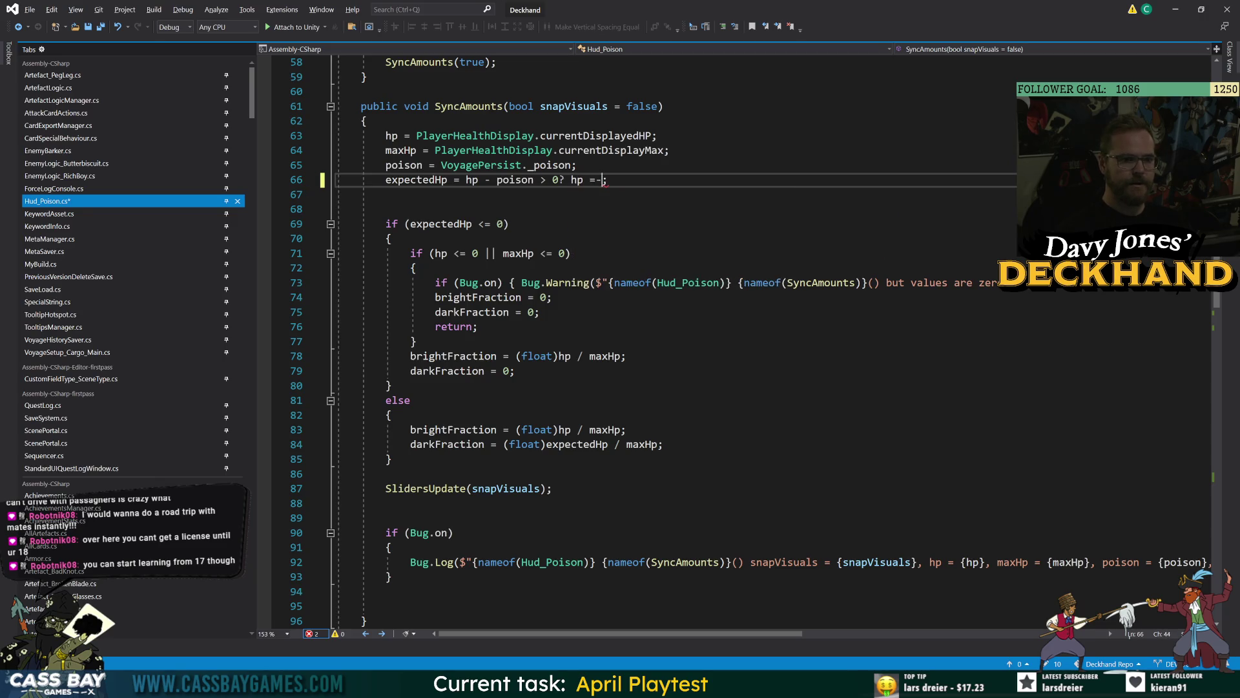
pyautogui.write('- poison')
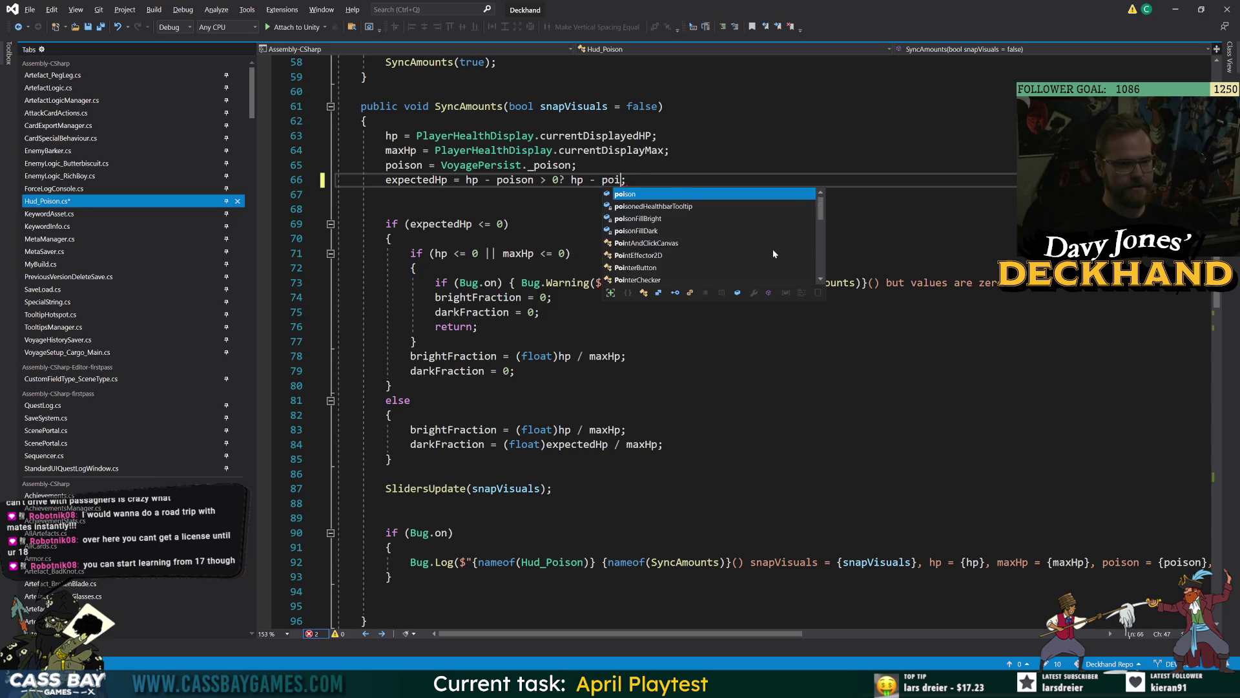
pyautogui.write(' :')
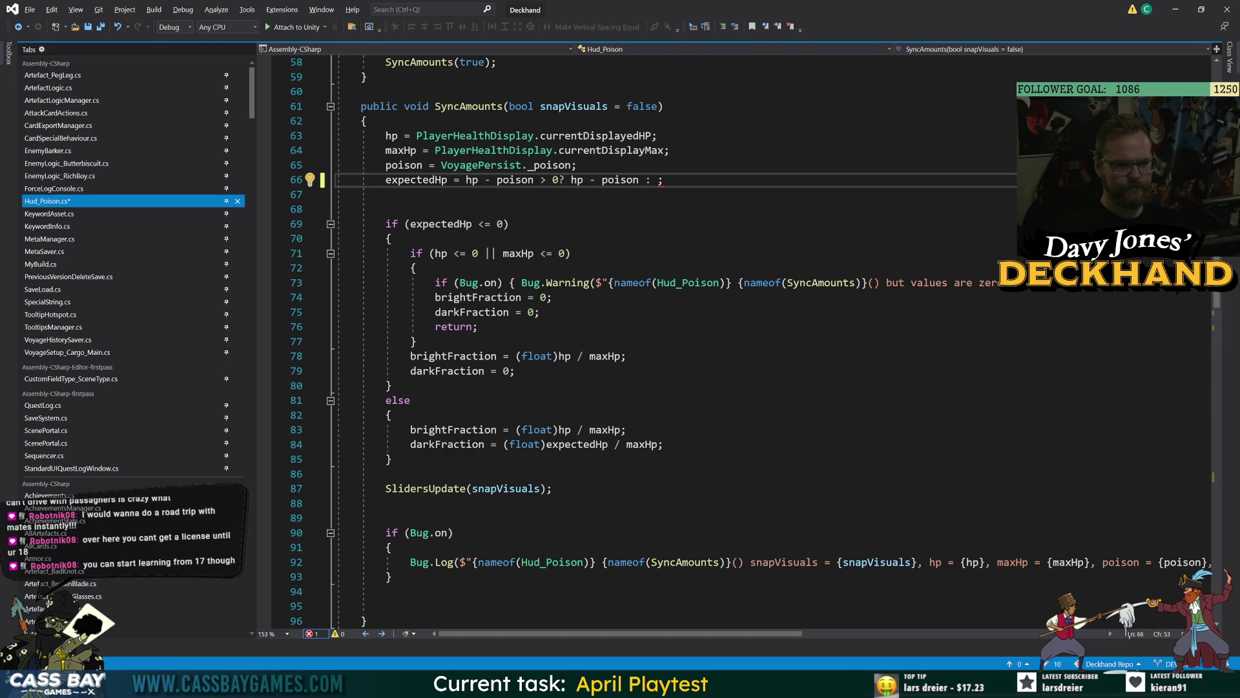
pyautogui.write('0')
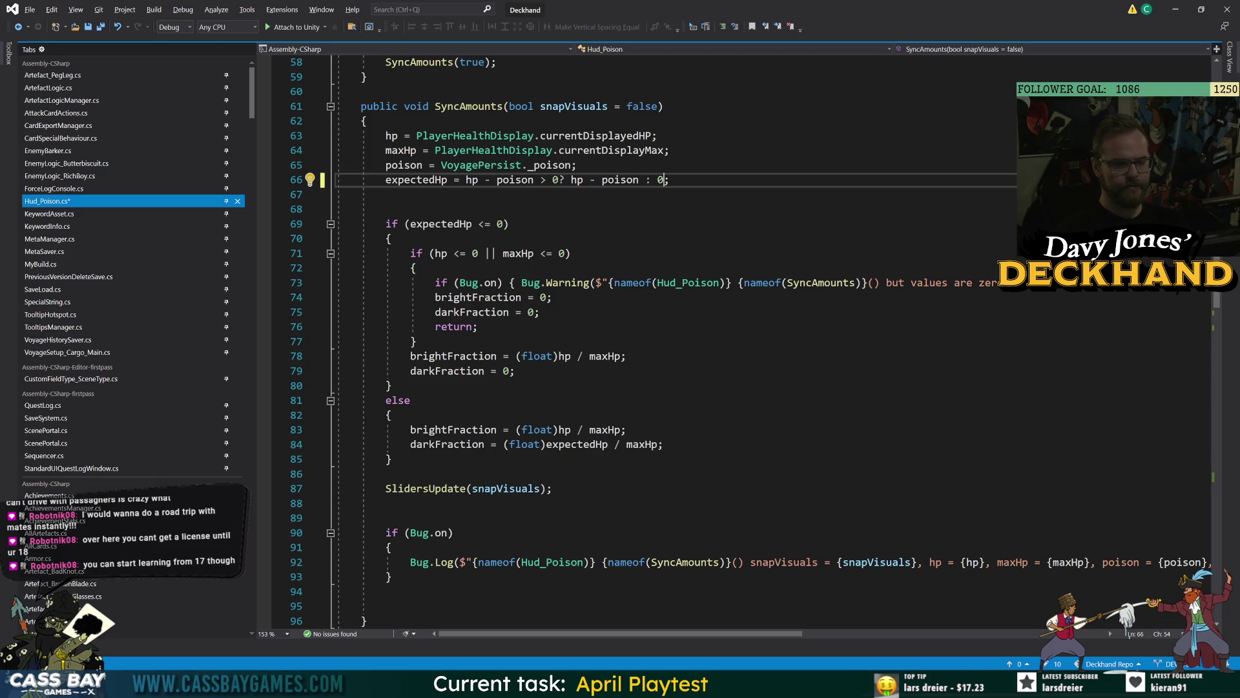
pyautogui.hotkey('ctrl', 's')
pyautogui.press('Down')
pyautogui.press('Down')
pyautogui.press('Down')
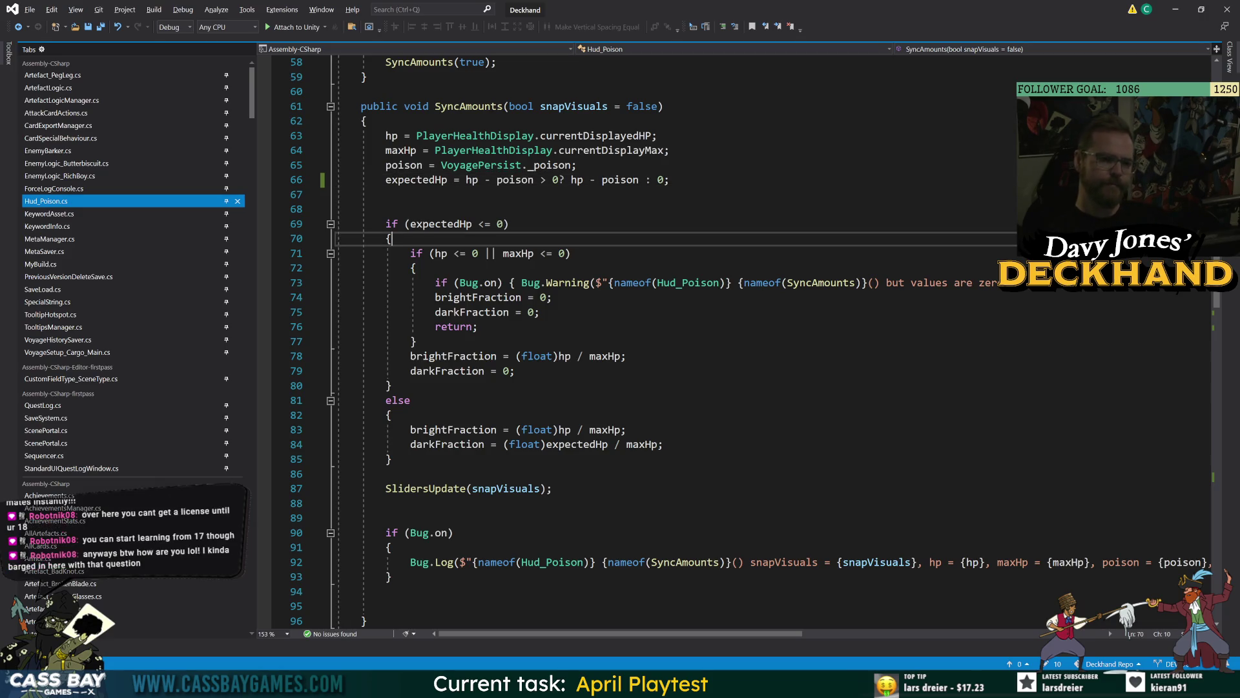
pyautogui.click(386, 194)
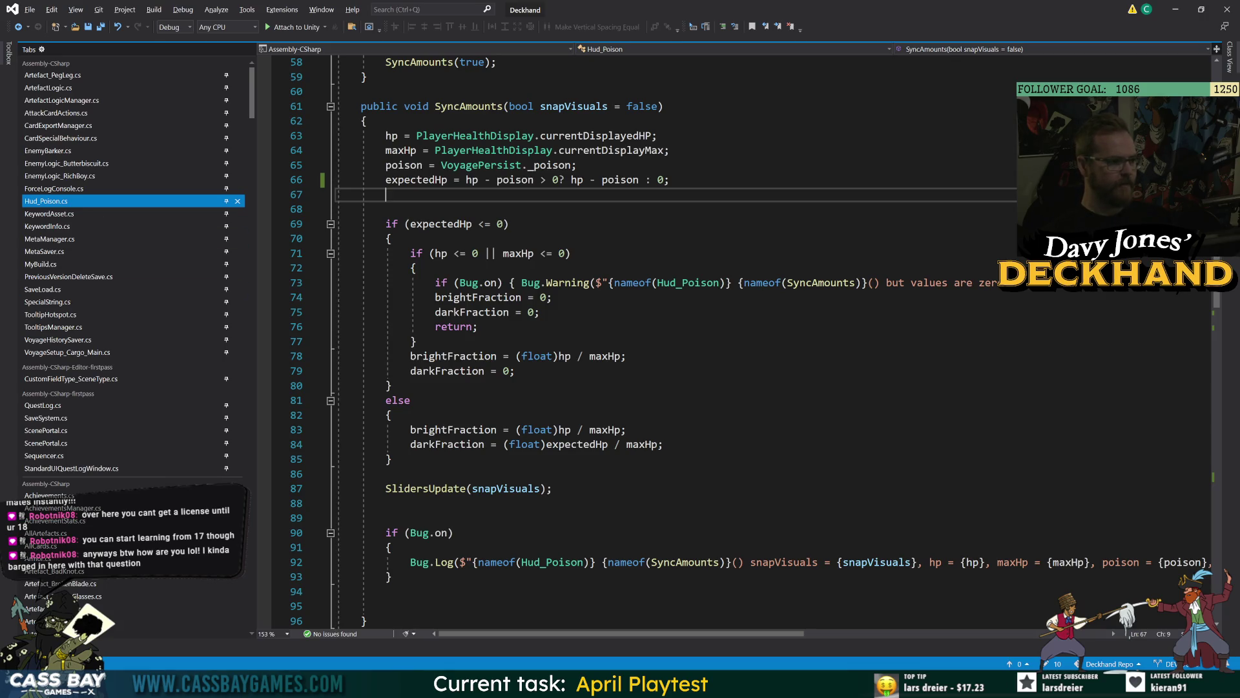
# Step: Delete the blank line after the expectedHp calculation and save
pyautogui.click(310, 356)
pyautogui.click(571, 253)
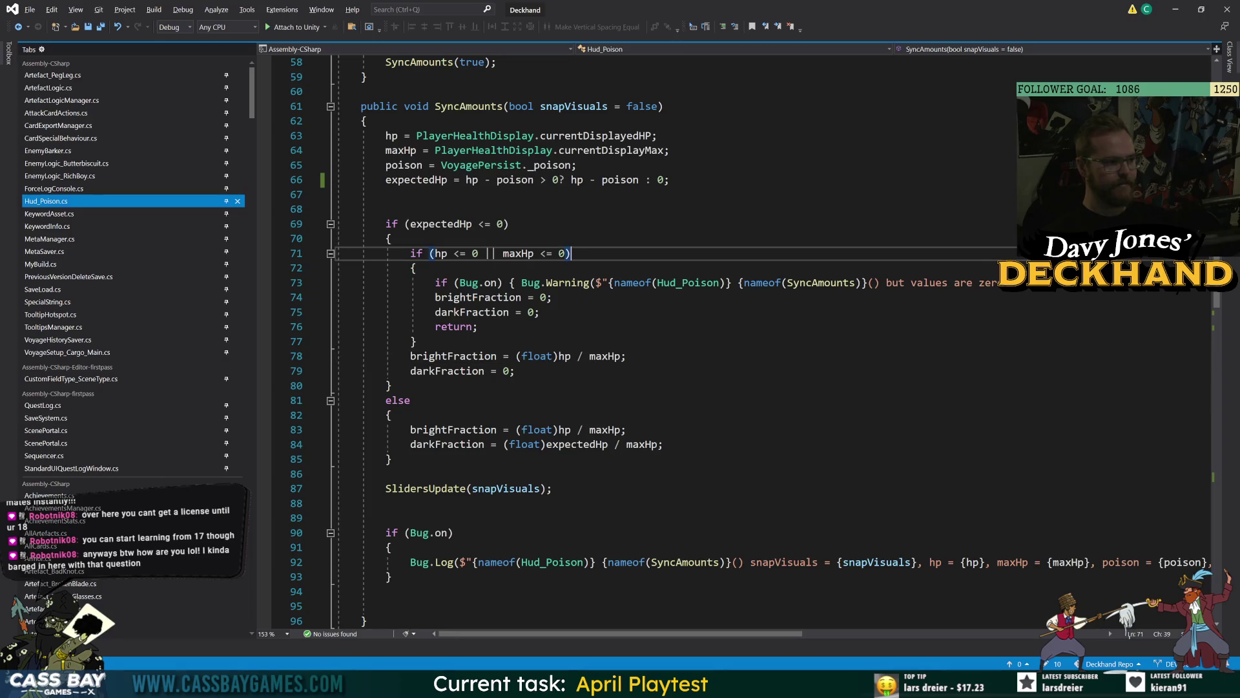
pyautogui.click(385, 194)
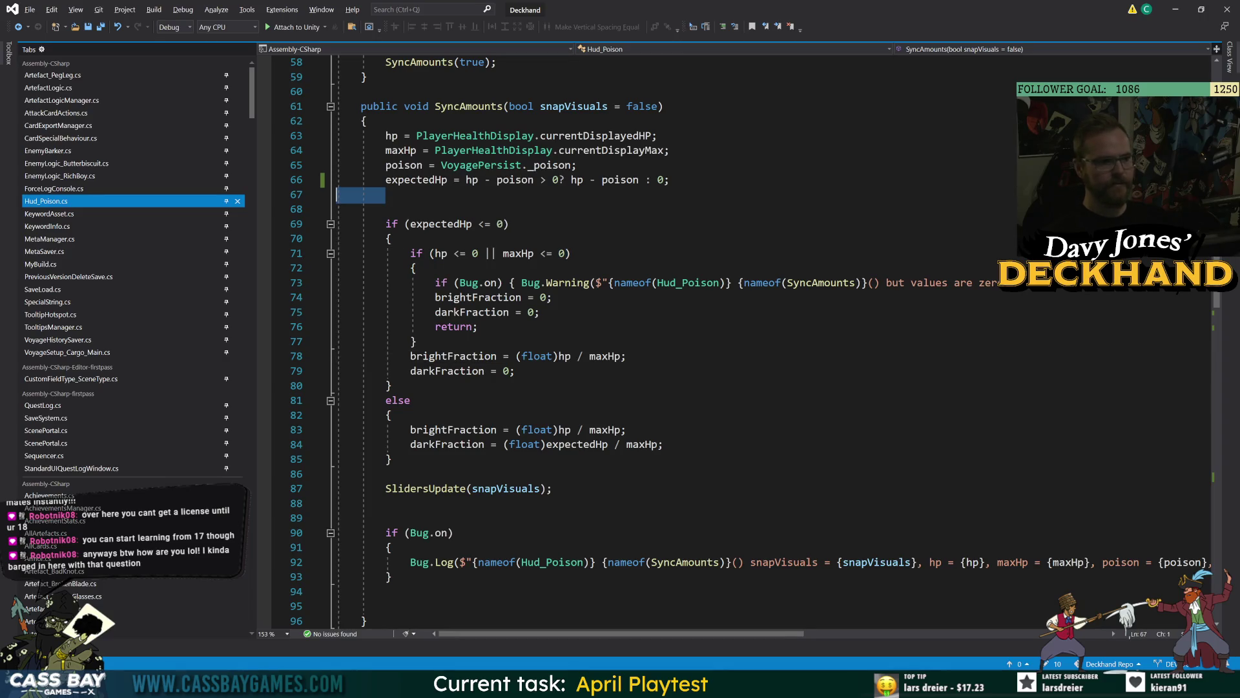
pyautogui.press('BackSpace')
pyautogui.hotkey('ctrl', 's')
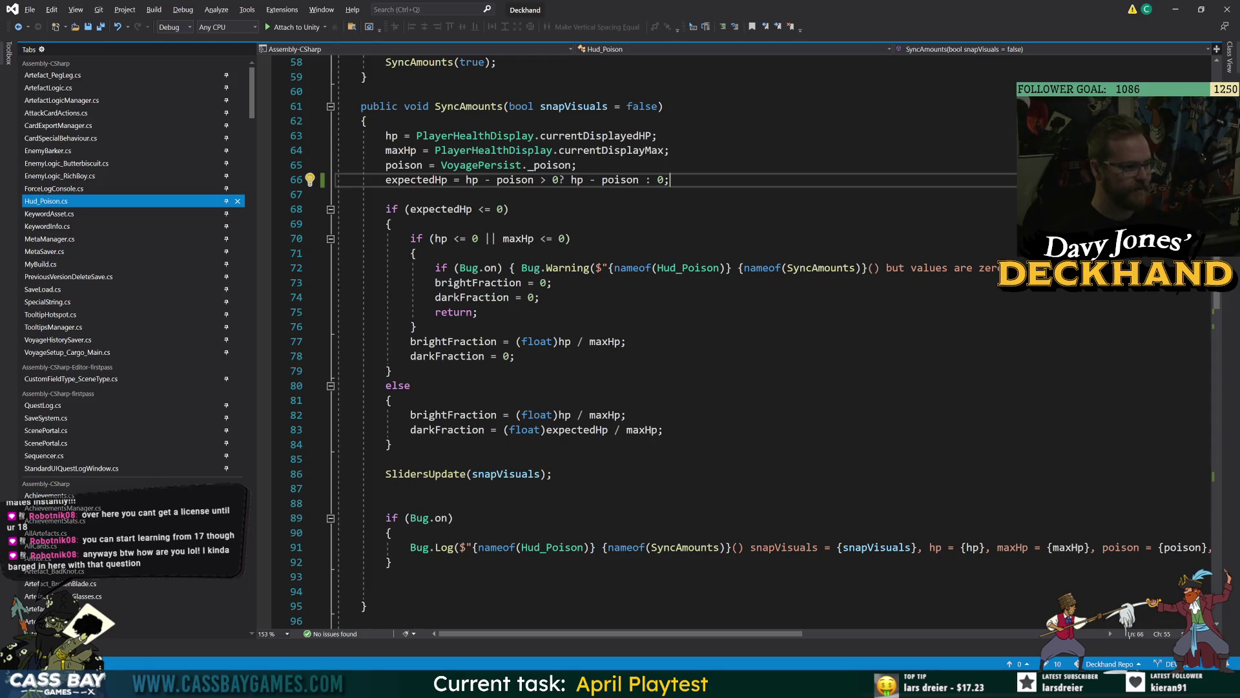
# Step: Remove the extra blank line before the debug log block
pyautogui.click(390, 371)
pyautogui.click(386, 503)
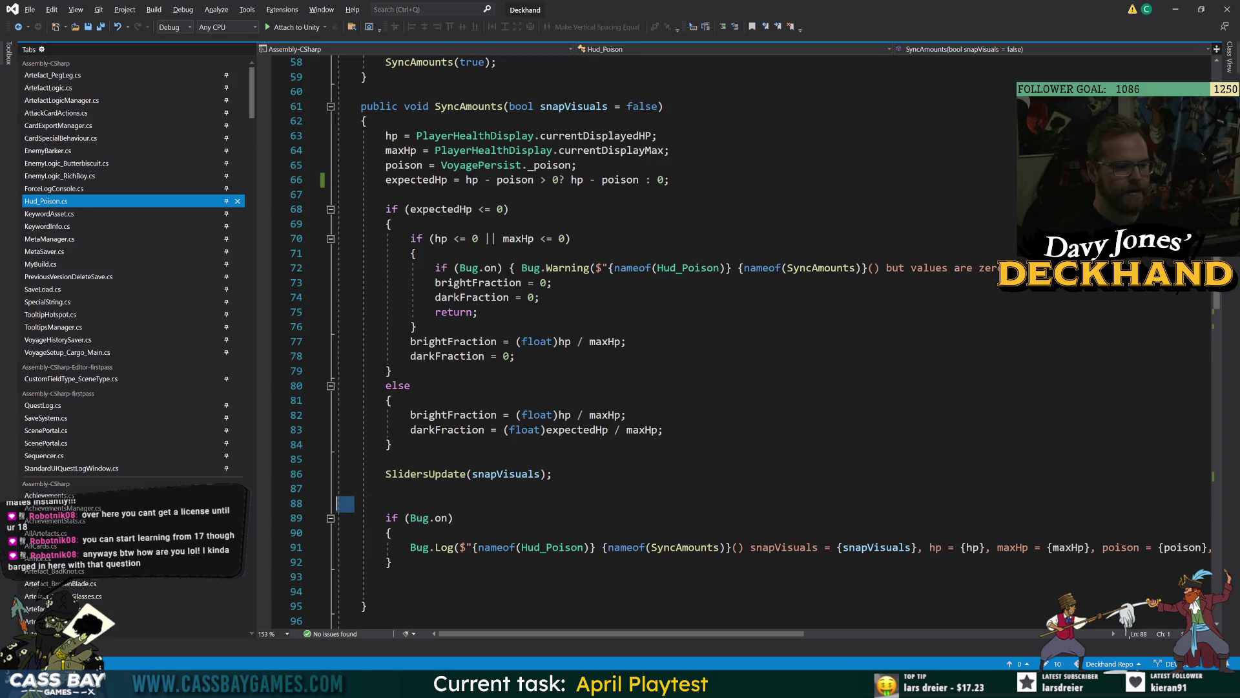
pyautogui.press('BackSpace')
pyautogui.click(387, 459)
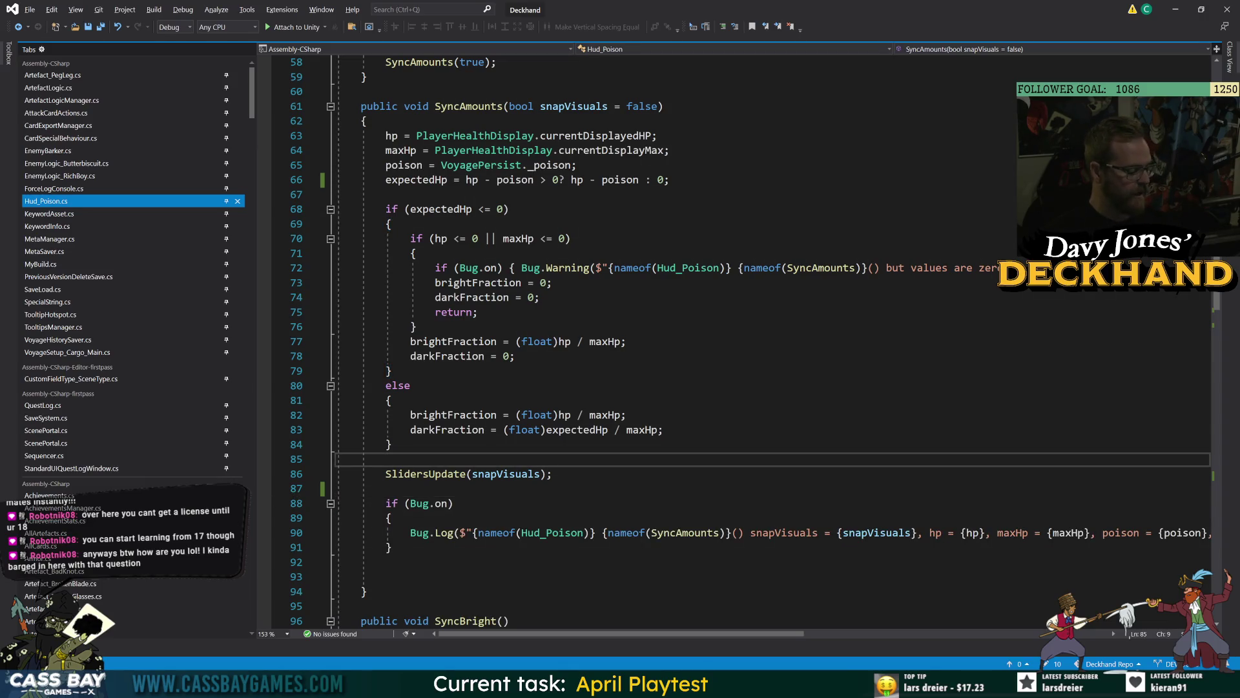
pyautogui.click(1202, 685)
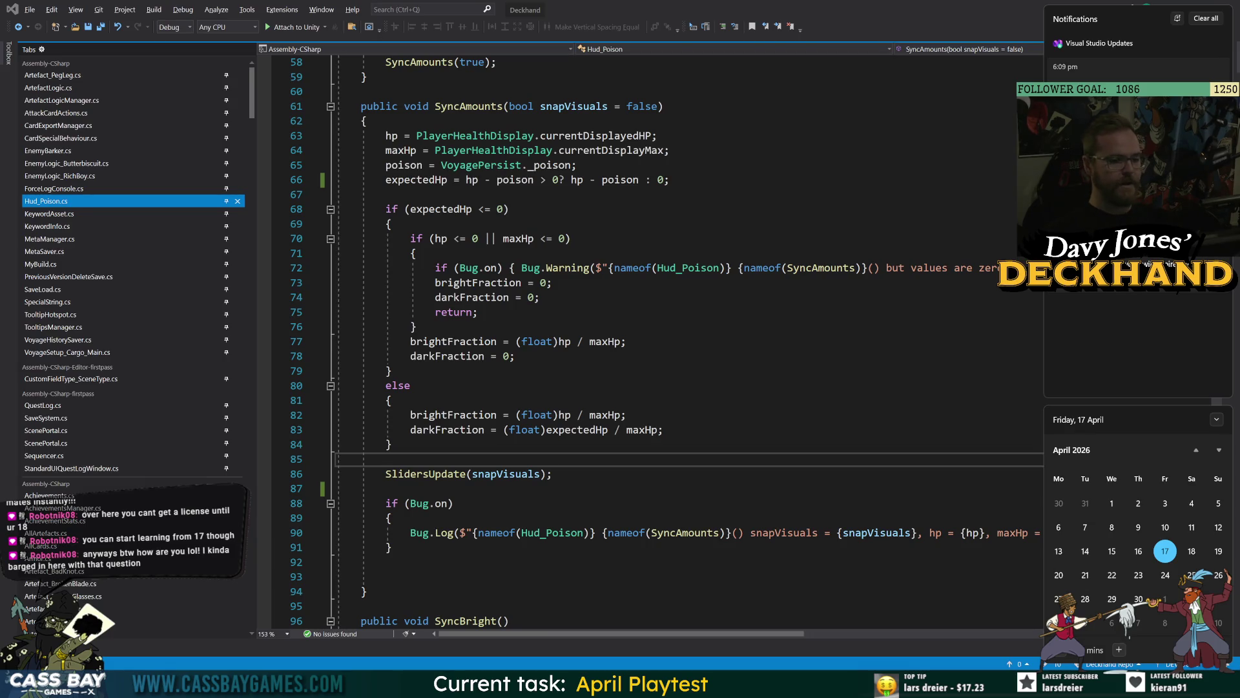
pyautogui.click(410, 385)
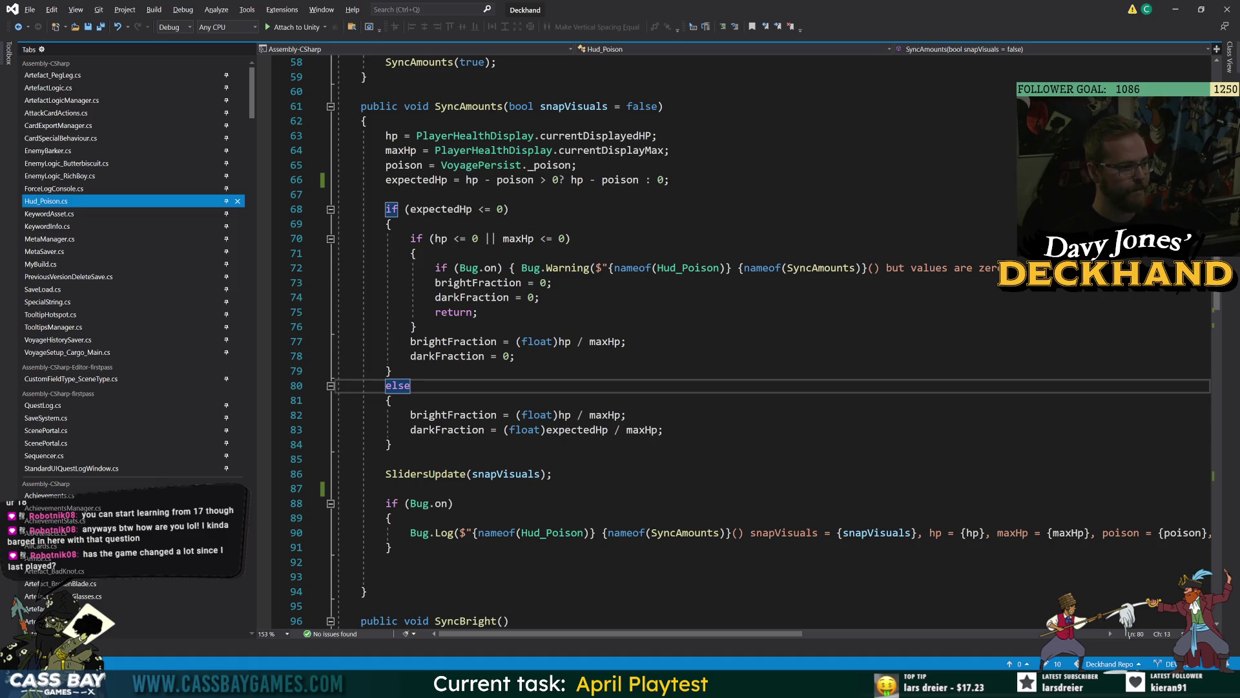
# Step: Remove the extra blank line at the end of SyncAmounts and save
pyautogui.click(417, 327)
pyautogui.click(392, 224)
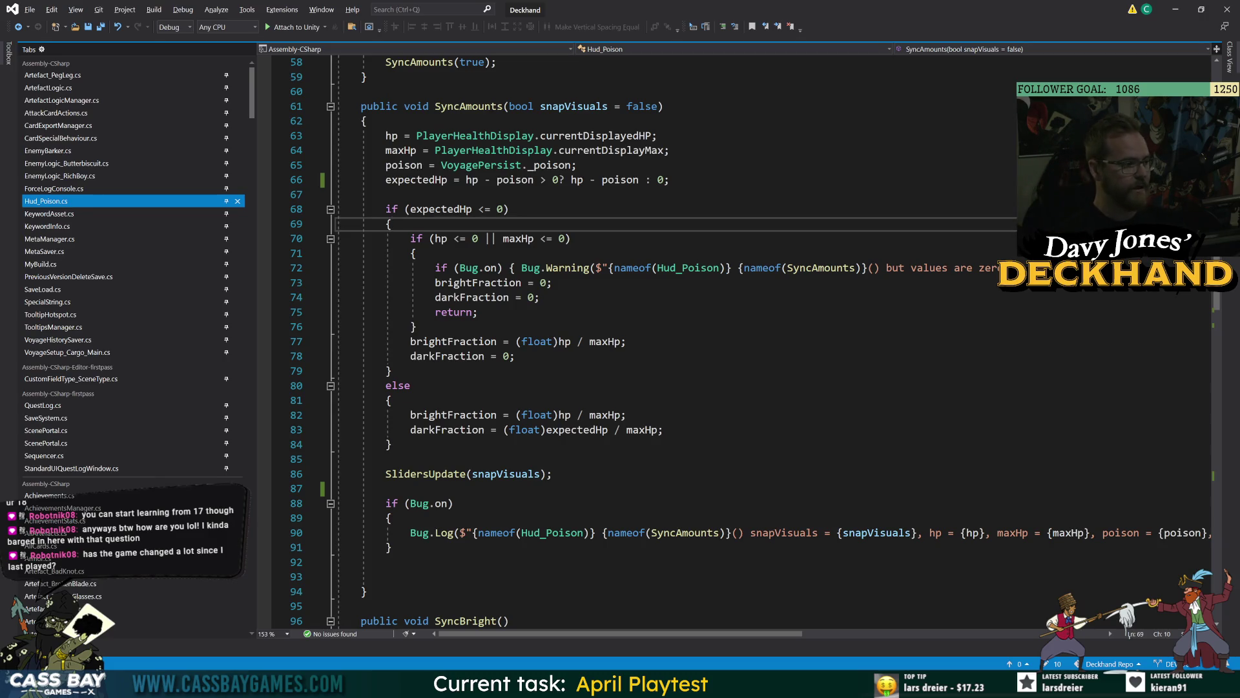
pyautogui.press('Up')
pyautogui.press('Up')
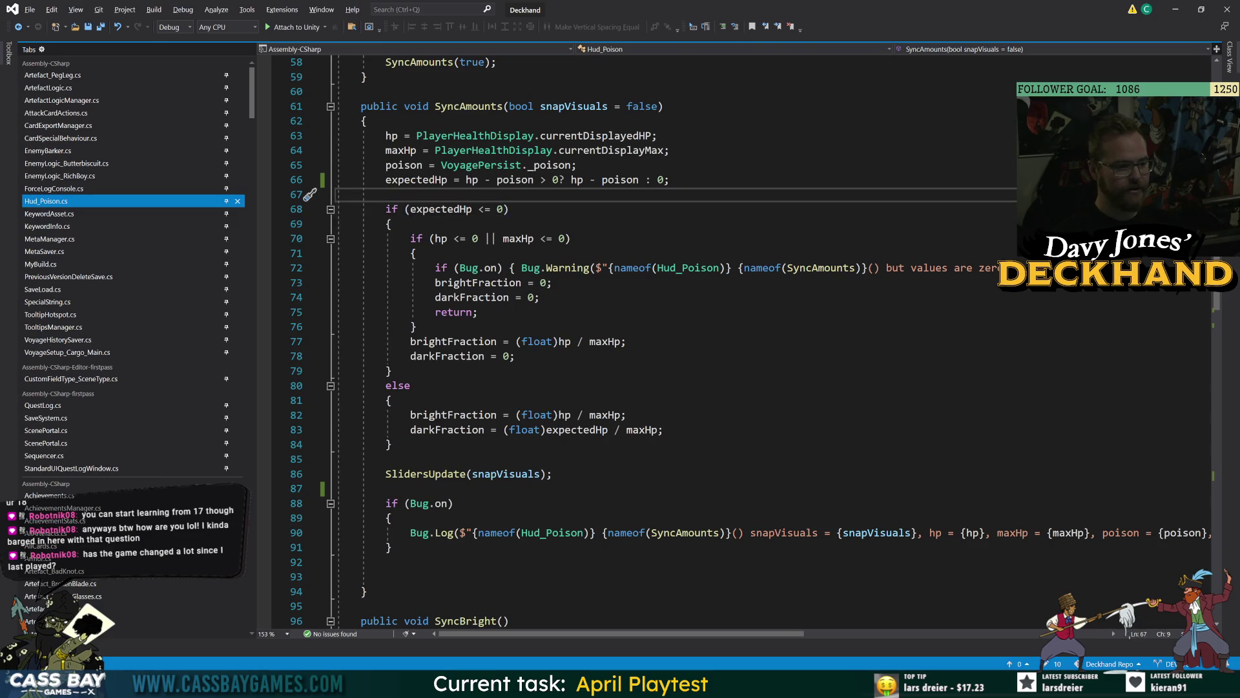
pyautogui.click(264, 503)
pyautogui.scroll(-1, 264, 504)
pyautogui.click(262, 524)
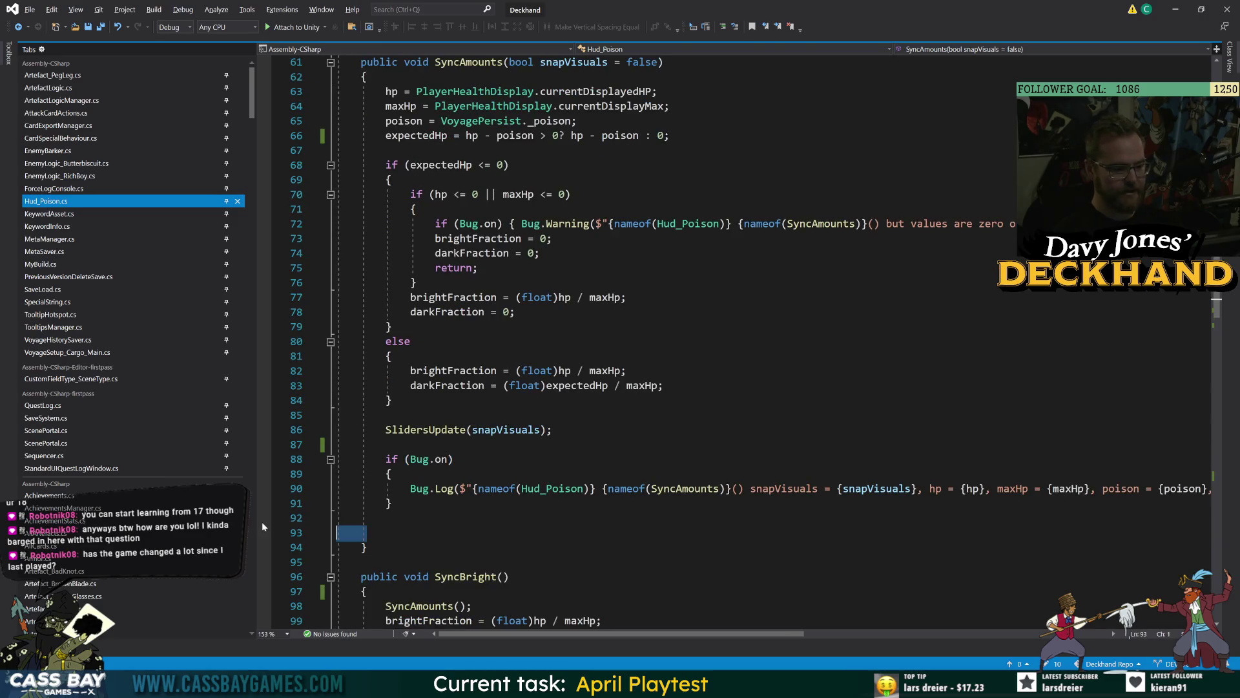
pyautogui.press('BackSpace')
pyautogui.hotkey('ctrl', 's')
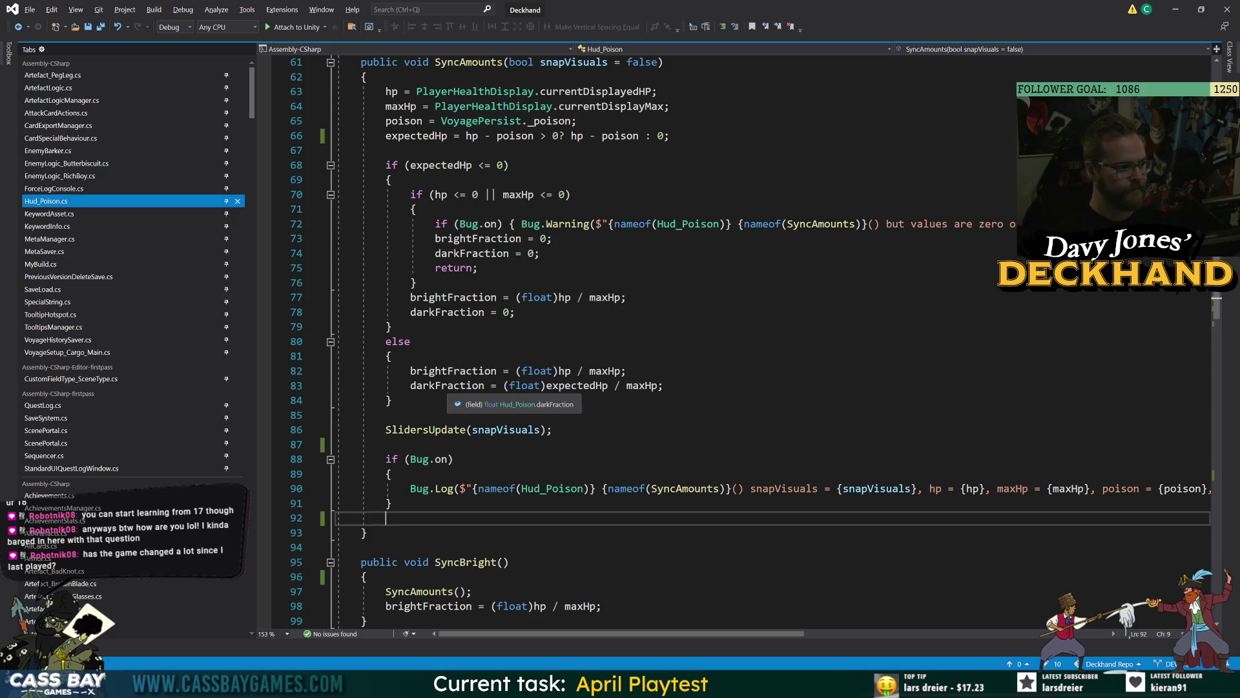
# Step: Trace the uses of hp, darkFraction, brightFraction and maxHp in SyncAmounts
pyautogui.scroll(1, 264, 518)
pyautogui.scroll(1, 264, 518)
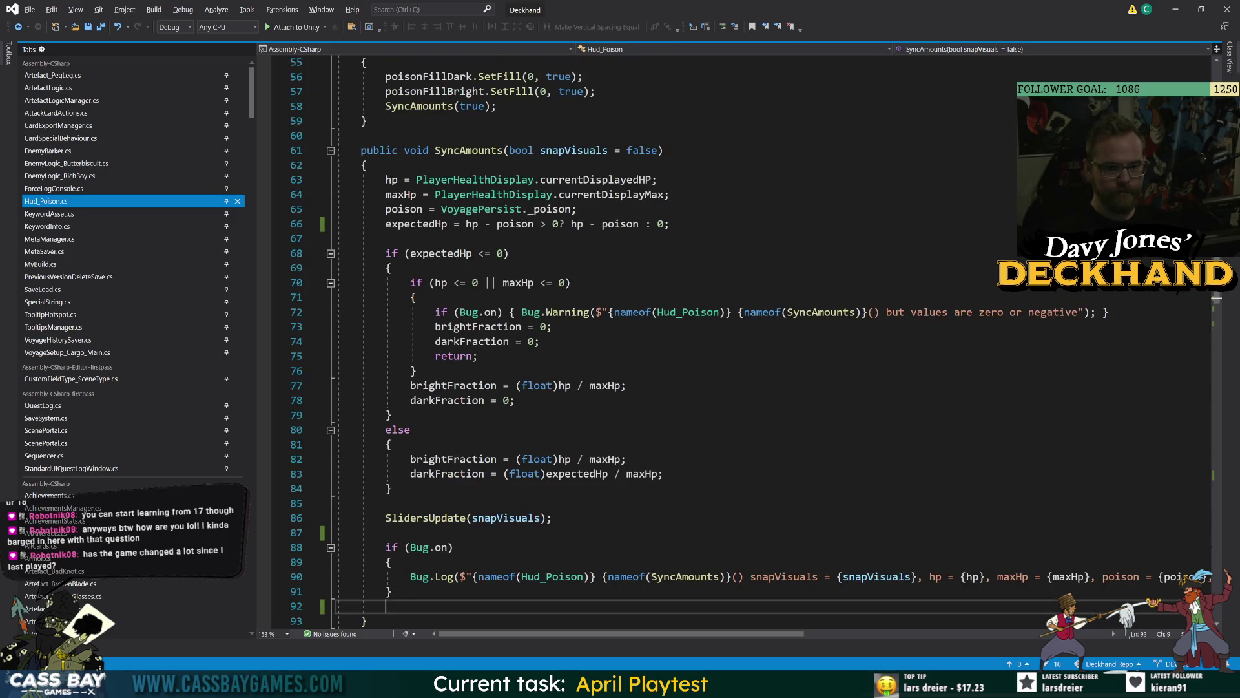
pyautogui.click(446, 282)
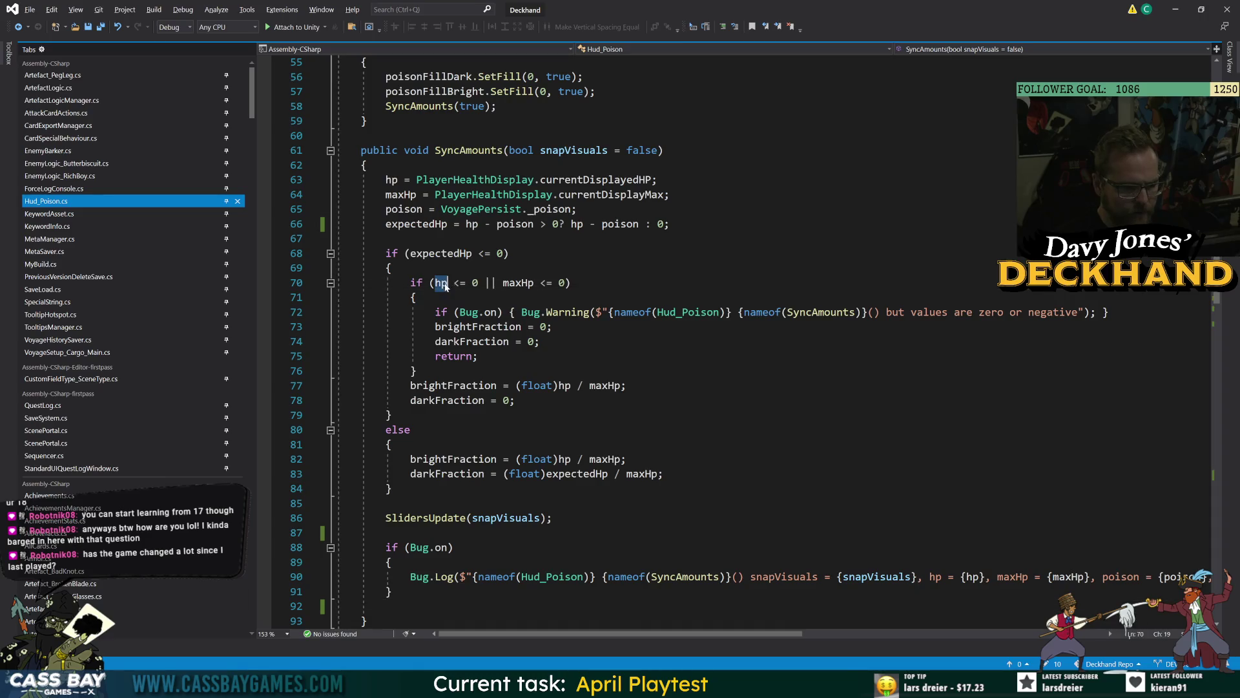
pyautogui.click(416, 298)
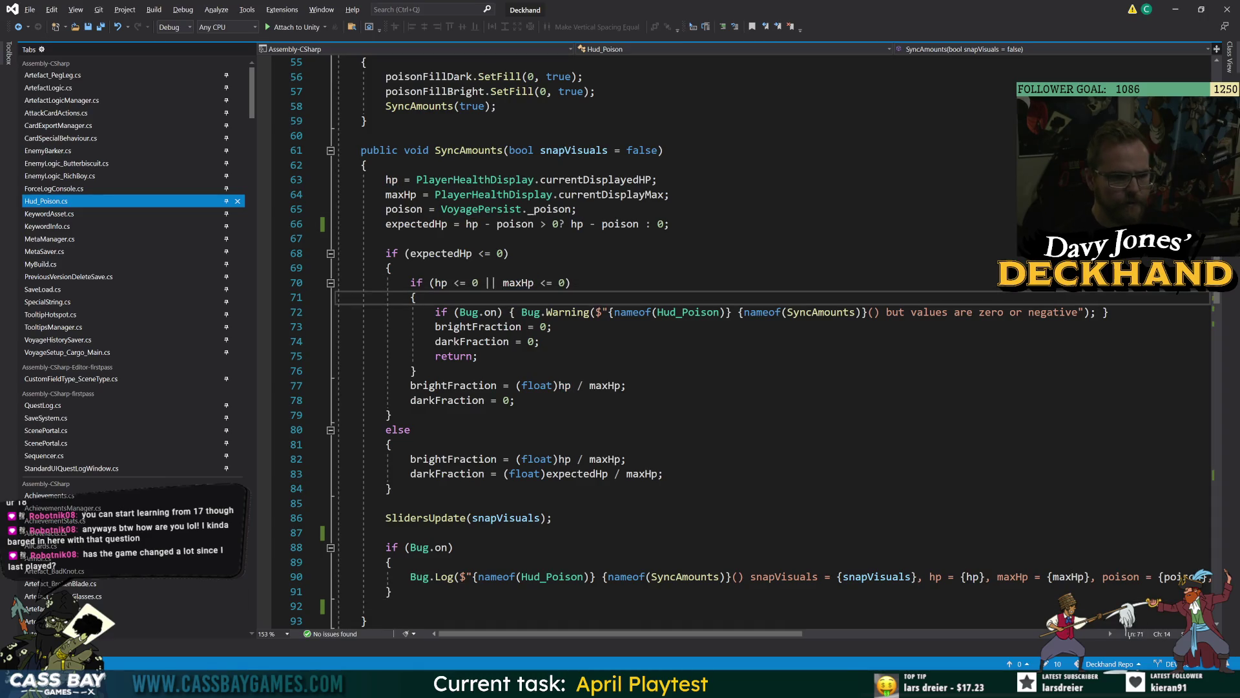
pyautogui.click(478, 341)
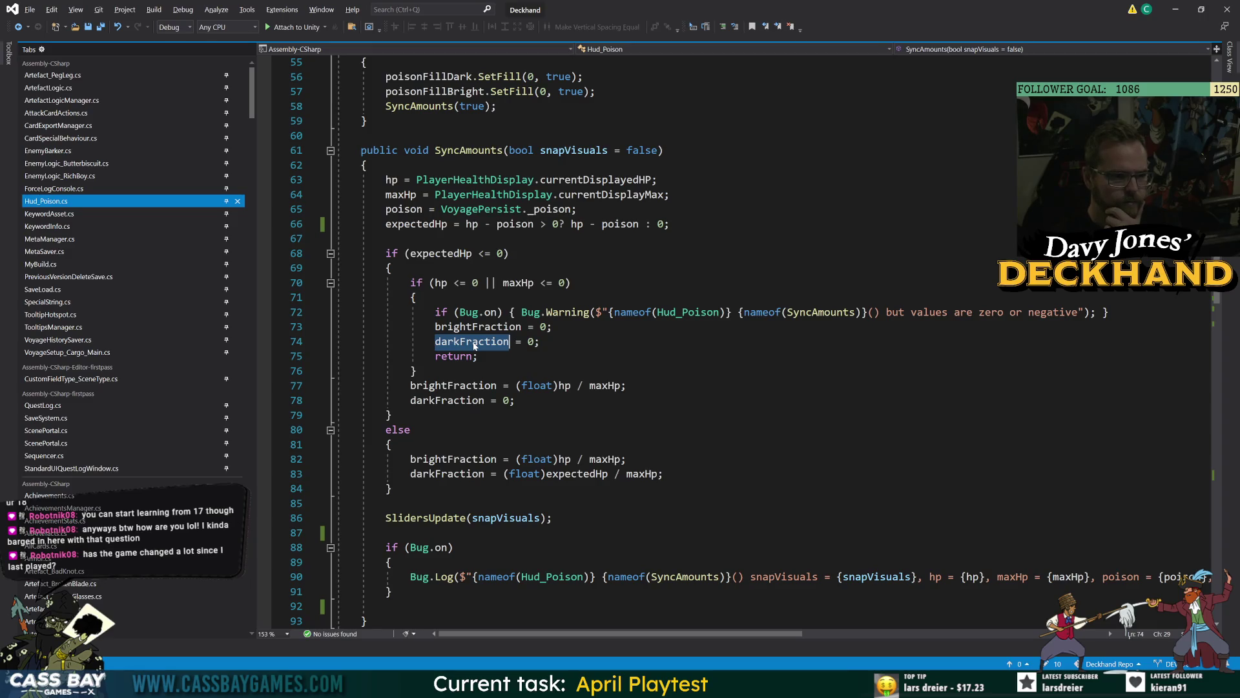
pyautogui.click(479, 326)
pyautogui.doubleClick(479, 326)
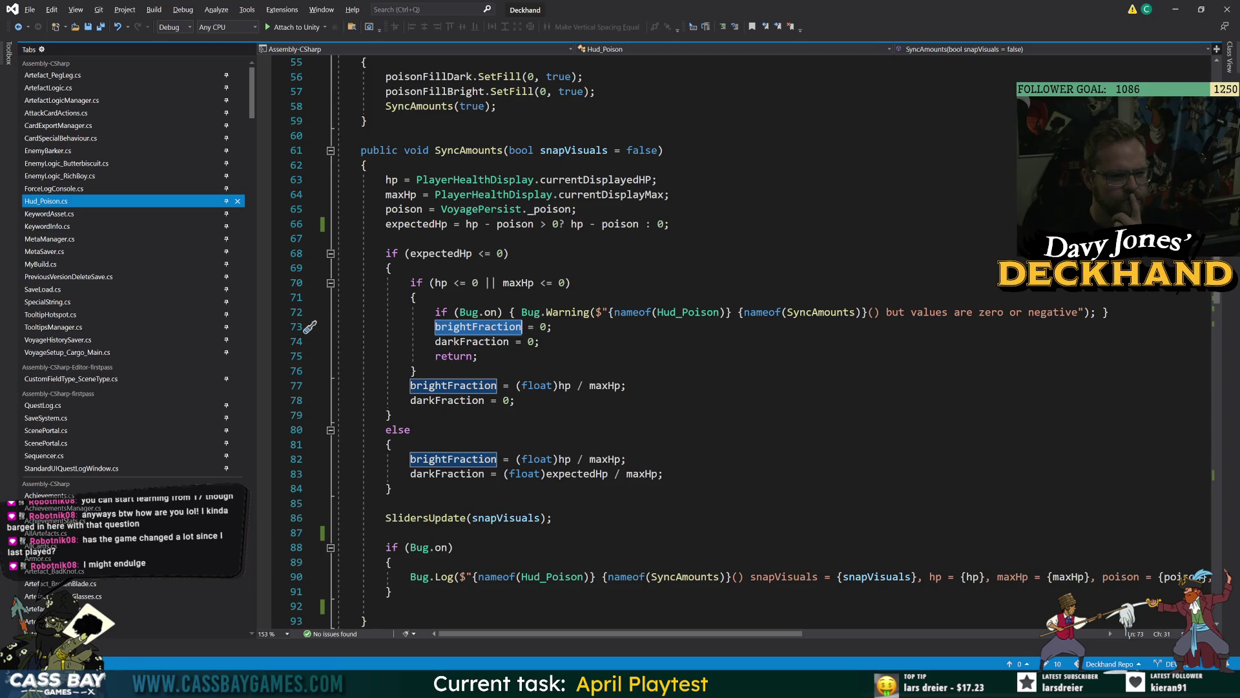
pyautogui.doubleClick(517, 285)
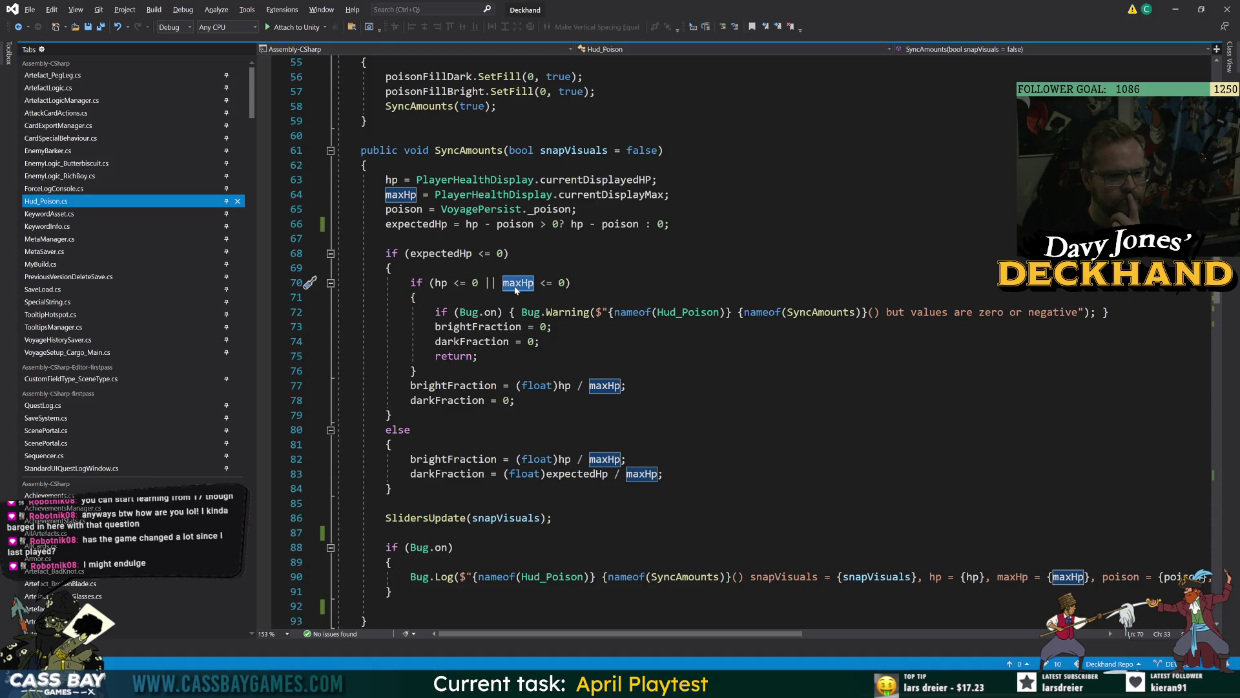
# Step: Select the zero-value hp/maxHp guard block on lines 71–76
pyautogui.click(571, 283)
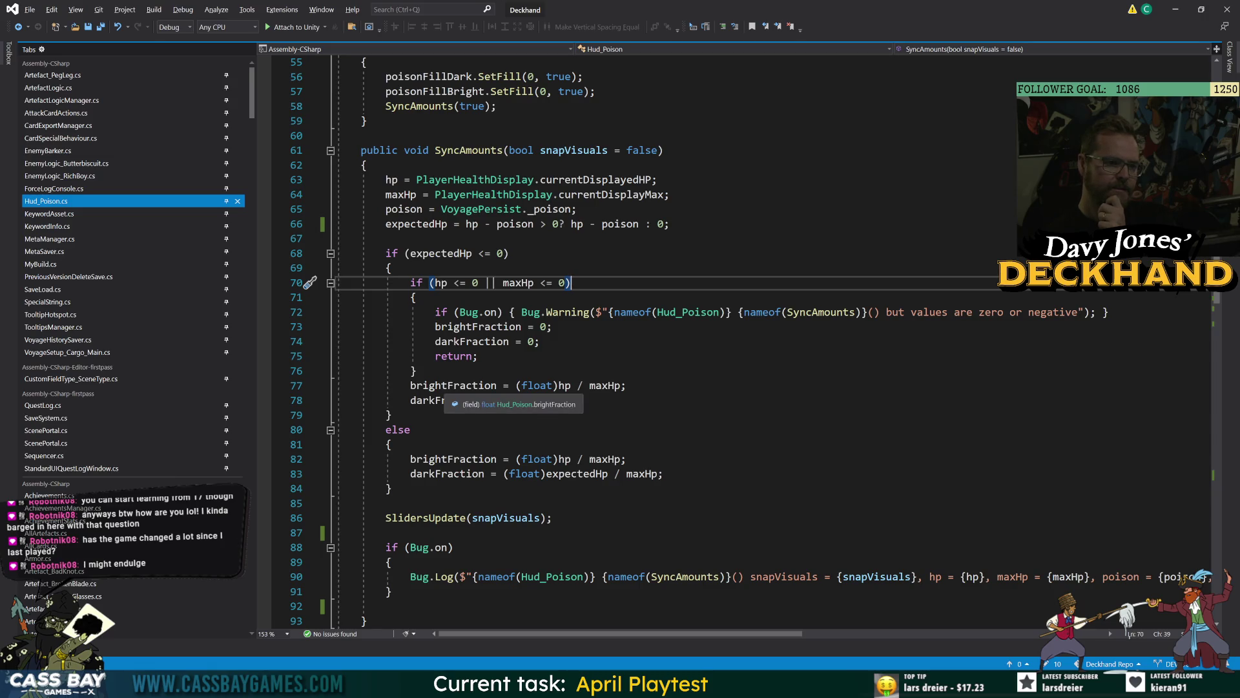
pyautogui.press('Down')
pyautogui.hotkey('ctrl', 'shift', ']')
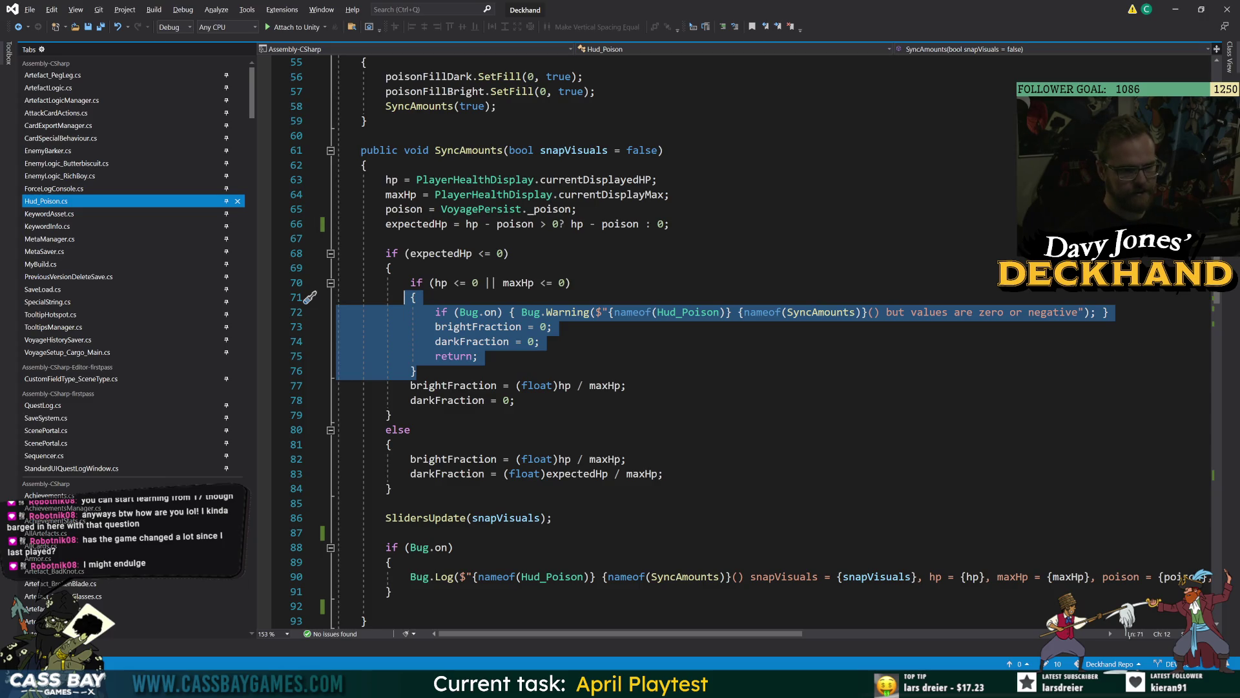
pyautogui.keyDown('shift'); pyautogui.click(407, 280); pyautogui.keyUp('shift')
# Step: Comment out the selected guard lines with Ctrl+K, Ctrl+C and save Hud_Poison.cs
pyautogui.hotkey('ctrl', 'k')
pyautogui.hotkey('ctrl', 'c')
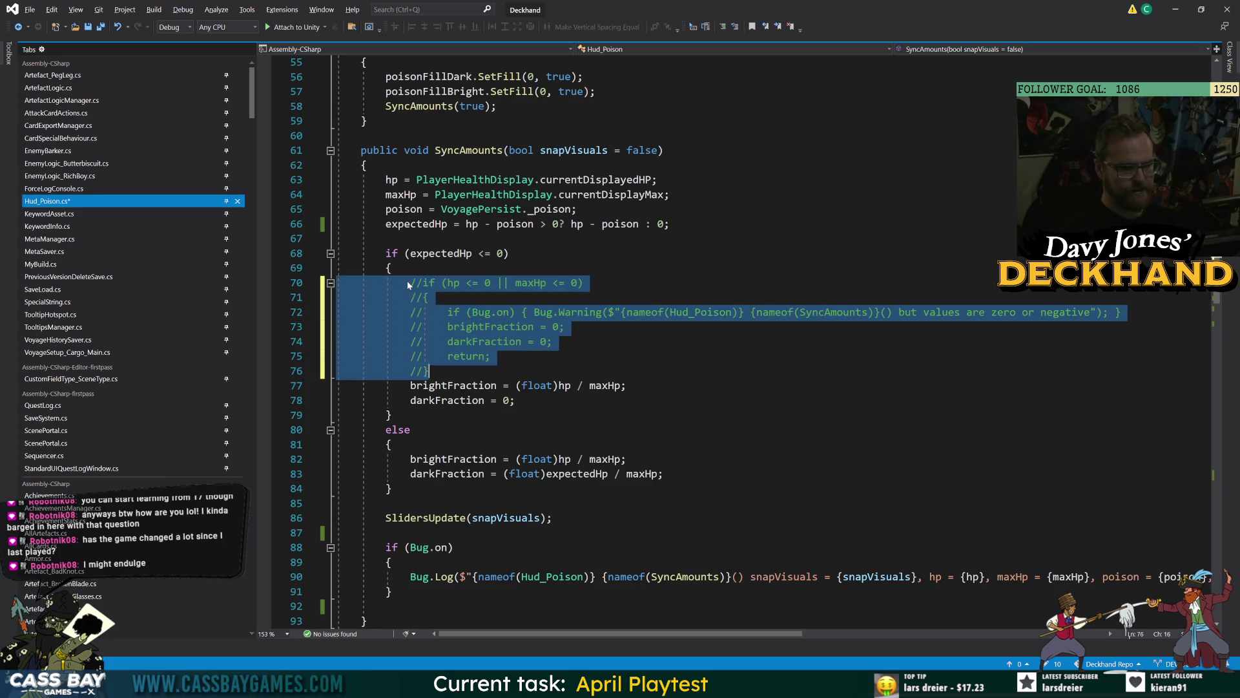
pyautogui.keyDown('shift'); pyautogui.click(493, 356); pyautogui.keyUp('shift')
pyautogui.hotkey('ctrl', 's')
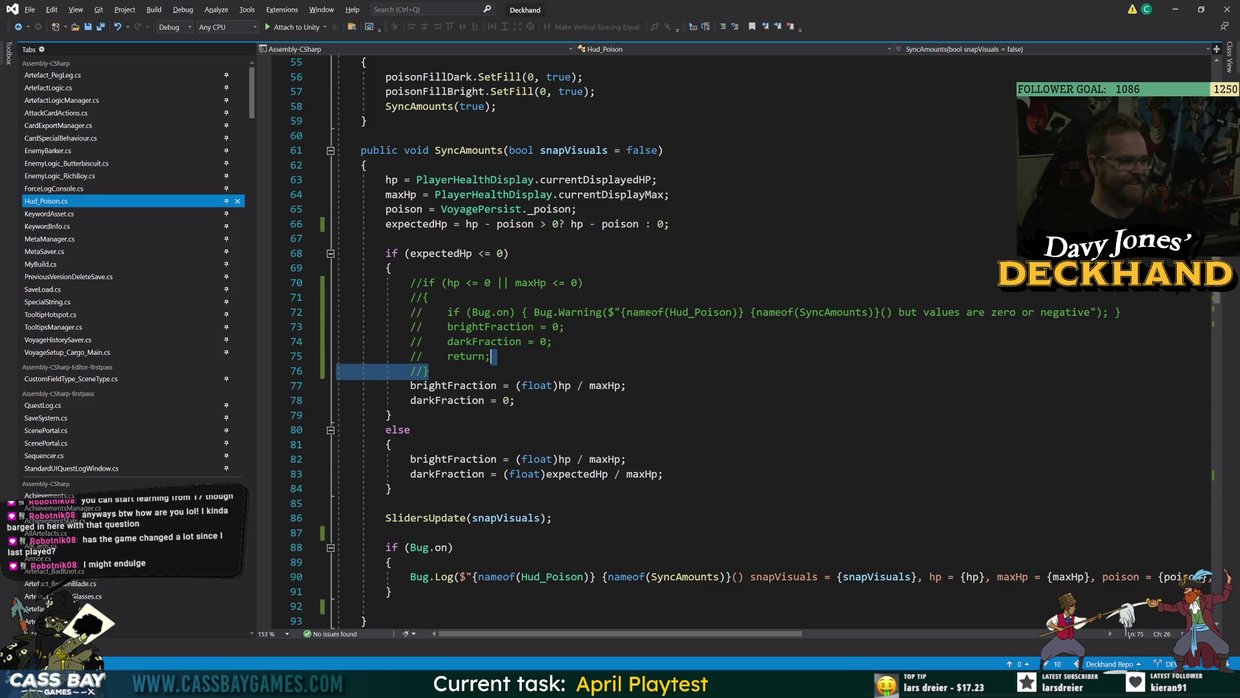
# Step: Review the float cast, else block and expectedHp check in SyncAmounts
pyautogui.click(540, 385)
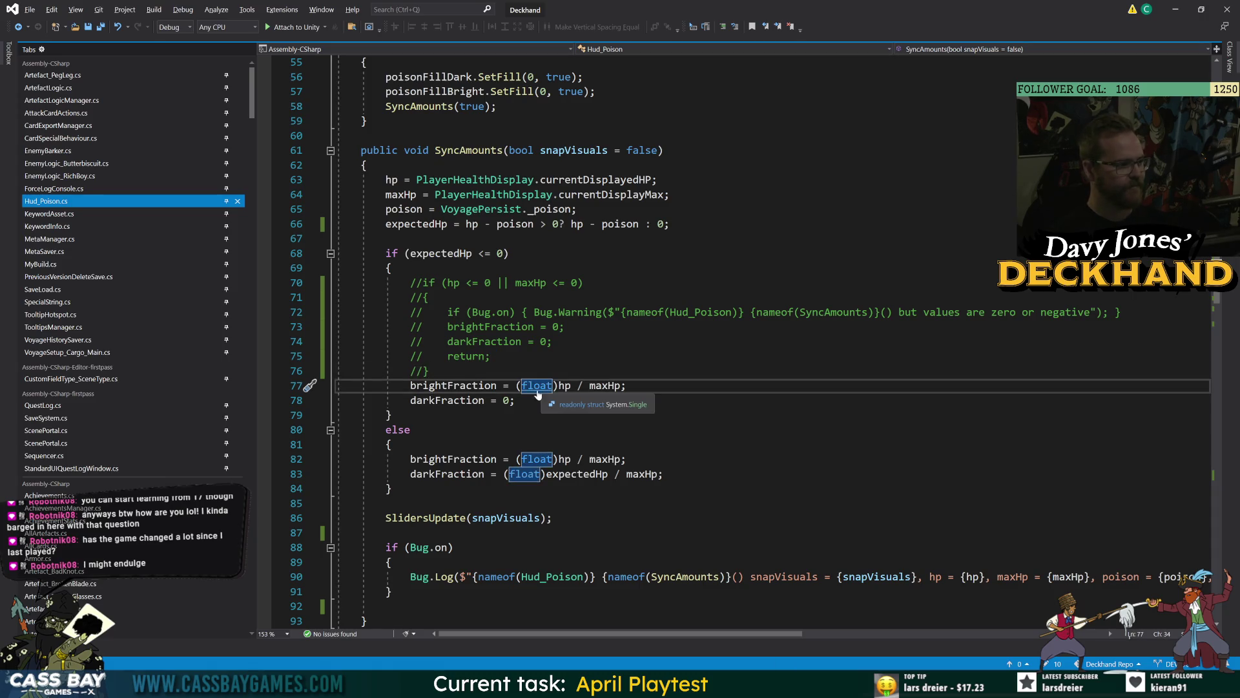
pyautogui.click(516, 400)
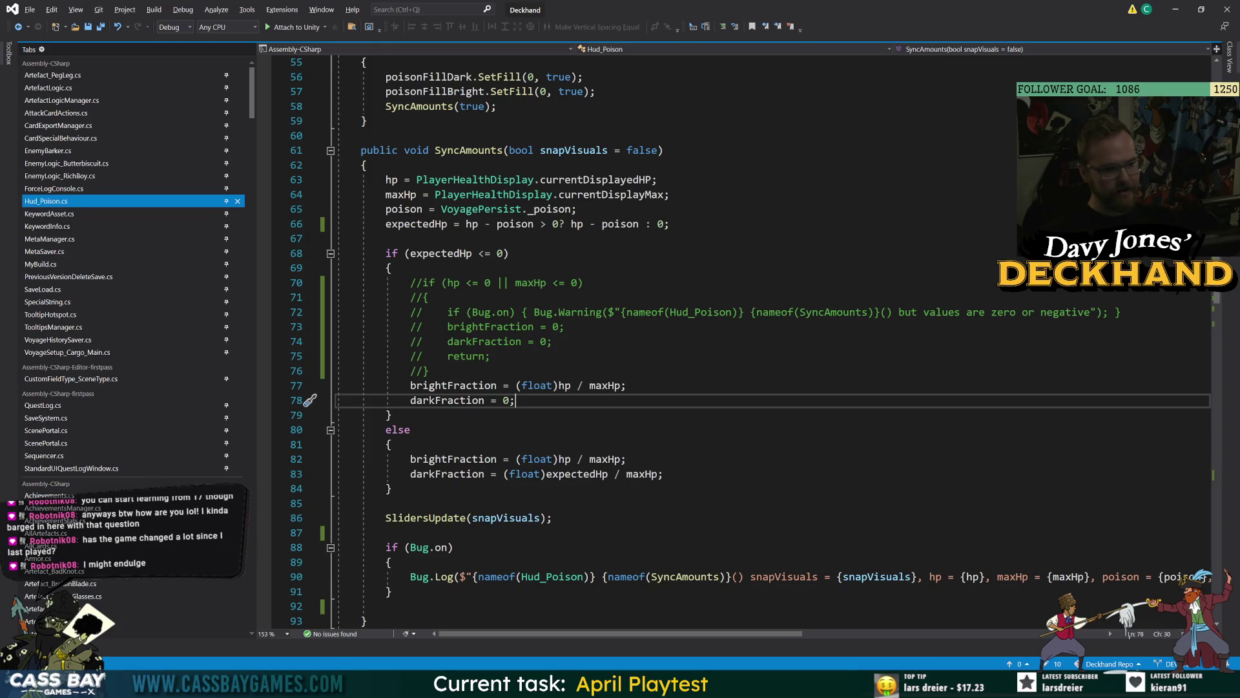
pyautogui.click(390, 488)
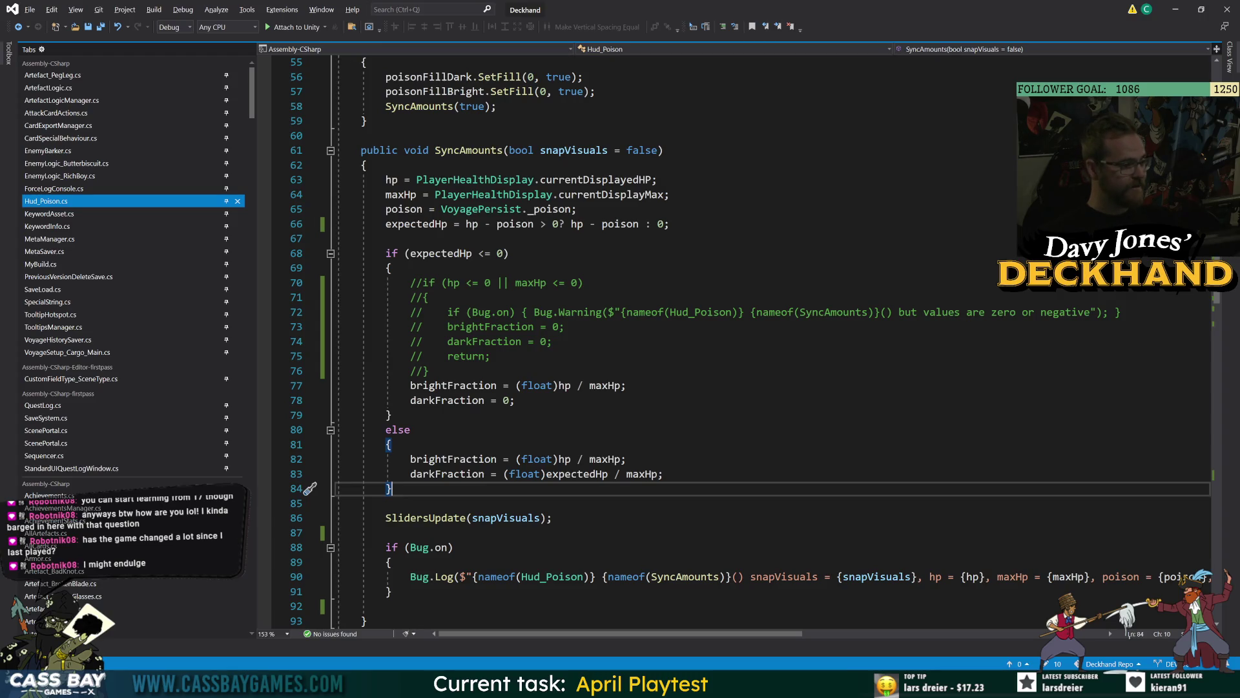
pyautogui.click(429, 371)
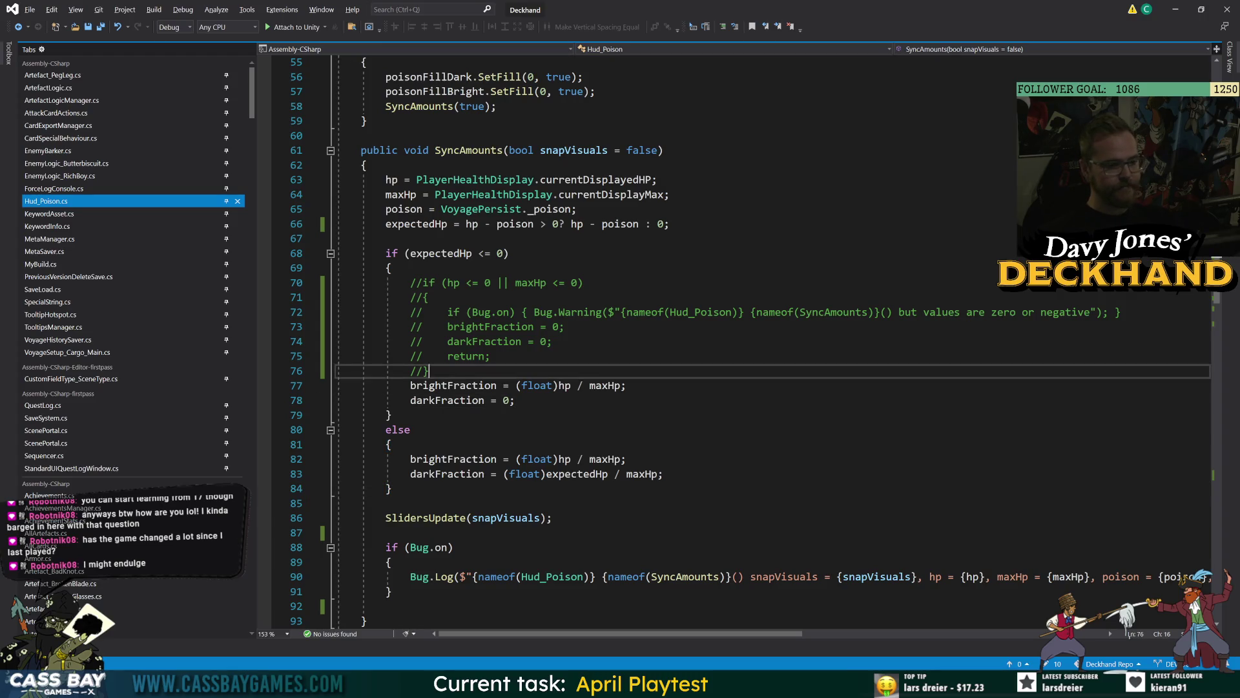
pyautogui.click(510, 253)
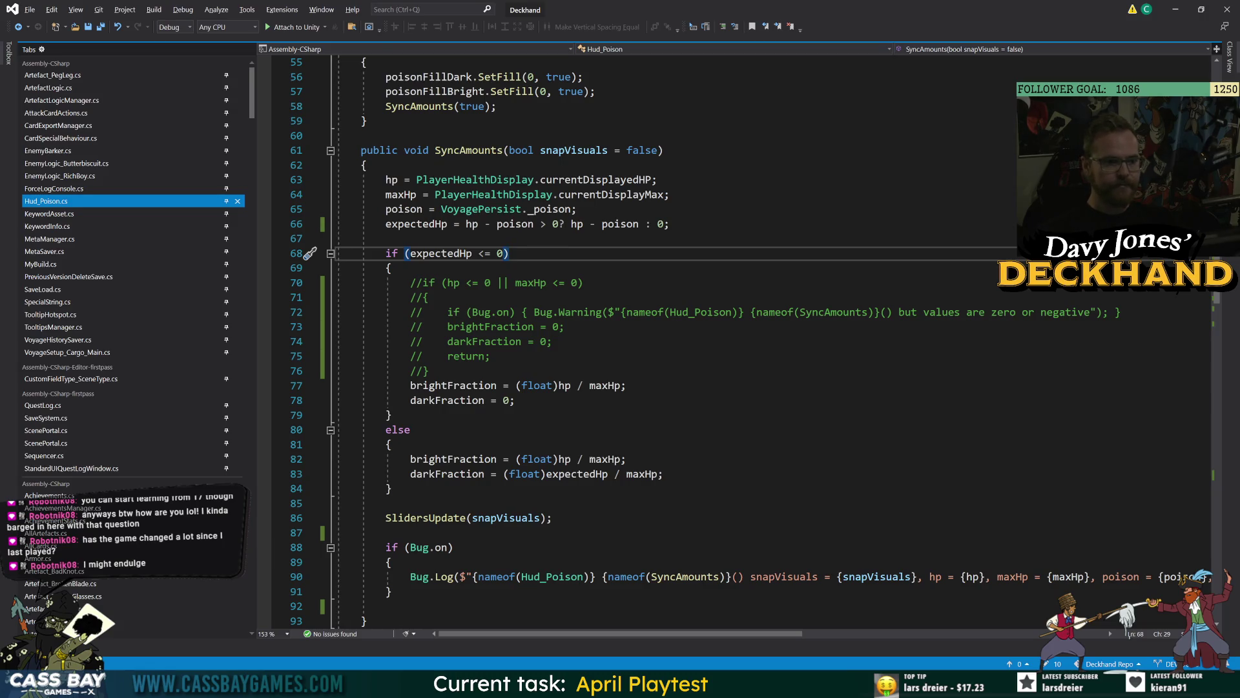
pyautogui.click(670, 223)
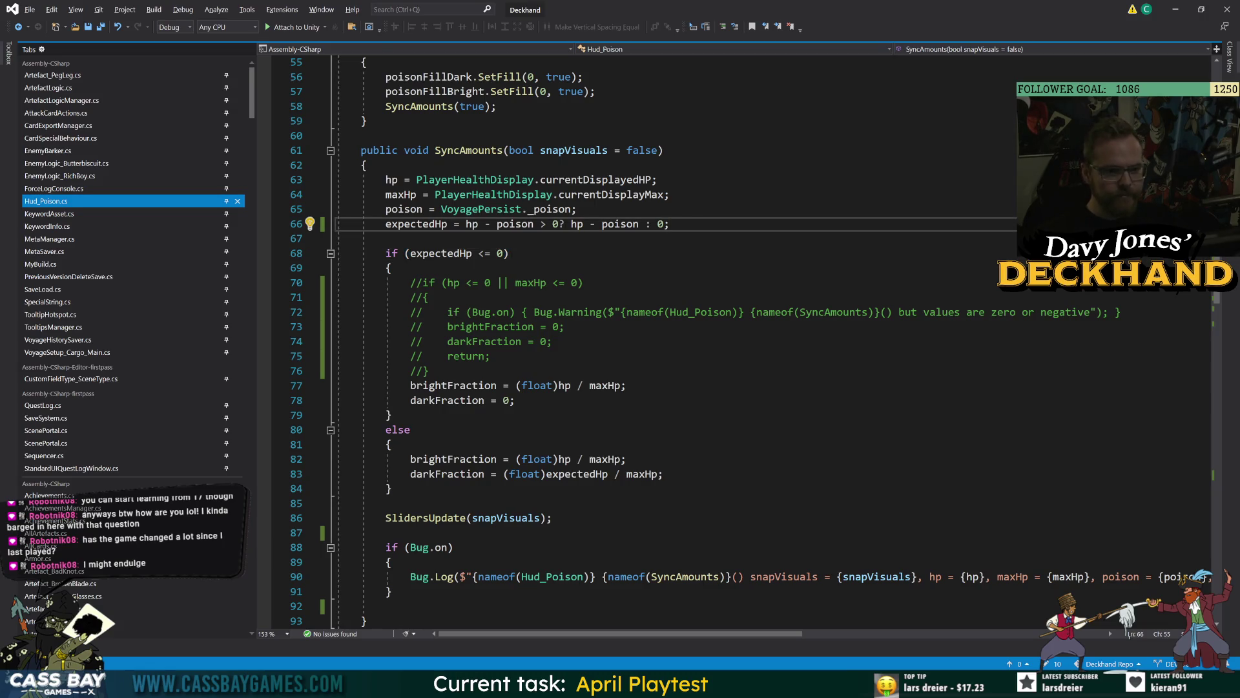
pyautogui.doubleClick(417, 223)
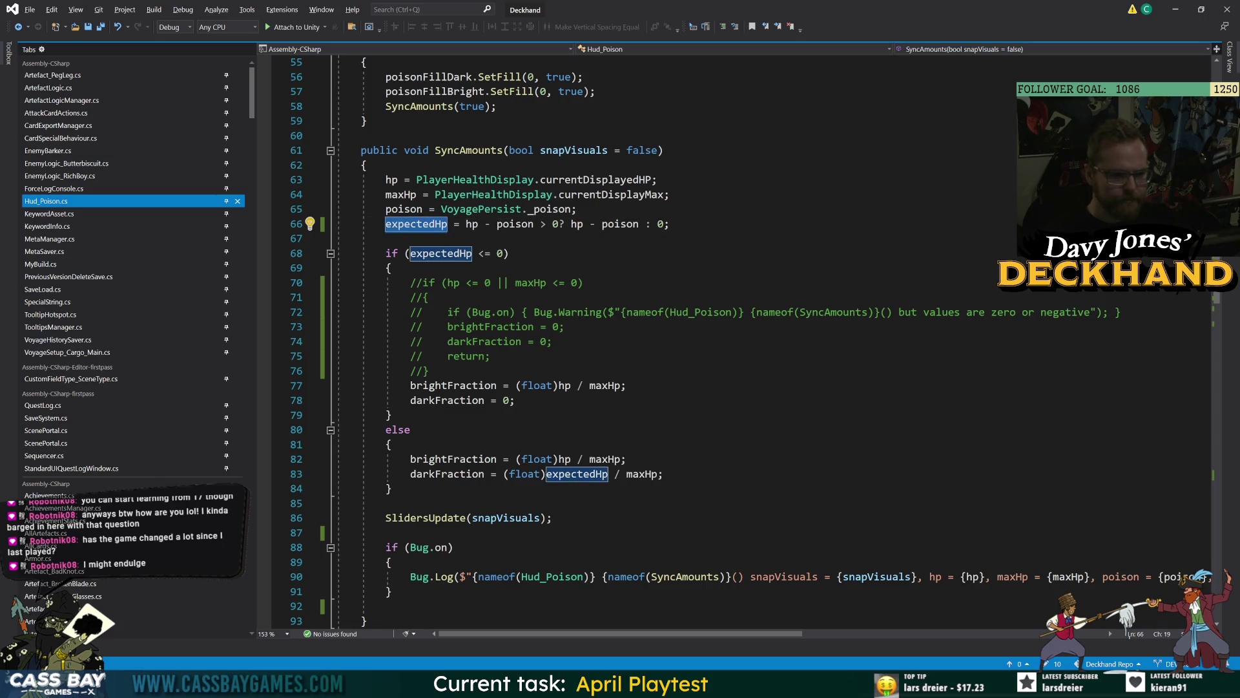
pyautogui.doubleClick(442, 253)
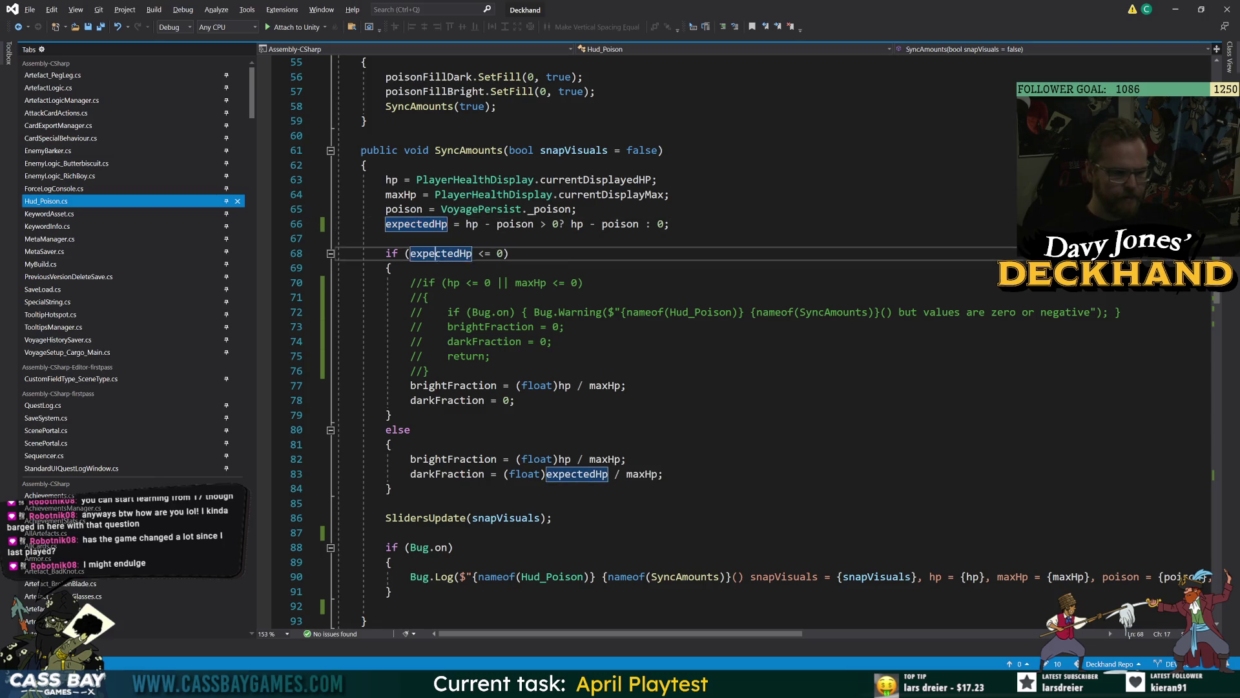
# Step: Trace darkFraction references to poisonFillDark on line 117, then switch to Unity
pyautogui.click(583, 283)
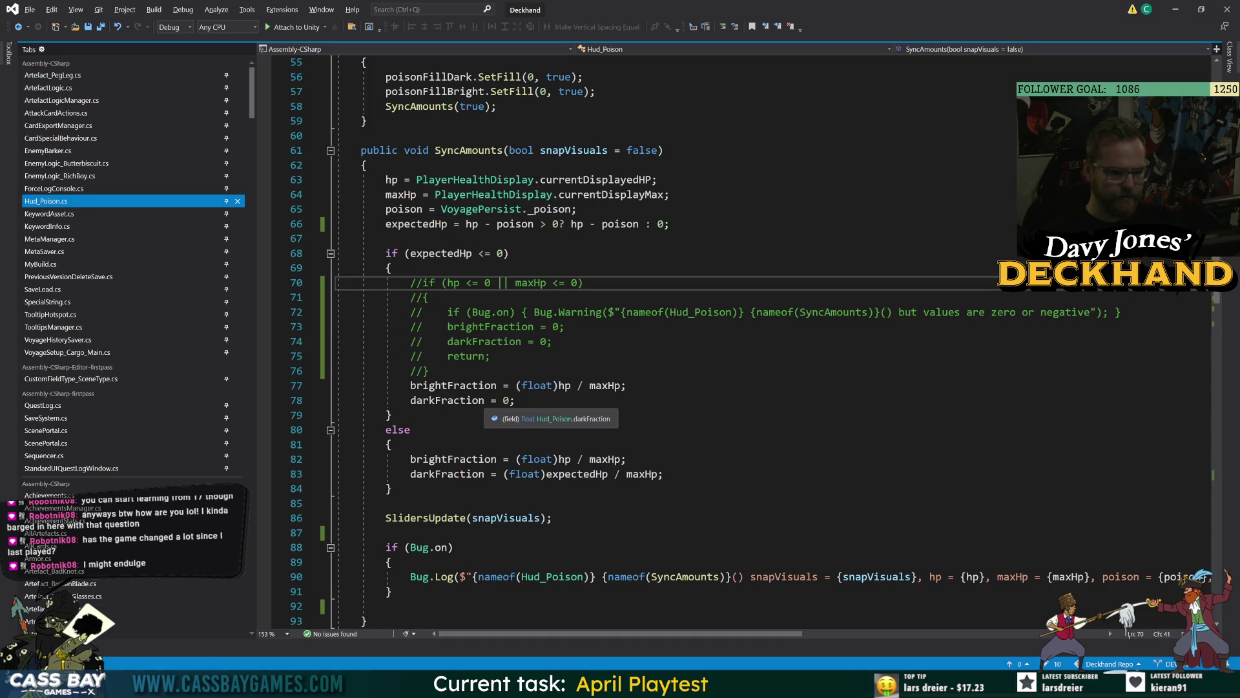
pyautogui.click(432, 399)
pyautogui.doubleClick(433, 400)
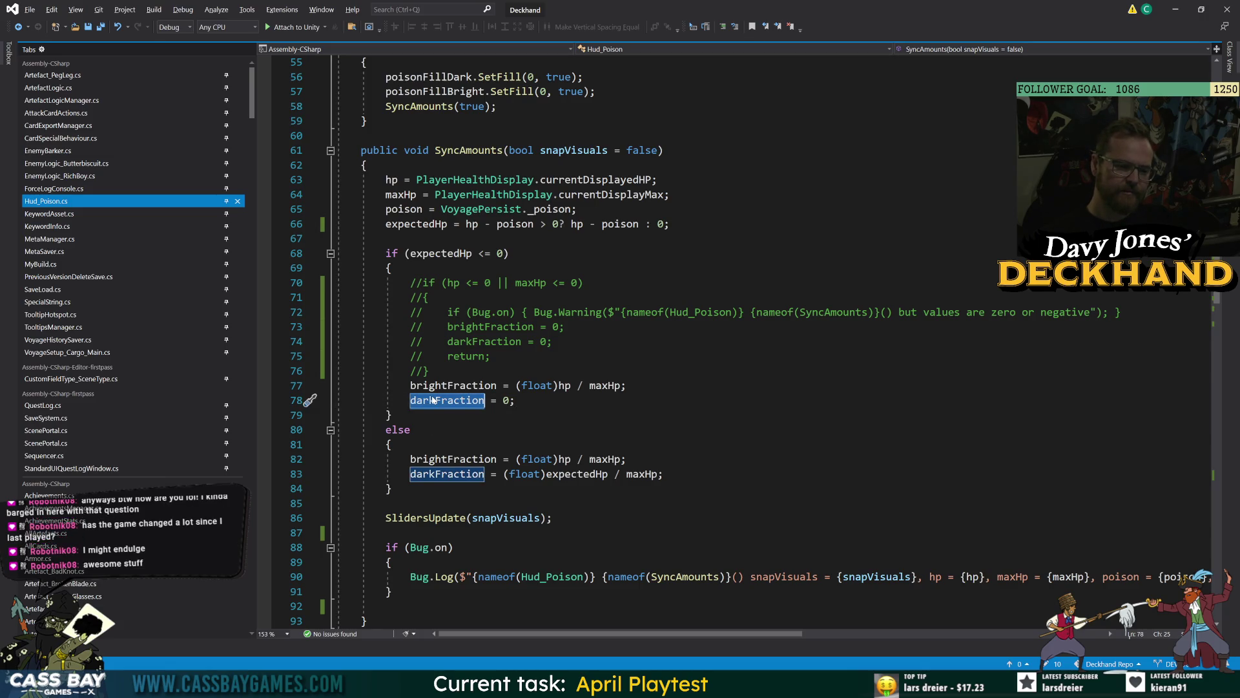
pyautogui.press('Down')
pyautogui.press('Down')
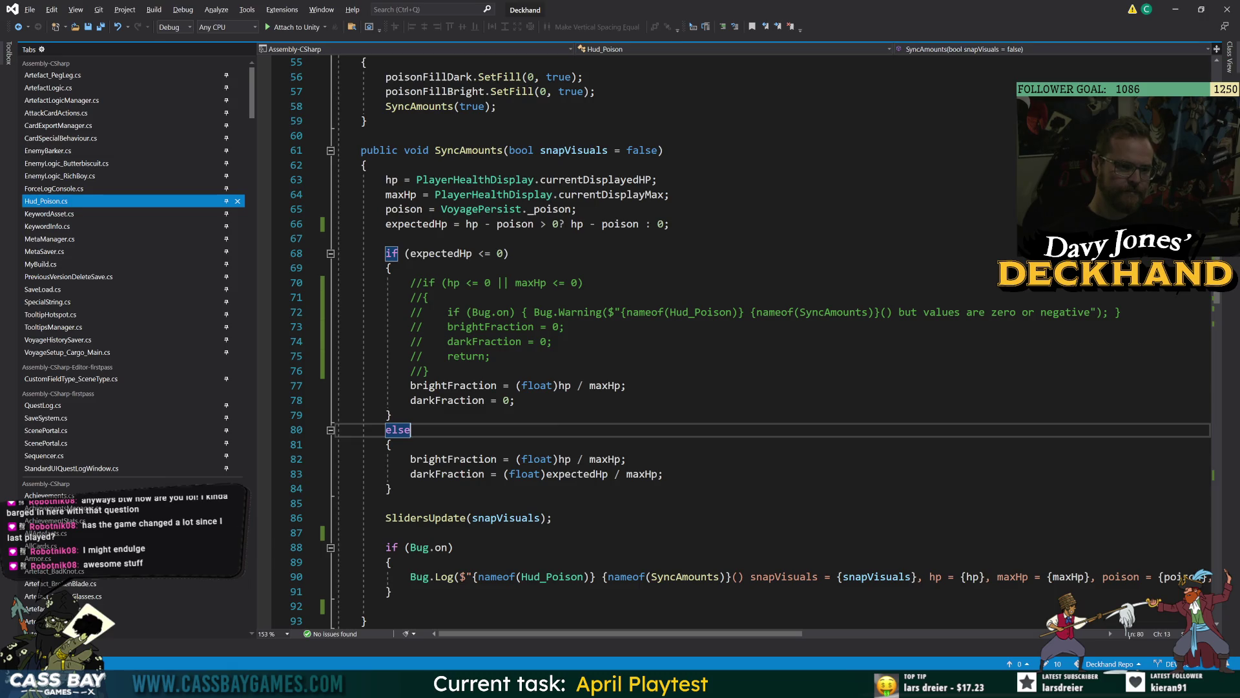
pyautogui.moveTo(820, 685)
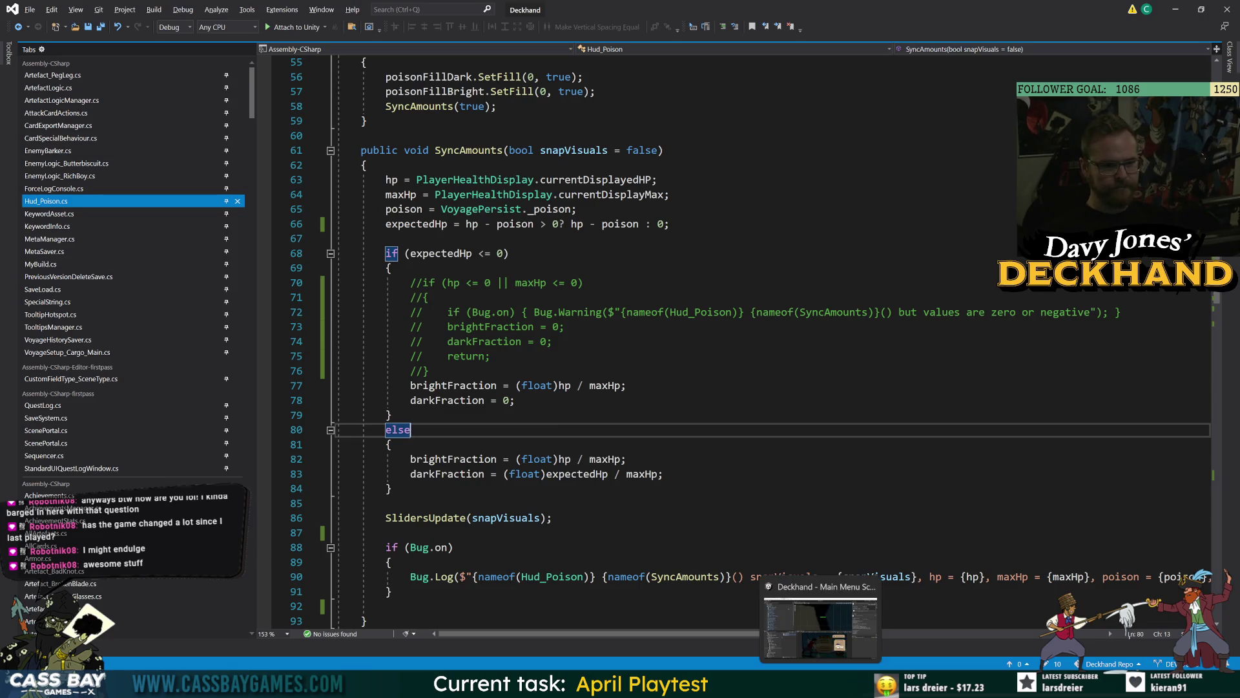
pyautogui.doubleClick(447, 400)
pyautogui.scroll(-12, 447, 400)
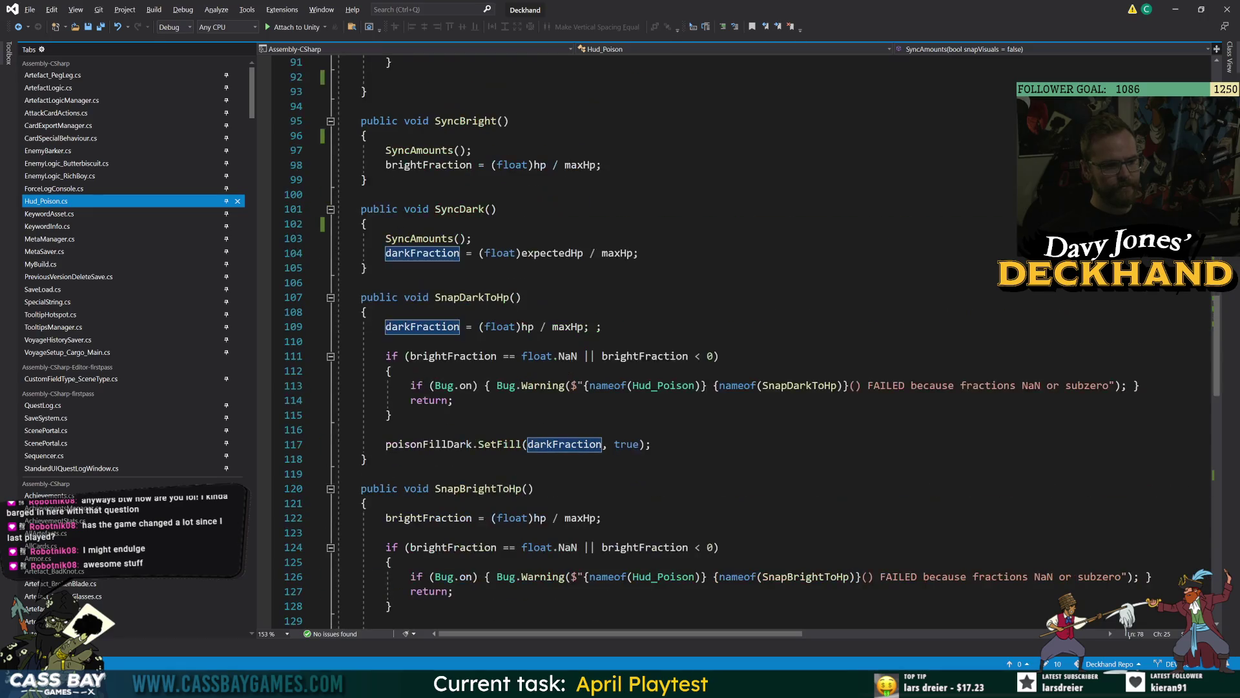
pyautogui.click(427, 444)
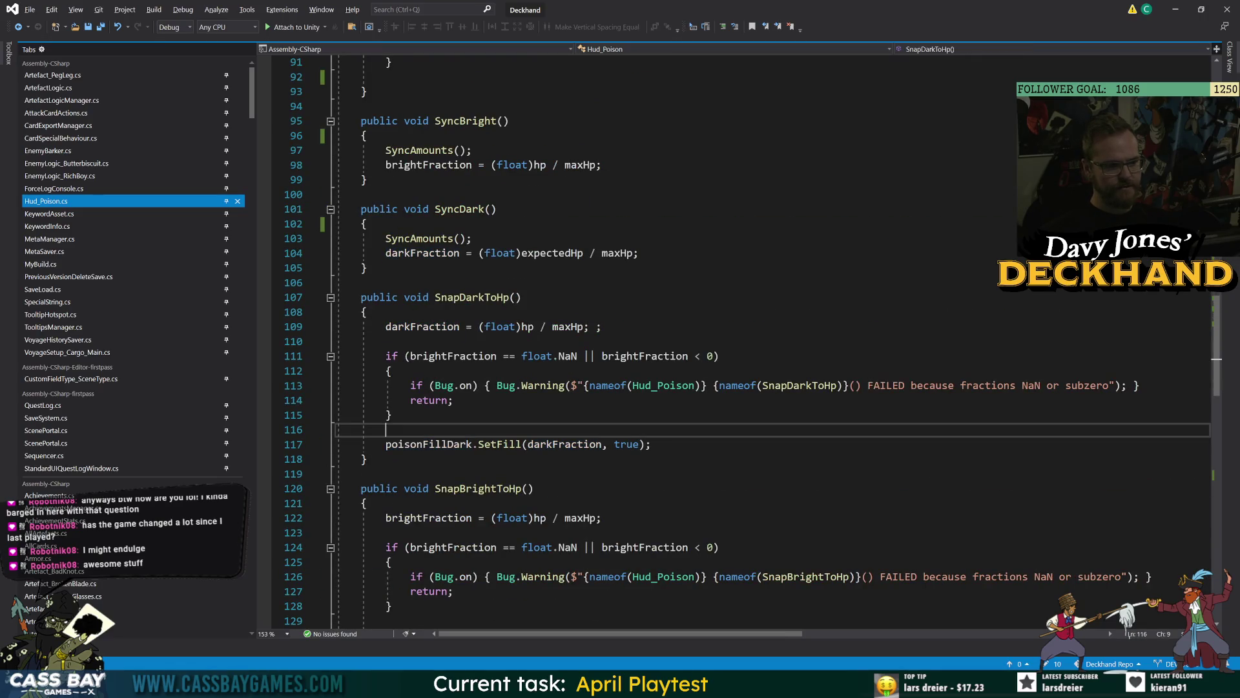
pyautogui.hotkey('alt', 'Tab')
pyautogui.hotkey('ctrl', 'f')
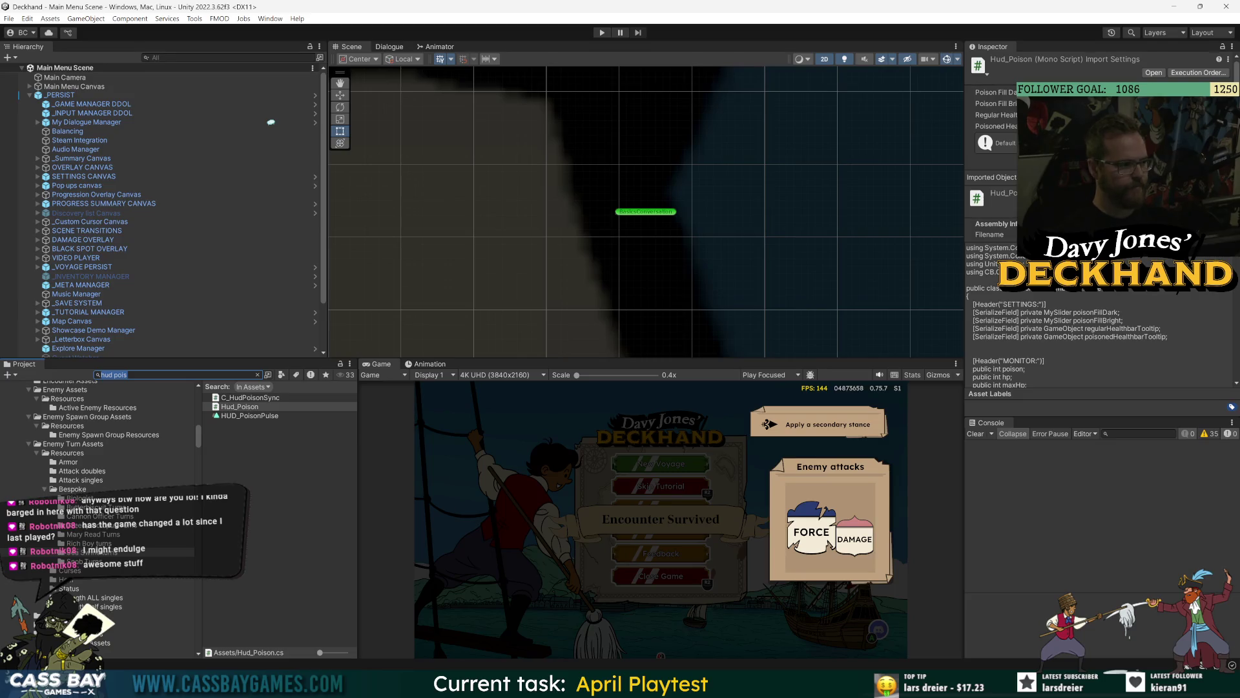
# Step: Search the project for 'hud' and open the HUD prefab
pyautogui.write('hud')
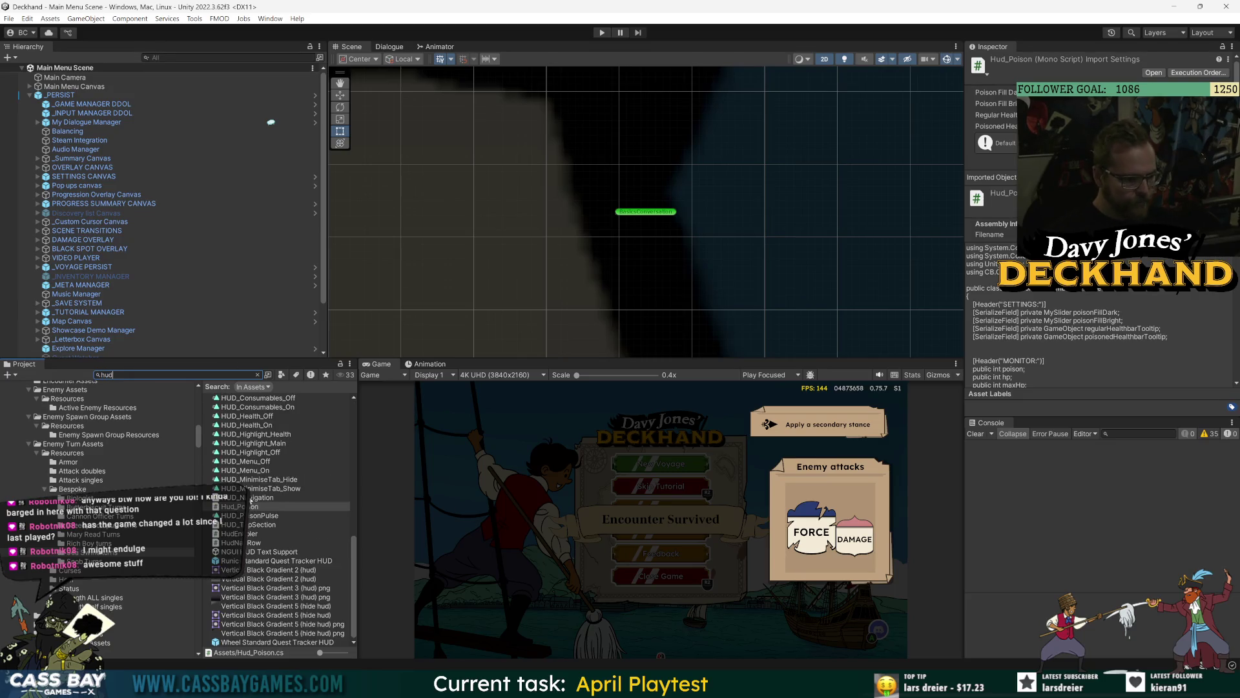
pyautogui.scroll(5, 243, 476)
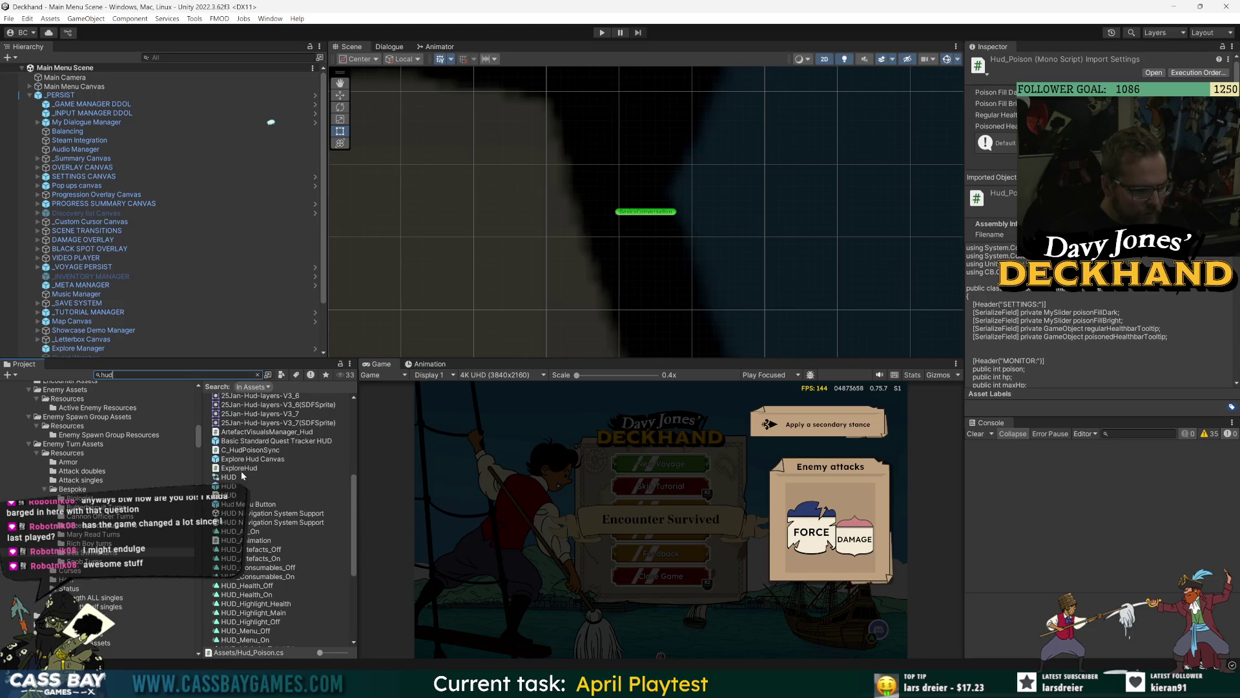
pyautogui.doubleClick(226, 478)
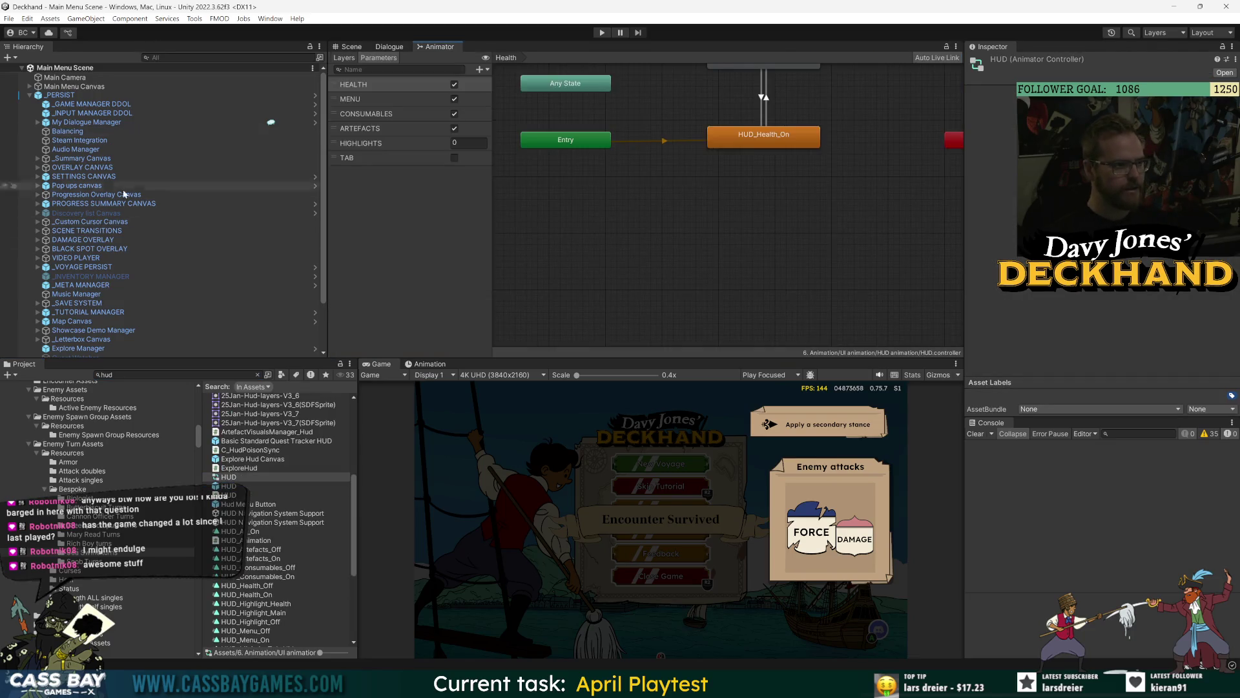
pyautogui.doubleClick(208, 483)
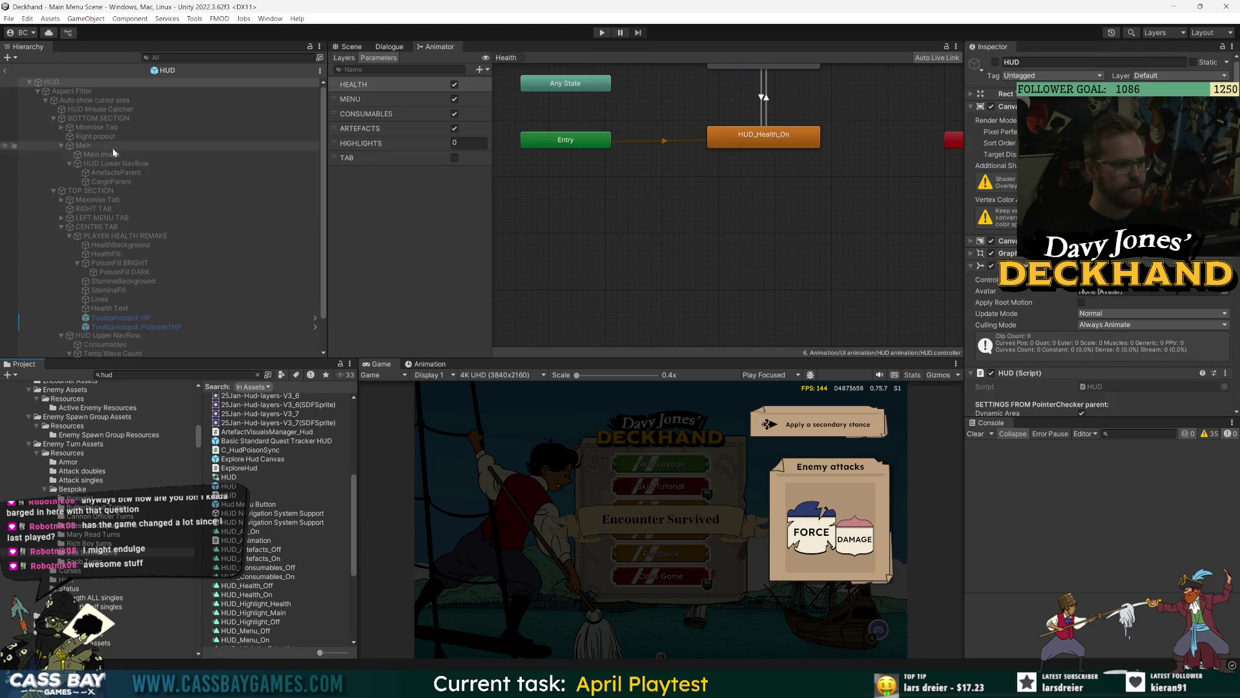
# Step: Compare the PoisonFill DARK and BRIGHT objects and locate the bright fill's assigned object
pyautogui.click(125, 272)
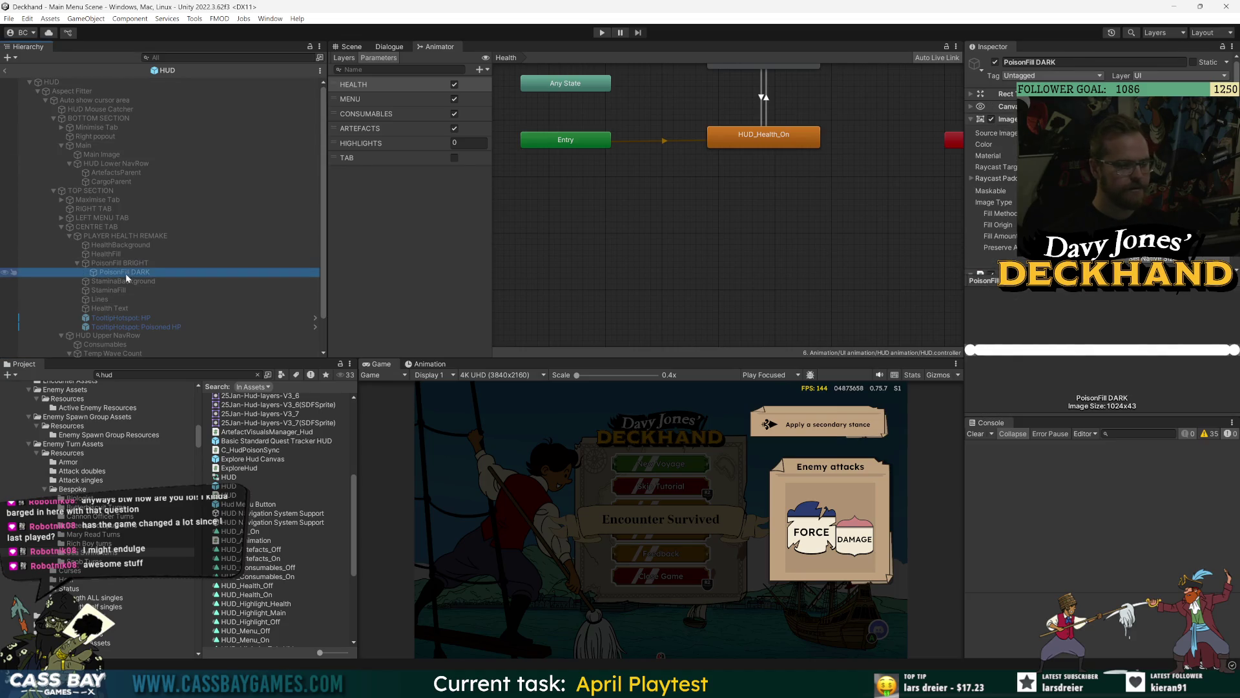
pyautogui.scroll(-5, 1099, 194)
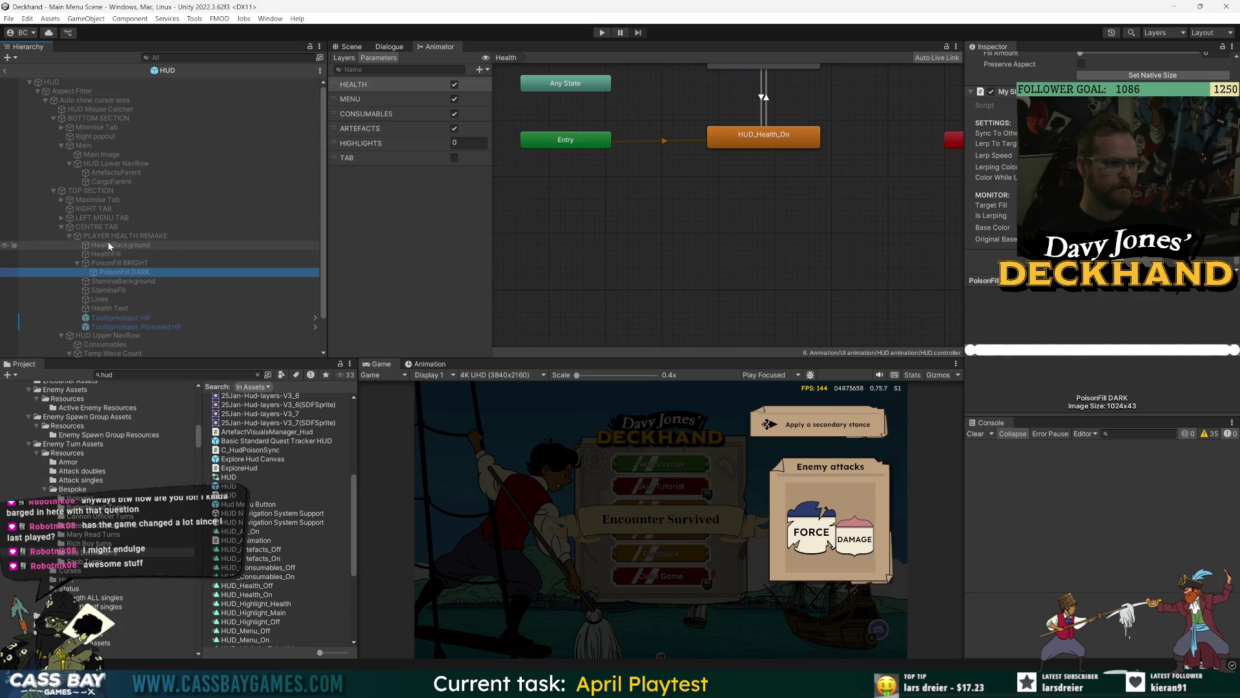
pyautogui.click(120, 263)
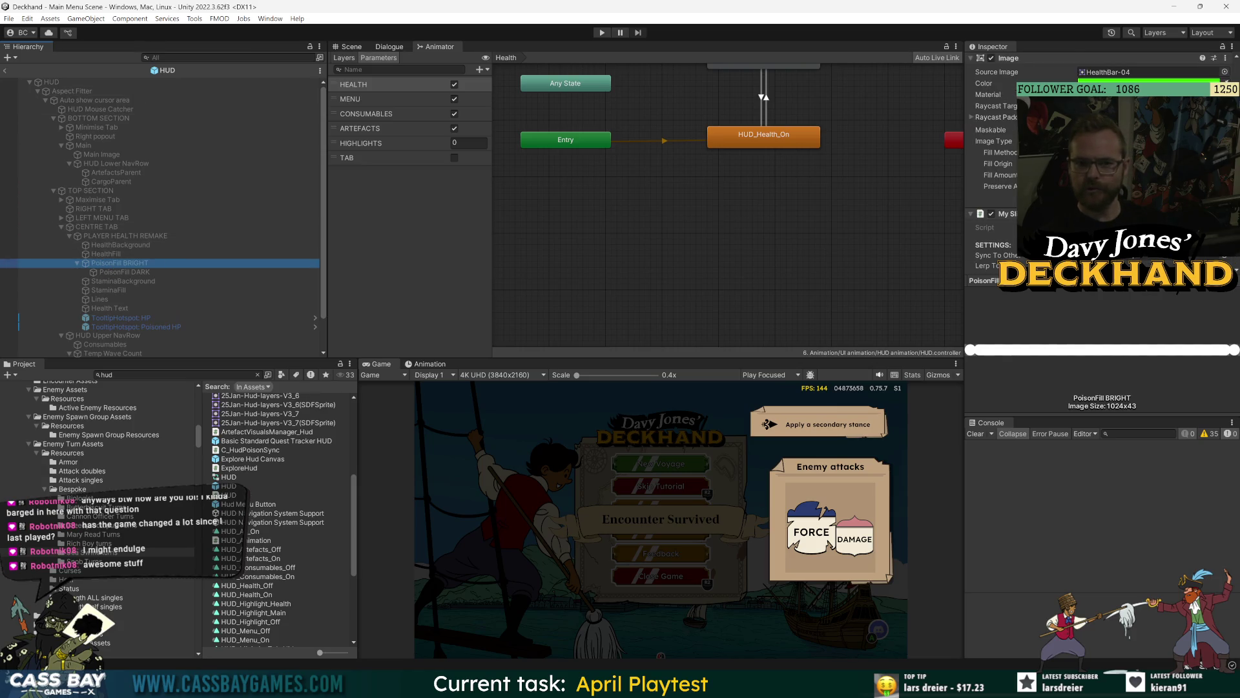
pyautogui.scroll(2, 1098, 161)
pyautogui.click(1006, 119)
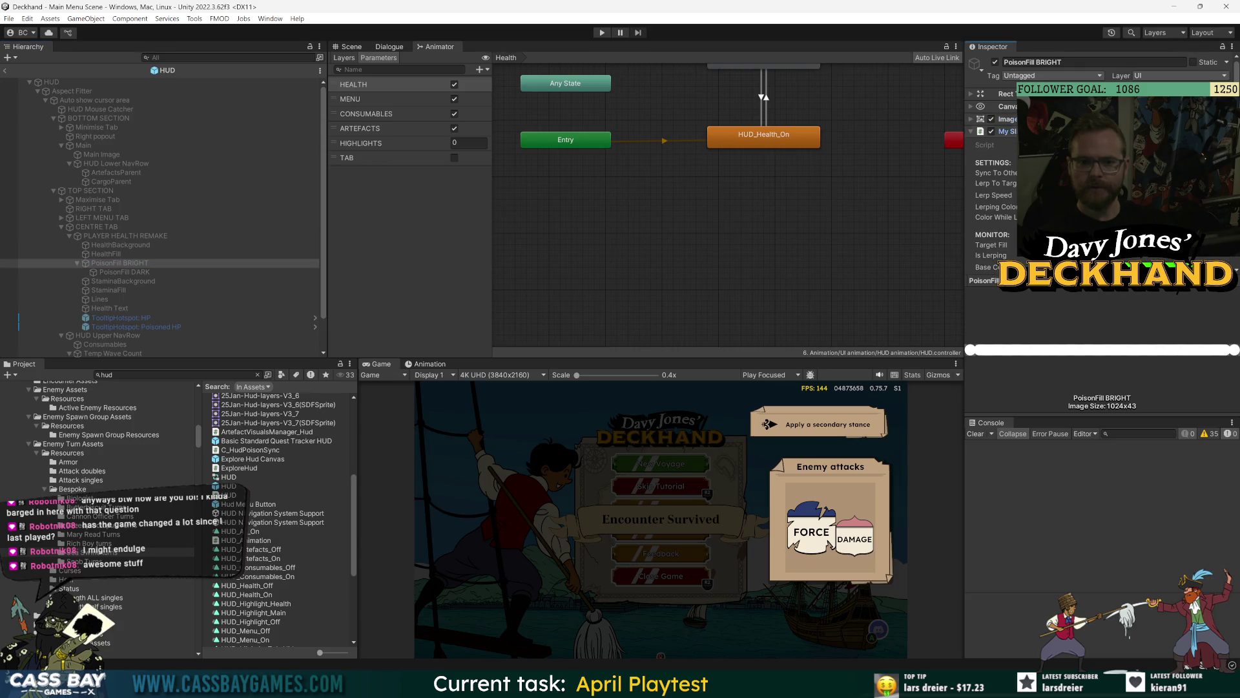
pyautogui.click(1006, 131)
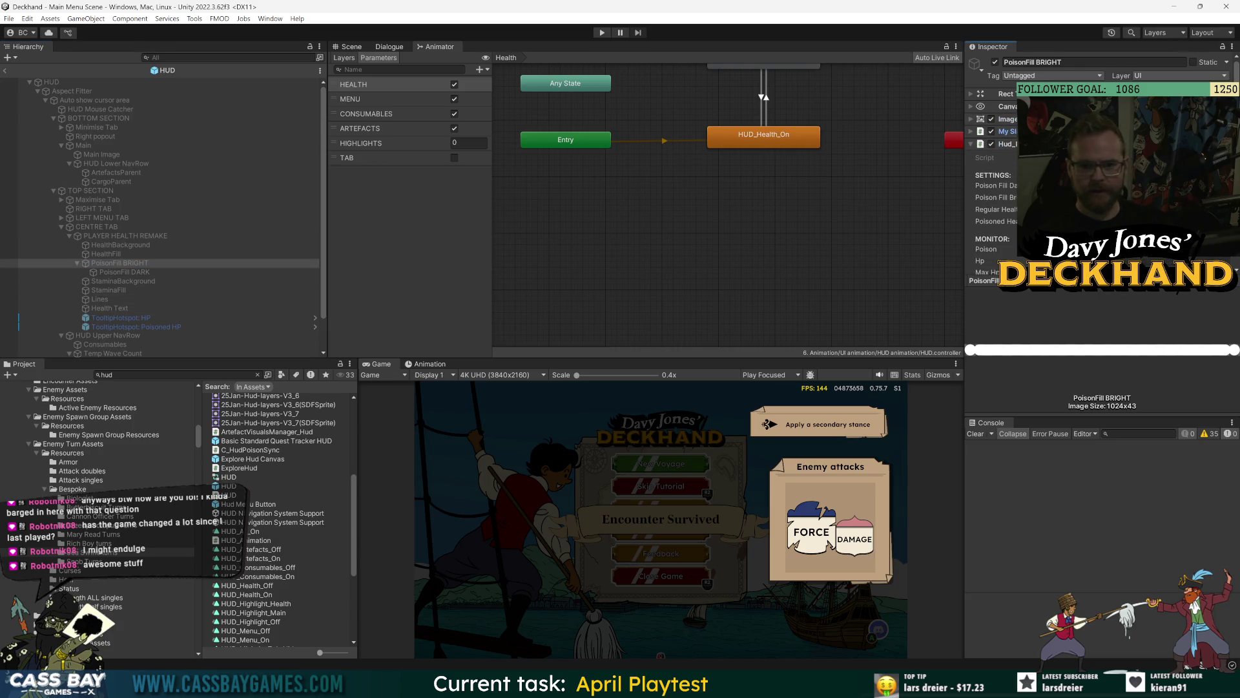
pyautogui.click(1040, 197)
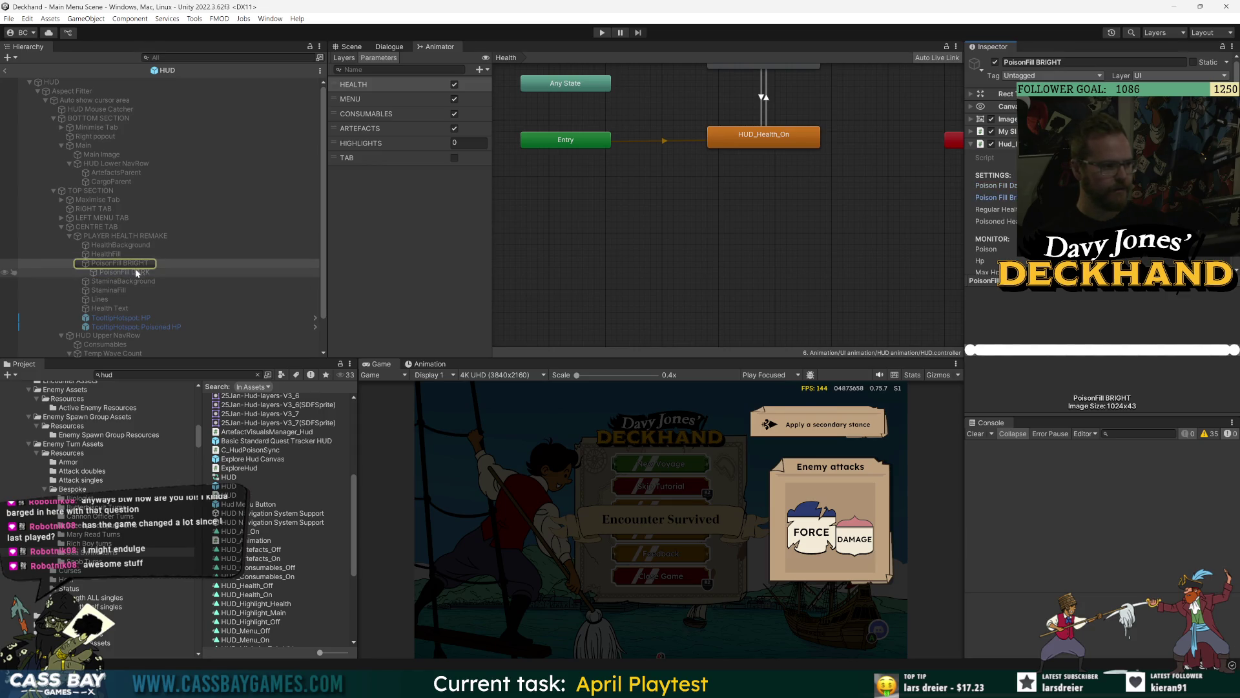
# Step: Recheck both PoisonFill sliders, then open PLAYER HEALTH REMAKE's PlayerHealthDisplay script
pyautogui.click(137, 272)
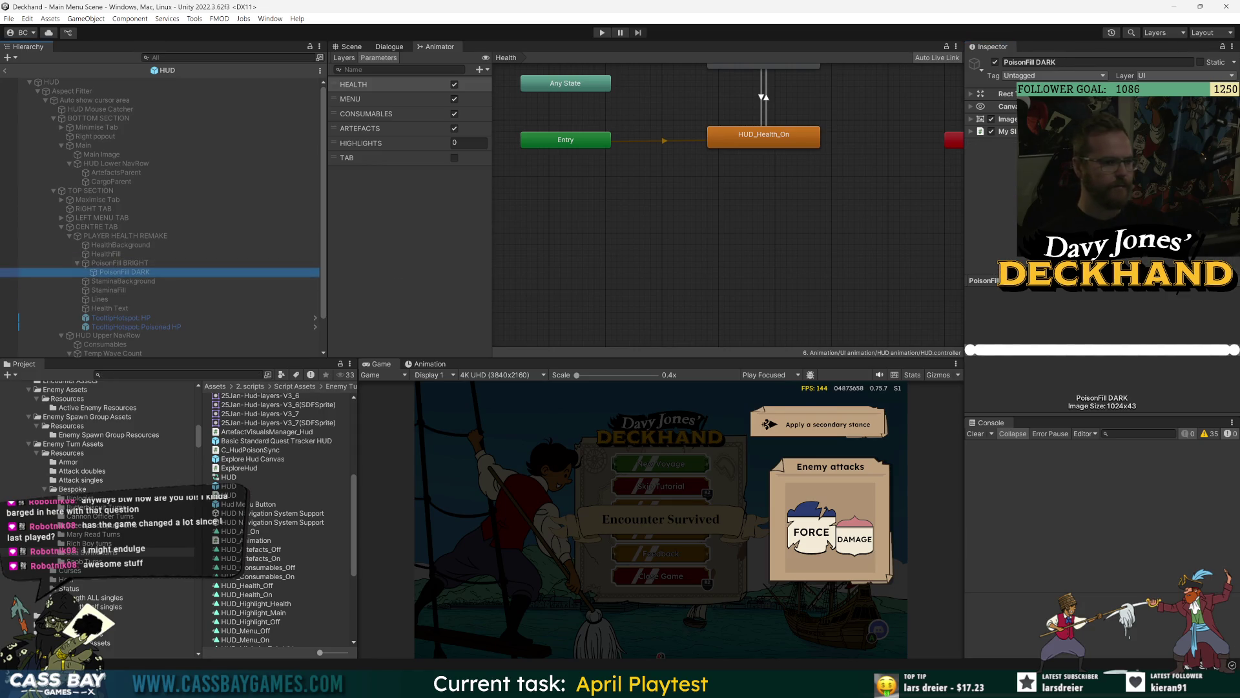
pyautogui.click(1006, 131)
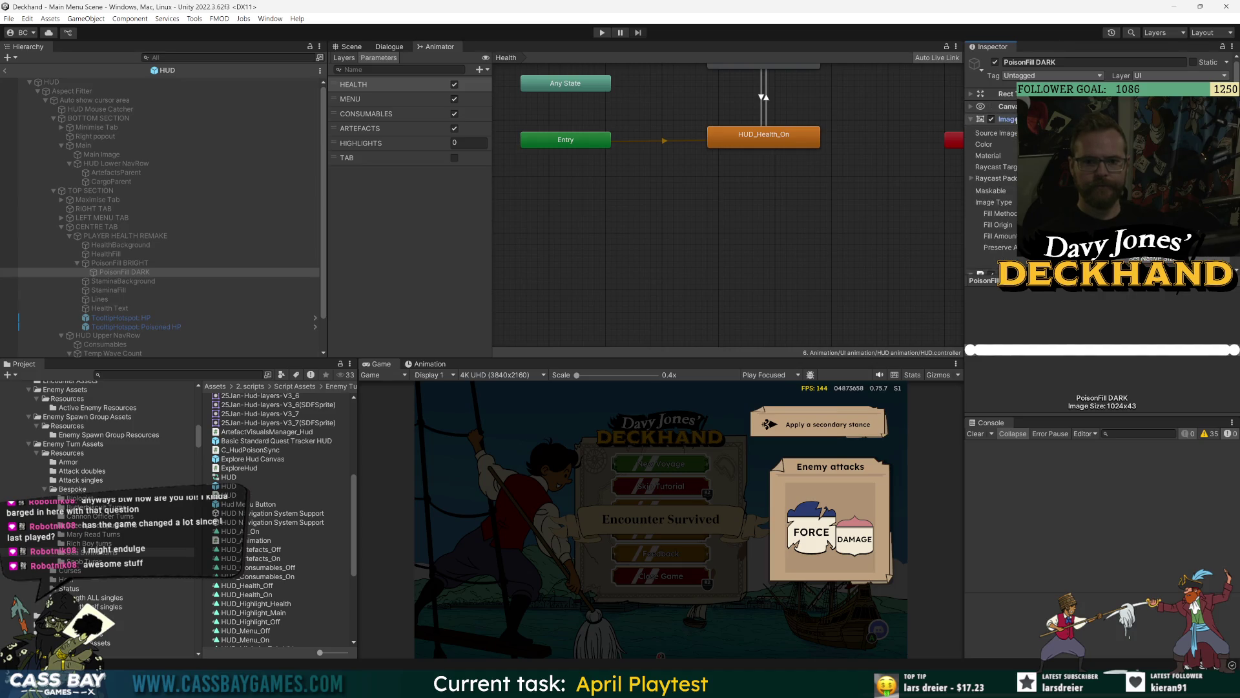
pyautogui.click(127, 263)
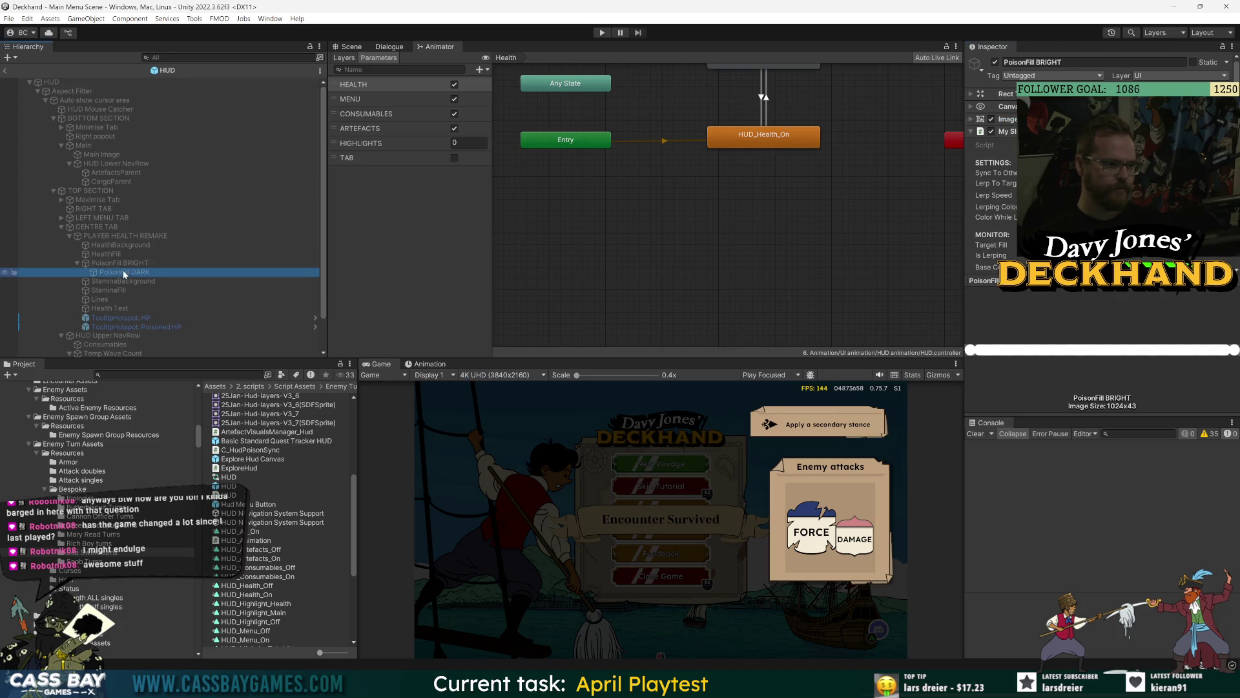
pyautogui.click(123, 235)
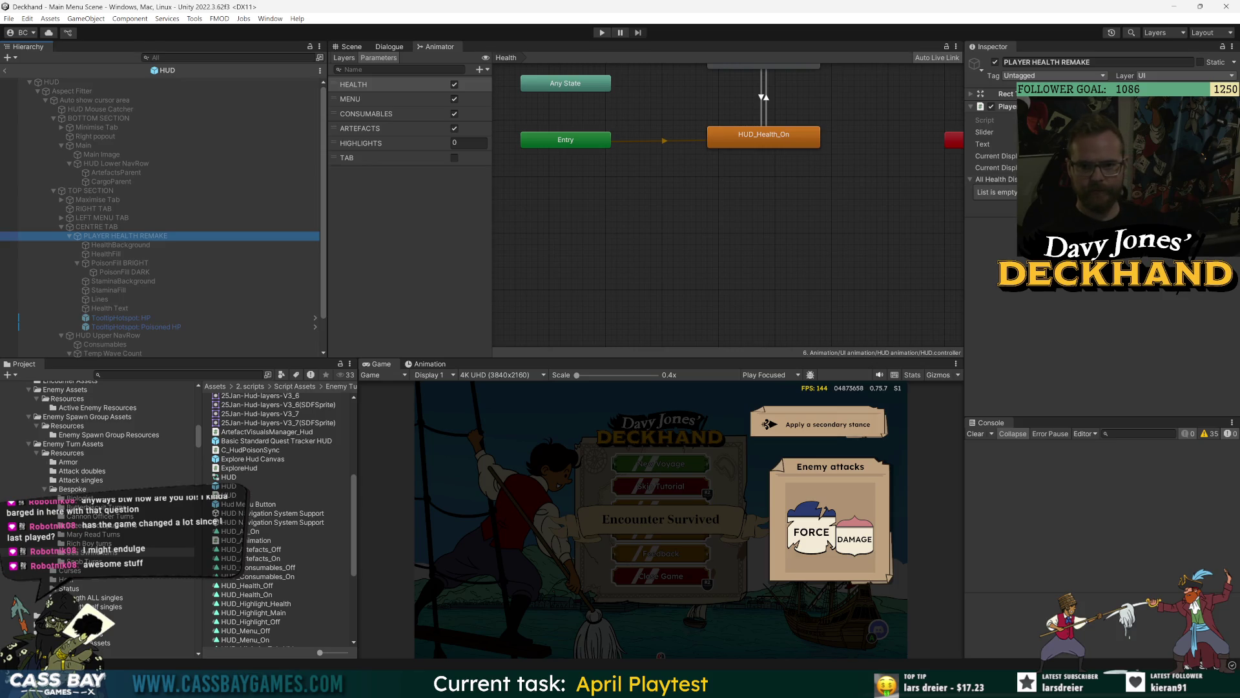
pyautogui.doubleClick(1098, 120)
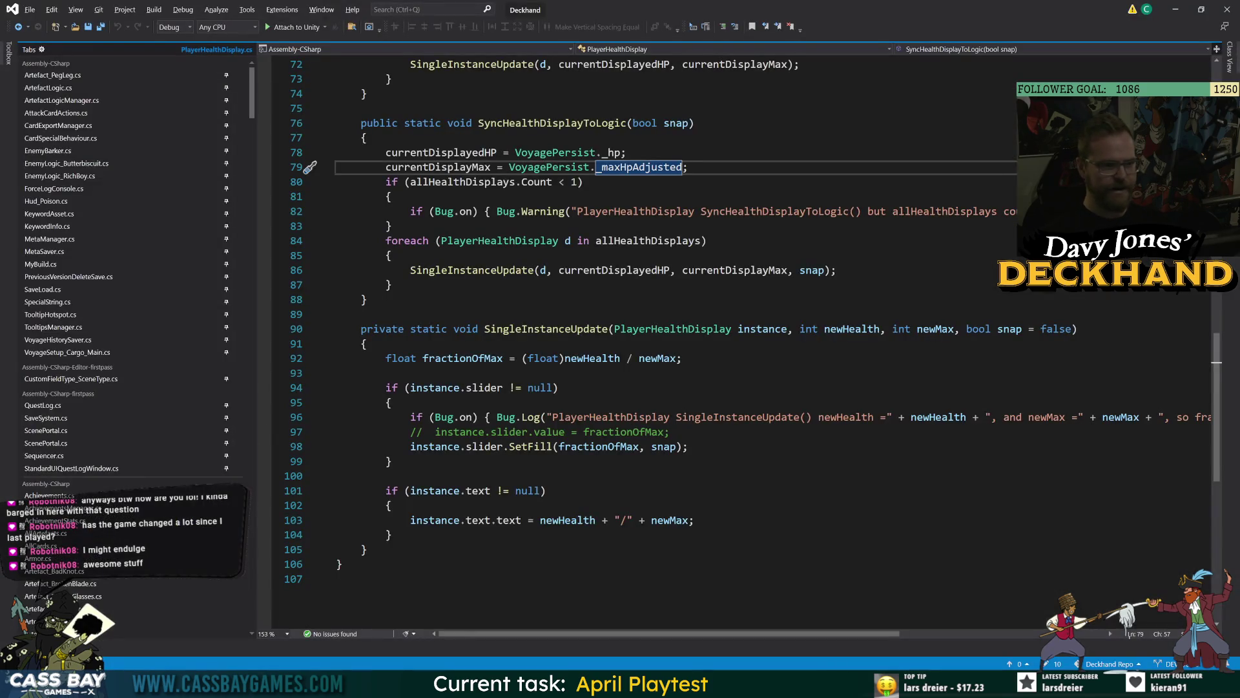
# Step: Pin PlayerHealthDisplay.cs and unpin the Artefact, Enemy and KeywordAsset–MyBuild files
pyautogui.scroll(18, 678, 214)
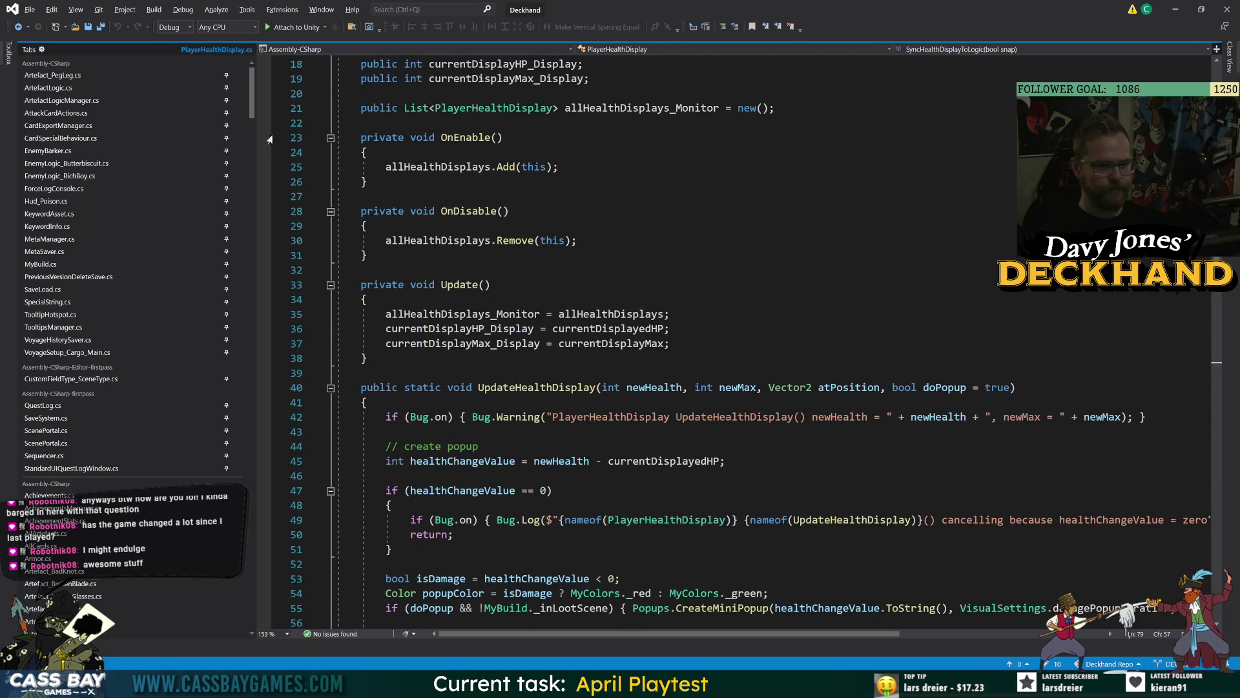
pyautogui.scroll(-10, 211, 265)
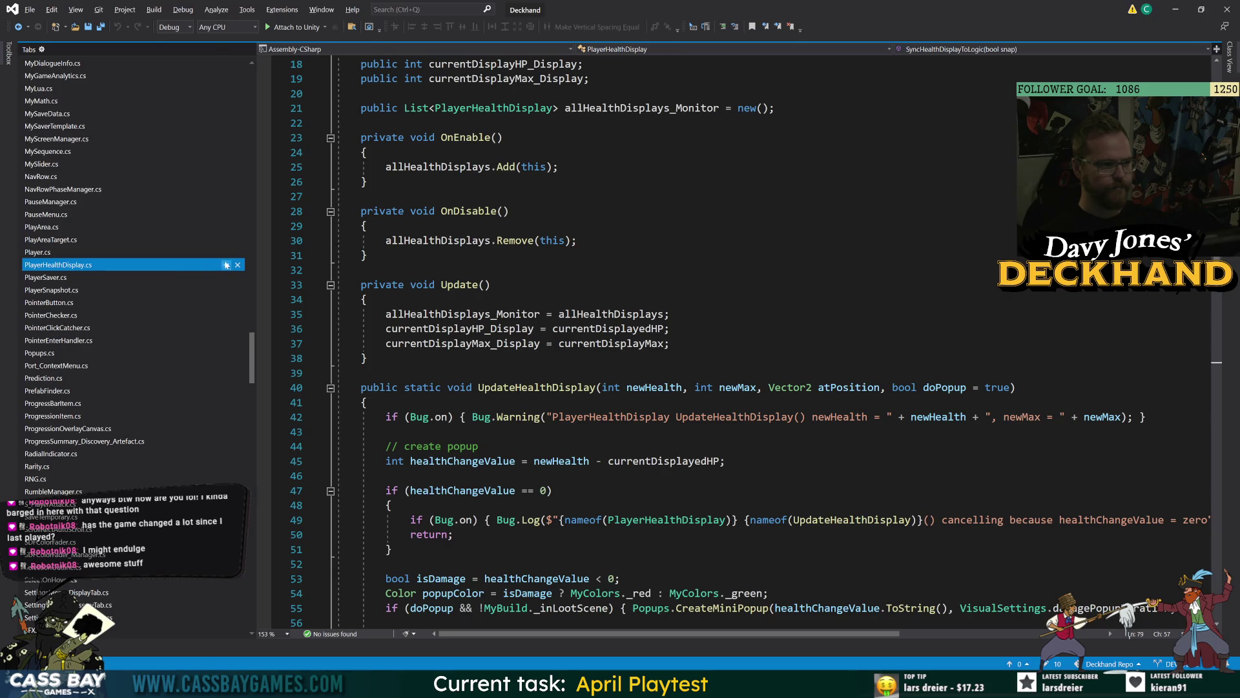
pyautogui.click(226, 265)
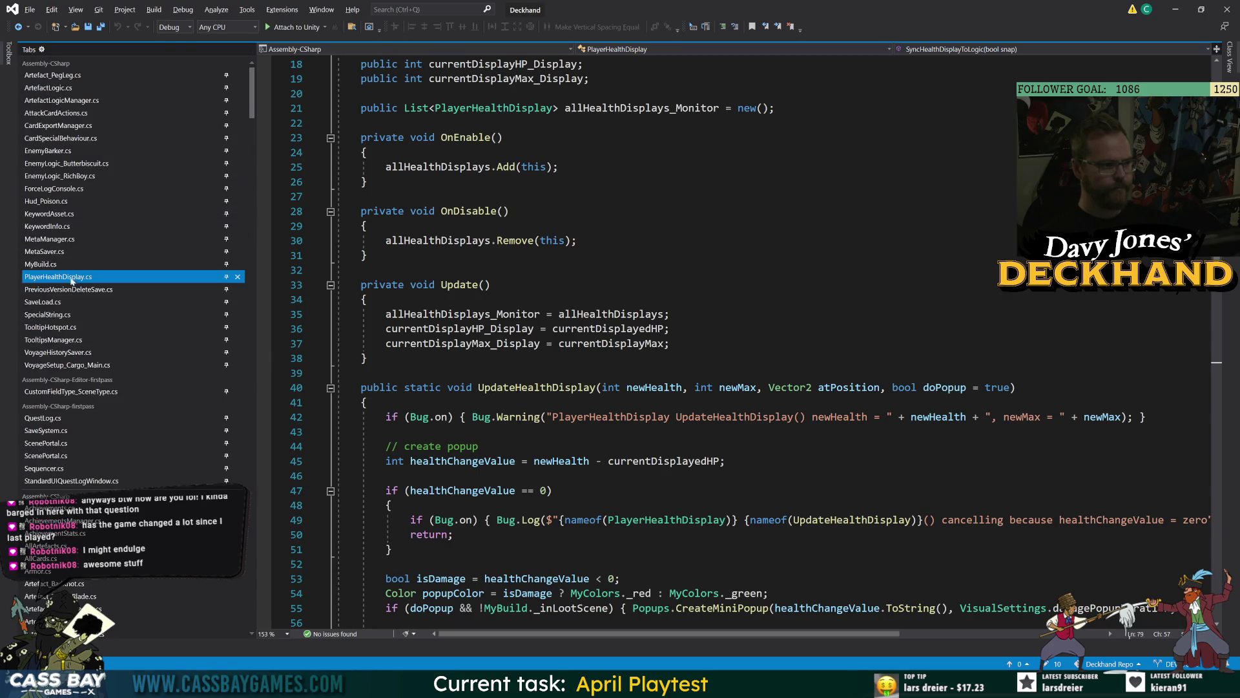
pyautogui.click(227, 76)
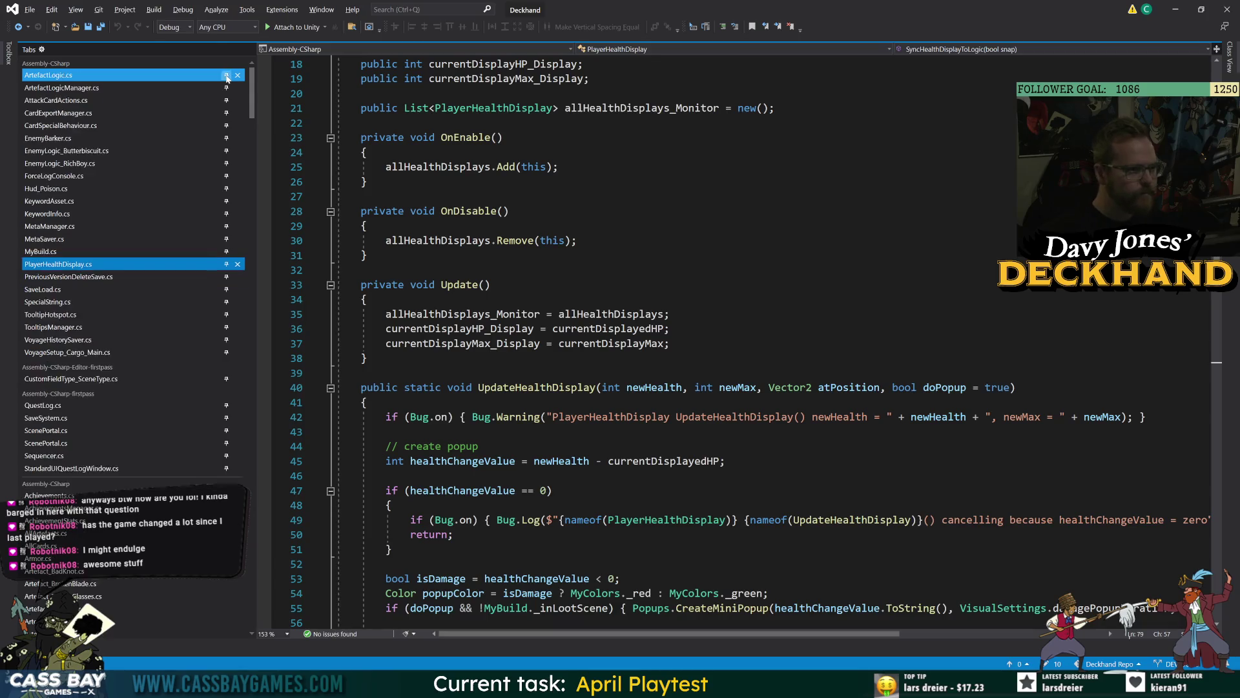
pyautogui.tripleClick(227, 76)
pyautogui.tripleClick(227, 76)
pyautogui.tripleClick(227, 75)
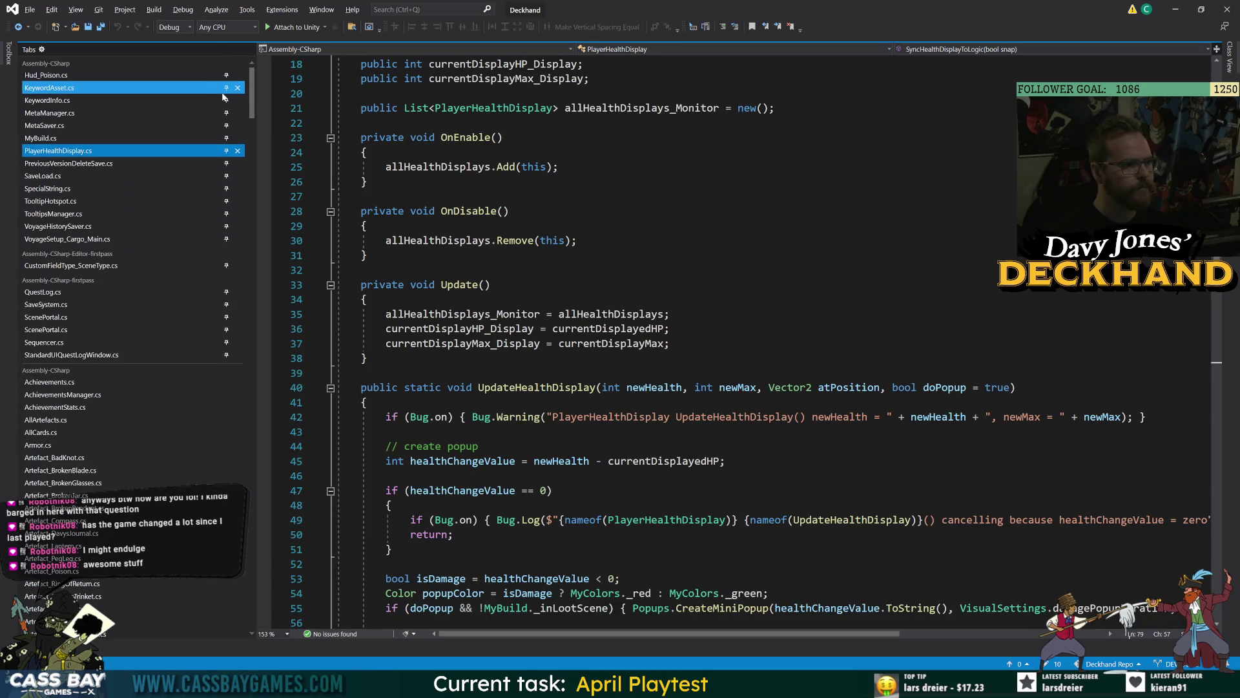
pyautogui.doubleClick(226, 87)
pyautogui.doubleClick(226, 87)
pyautogui.click(226, 87)
# Step: Go to the poisonFillDark field declaration in Hud_Poison.cs with F12
pyautogui.click(194, 75)
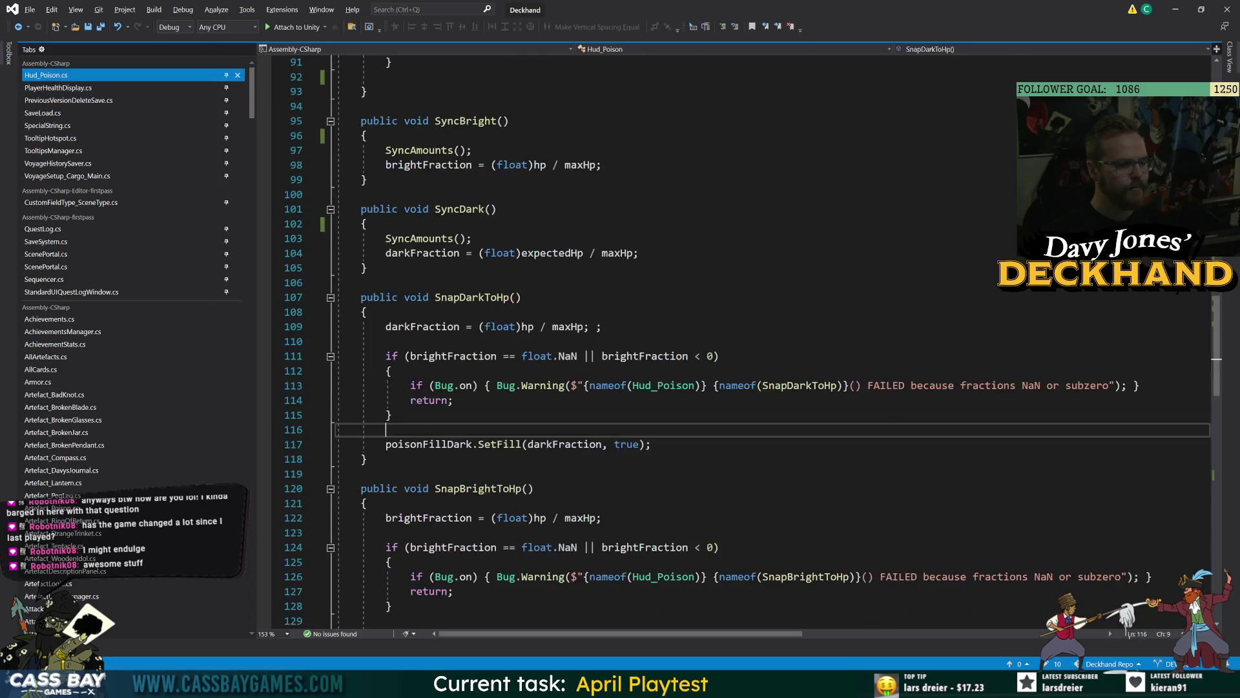
pyautogui.click(308, 283)
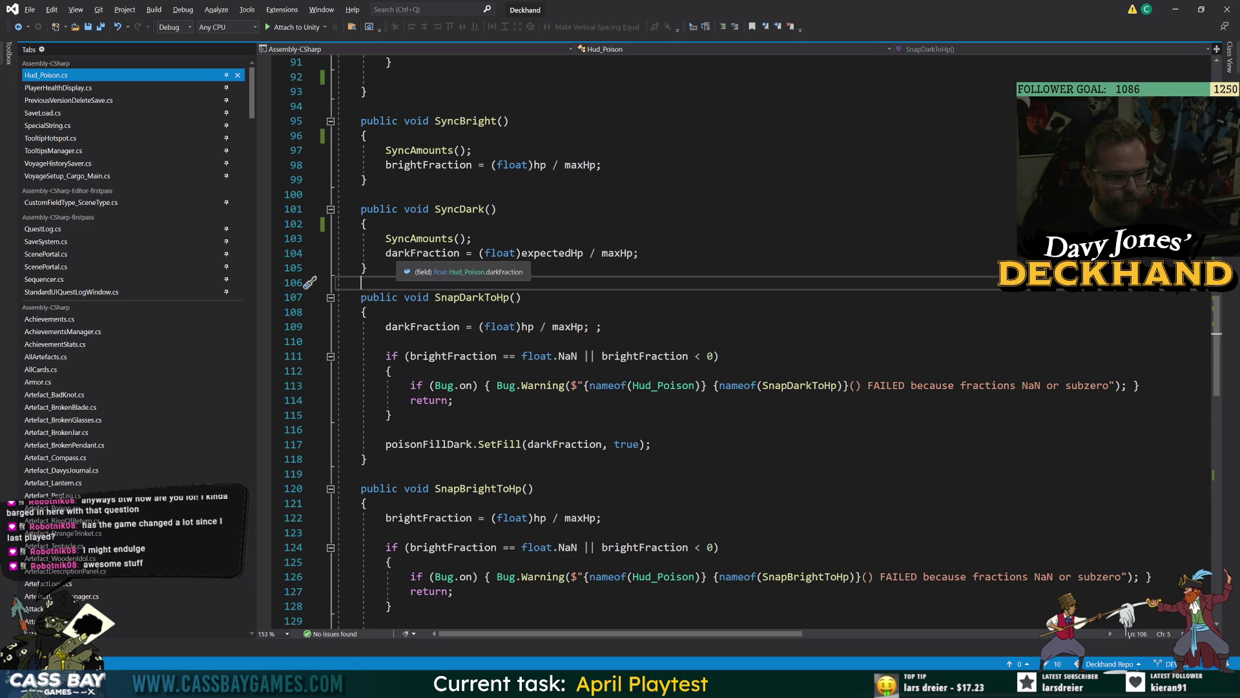
pyautogui.click(430, 444)
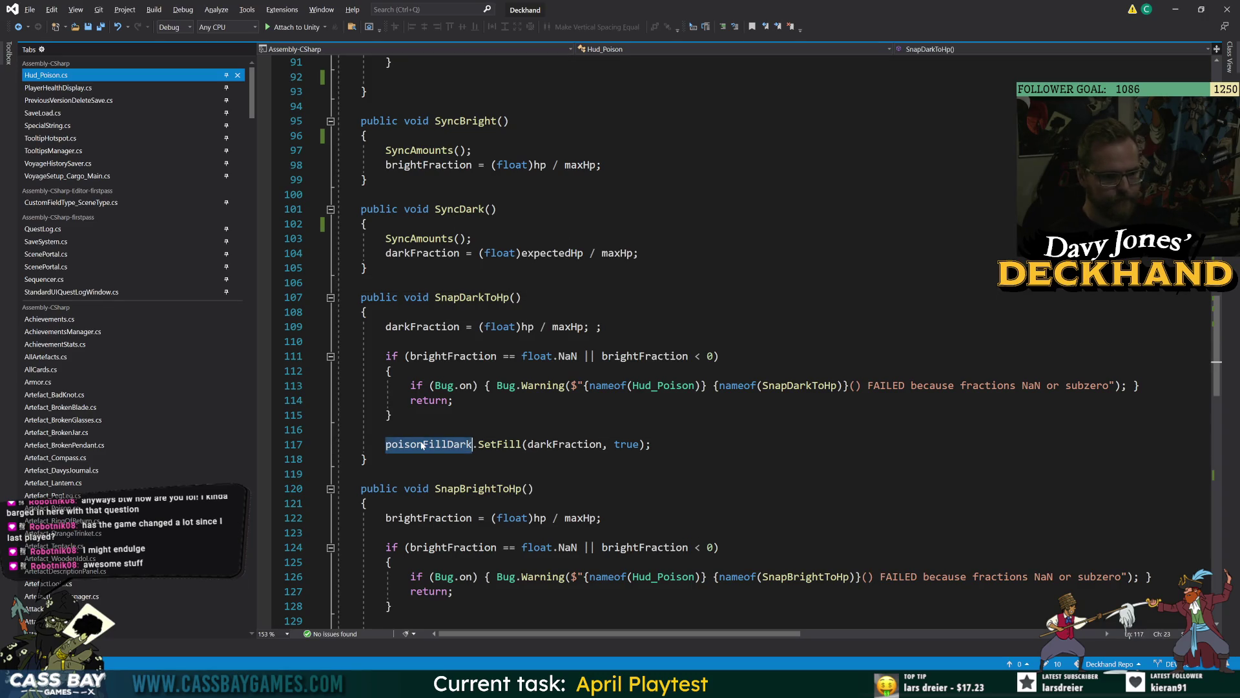
pyautogui.press('F12')
pyautogui.click(640, 224)
pyautogui.click(614, 179)
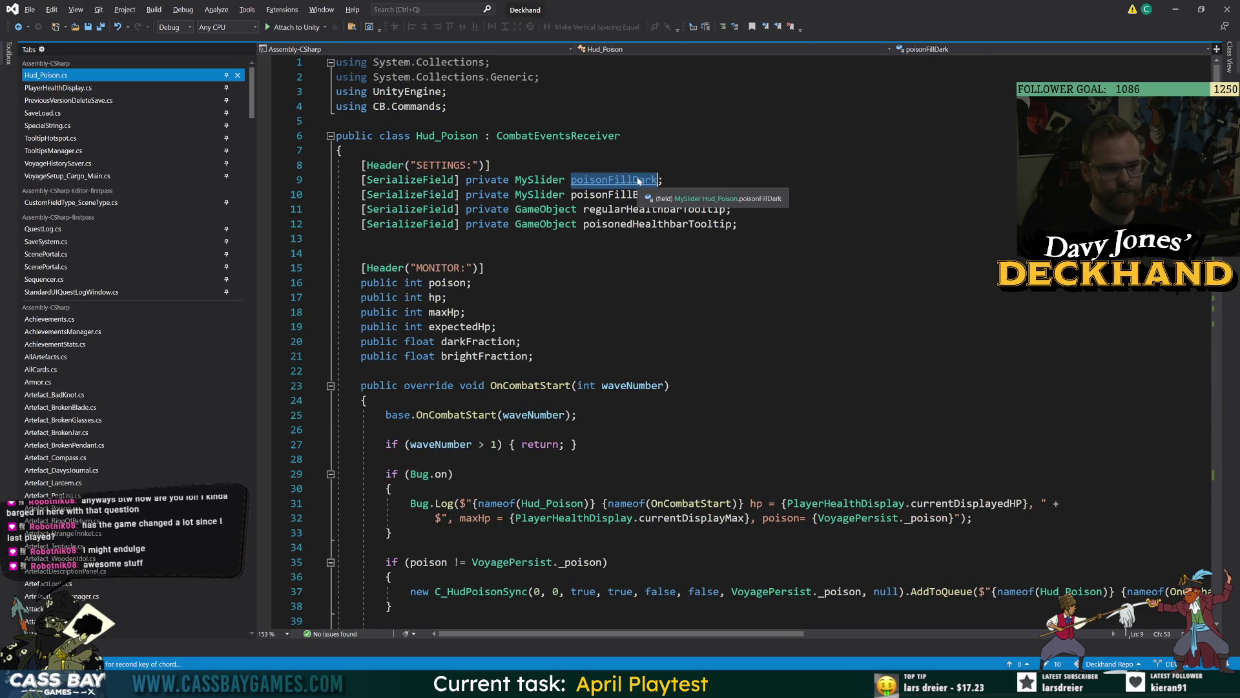
# Step: Rename poisonFillDark to poisonFillHealthAfter with Ctrl+R, R
pyautogui.hotkey('ctrl', 'r')
pyautogui.hotkey('ctrl', 'r')
pyautogui.write('poisonFill')
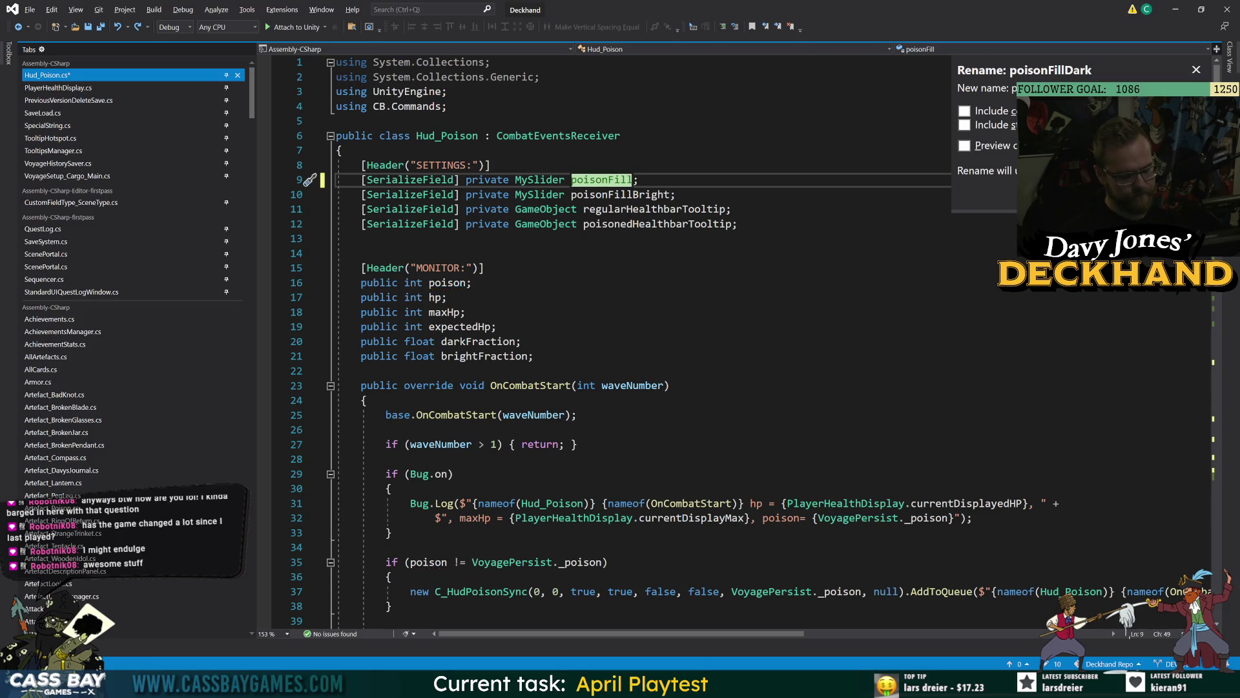
pyautogui.write('HealthAfter')
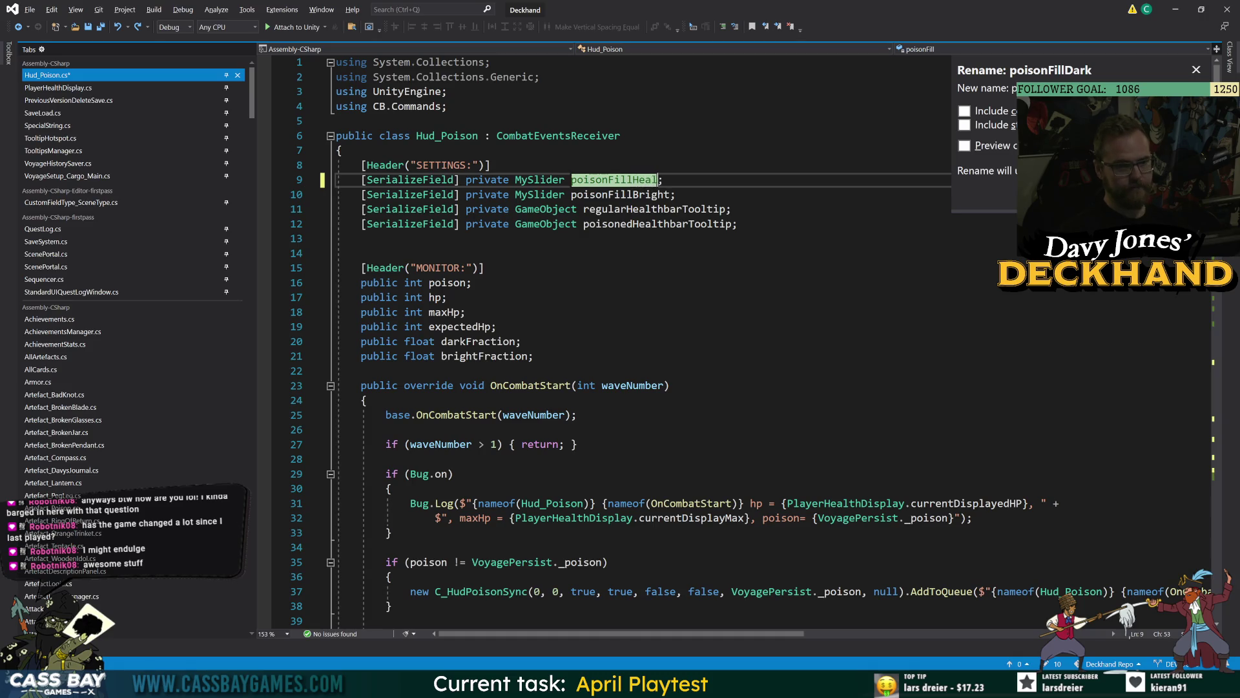
pyautogui.press('Return')
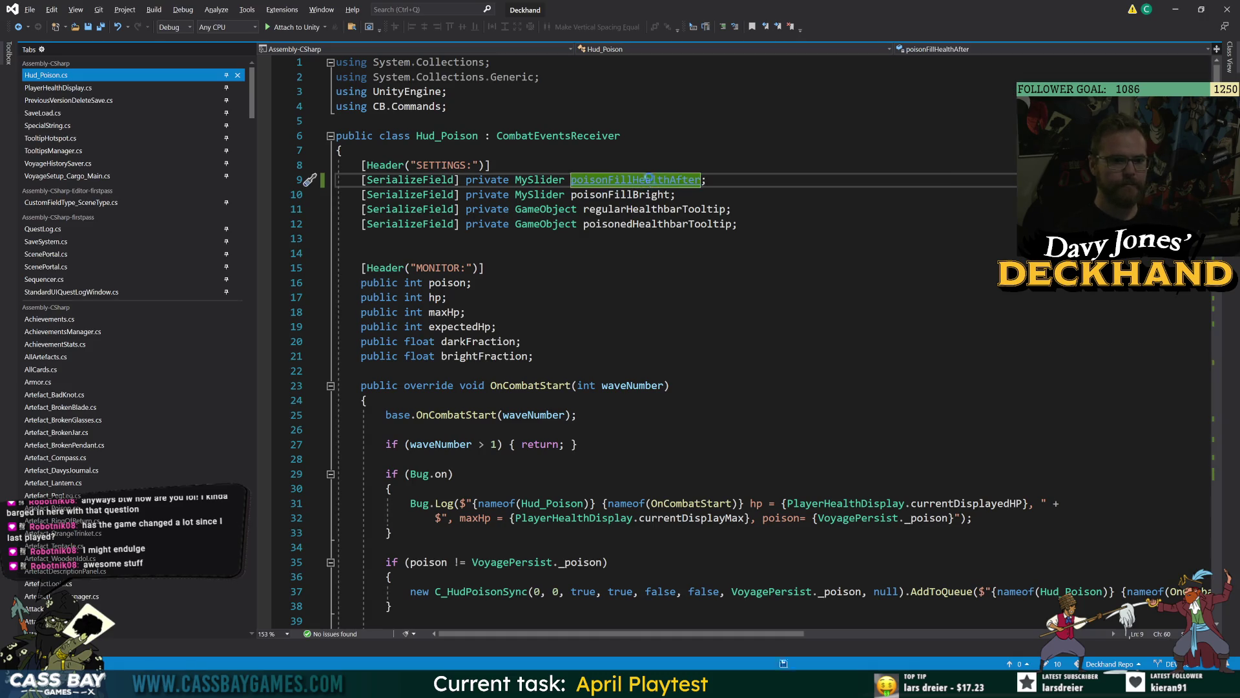
# Step: Rename poisonFillBright to poisonRemovalAmountSlider
pyautogui.press('Down')
pyautogui.hotkey('ctrl', 'r')
pyautogui.hotkey('ctrl', 'r')
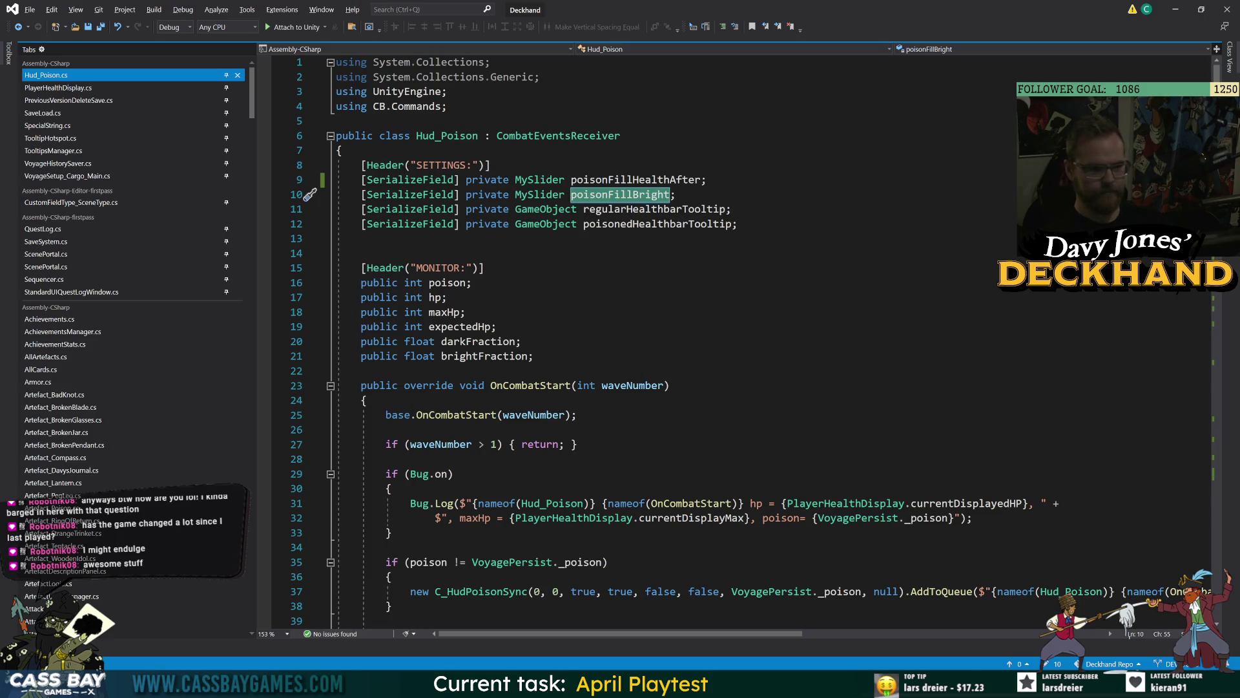
pyautogui.write('pois')
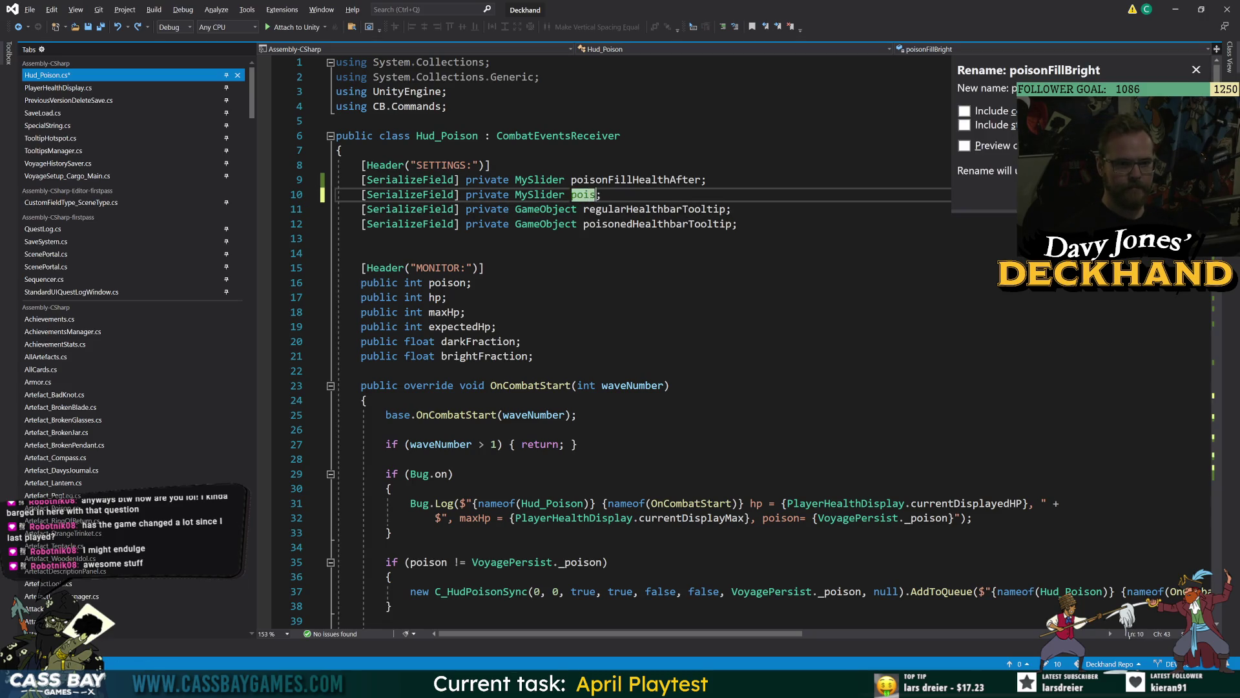
pyautogui.write('on')
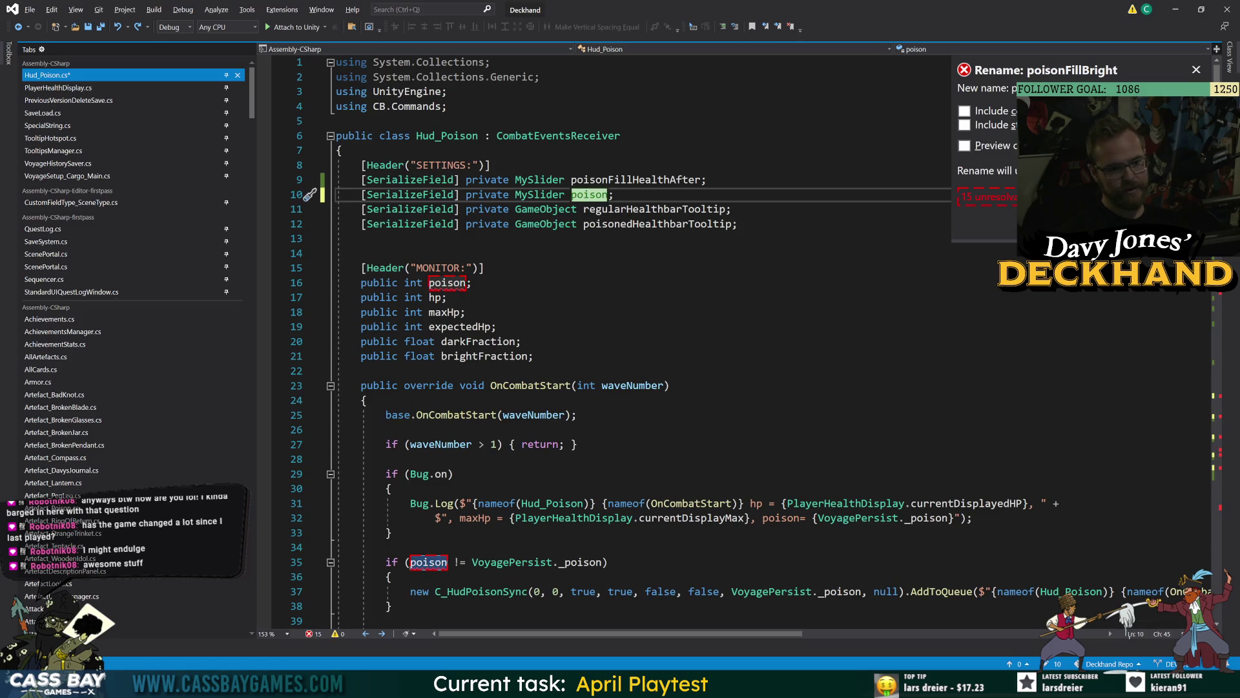
pyautogui.write('Removal')
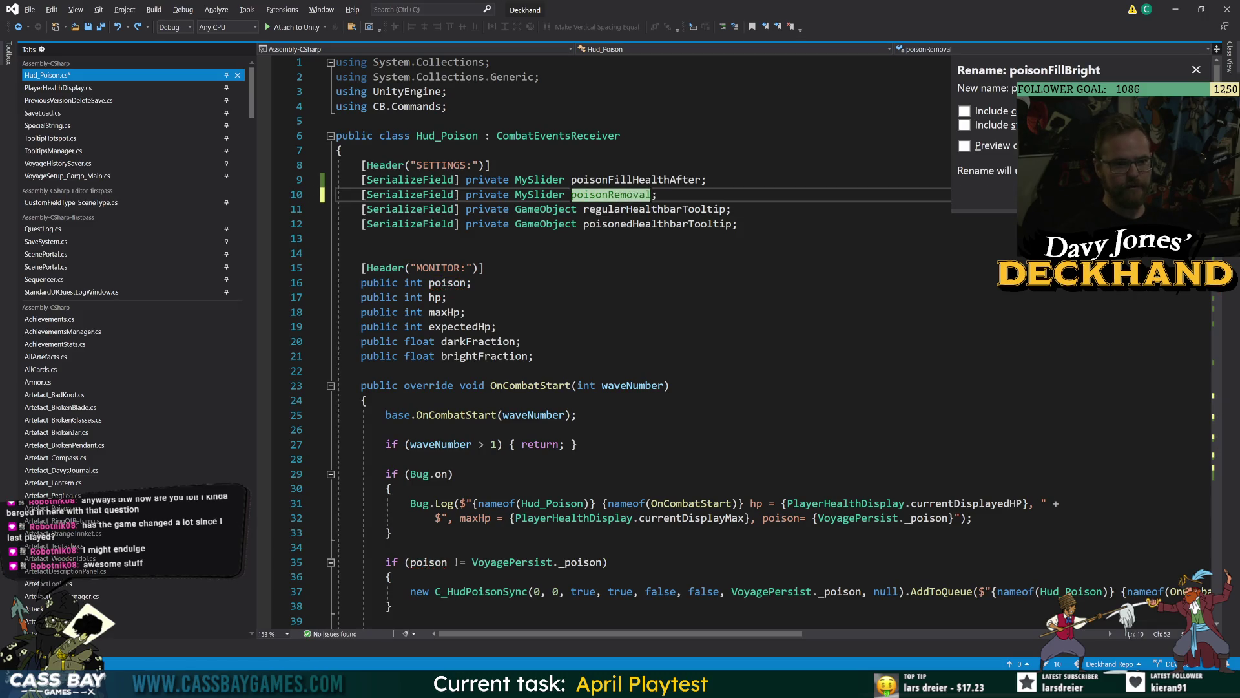
pyautogui.write('Amour')
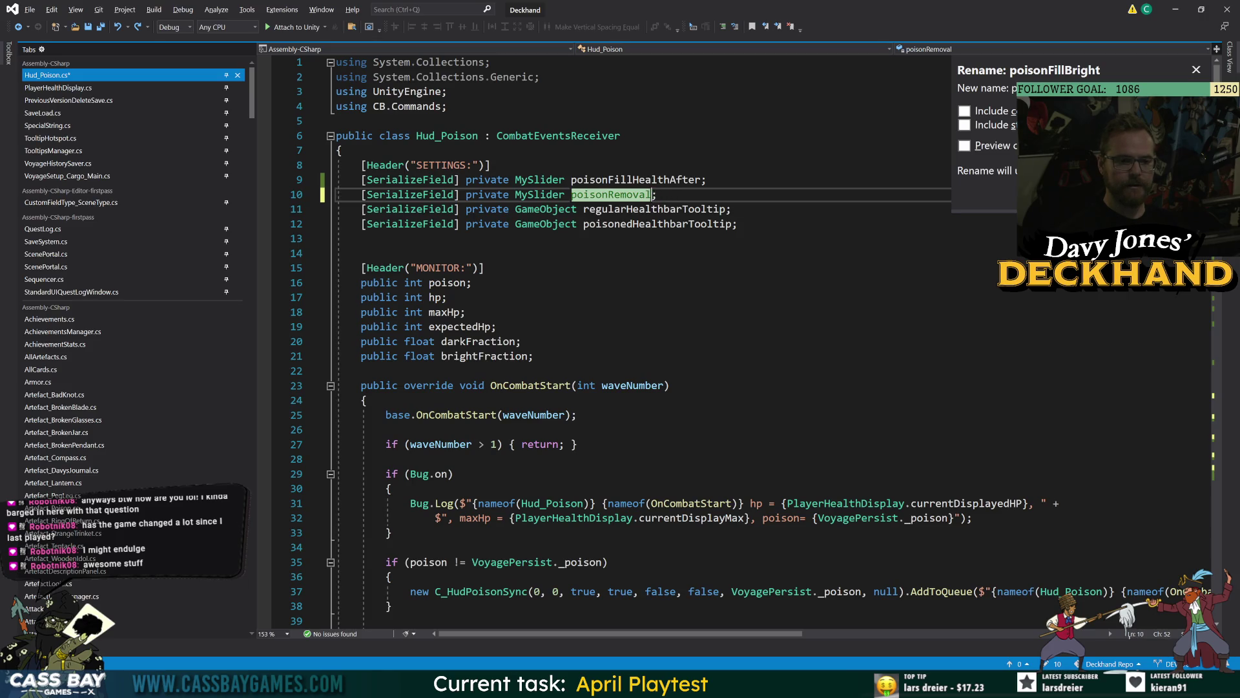
pyautogui.write('tSlider')
pyautogui.press('Return')
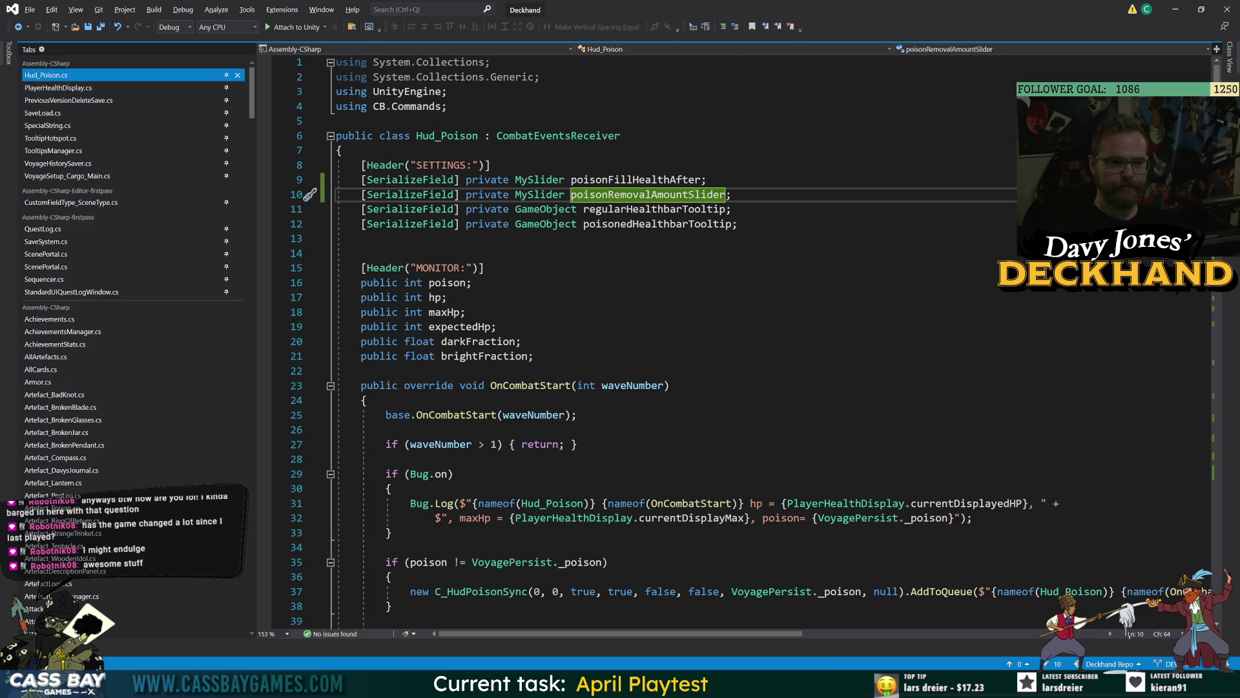
# Step: Rename poisonFillHealthAfter to poisonRemainingHealthAmountSlide
pyautogui.doubleClick(652, 180)
pyautogui.hotkey('ctrl', 'r')
pyautogui.hotkey('ctrl', 'r')
pyautogui.write('poison')
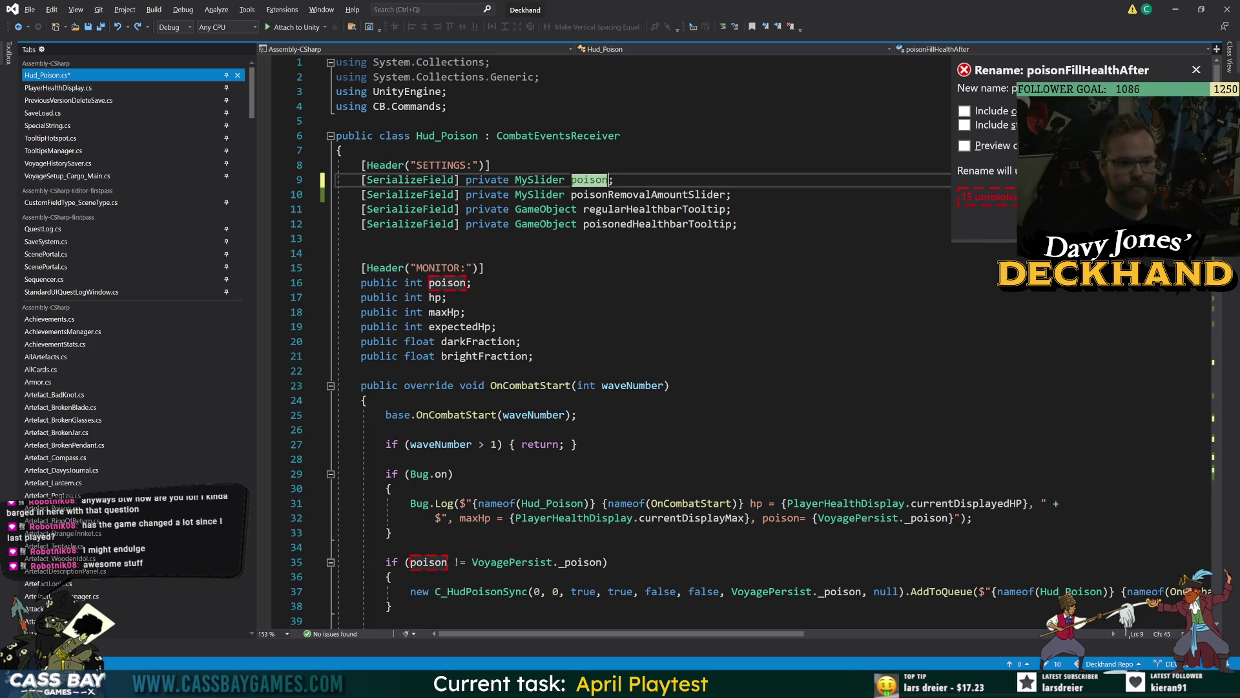
pyautogui.write('RemainingHealt')
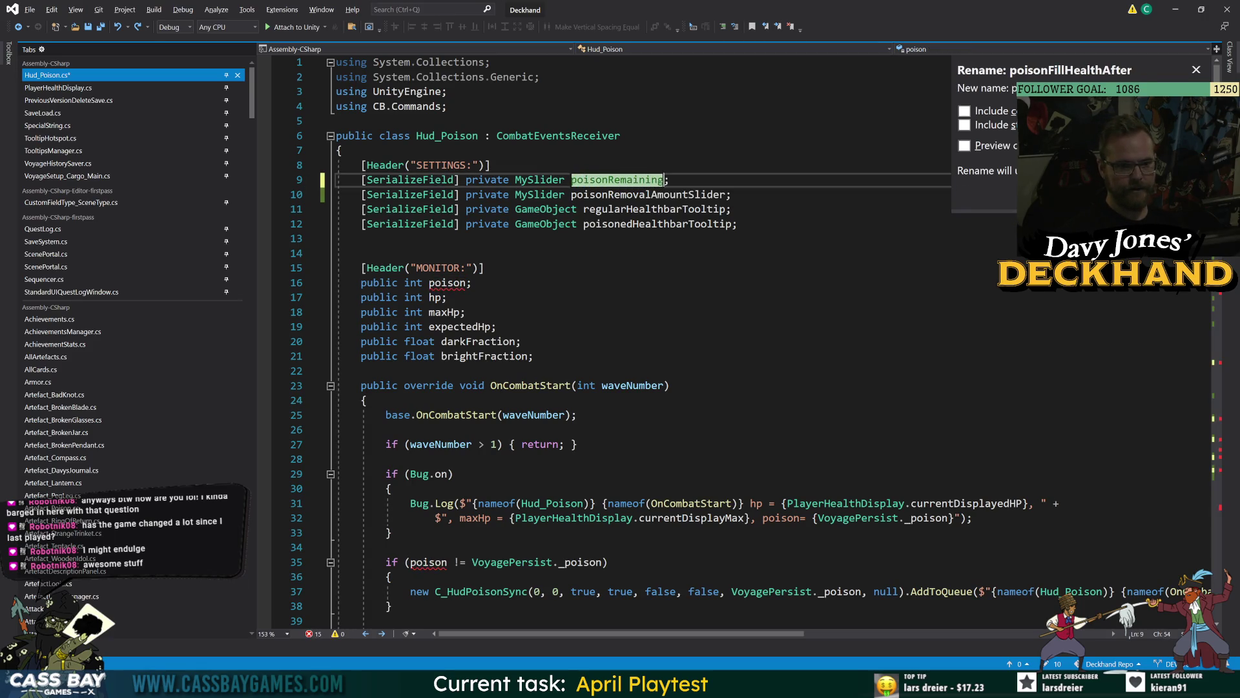
pyautogui.write('hAmountSlide')
pyautogui.press('Return')
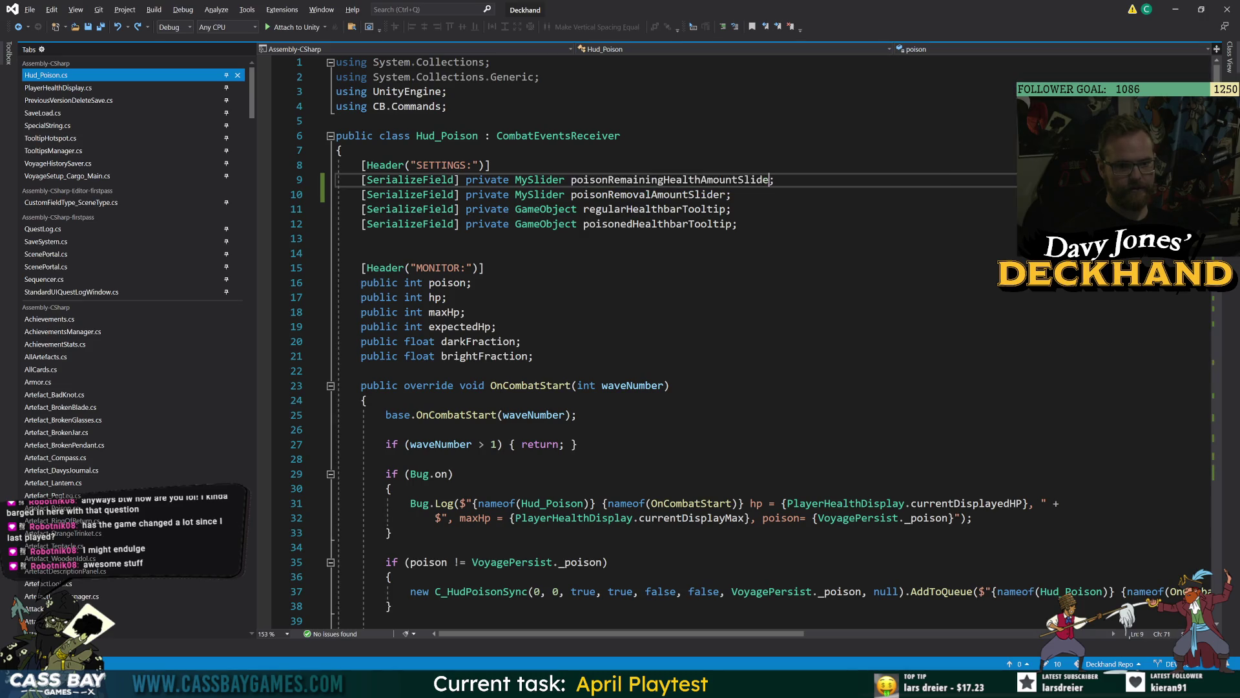
pyautogui.scroll(-13, 621, 342)
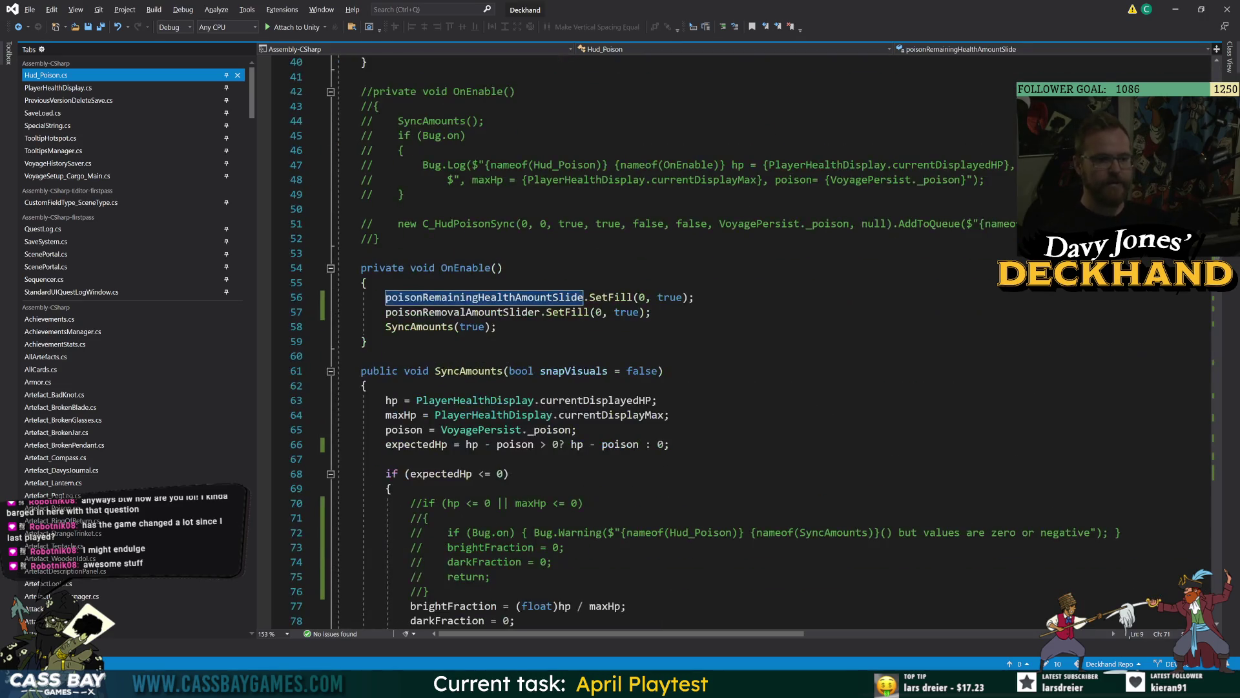
# Step: Check the renamed sliders in OnEnable and jump to the SyncAmounts definition
pyautogui.click(657, 400)
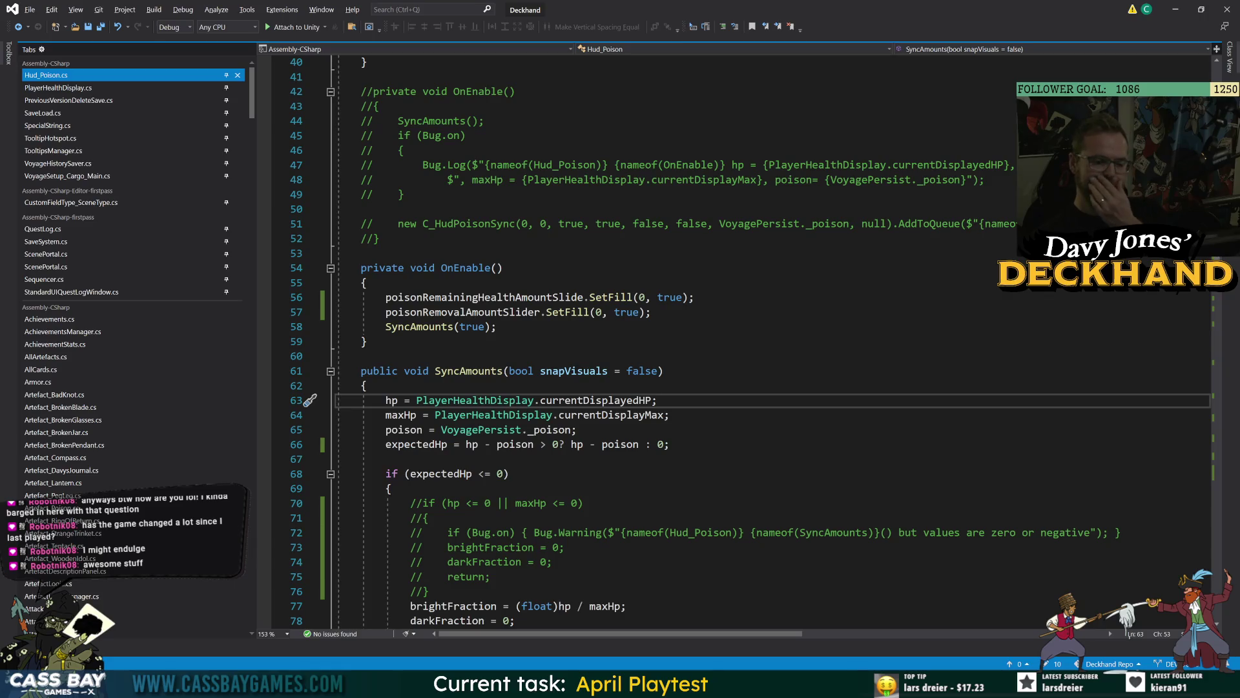
pyautogui.click(485, 297)
pyautogui.press('Down')
pyautogui.press('Down')
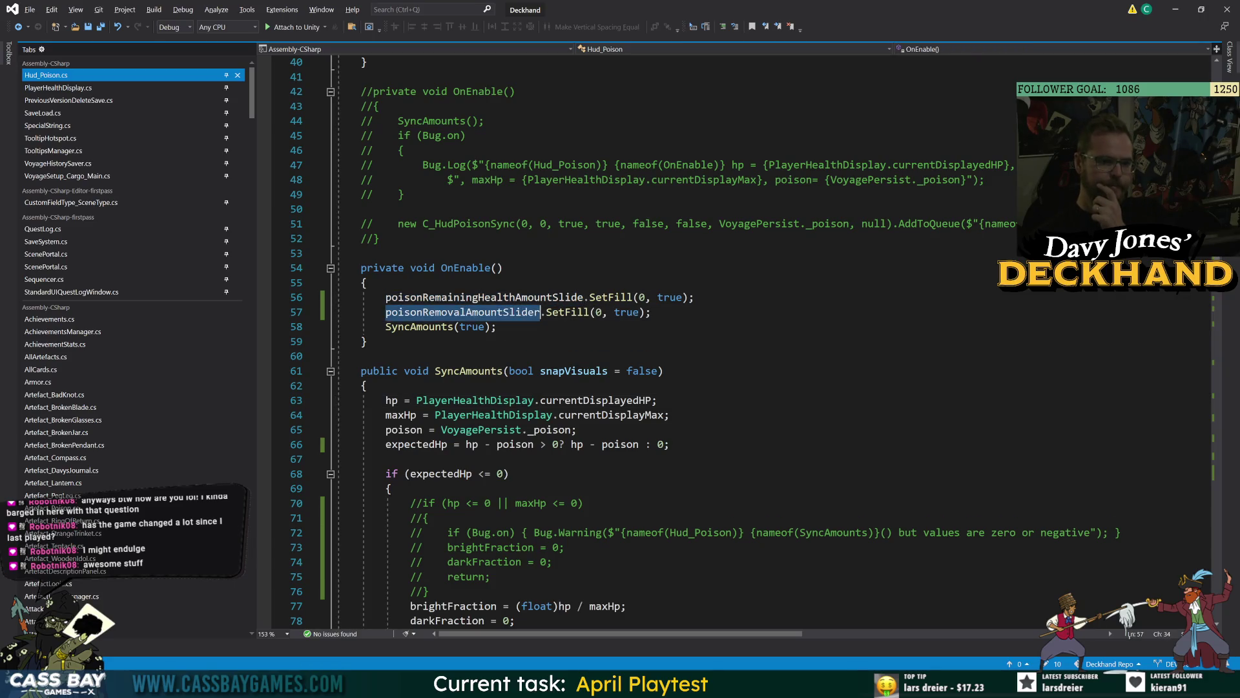
pyautogui.doubleClick(484, 297)
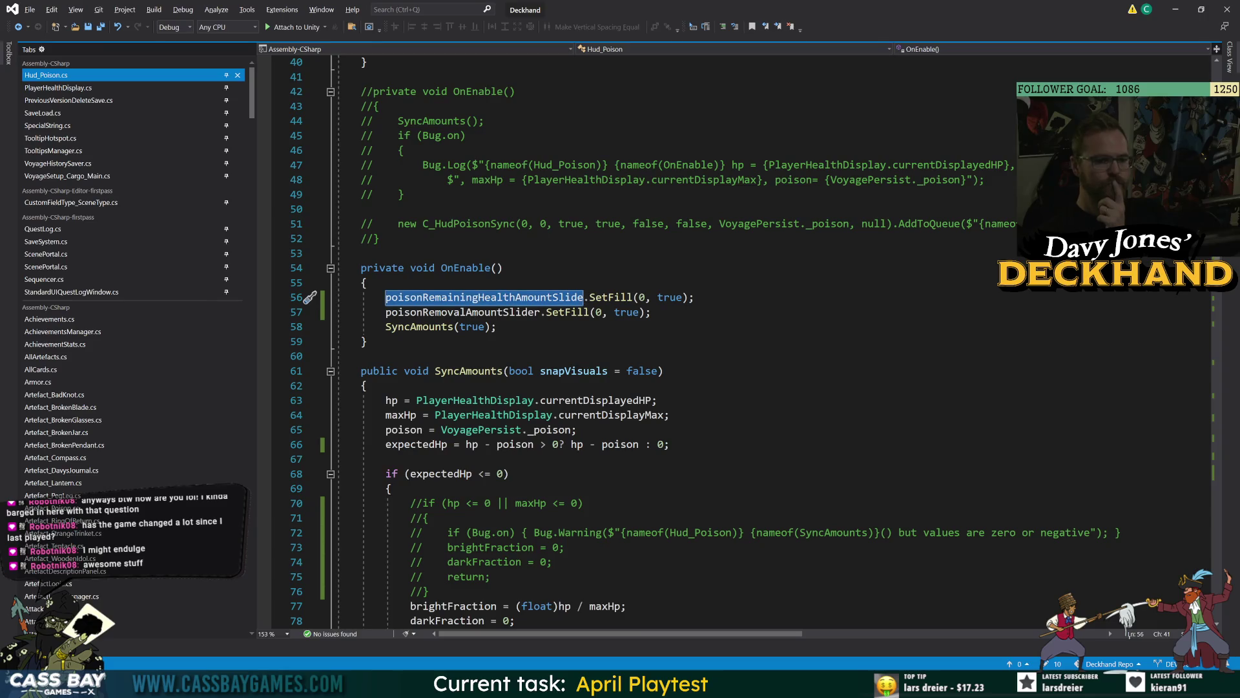
pyautogui.doubleClick(483, 312)
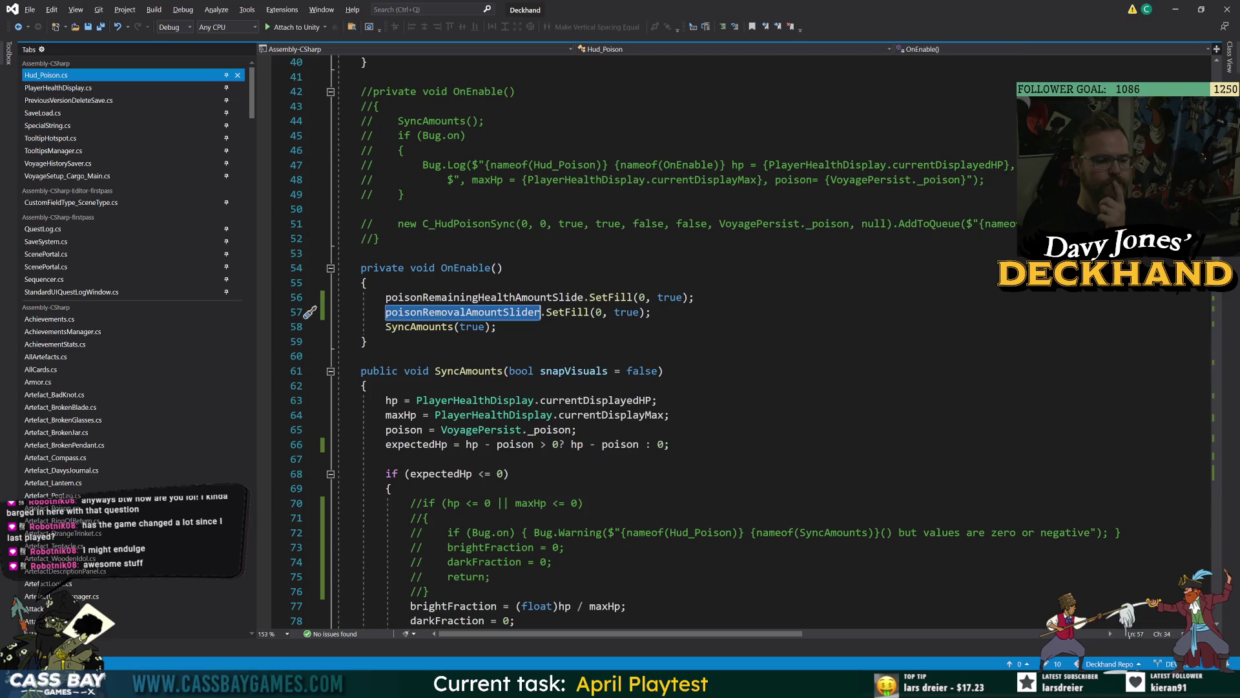
pyautogui.click(420, 327)
pyautogui.press('F12')
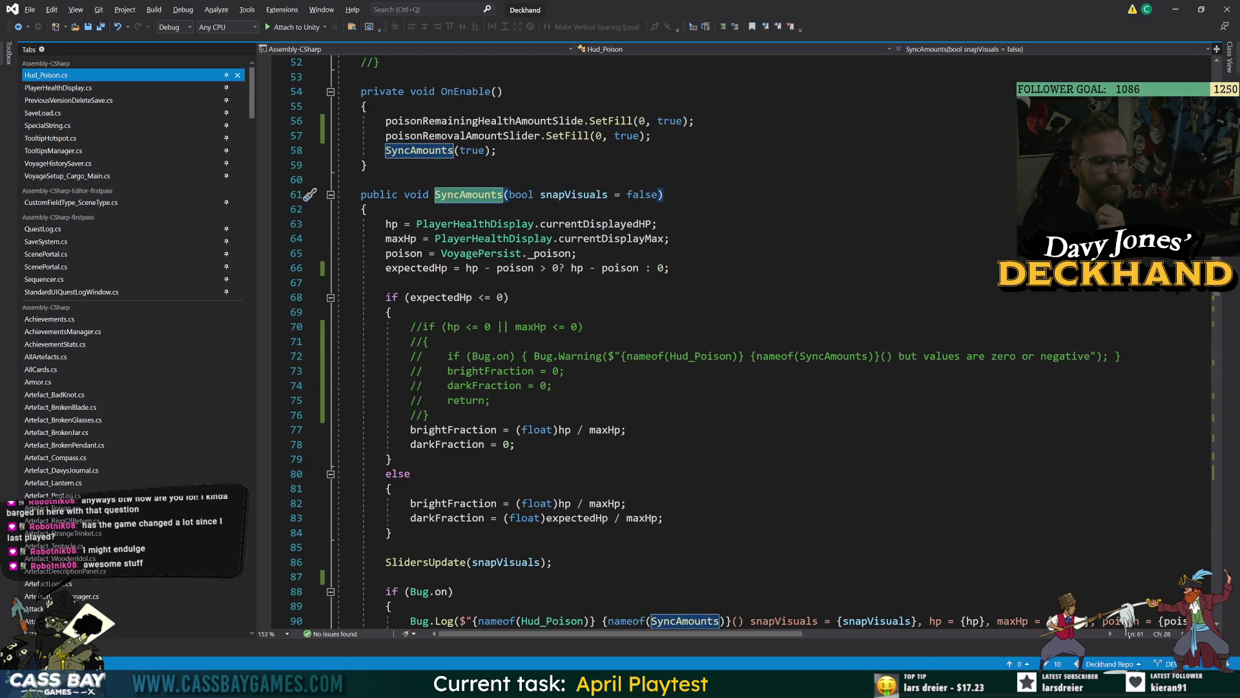
# Step: Rename darkFraction to remainingHealthFraction with Ctrl+R, R
pyautogui.click(446, 297)
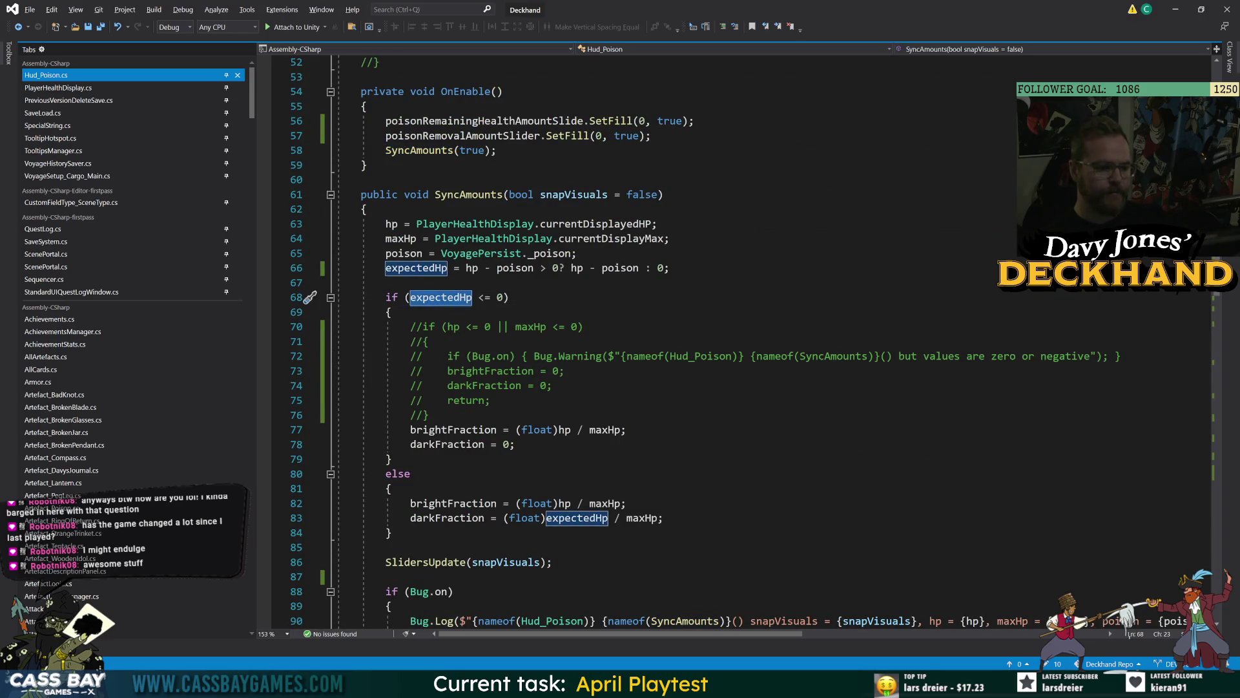
pyautogui.click(452, 429)
pyautogui.doubleClick(447, 445)
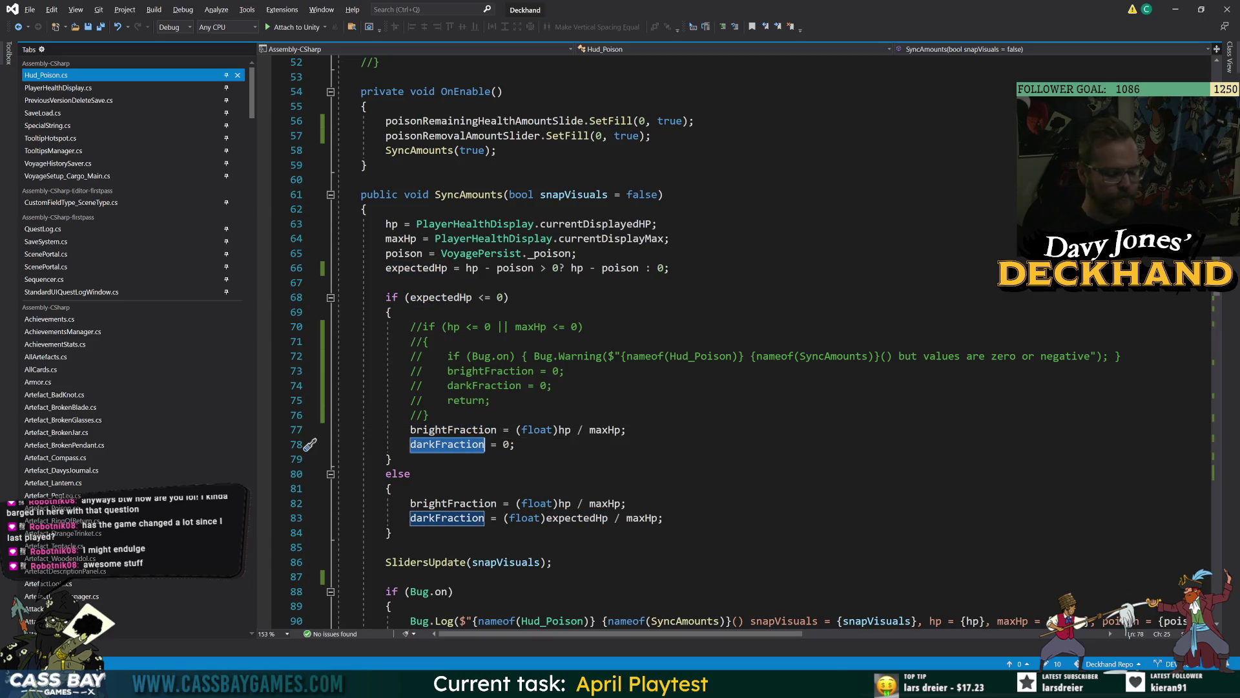
pyautogui.hotkey('ctrl', 'r')
pyautogui.hotkey('ctrl', 'r')
pyautogui.write('remai')
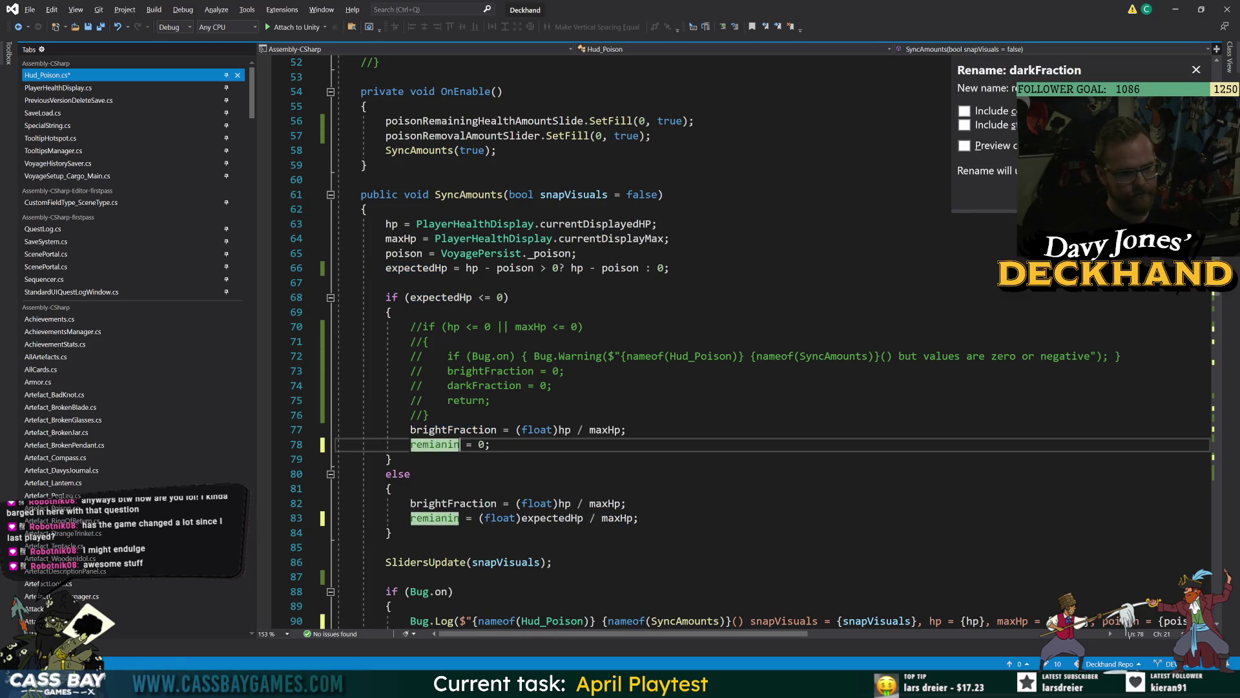
pyautogui.write('ningHealthFraction')
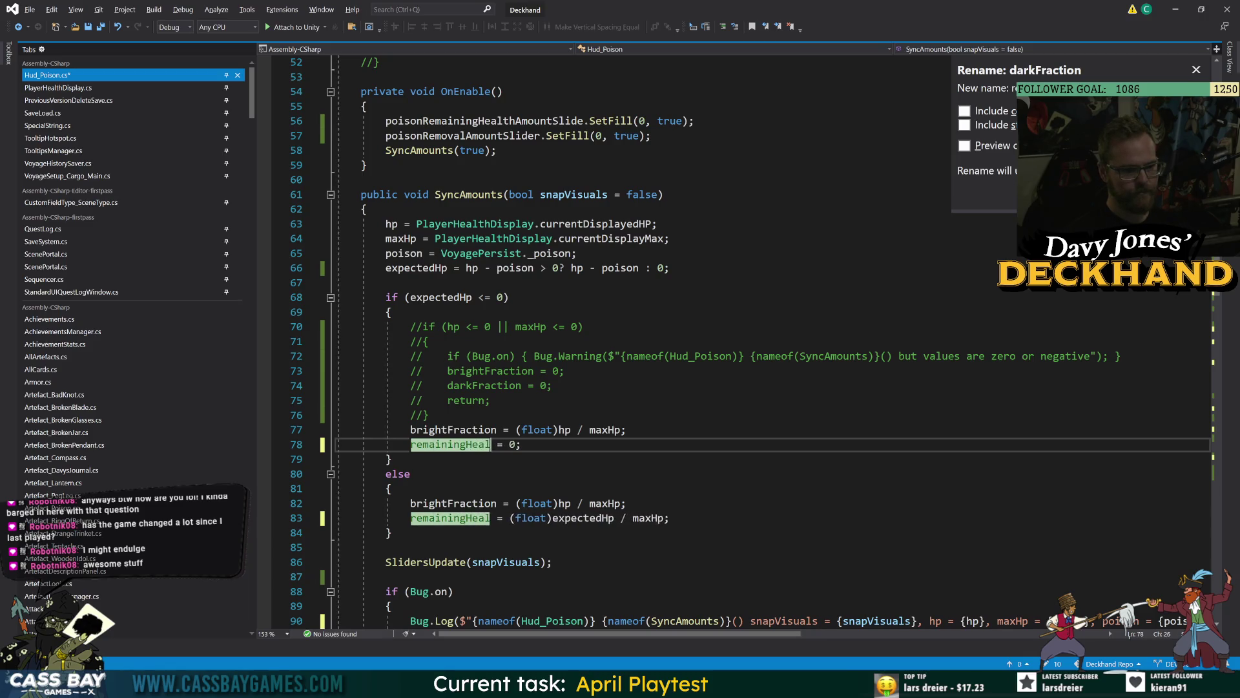
pyautogui.press('Return')
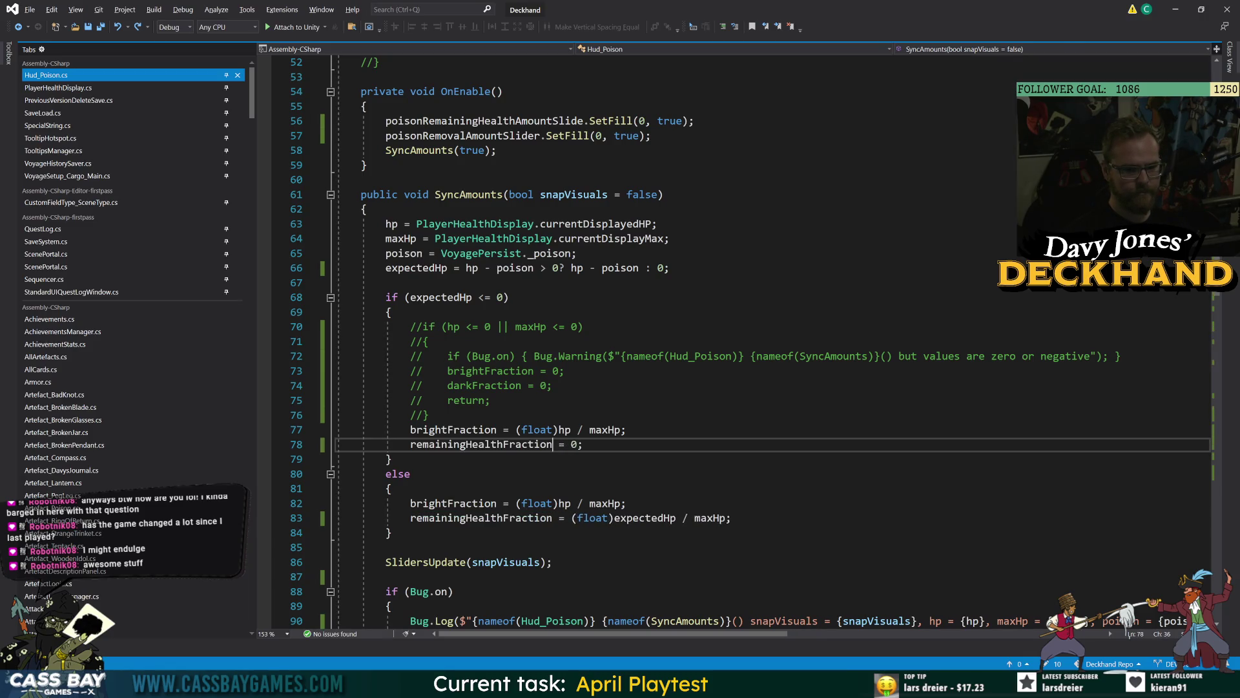
# Step: Review the remainingHealthFraction references, expectedHp check and commented-out guard
pyautogui.click(392, 458)
pyautogui.click(553, 444)
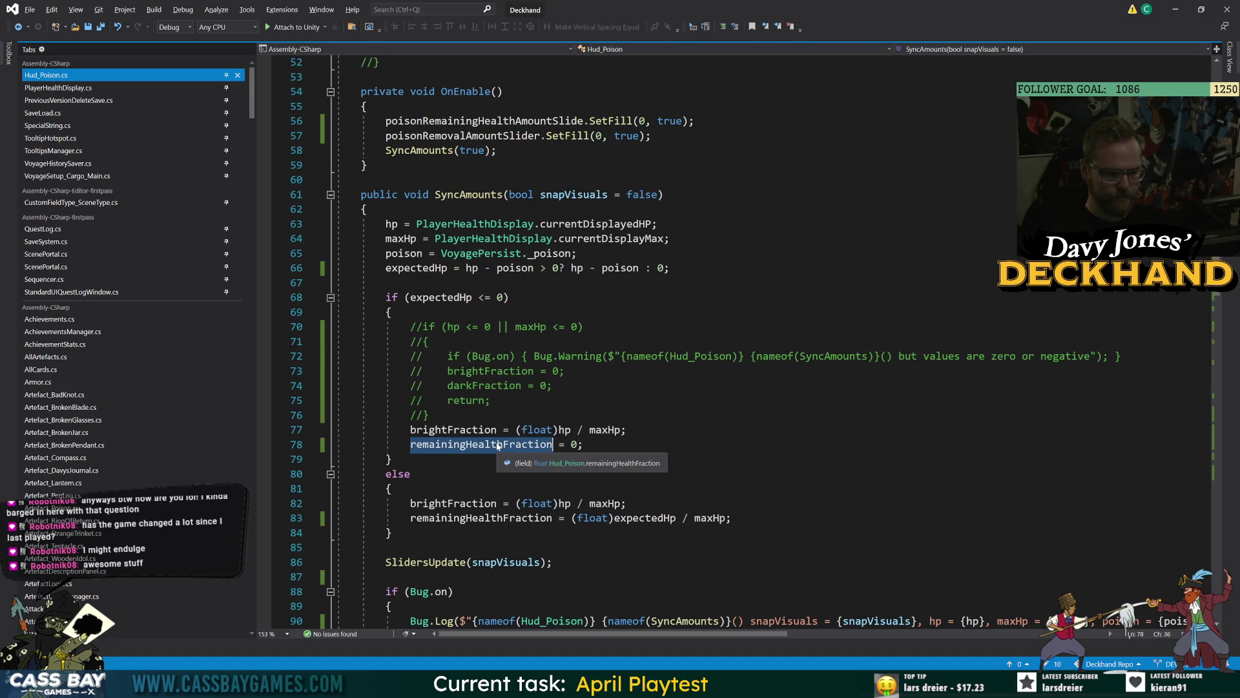
pyautogui.click(439, 297)
pyautogui.click(452, 326)
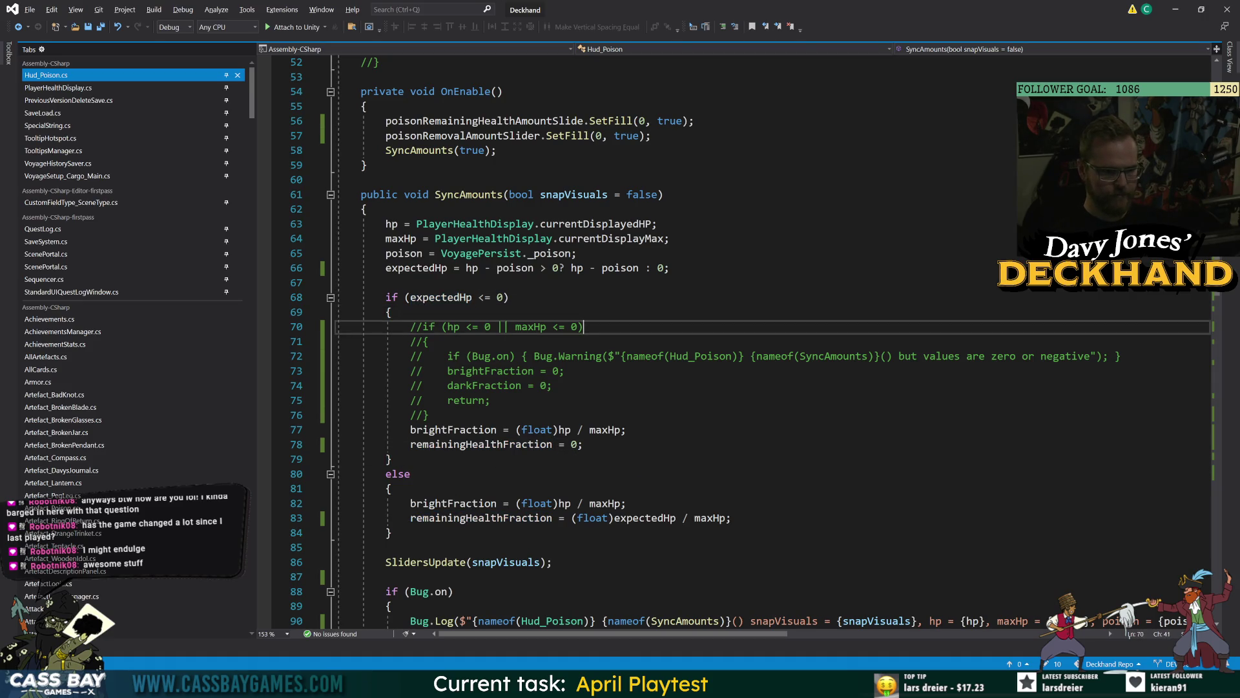
# Step: Uncomment the hp/maxHp guard block on lines 70–76 in SyncAmounts
pyautogui.doubleClick(538, 444)
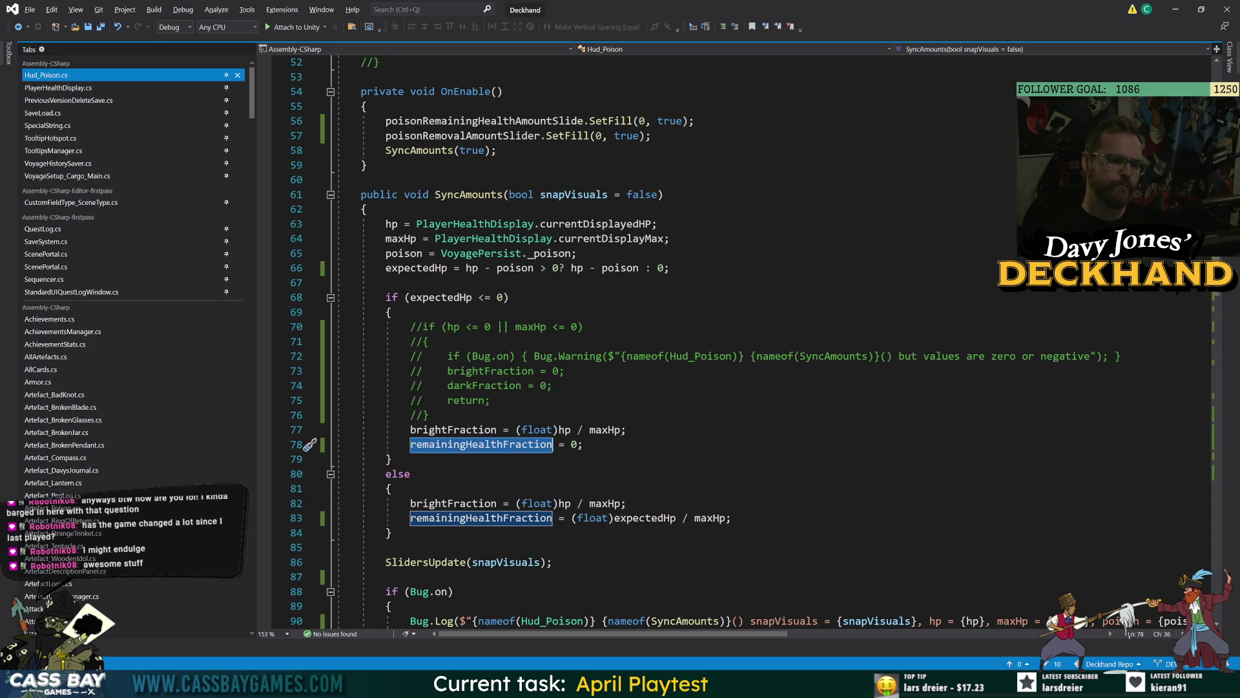
pyautogui.moveTo(428, 415)
pyautogui.mouseDown()
pyautogui.moveTo(338, 385)
pyautogui.moveTo(405, 327)
pyautogui.mouseUp()
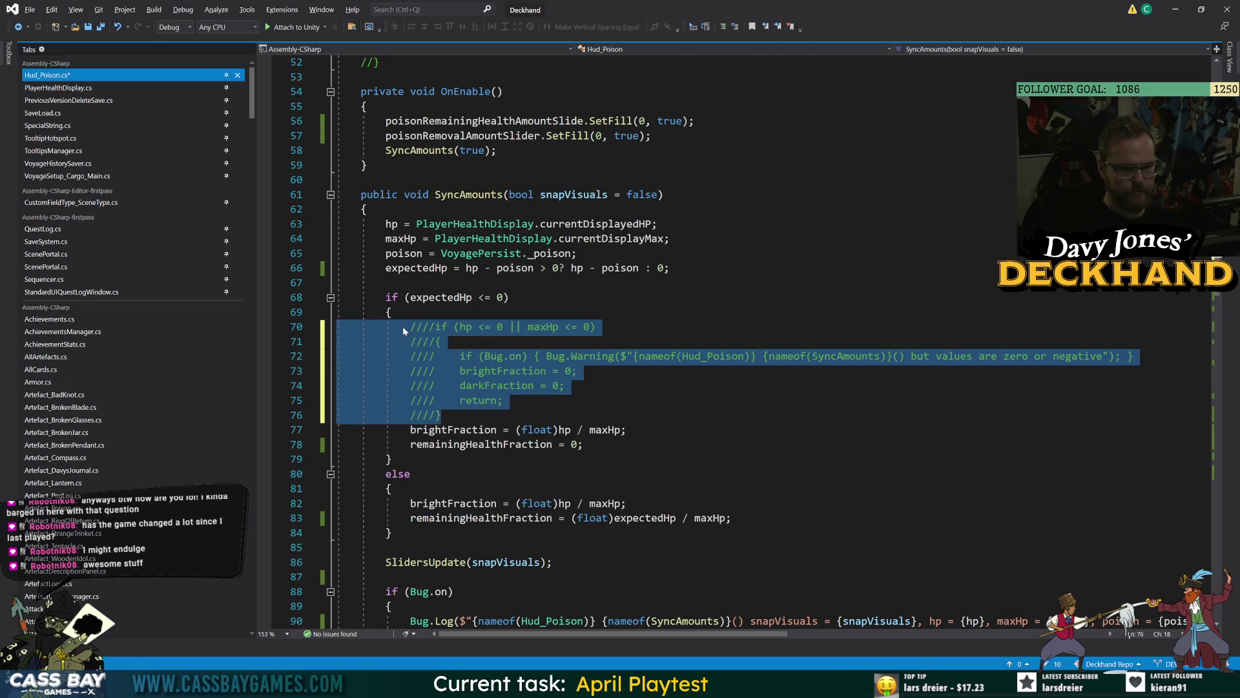
pyautogui.hotkey('ctrl', 'k')
pyautogui.hotkey('ctrl', 'u')
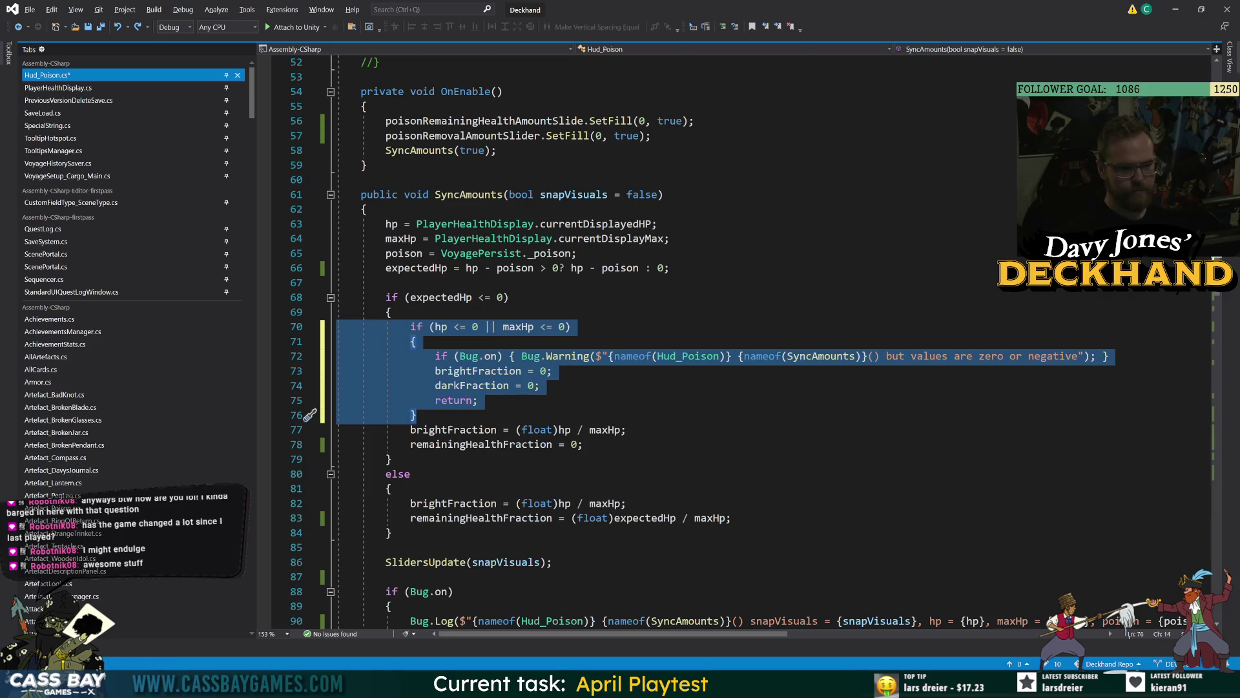
# Step: Replace the stale darkFraction on line 74 with remainingHealthFraction
pyautogui.doubleClick(484, 372)
pyautogui.doubleClick(478, 385)
pyautogui.press('End')
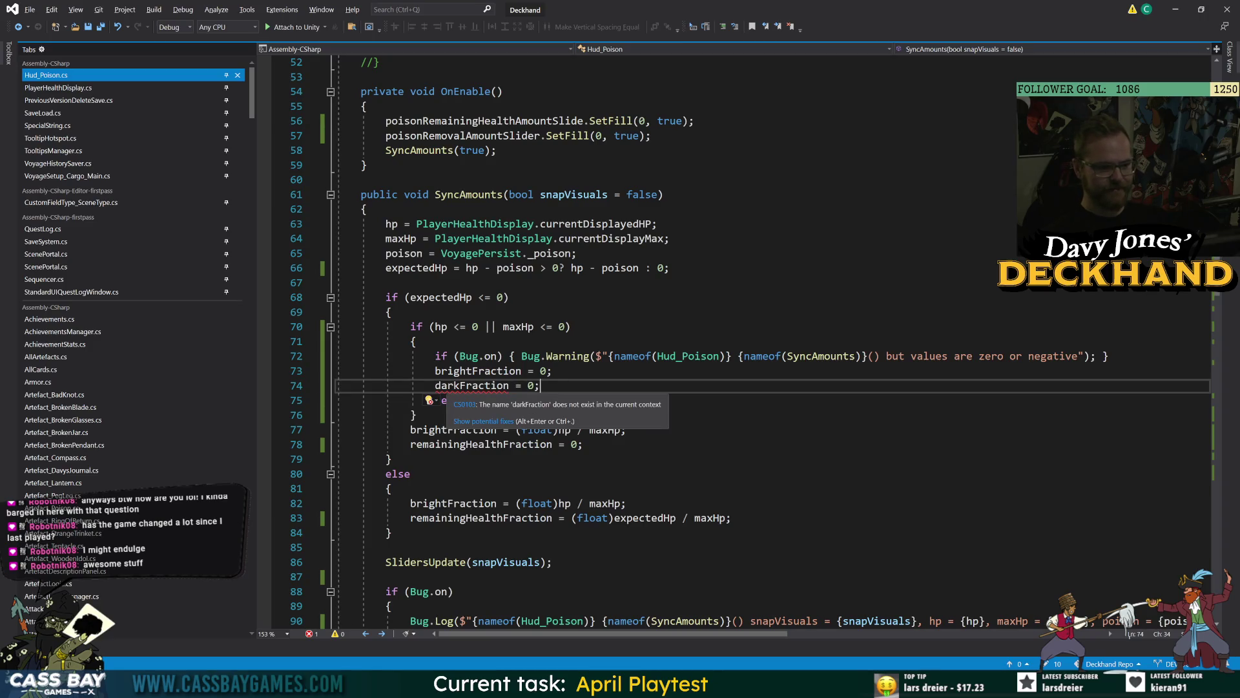
pyautogui.doubleClick(481, 444)
pyautogui.hotkey('ctrl', 'c')
pyautogui.doubleClick(470, 385)
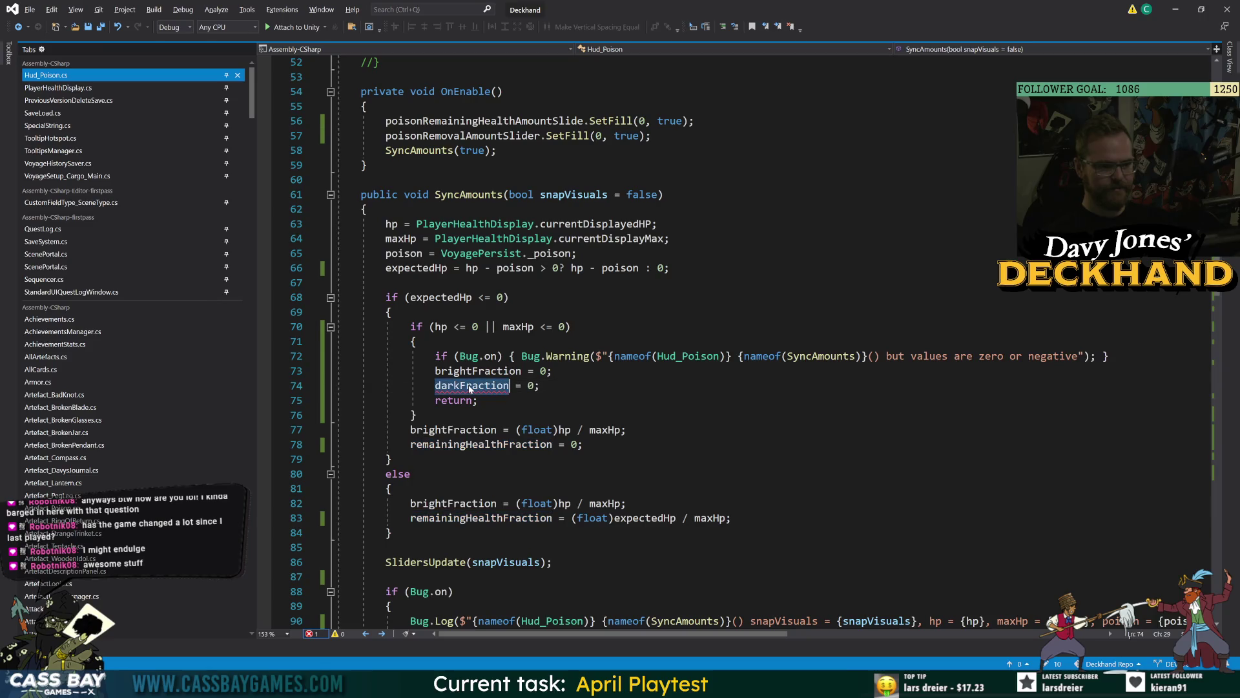
pyautogui.hotkey('ctrl', 'v')
# Step: Rename brightFraction to poisonDamageFraction everywhere in Hud_Poison.cs
pyautogui.doubleClick(450, 431)
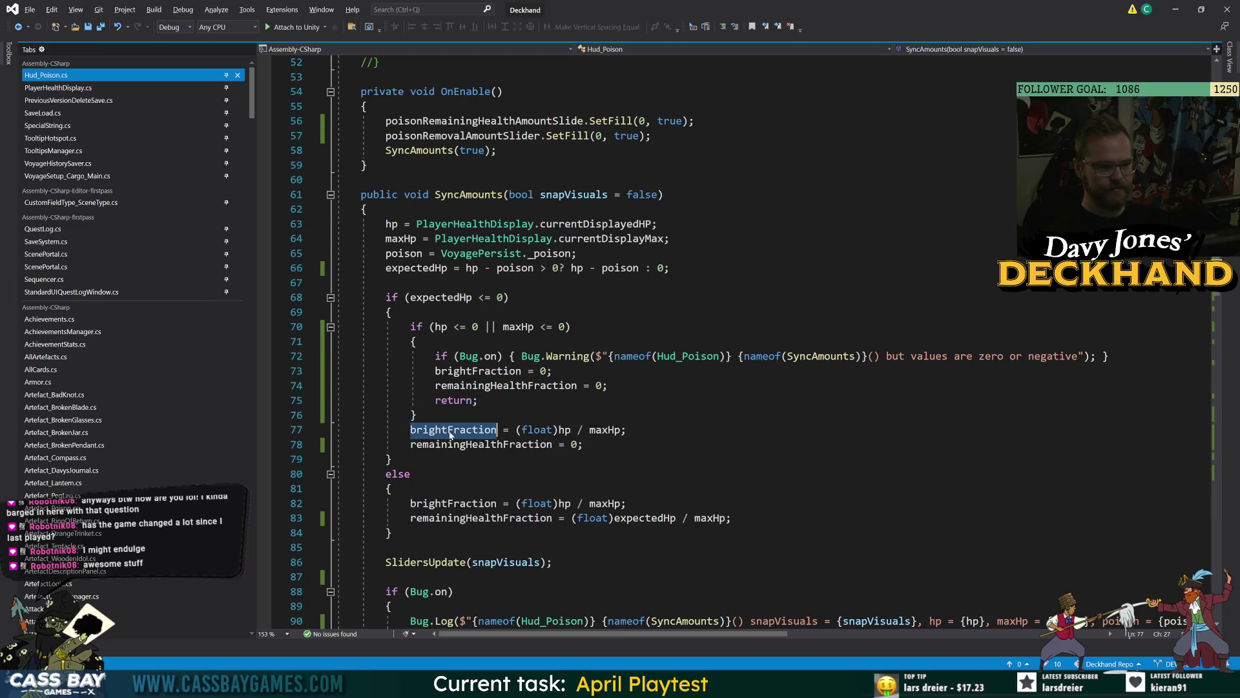
pyautogui.hotkey('ctrl', 'r')
pyautogui.hotkey('ctrl', 'r')
pyautogui.write('poison')
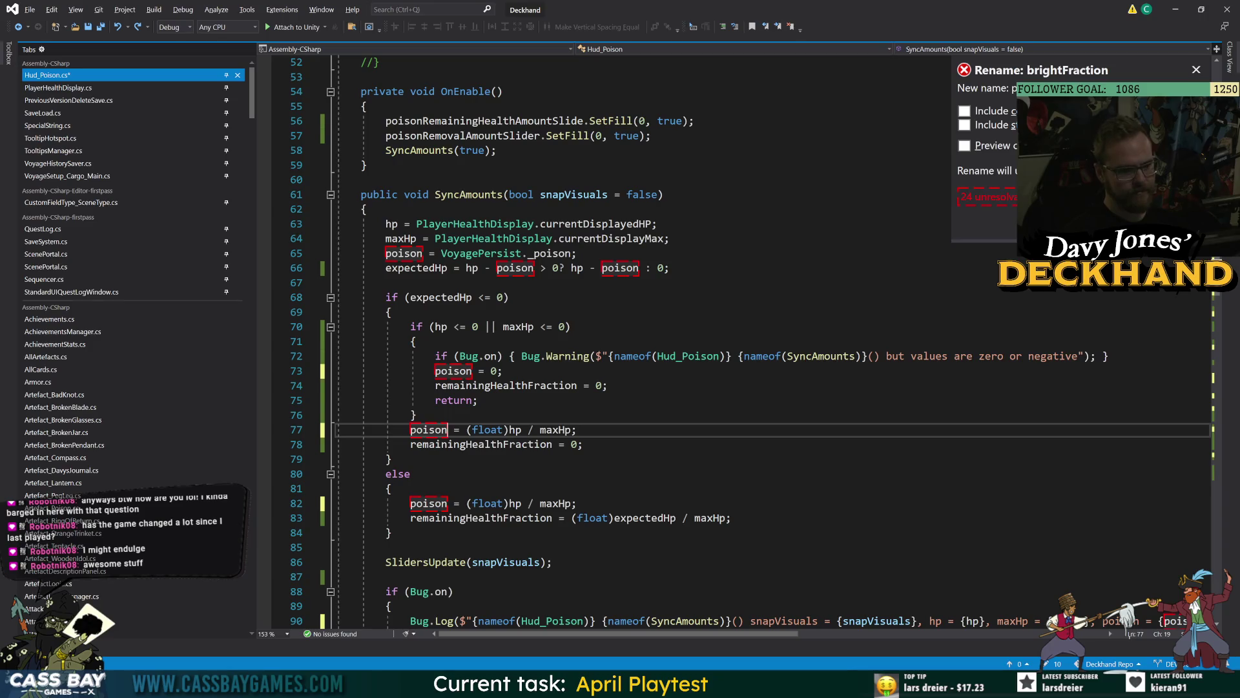
pyautogui.write('Damage')
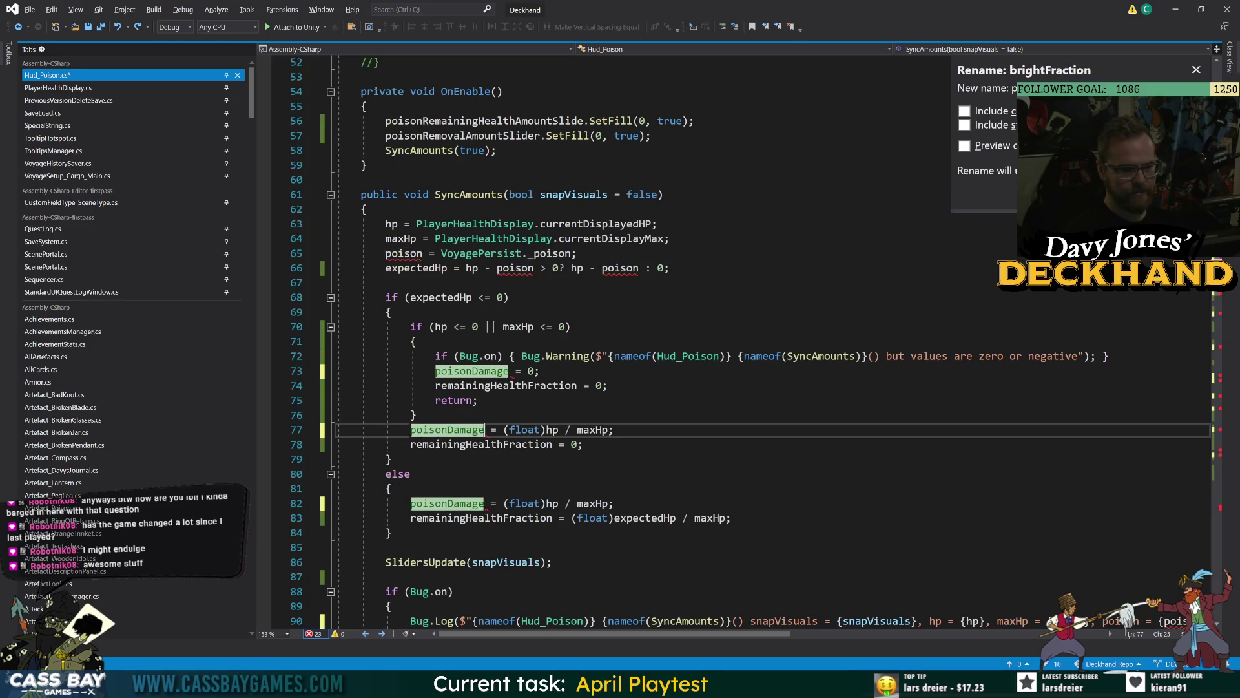
pyautogui.write('Fraction')
pyautogui.press('Return')
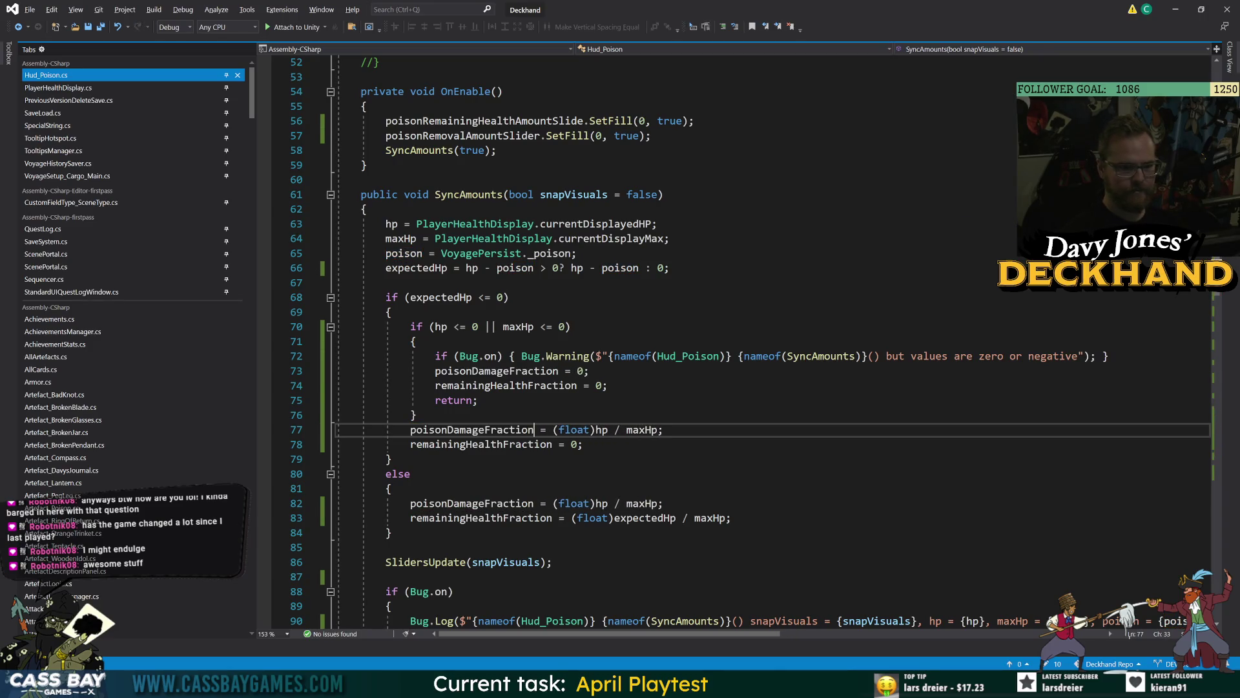
# Step: Review the guard's uses of hp, maxHp, expectedHp, remainingHealthFraction and poisonDamageFraction
pyautogui.doubleClick(476, 432)
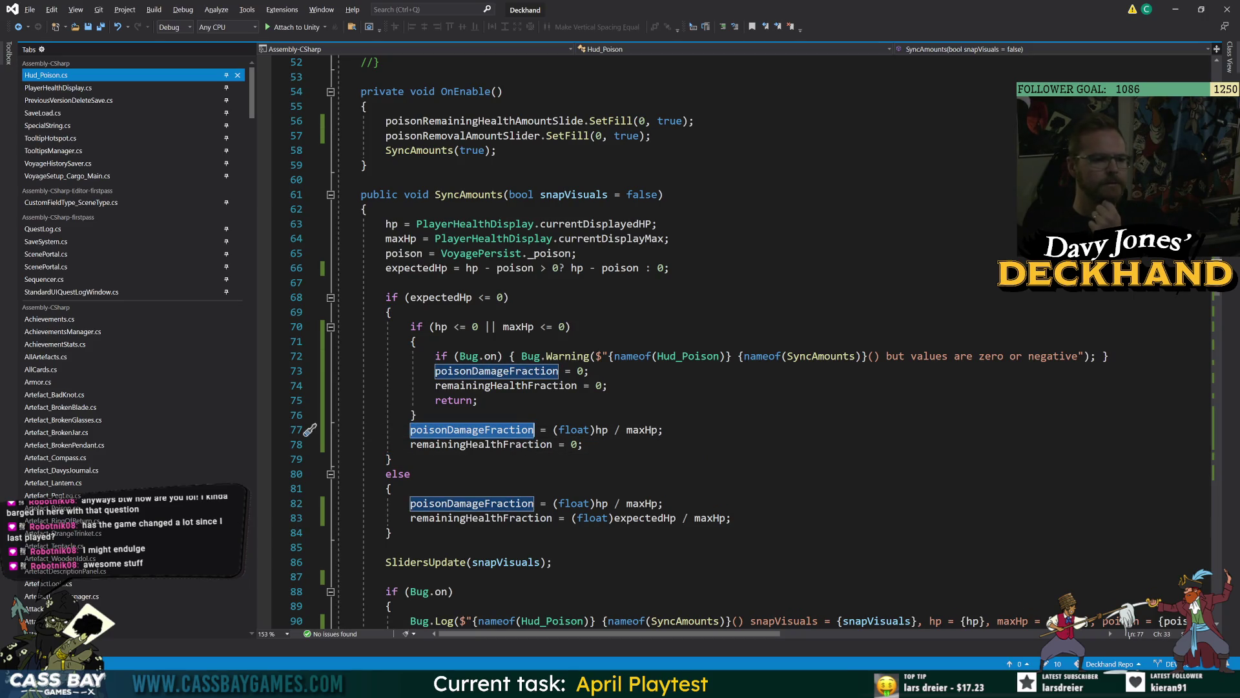
pyautogui.click(594, 430)
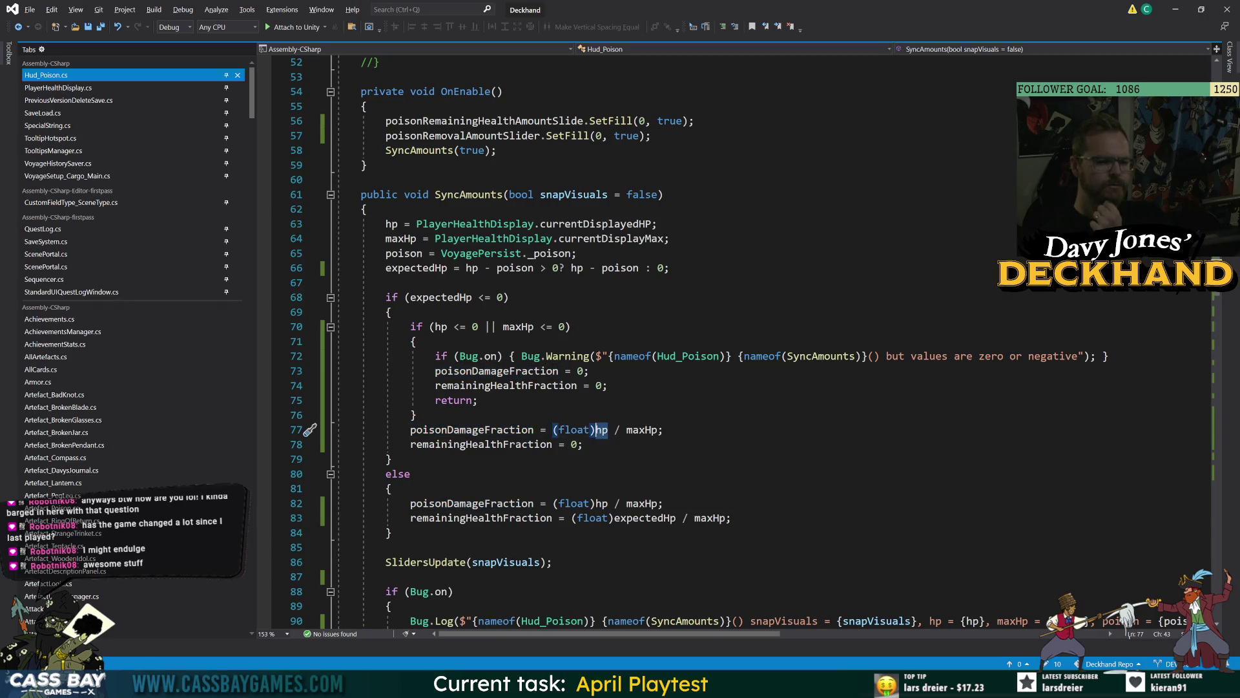
pyautogui.click(657, 431)
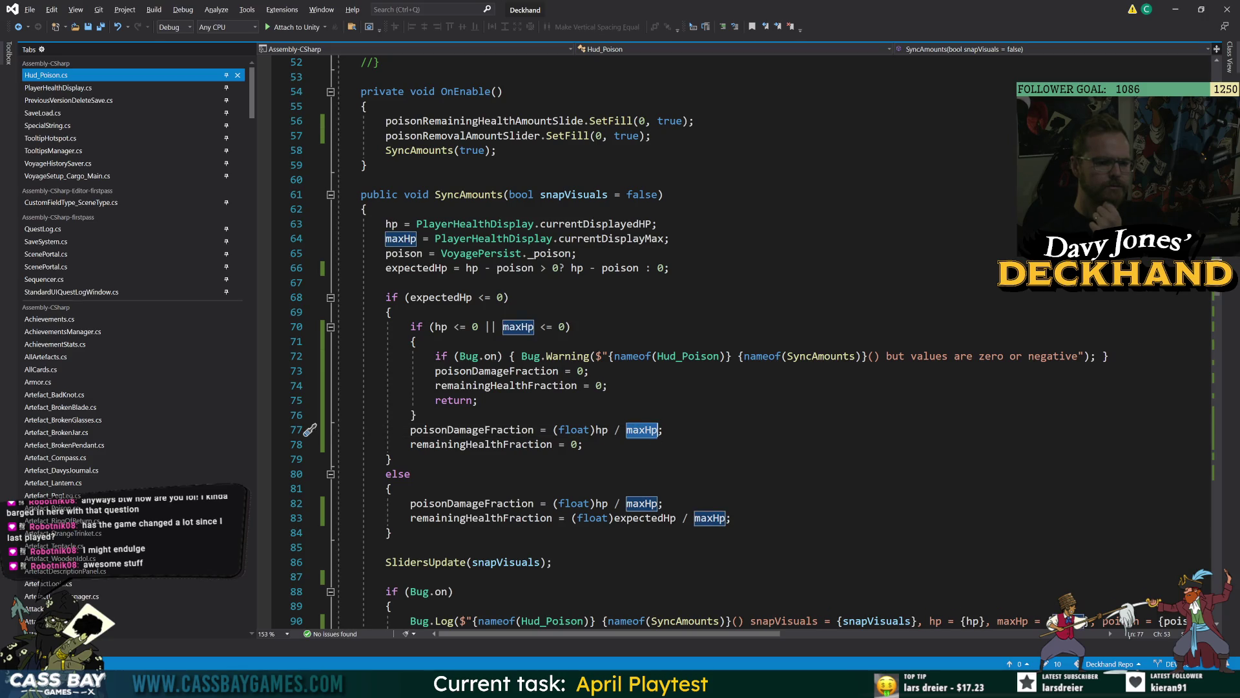
pyautogui.click(652, 517)
pyautogui.click(392, 312)
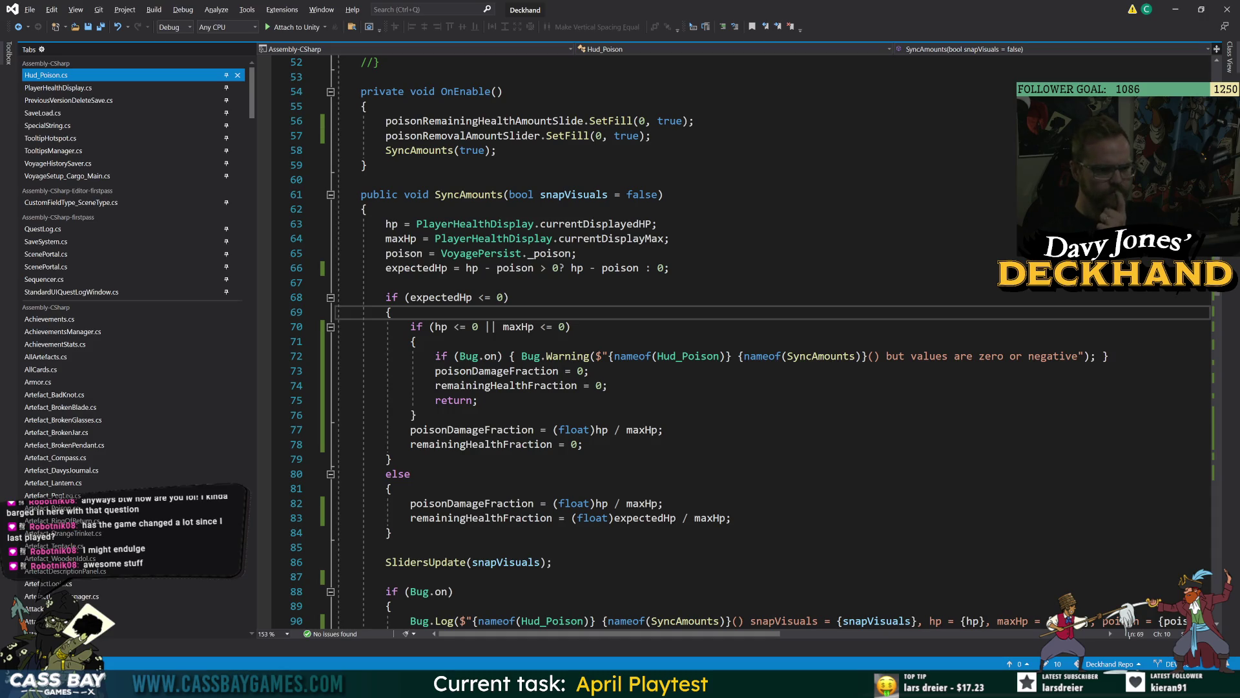
pyautogui.click(439, 297)
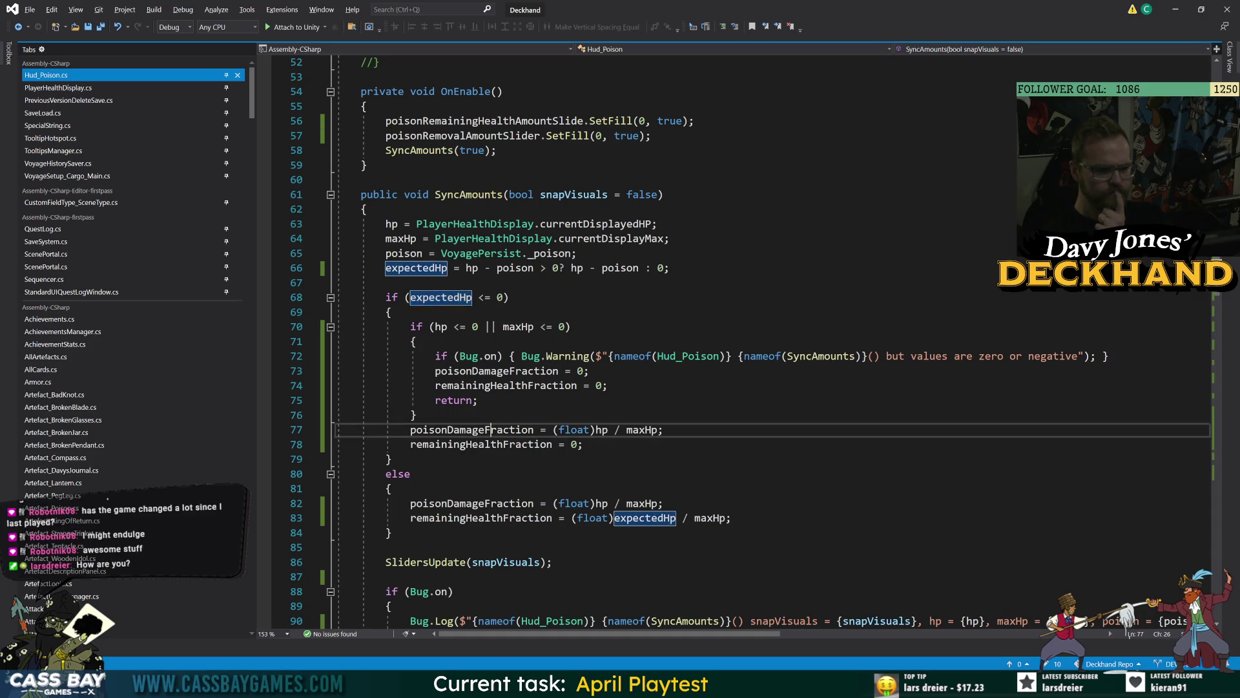
pyautogui.doubleClick(494, 429)
pyautogui.press('Up')
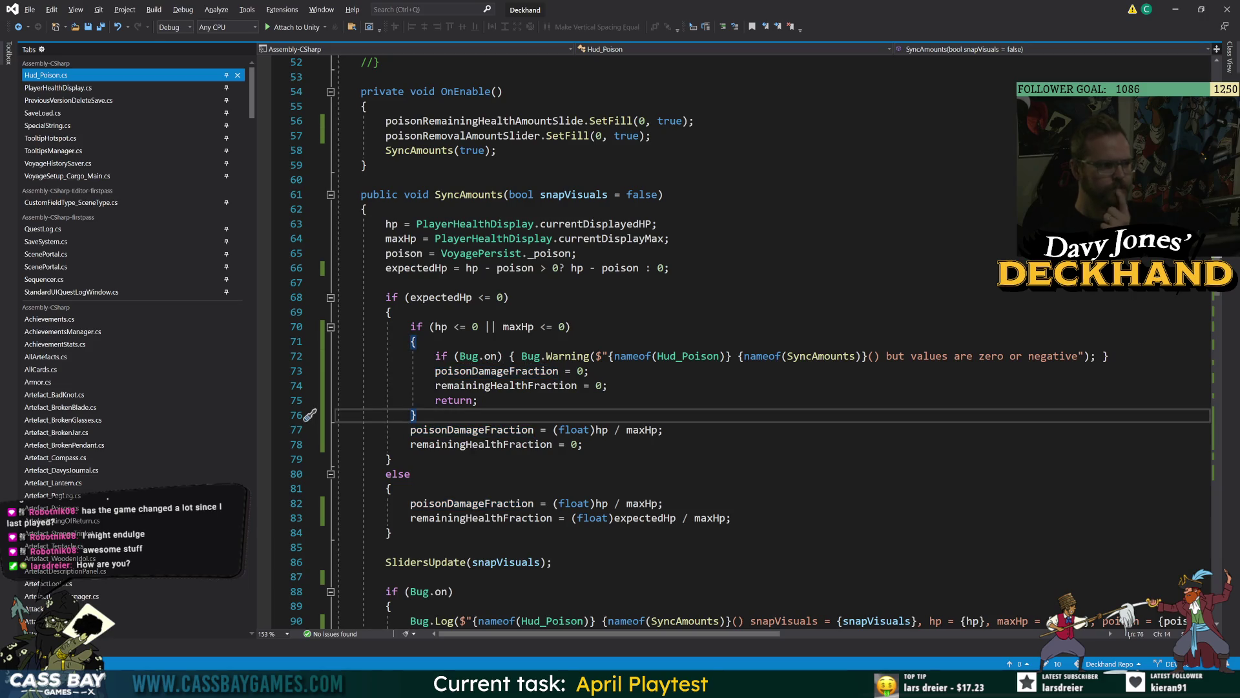
pyautogui.click(585, 445)
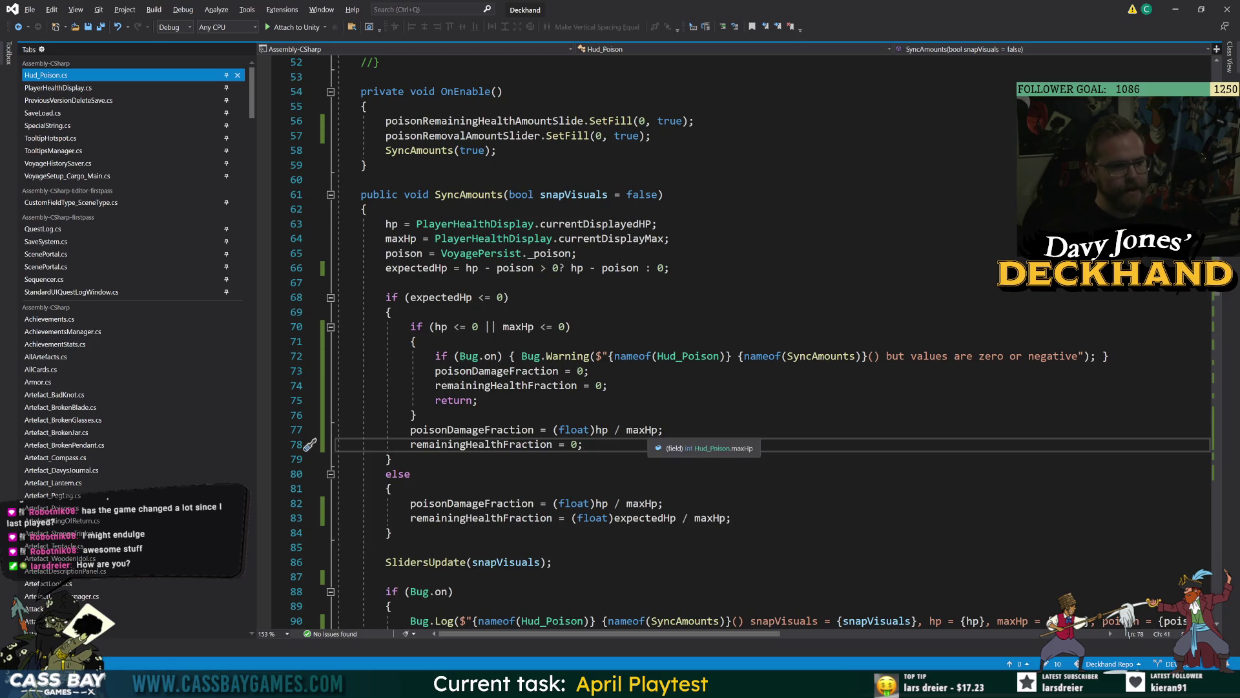
pyautogui.click(510, 297)
pyautogui.click(666, 503)
# Step: Delete the stray blank line after the logging call
pyautogui.scroll(-4, 665, 504)
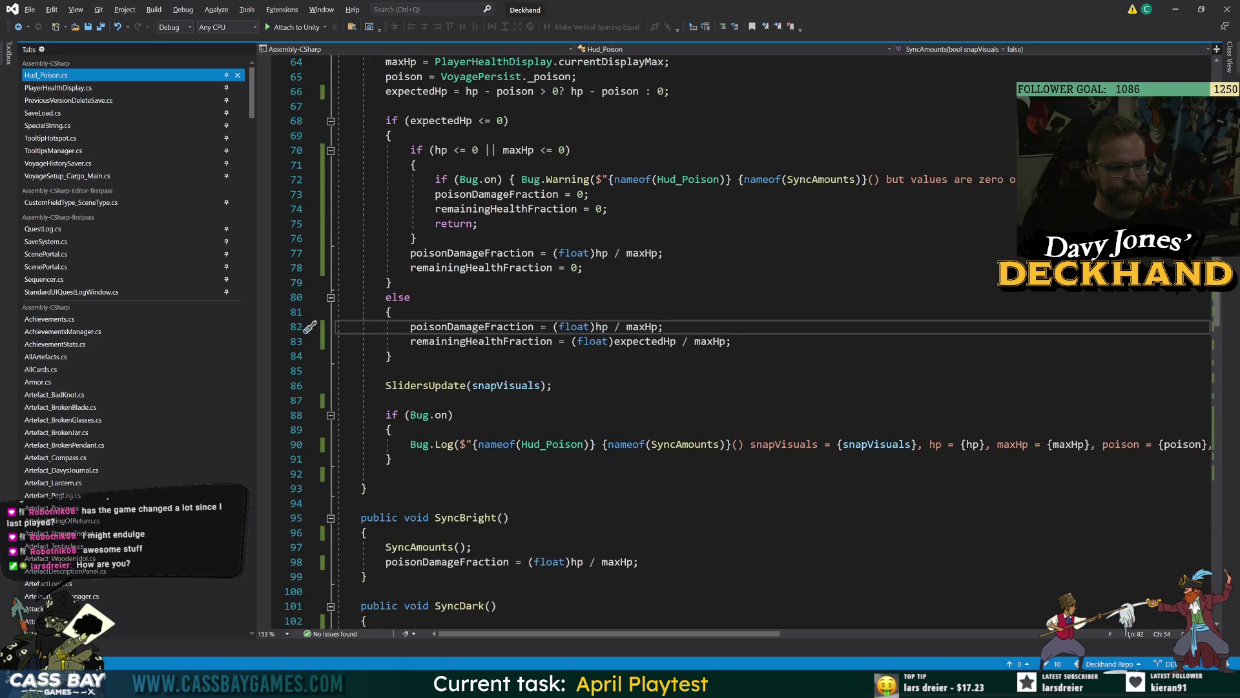
pyautogui.click(386, 474)
pyautogui.press('BackSpace')
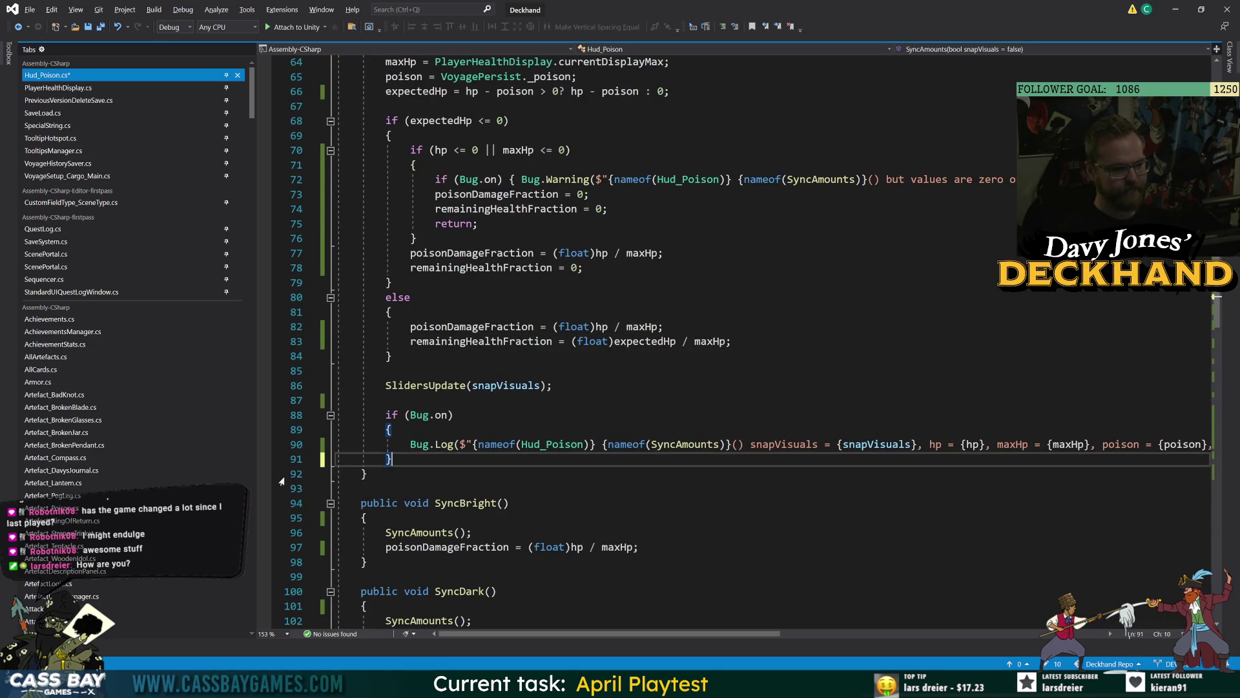
pyautogui.click(391, 312)
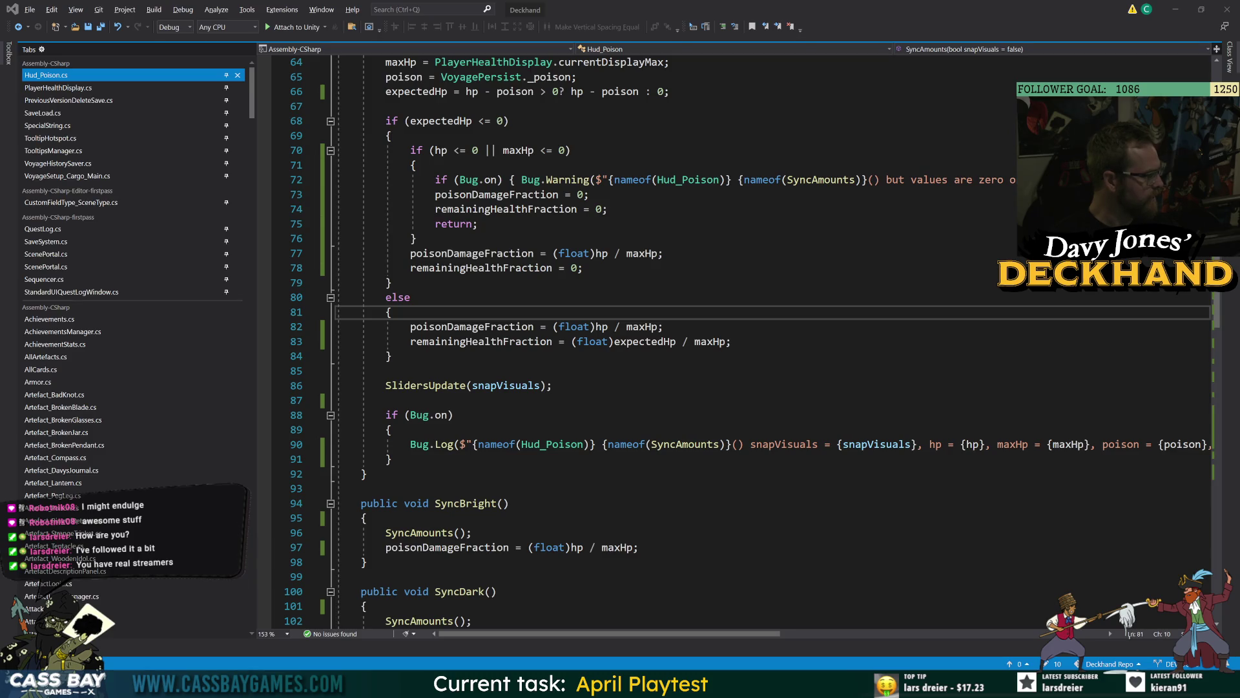
# Step: Bring the Steamworks lifetime play time stats page forward and look over its text
pyautogui.hotkey('alt', 'Tab')
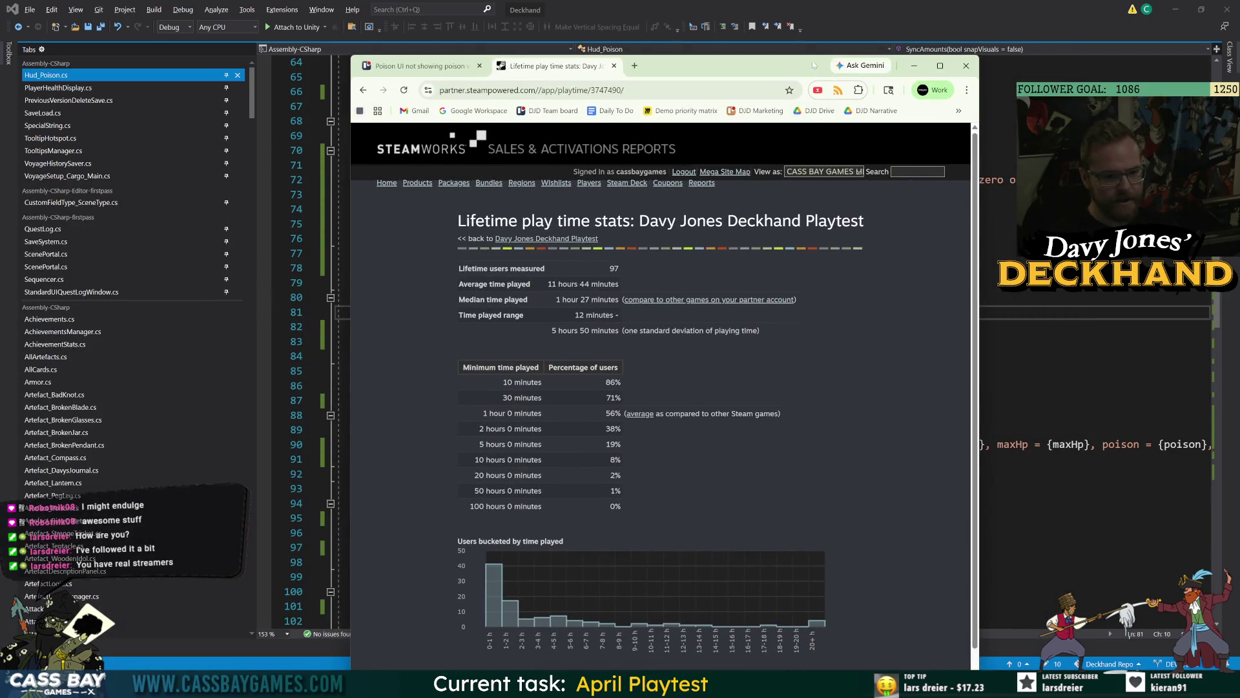
pyautogui.moveTo(819, 62)
pyautogui.mouseDown()
pyautogui.moveTo(794, 149)
pyautogui.moveTo(803, 59)
pyautogui.mouseUp()
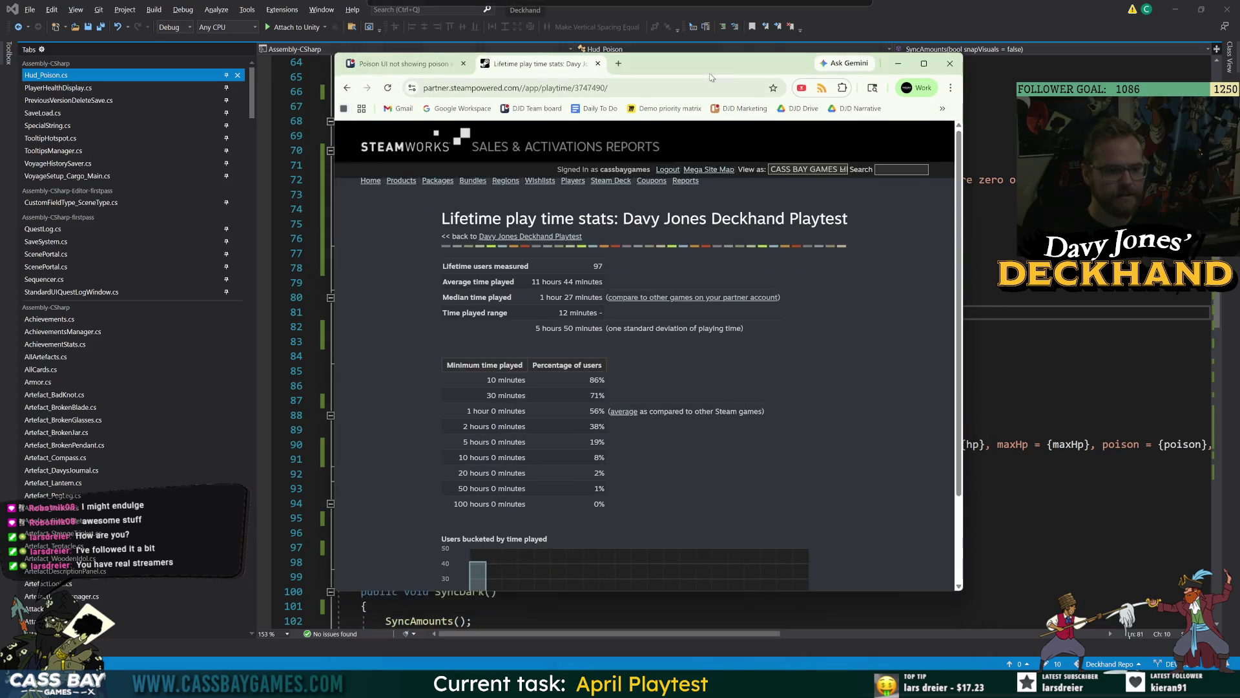
pyautogui.moveTo(710, 77); pyautogui.dragTo(711, 82)
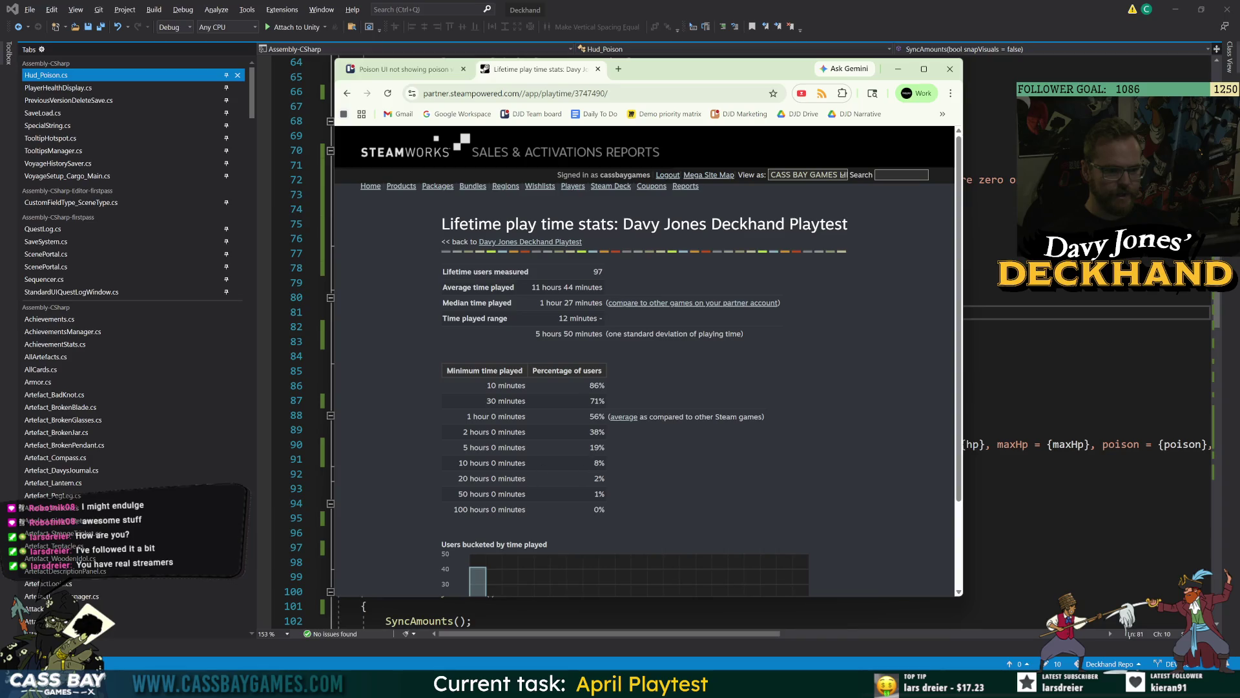
pyautogui.moveTo(441, 218)
pyautogui.mouseDown()
pyautogui.moveTo(442, 452)
pyautogui.moveTo(615, 460)
pyautogui.mouseUp()
pyautogui.click(618, 463)
# Step: Highlight the 1 hour 0 minutes and 56% rows, then minimize Chrome
pyautogui.moveTo(465, 417); pyautogui.dragTo(584, 421)
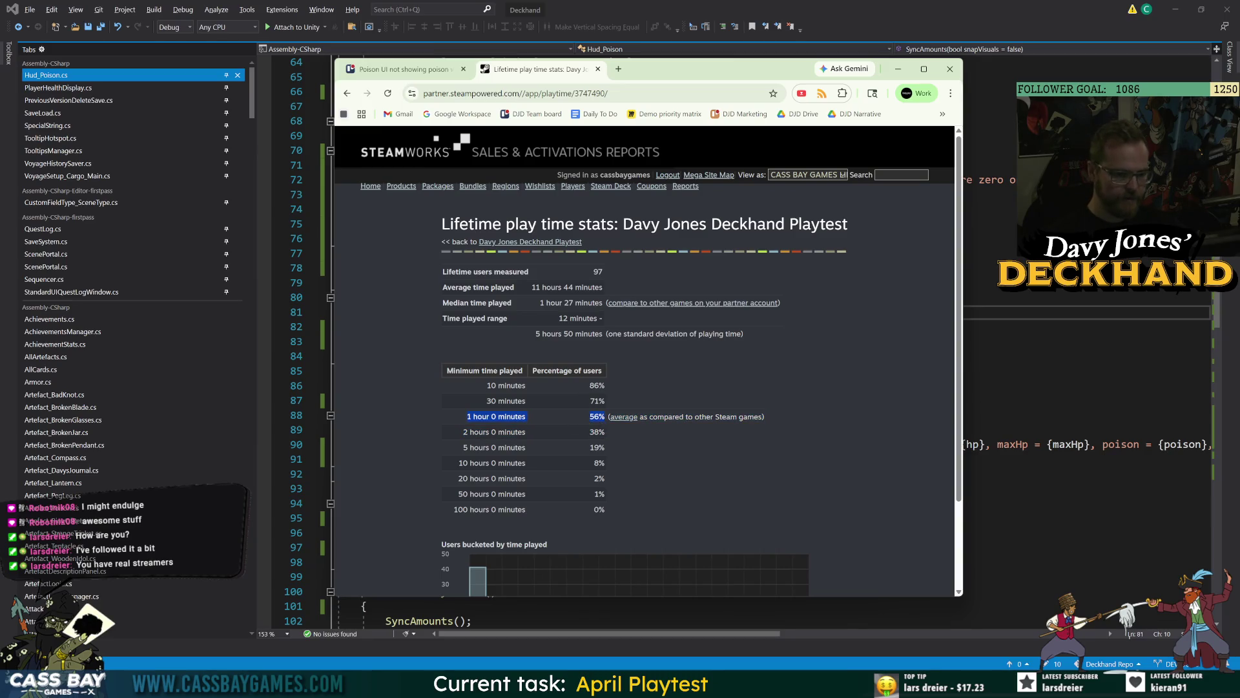
pyautogui.moveTo(605, 418)
pyautogui.mouseDown()
pyautogui.moveTo(491, 432)
pyautogui.moveTo(448, 476)
pyautogui.moveTo(465, 439)
pyautogui.moveTo(489, 431)
pyautogui.mouseUp()
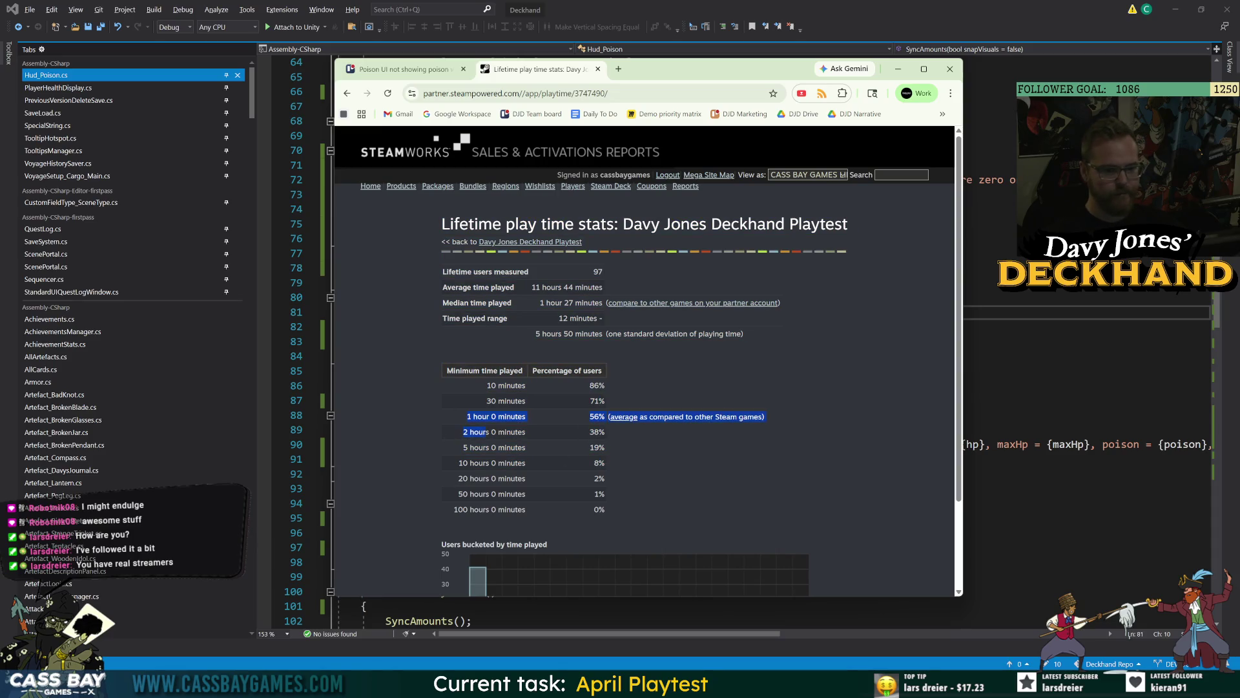
pyautogui.click(489, 432)
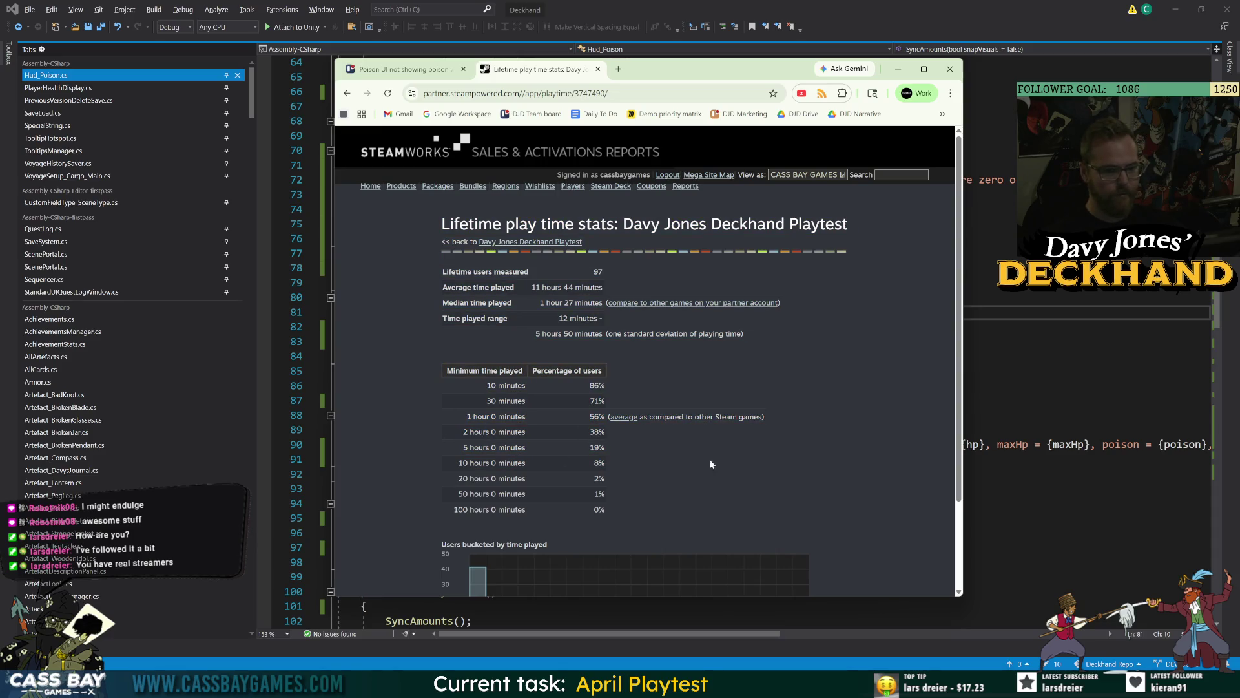
pyautogui.click(900, 70)
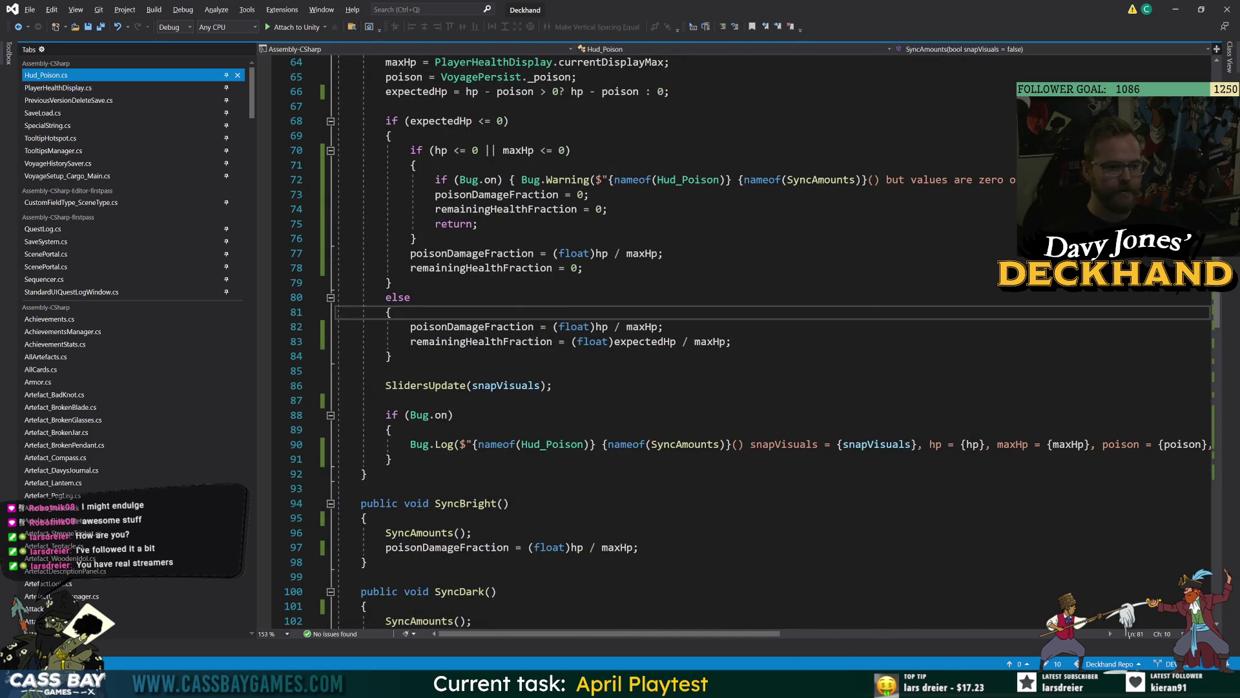
pyautogui.click(390, 282)
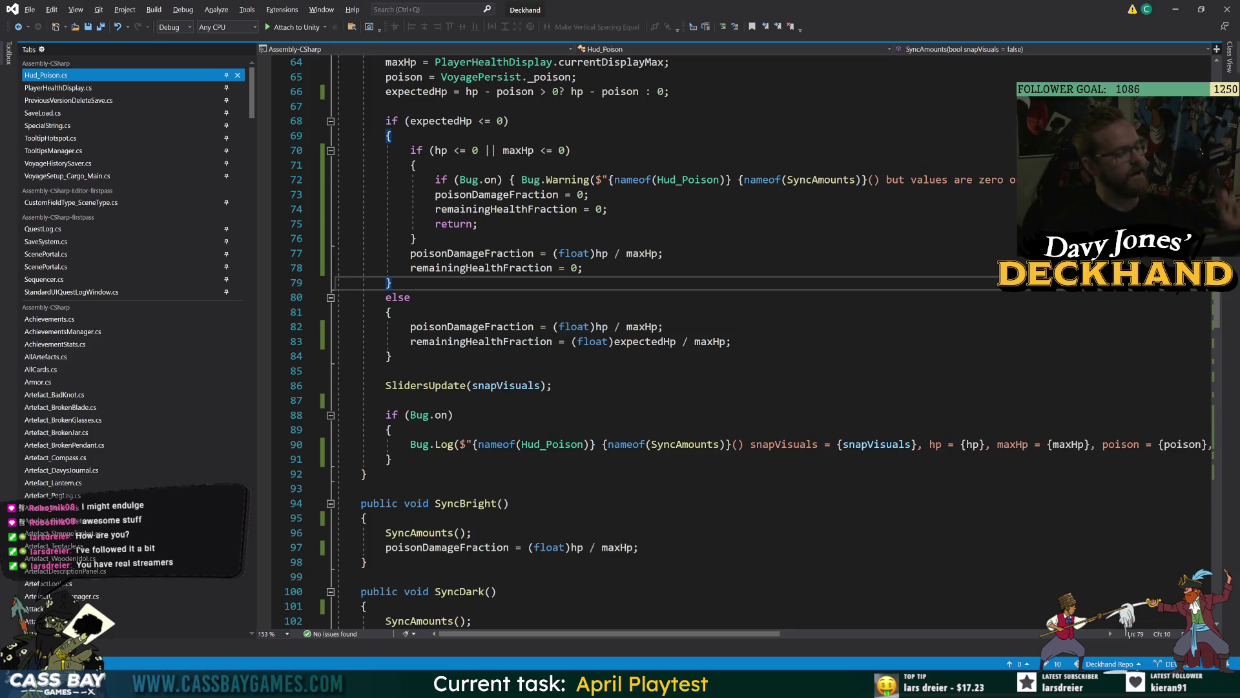
pyautogui.click(553, 385)
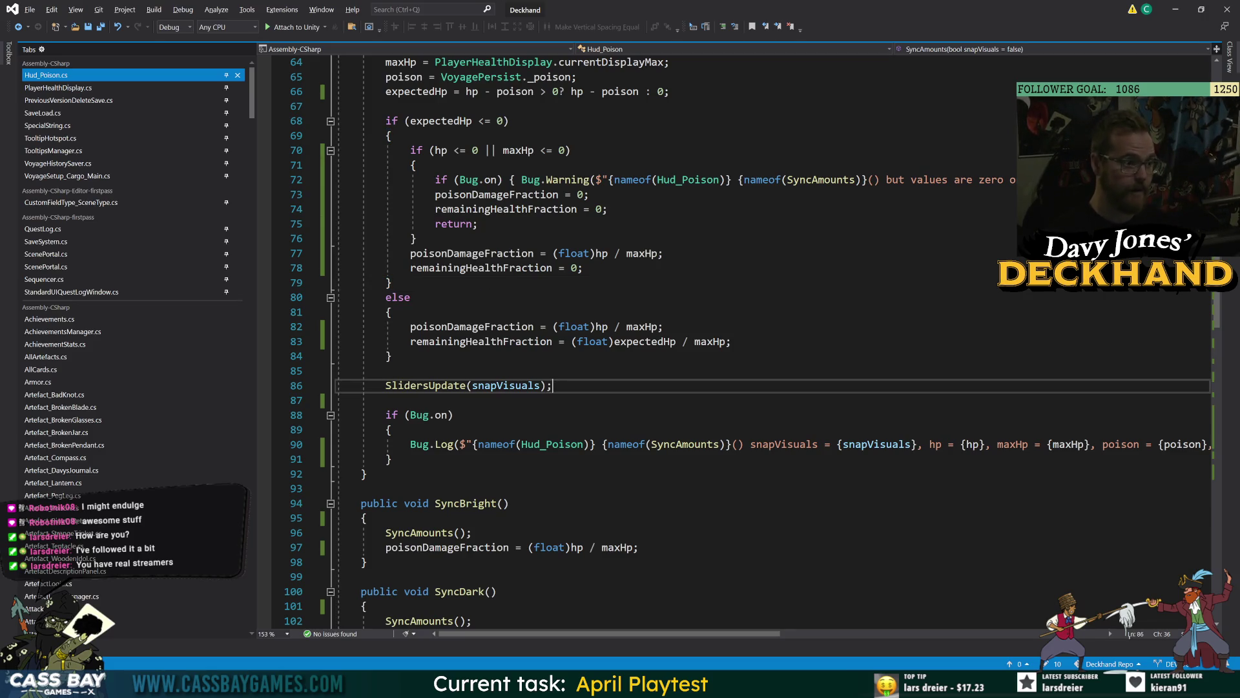
pyautogui.click(370, 517)
pyautogui.scroll(-20, 646, 342)
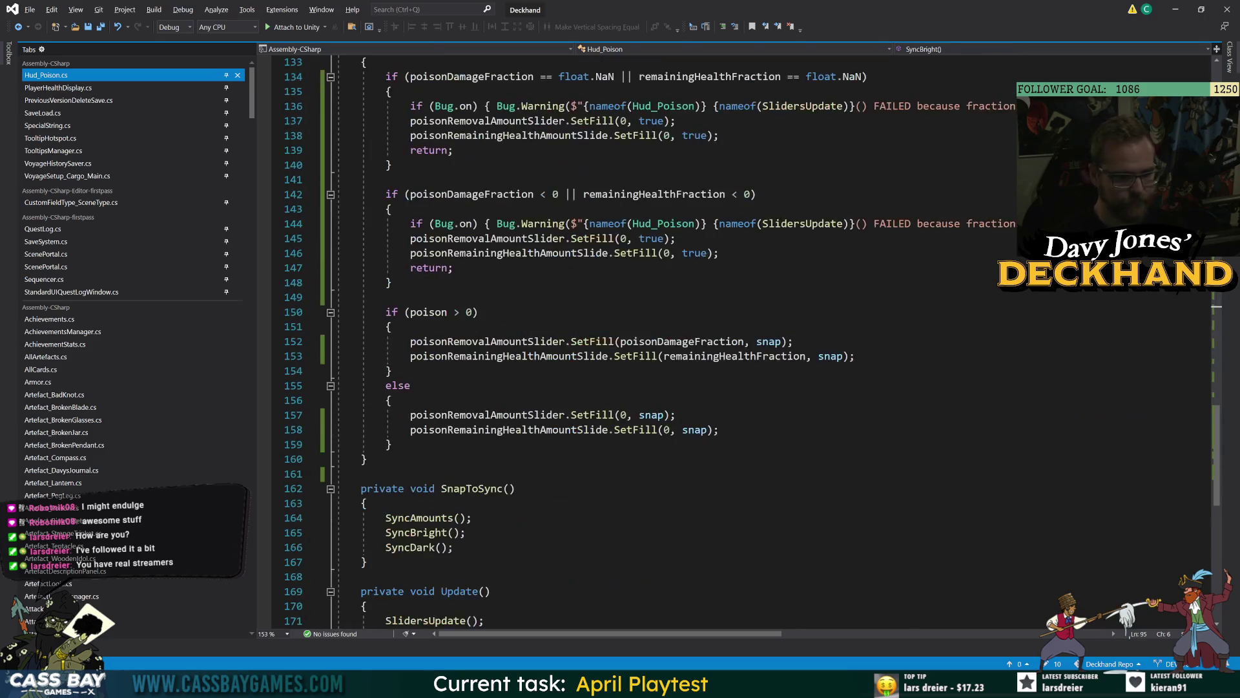
pyautogui.scroll(-10, 646, 343)
pyautogui.scroll(20, 646, 343)
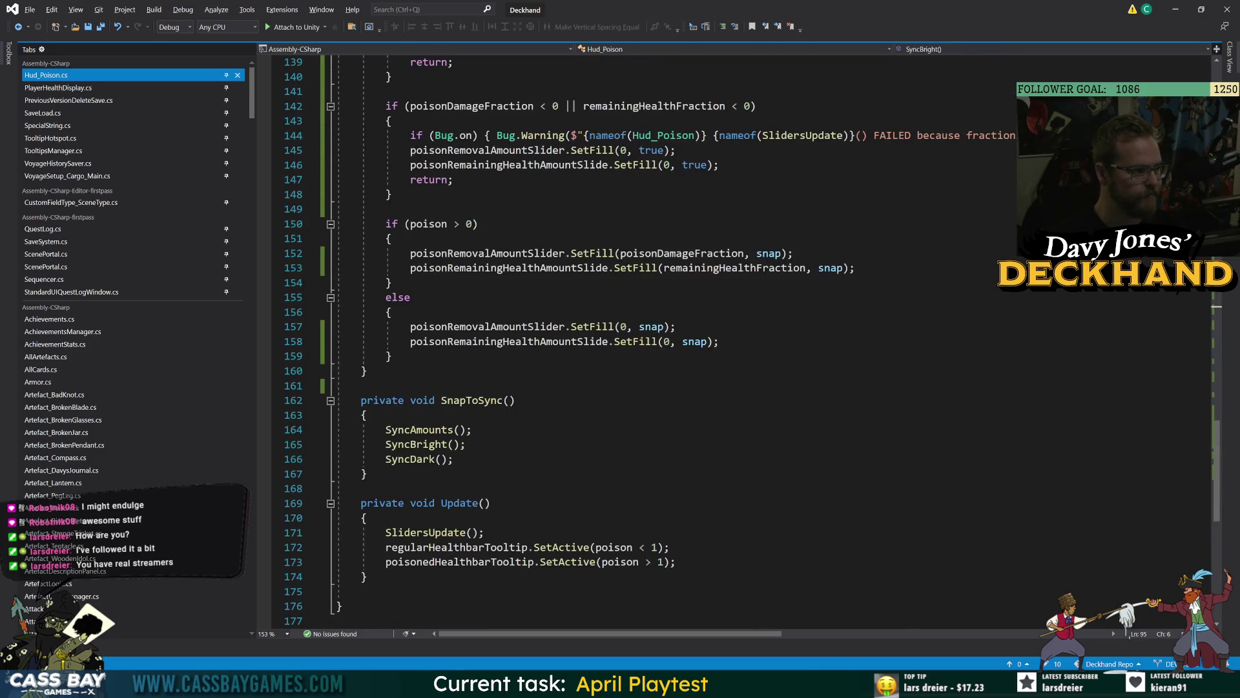
pyautogui.scroll(8, 646, 343)
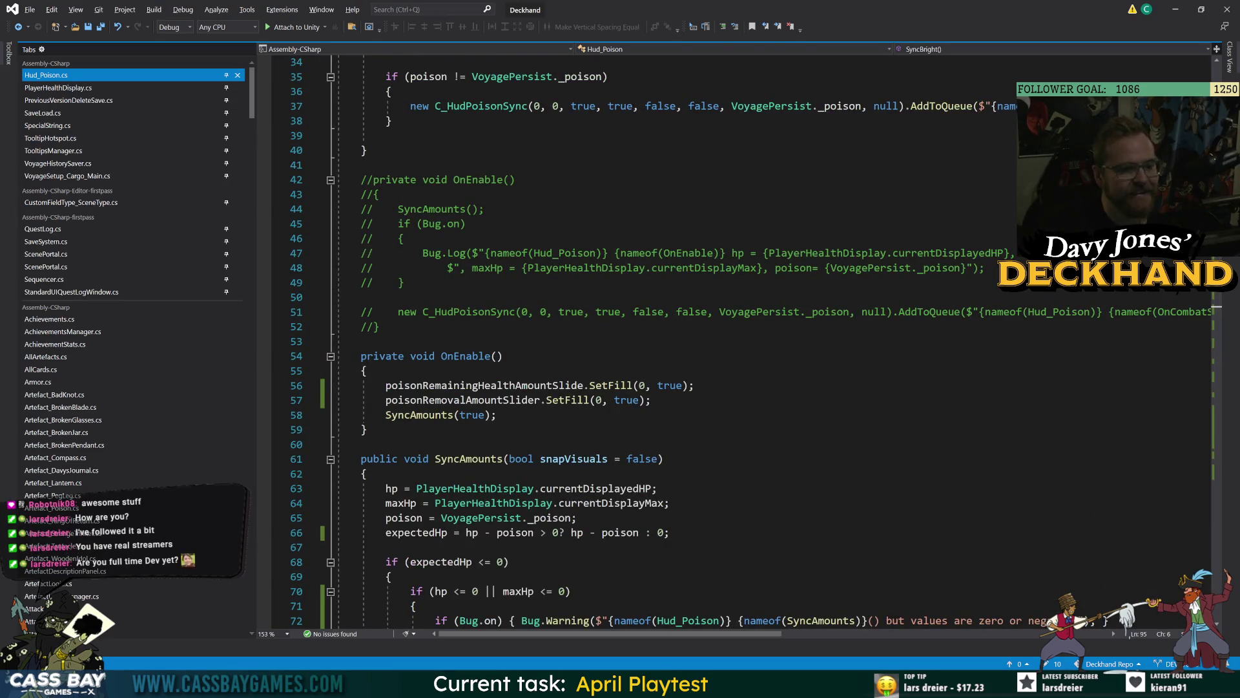
pyautogui.scroll(11, 646, 342)
pyautogui.scroll(-7, 646, 343)
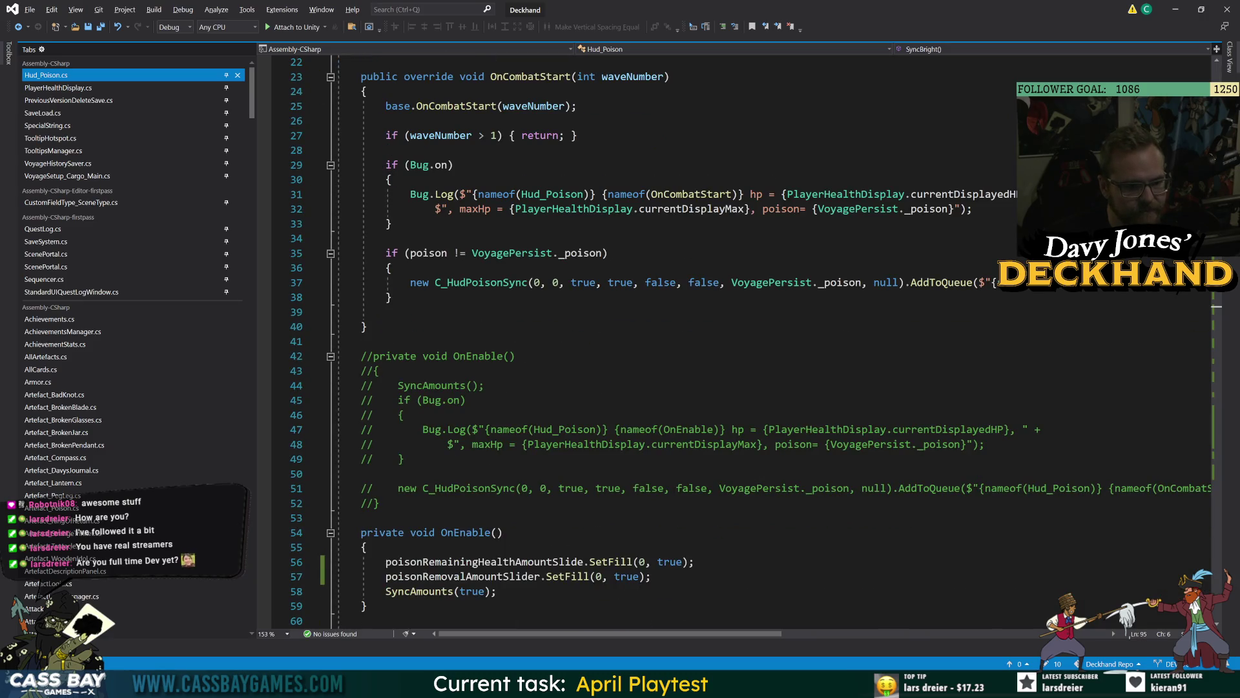
pyautogui.scroll(4, 646, 343)
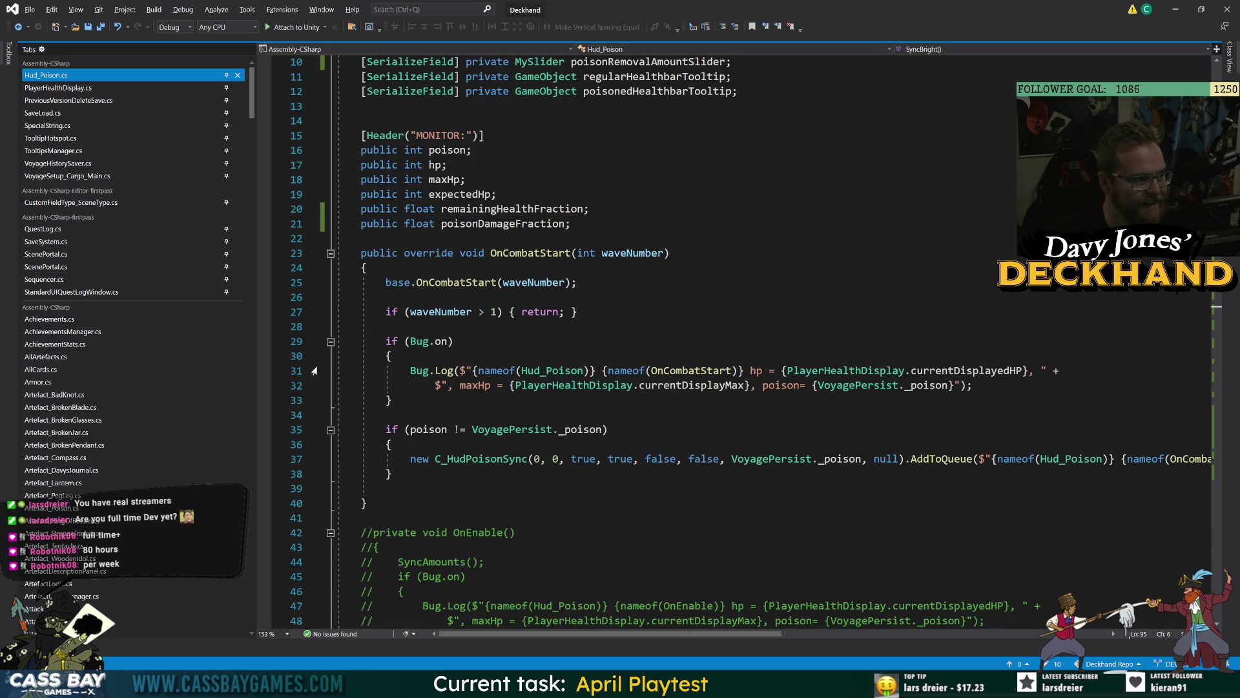
pyautogui.click(454, 341)
pyautogui.click(362, 238)
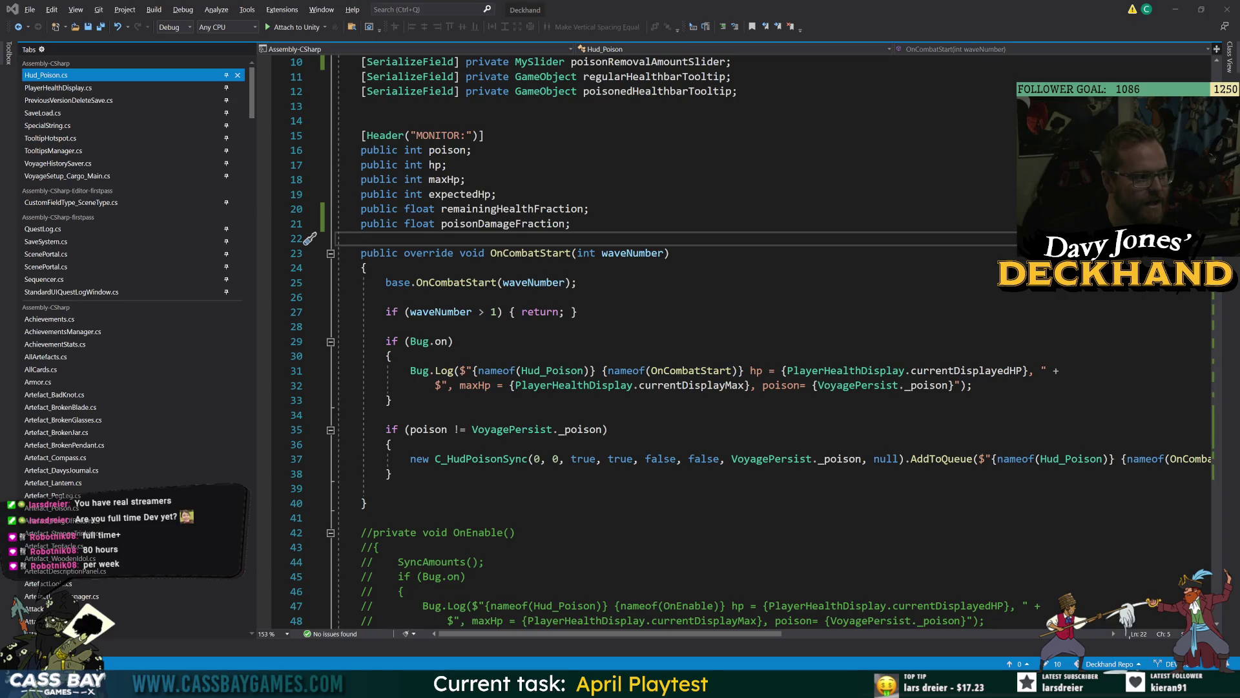
pyautogui.click(639, 253)
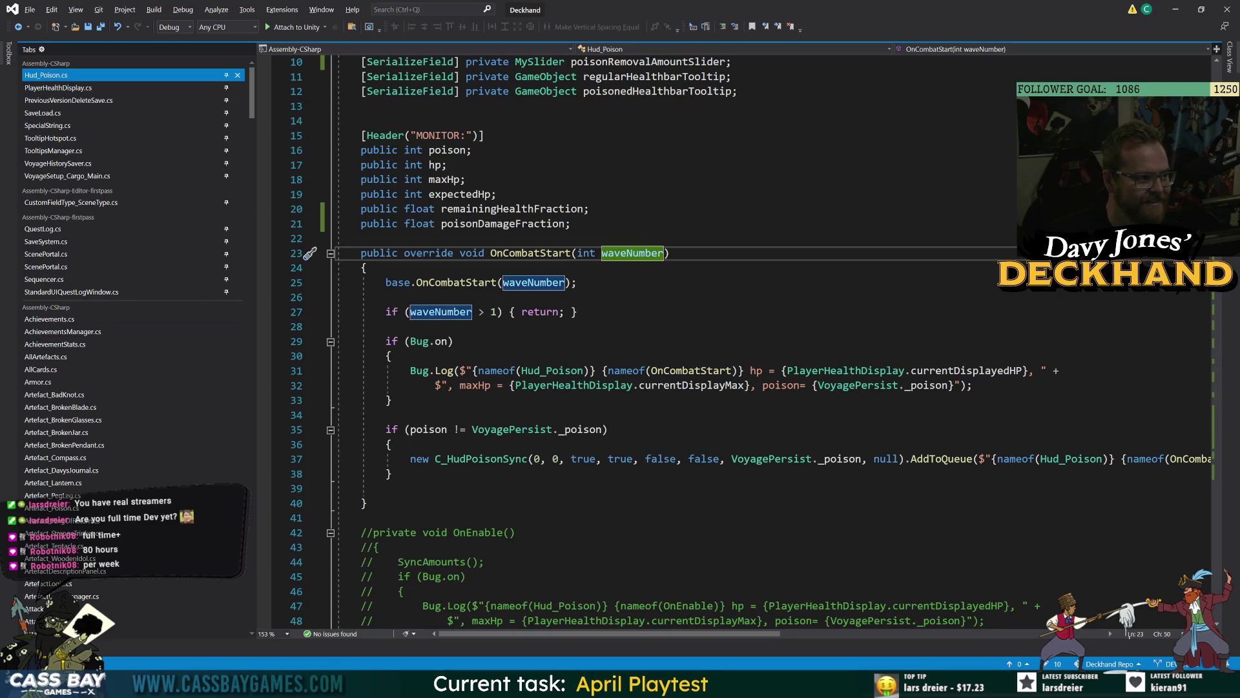
pyautogui.click(590, 209)
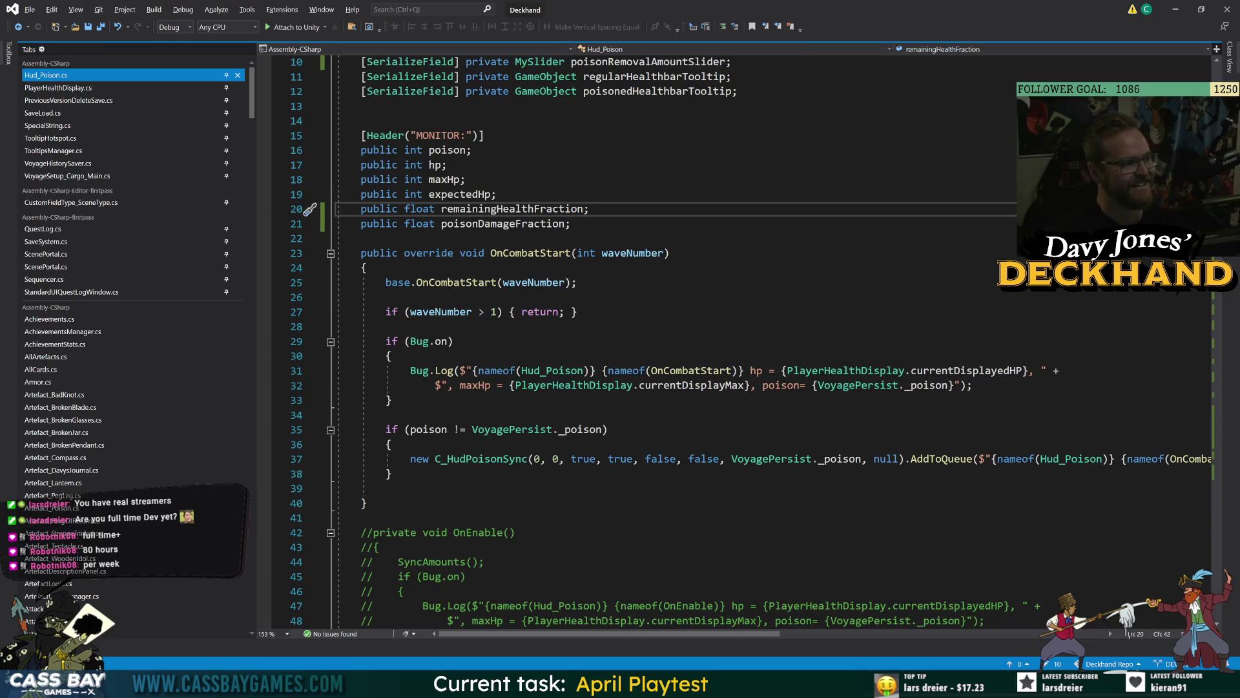
pyautogui.scroll(2, 736, 343)
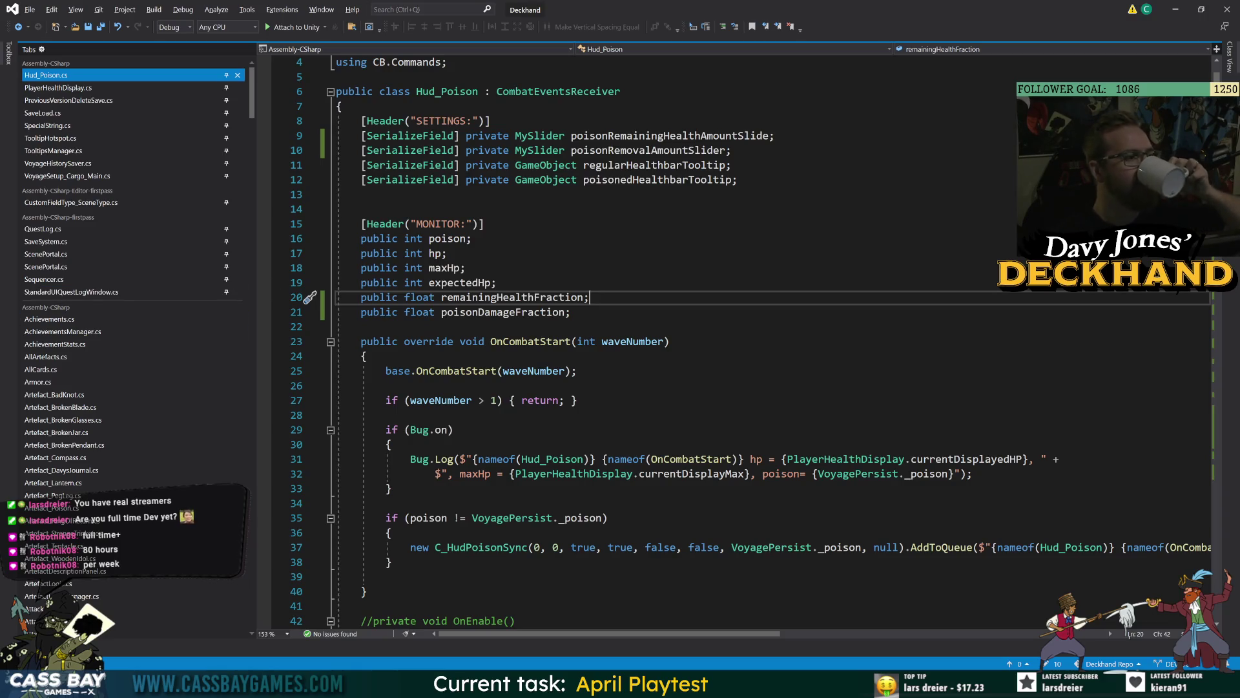
pyautogui.click(466, 267)
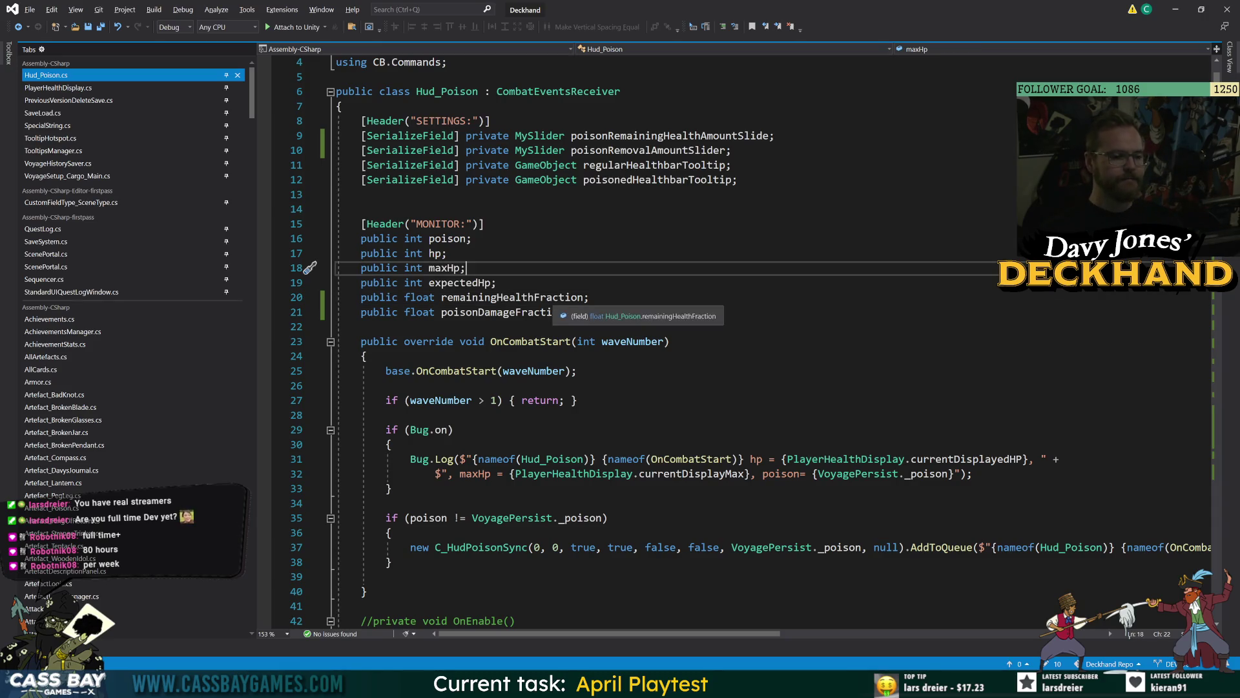
pyautogui.click(588, 297)
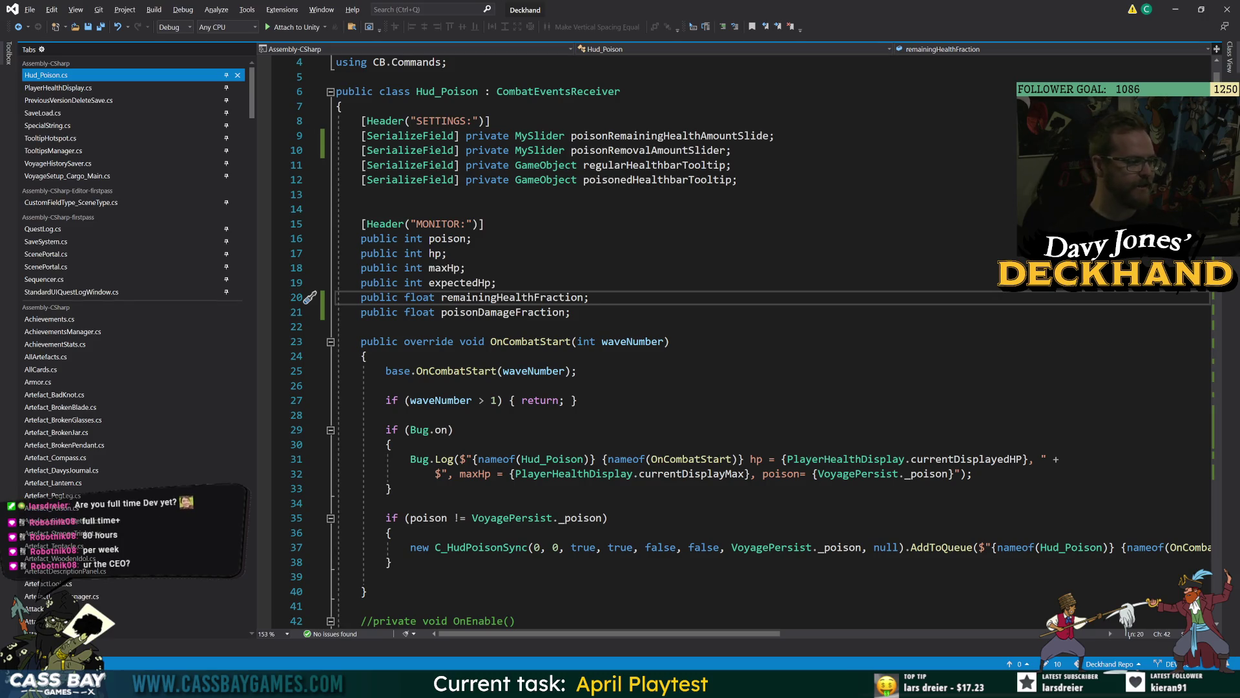
pyautogui.click(466, 267)
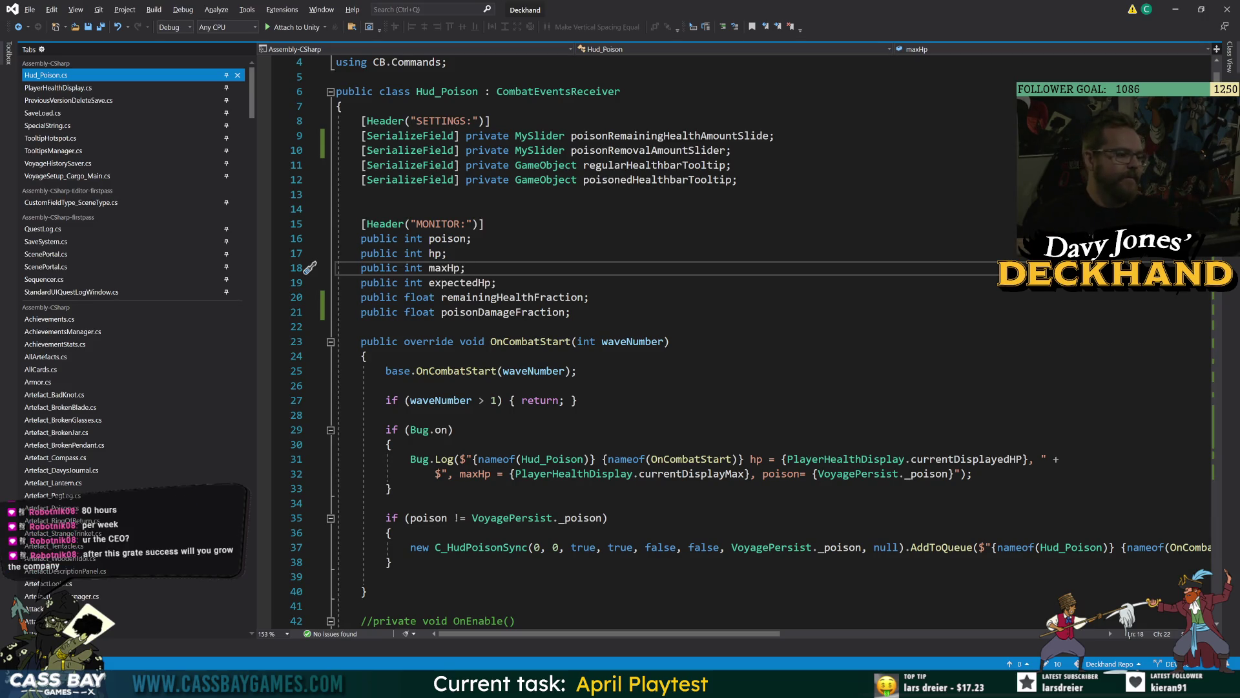
pyautogui.press('Down')
pyautogui.press('Down')
pyautogui.press('Down')
pyautogui.press('Up')
pyautogui.press('Up')
pyautogui.press('Up')
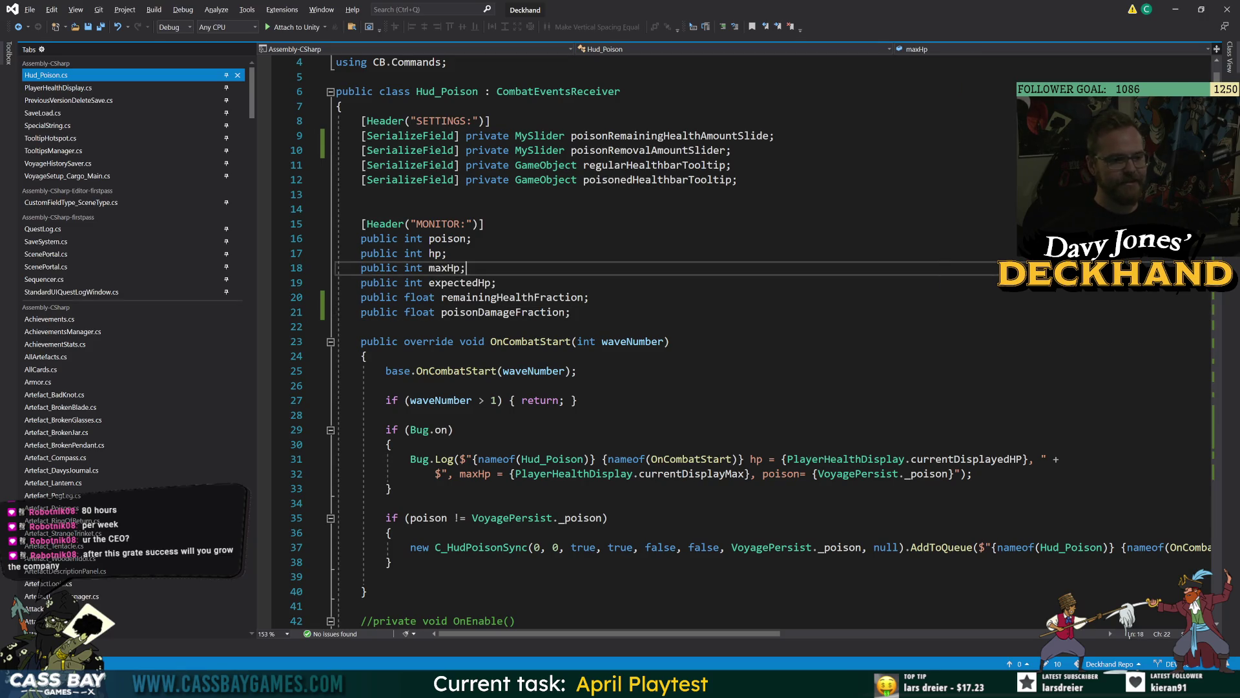
pyautogui.press('Up')
pyautogui.press('Up')
pyautogui.press('Up')
pyautogui.press('Up')
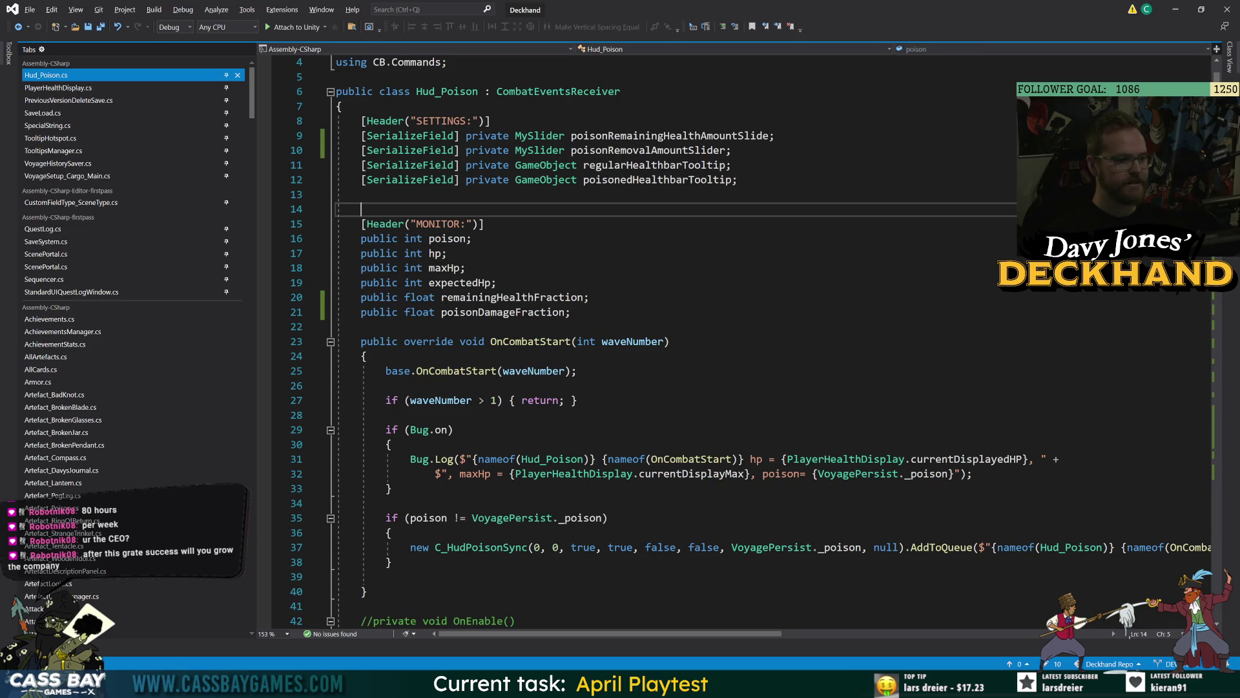
pyautogui.press('BackSpace')
pyautogui.hotkey('ctrl', 's')
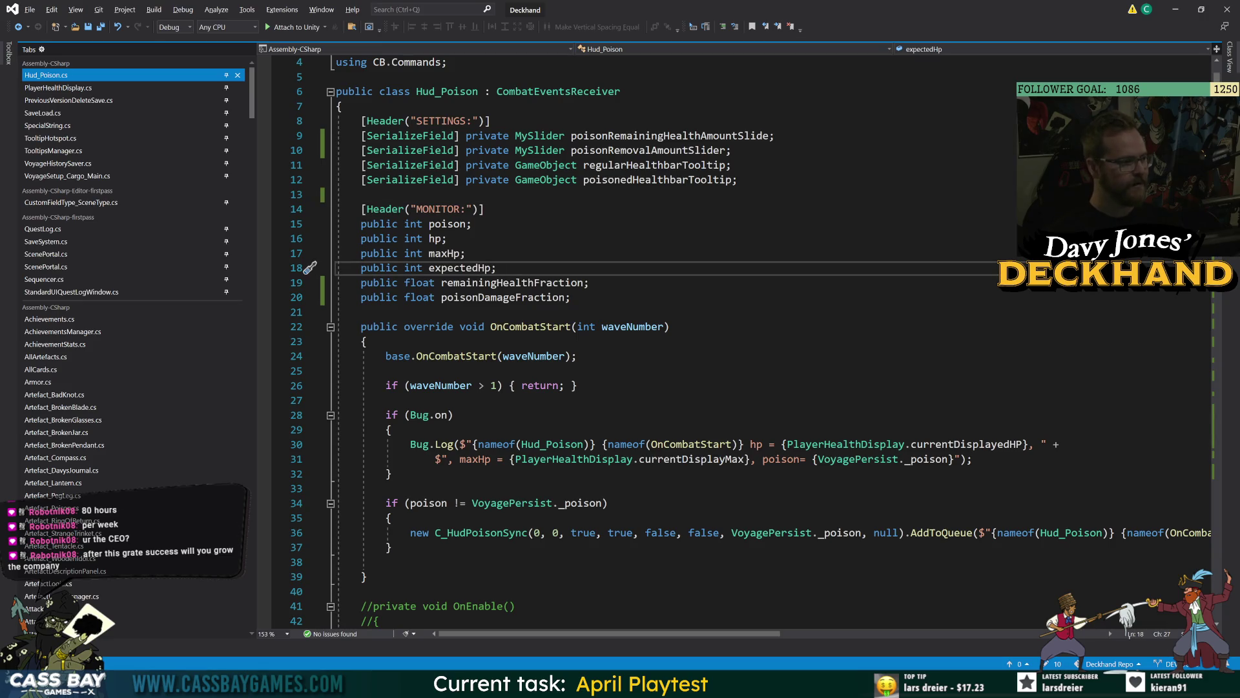
pyautogui.click(670, 327)
pyautogui.scroll(-2, 756, 343)
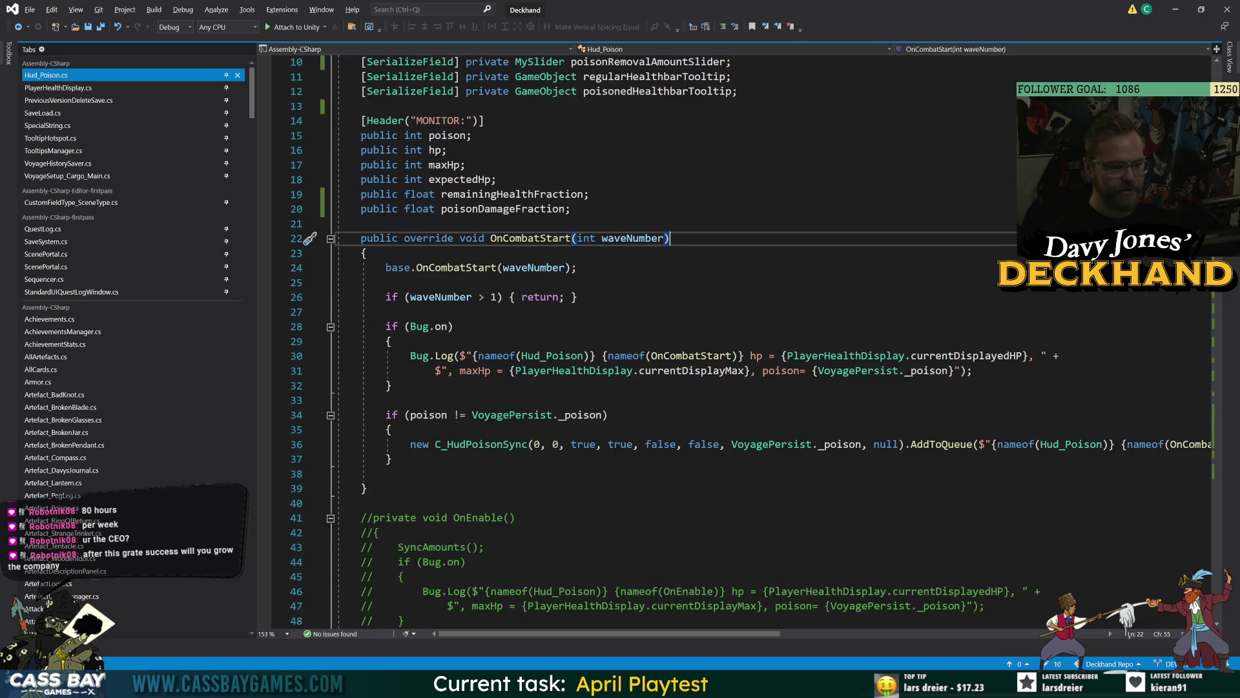
pyautogui.click(369, 473)
pyautogui.press('Delete')
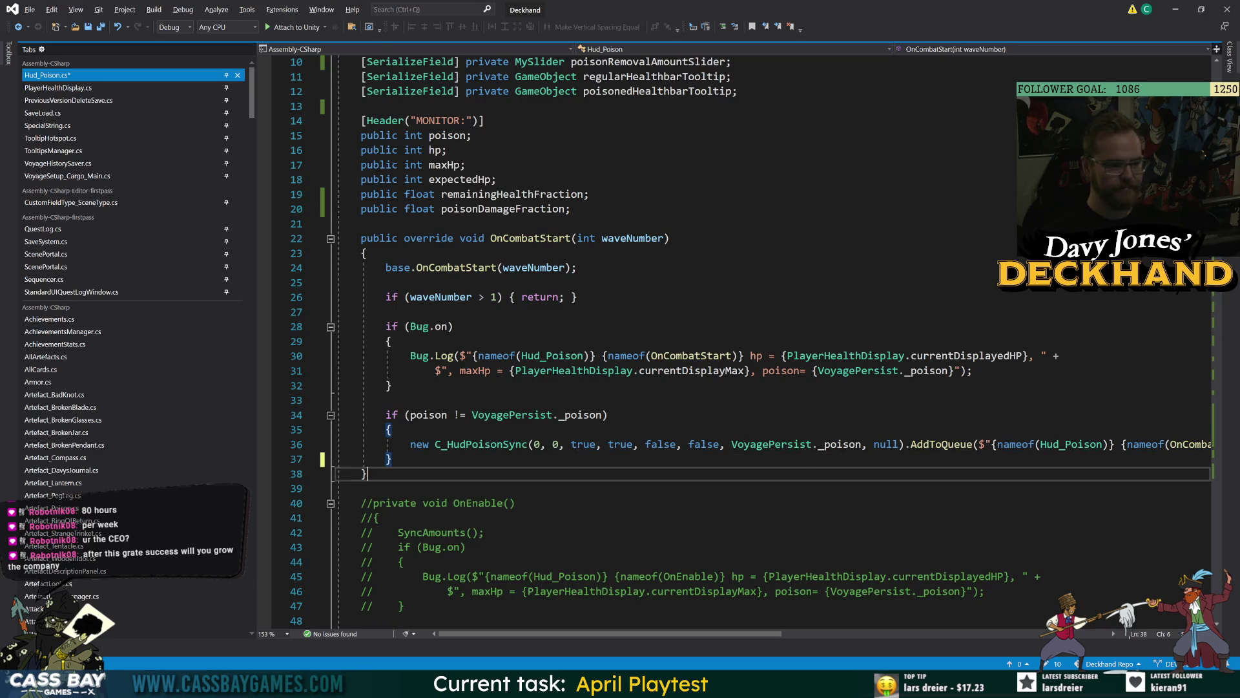
pyautogui.hotkey('ctrl', 's')
pyautogui.scroll(-6, 737, 342)
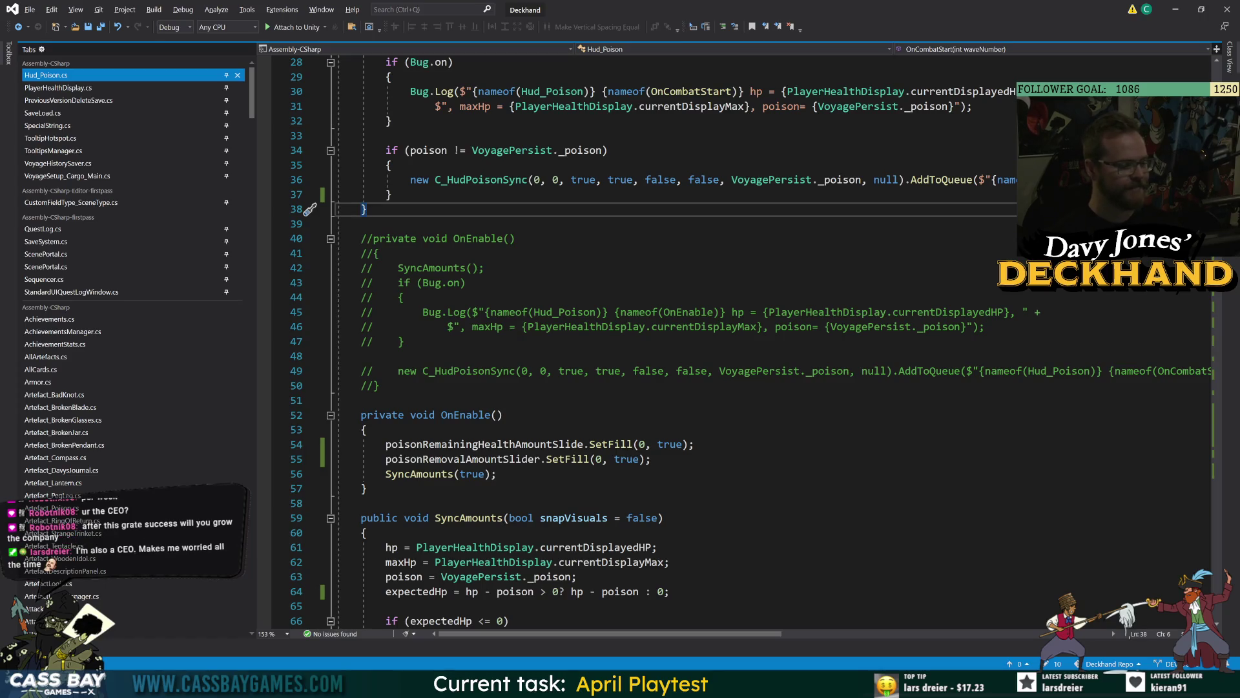
pyautogui.doubleClick(462, 459)
pyautogui.click(473, 444)
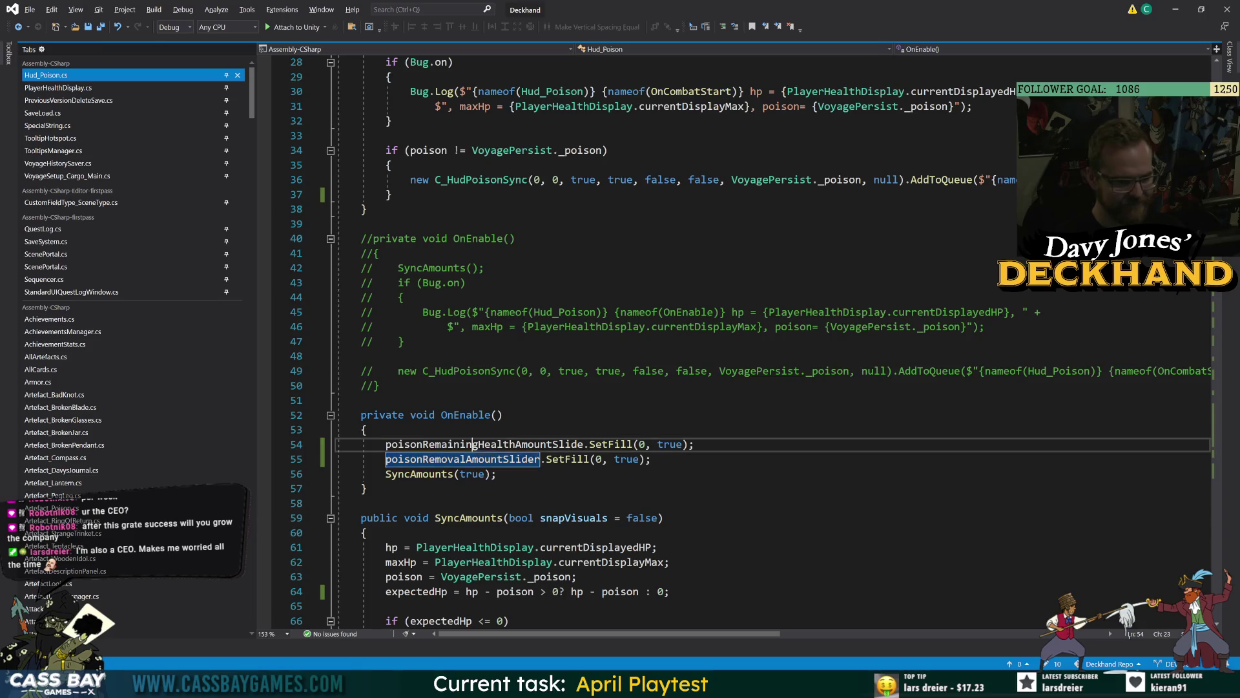
pyautogui.doubleClick(473, 444)
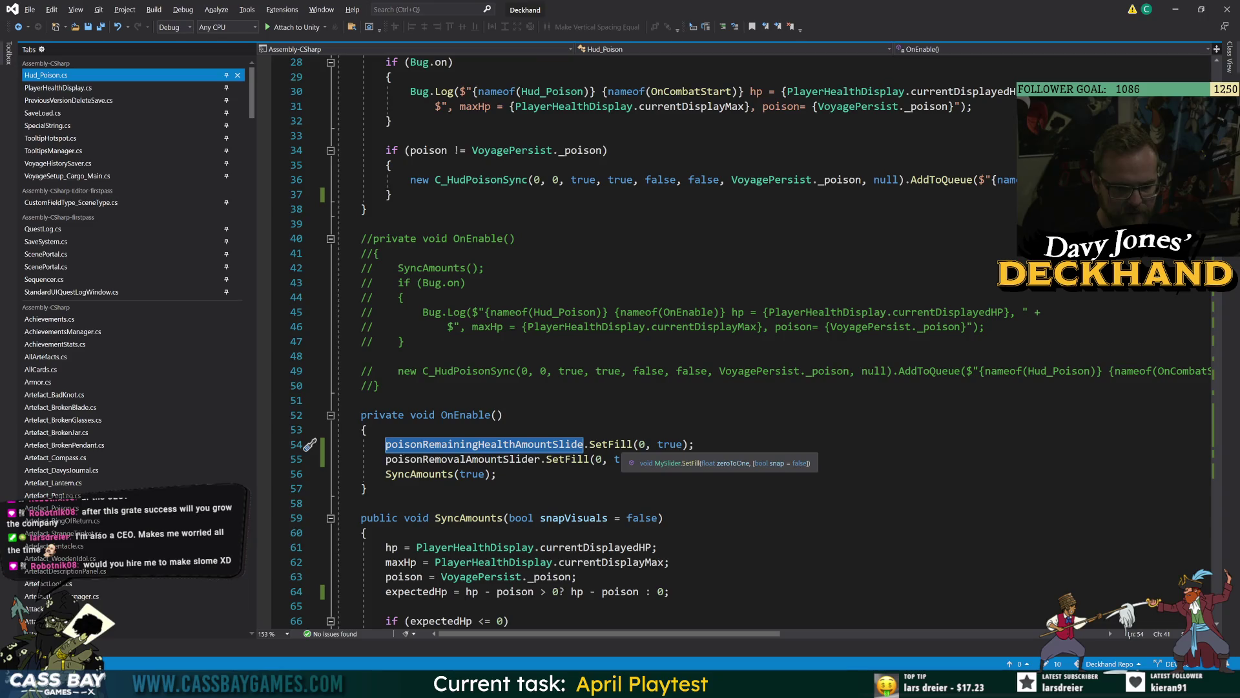
pyautogui.scroll(-5, 556, 323)
pyautogui.click(556, 209)
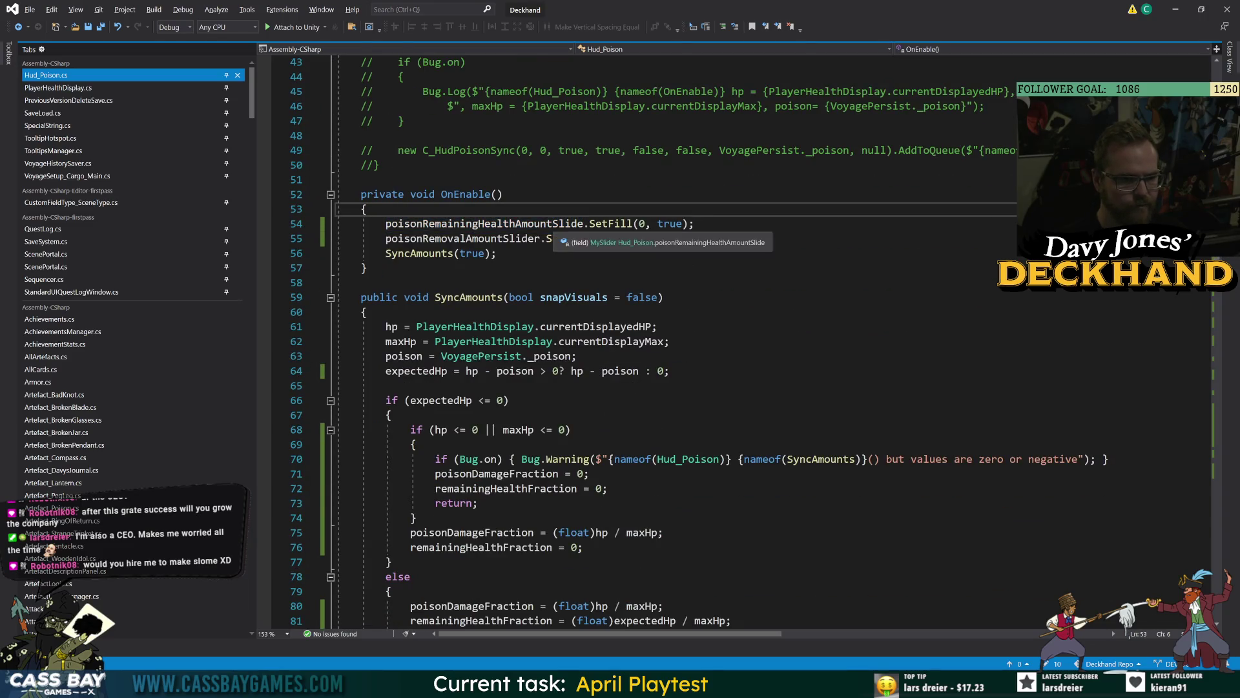
pyautogui.doubleClick(555, 226)
pyautogui.scroll(-18, 701, 416)
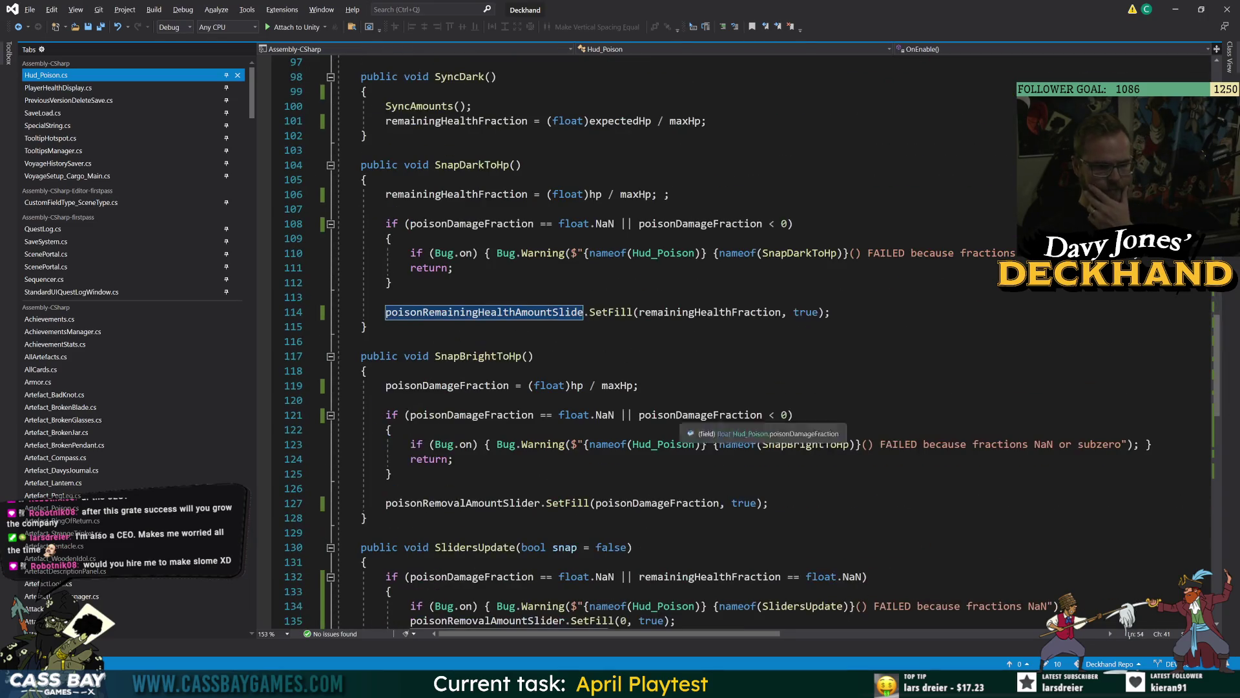
pyautogui.doubleClick(698, 313)
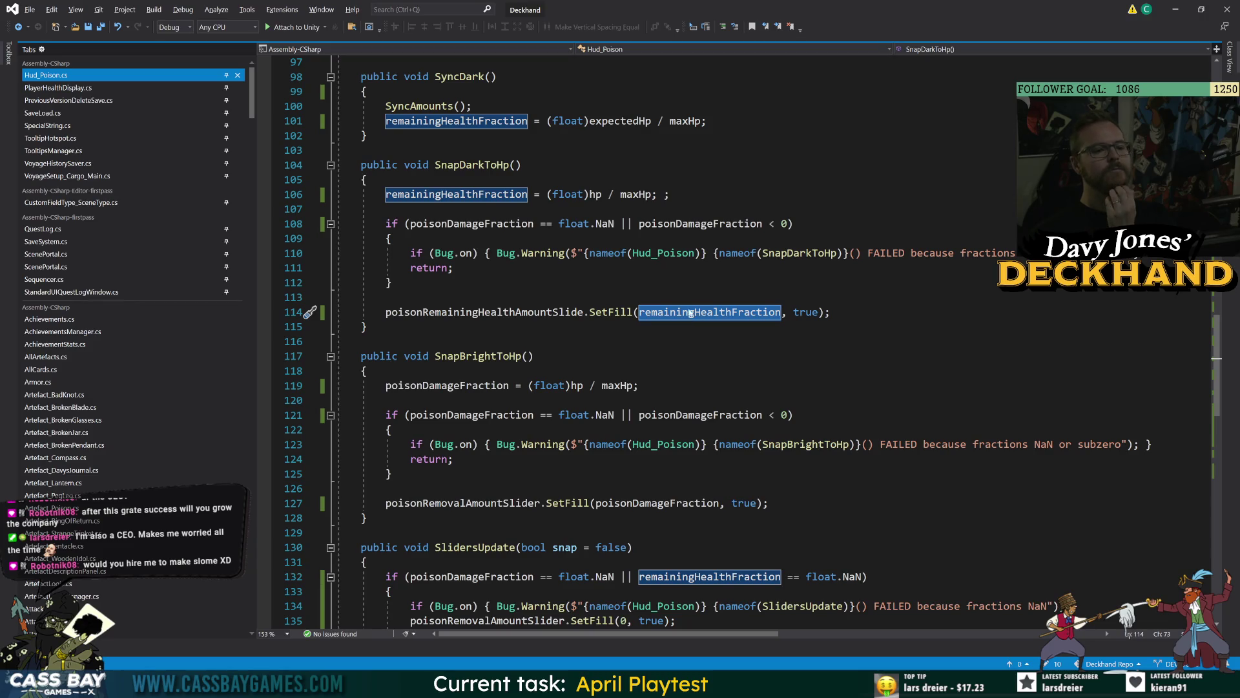
pyautogui.scroll(5, 646, 343)
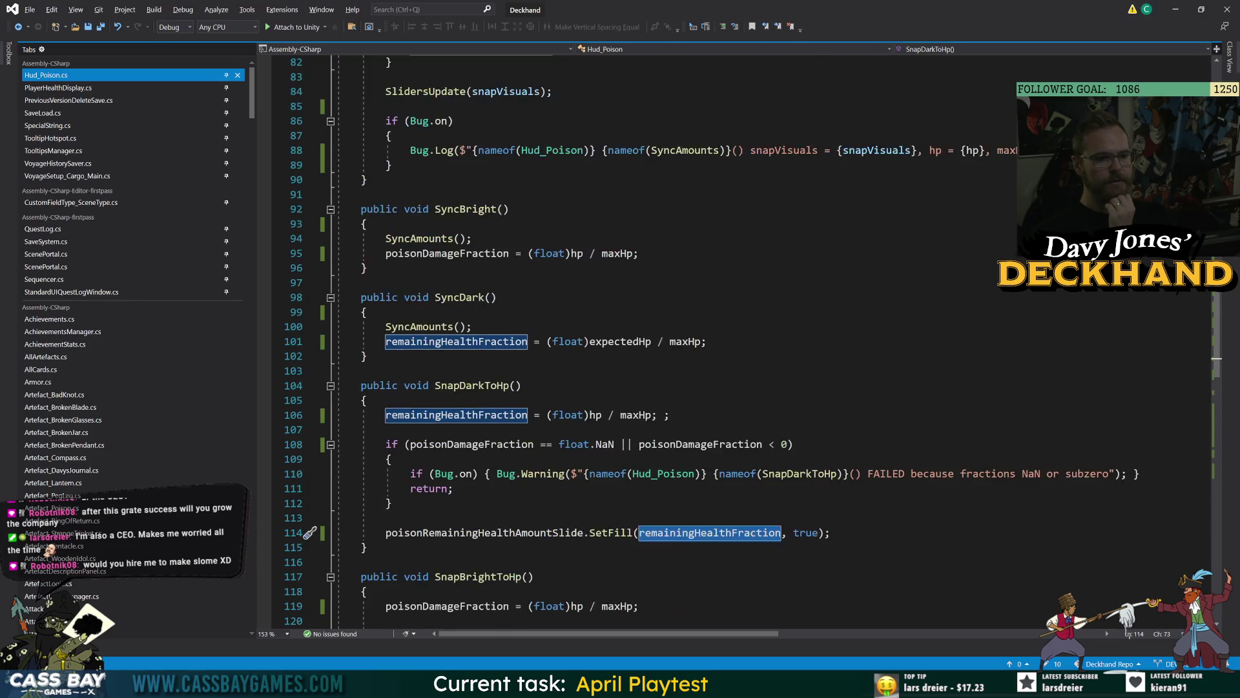
pyautogui.doubleClick(445, 254)
pyautogui.scroll(7, 646, 342)
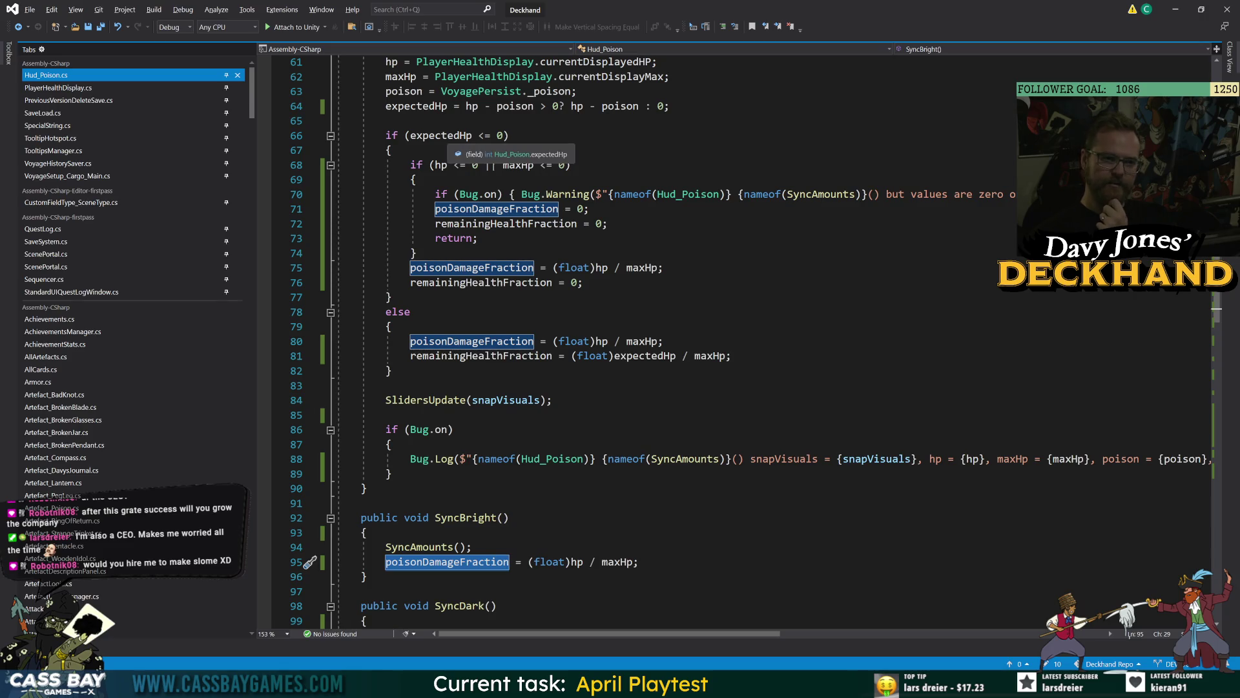
pyautogui.doubleClick(447, 137)
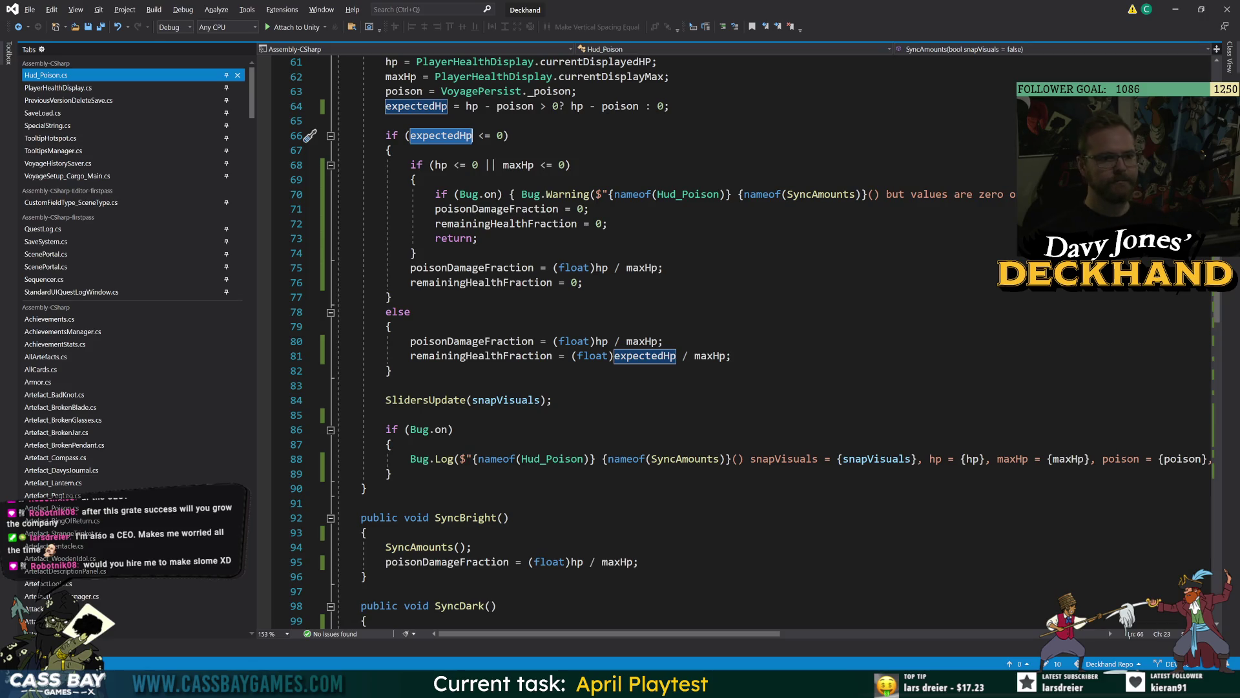
pyautogui.moveTo(664, 267); pyautogui.dragTo(553, 267)
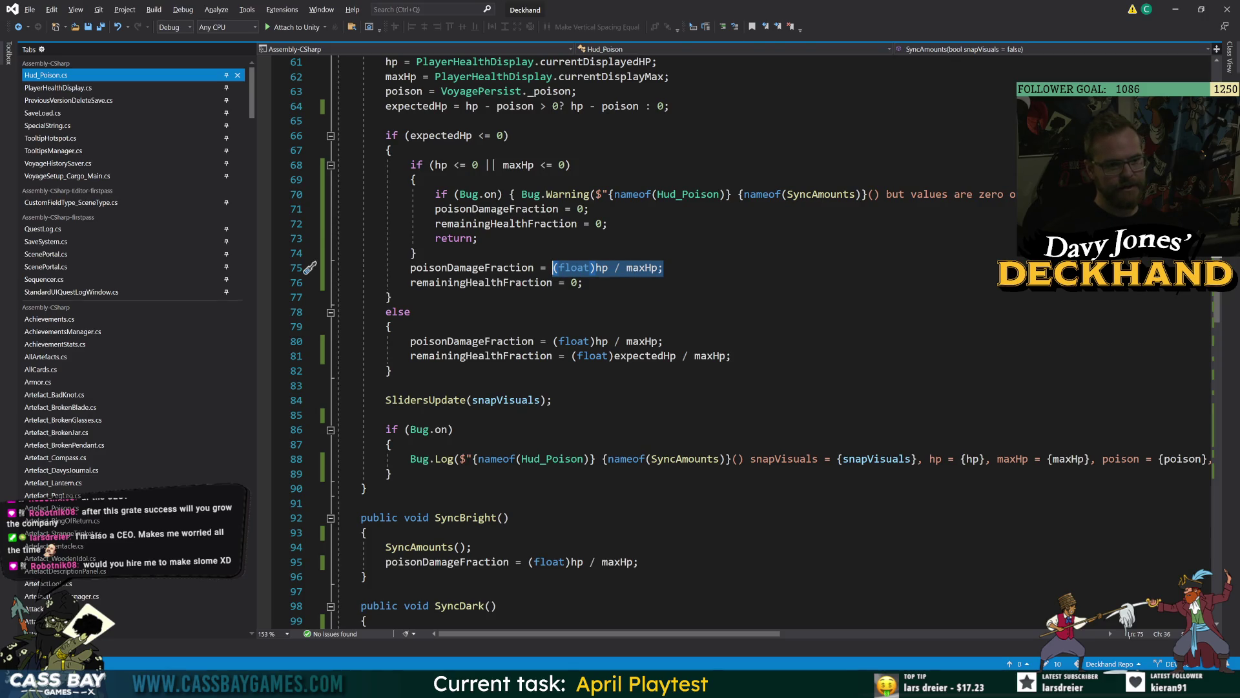
pyautogui.click(492, 196)
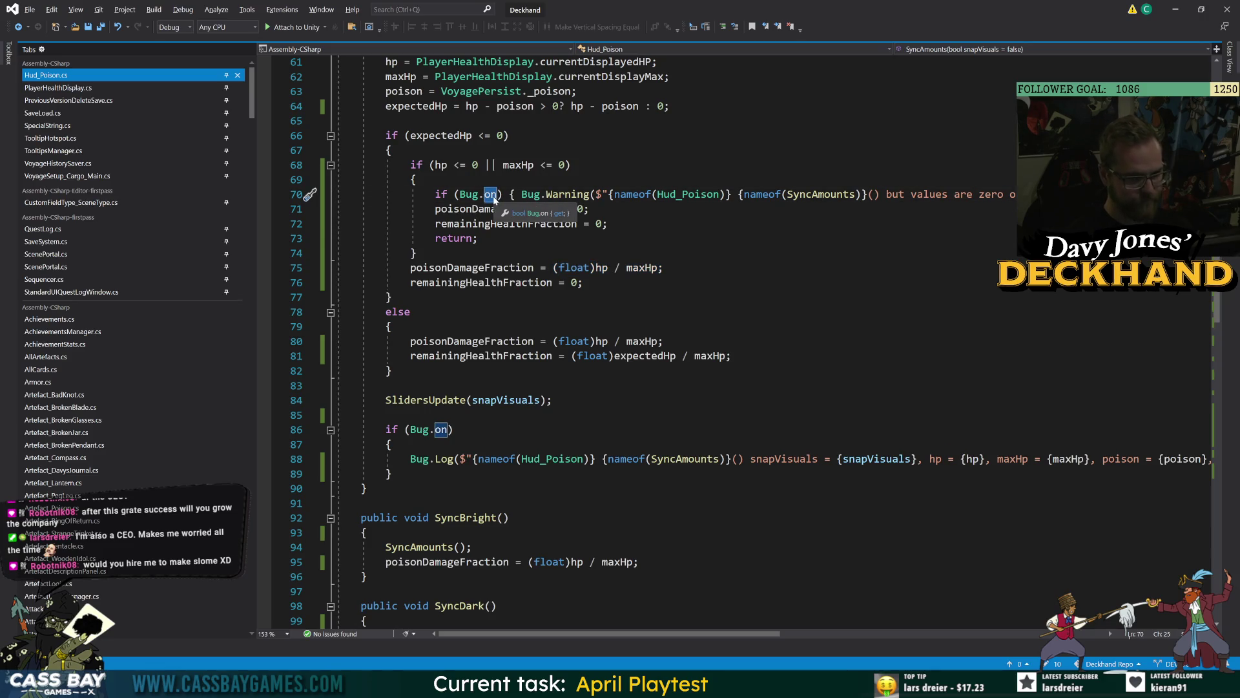
# Step: On line 70, change the condition to Bug._includeForceMessages and the call to Bug.ForceLog
pyautogui.write('_inc')
pyautogui.press('Tab')
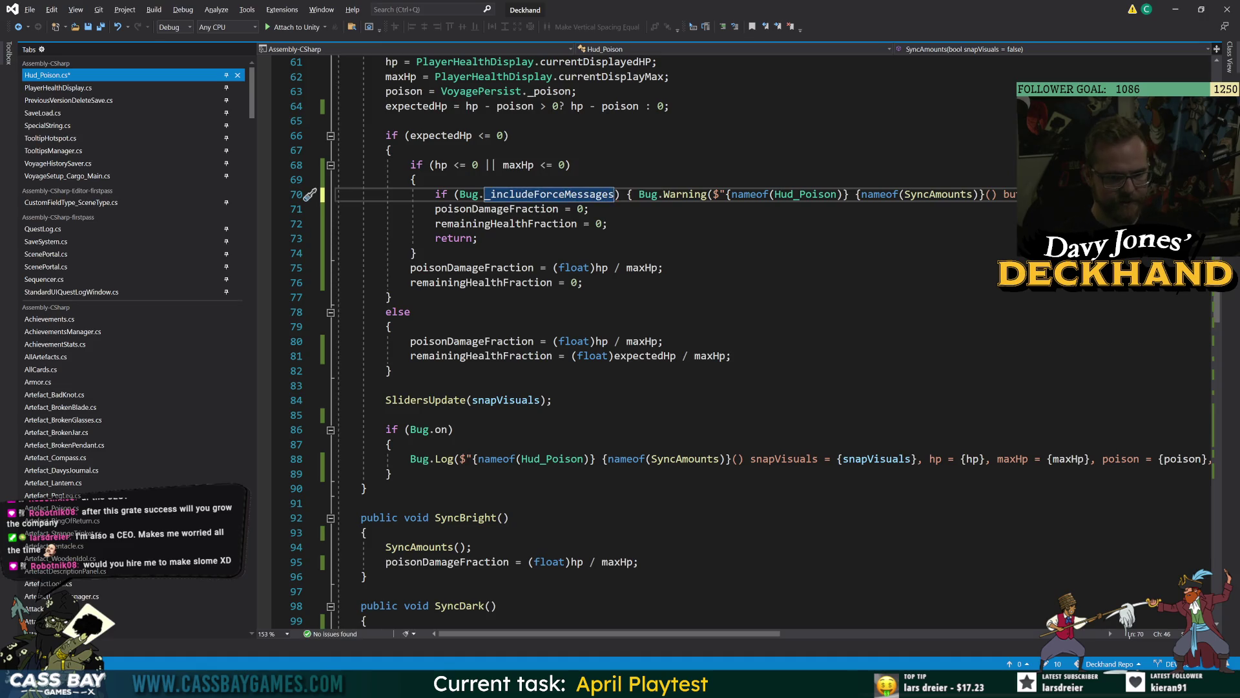
pyautogui.doubleClick(685, 194)
pyautogui.write('forc')
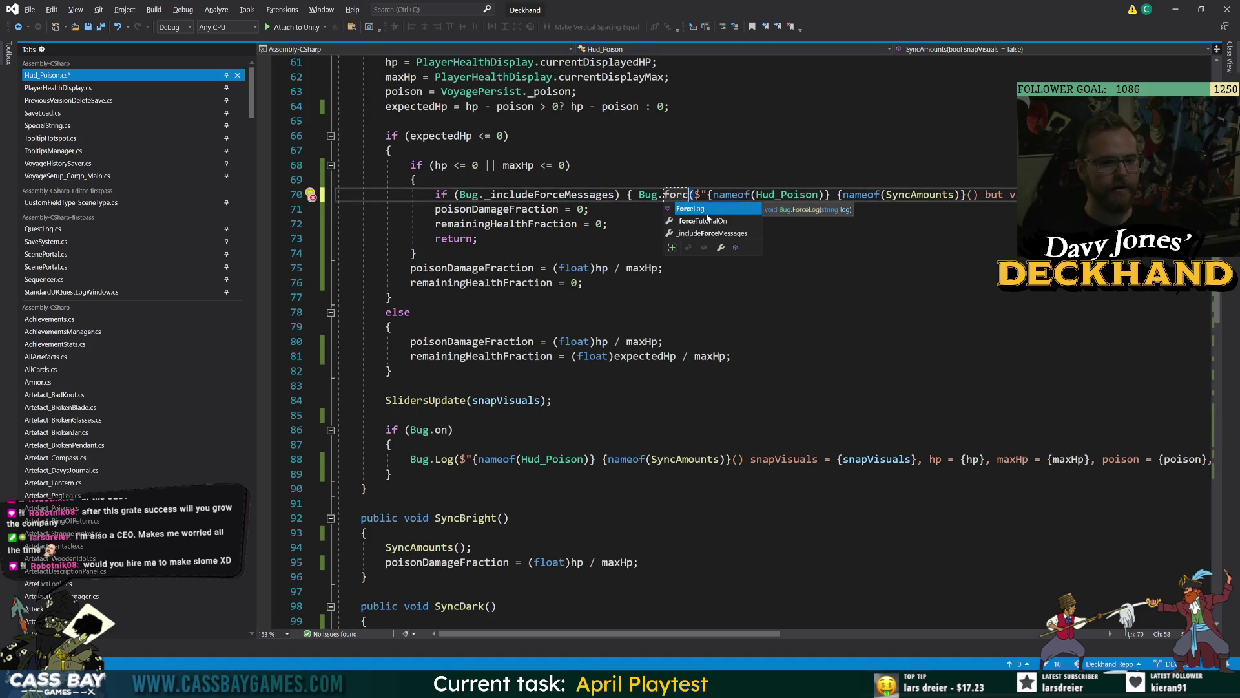
pyautogui.press('Tab')
pyautogui.click(753, 298)
pyautogui.moveTo(754, 639)
pyautogui.mouseDown()
pyautogui.moveTo(861, 640)
pyautogui.moveTo(753, 639)
pyautogui.mouseUp()
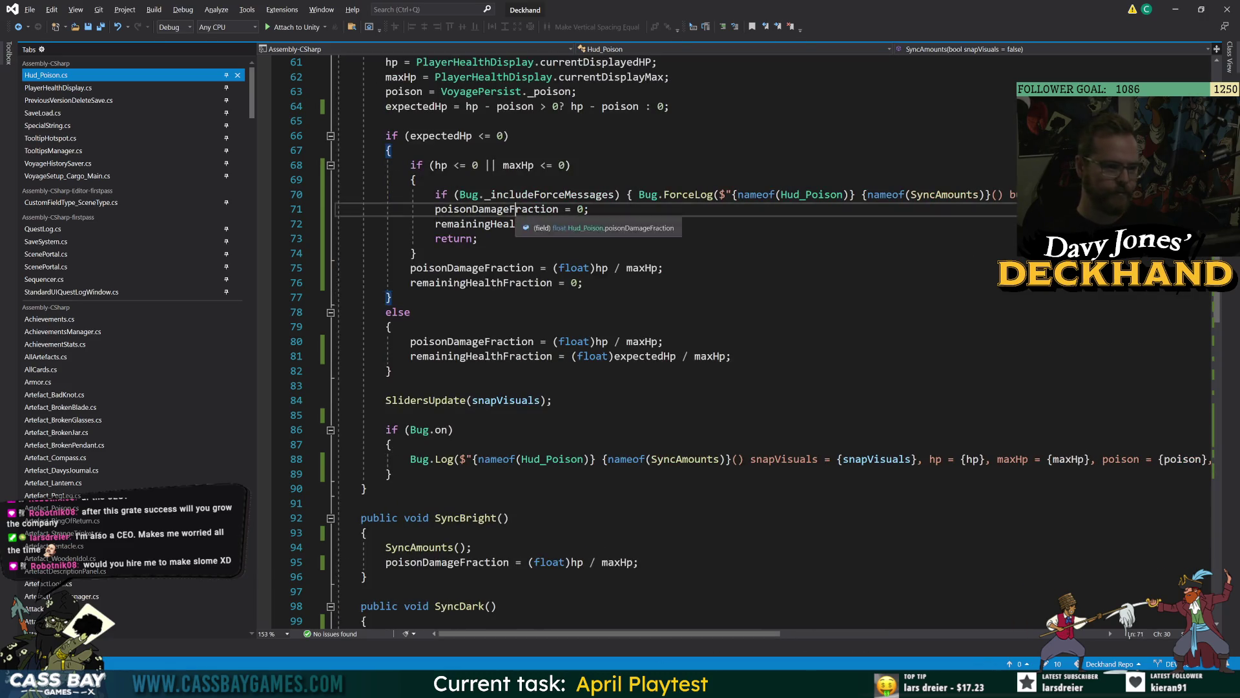
# Step: Remove 'hp <= 0 ||' from the line 68 condition, leaving only maxHp <= 0
pyautogui.click(491, 209)
pyautogui.click(441, 135)
pyautogui.scroll(5, 441, 136)
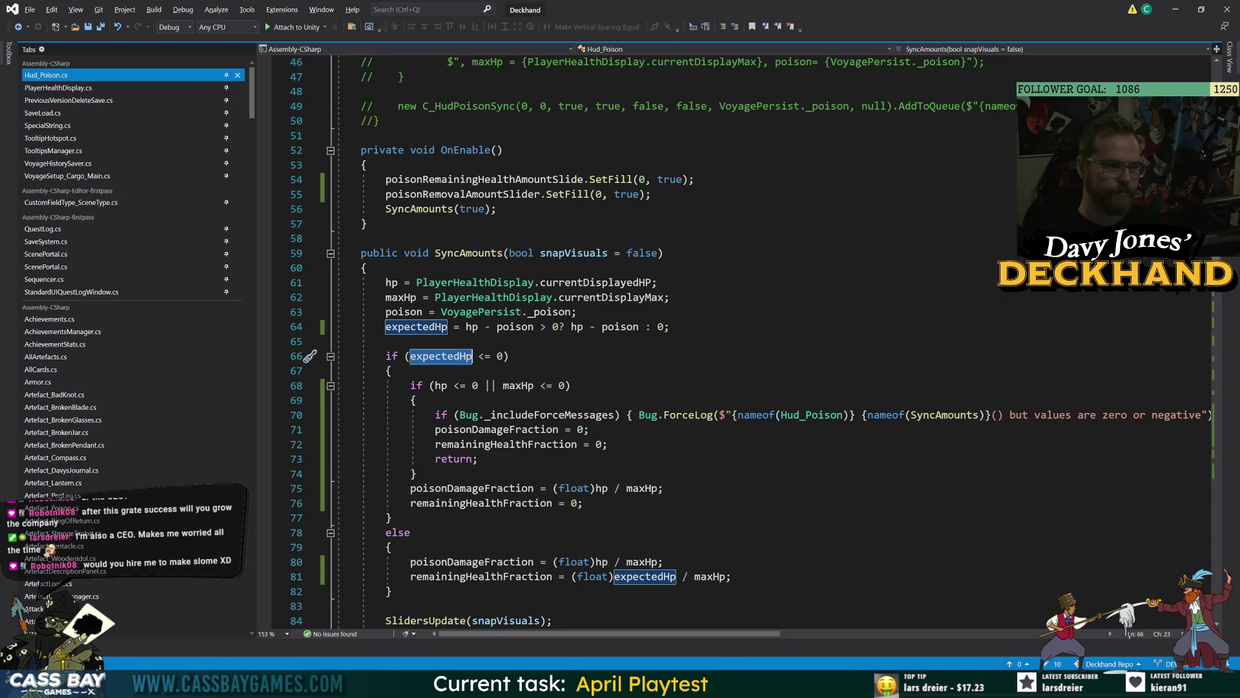
pyautogui.scroll(-4, 646, 342)
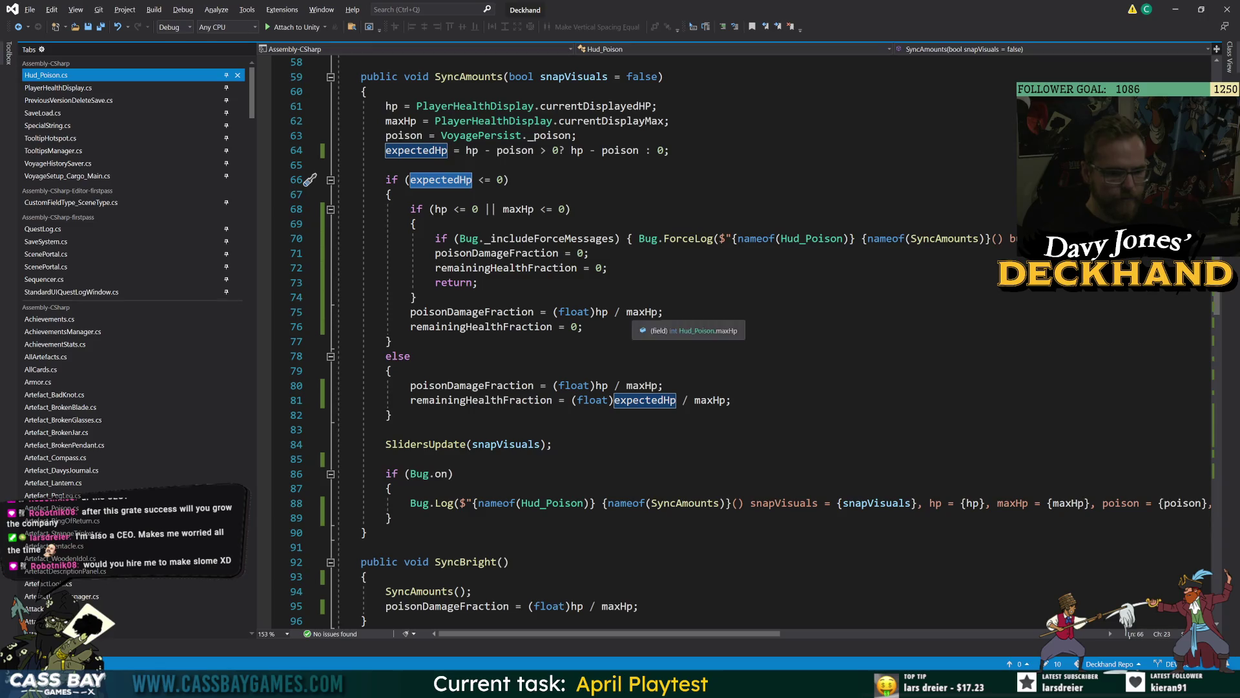
pyautogui.click(534, 312)
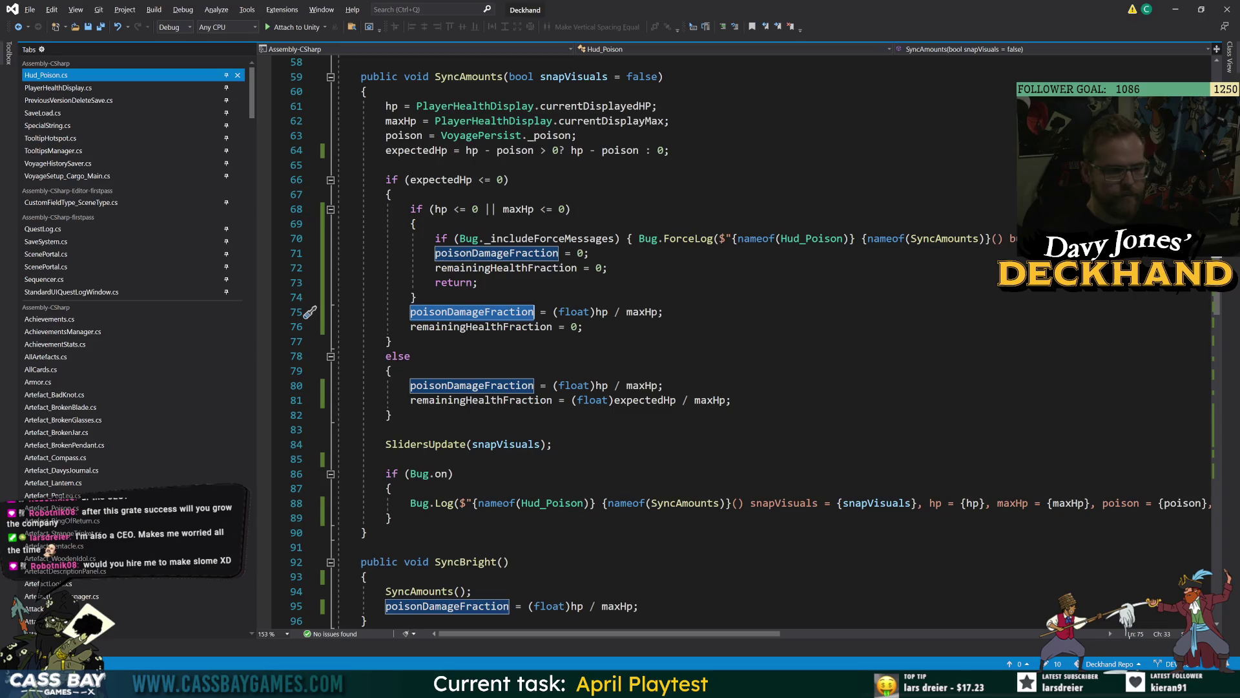
pyautogui.click(571, 210)
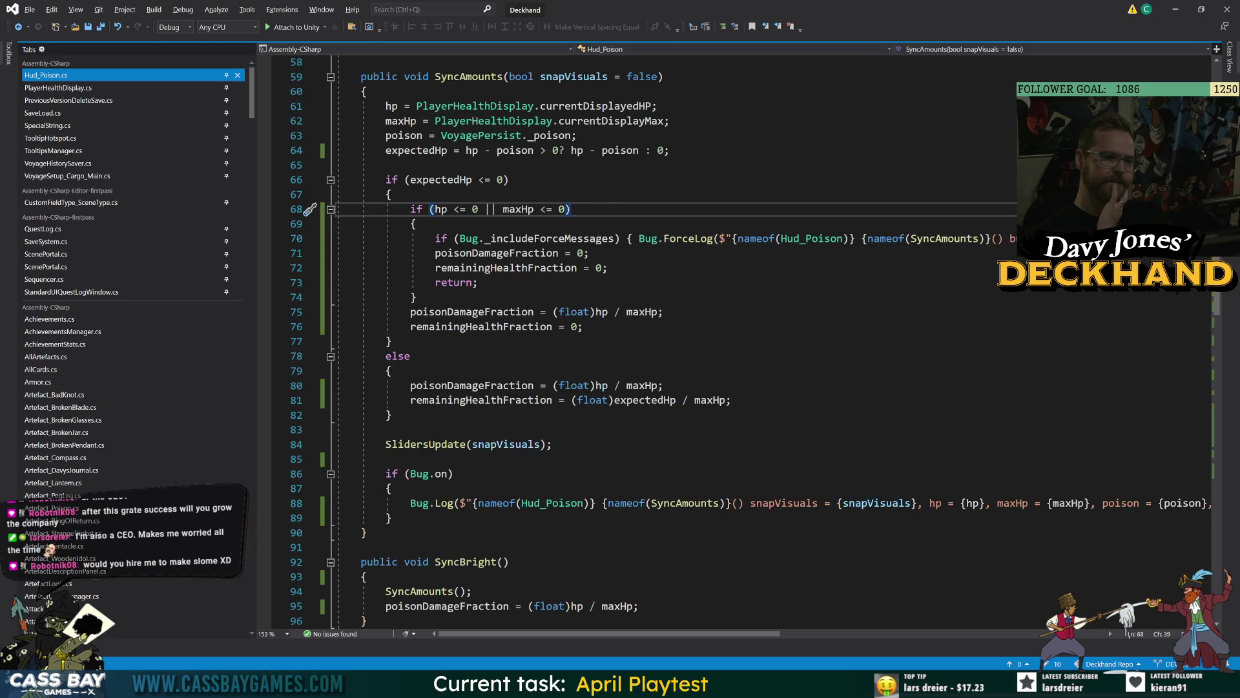
pyautogui.click(434, 210)
pyautogui.click(392, 194)
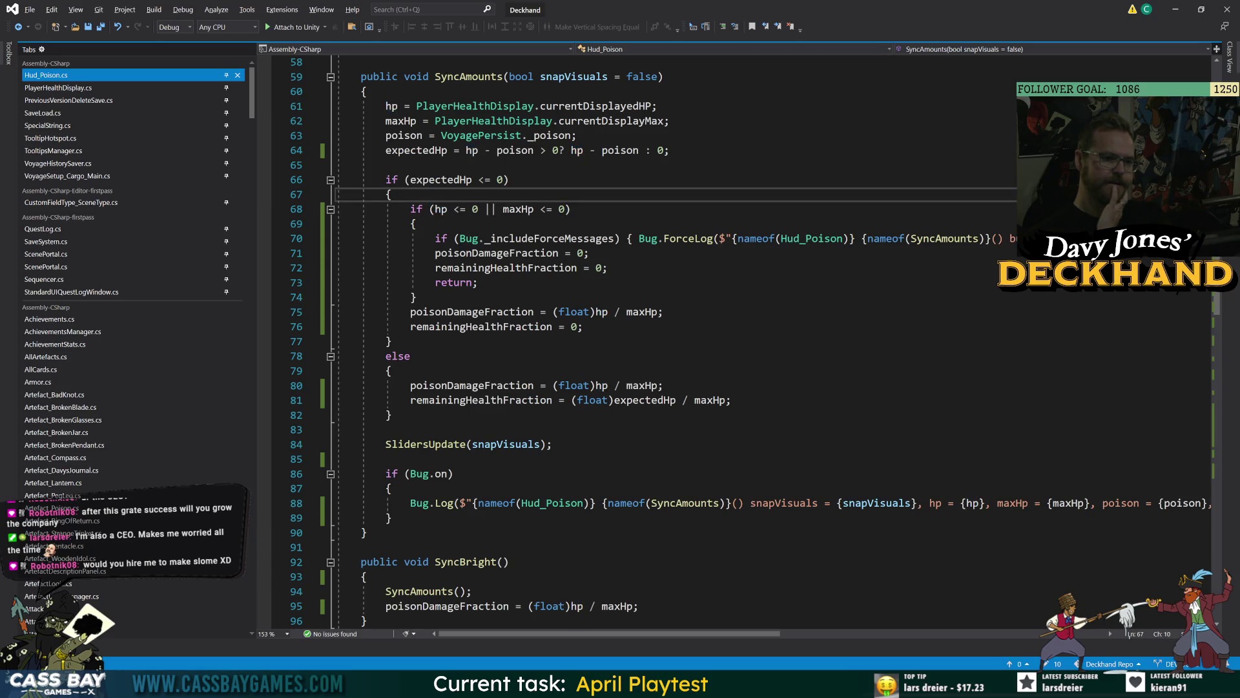
pyautogui.moveTo(502, 210); pyautogui.dragTo(434, 209)
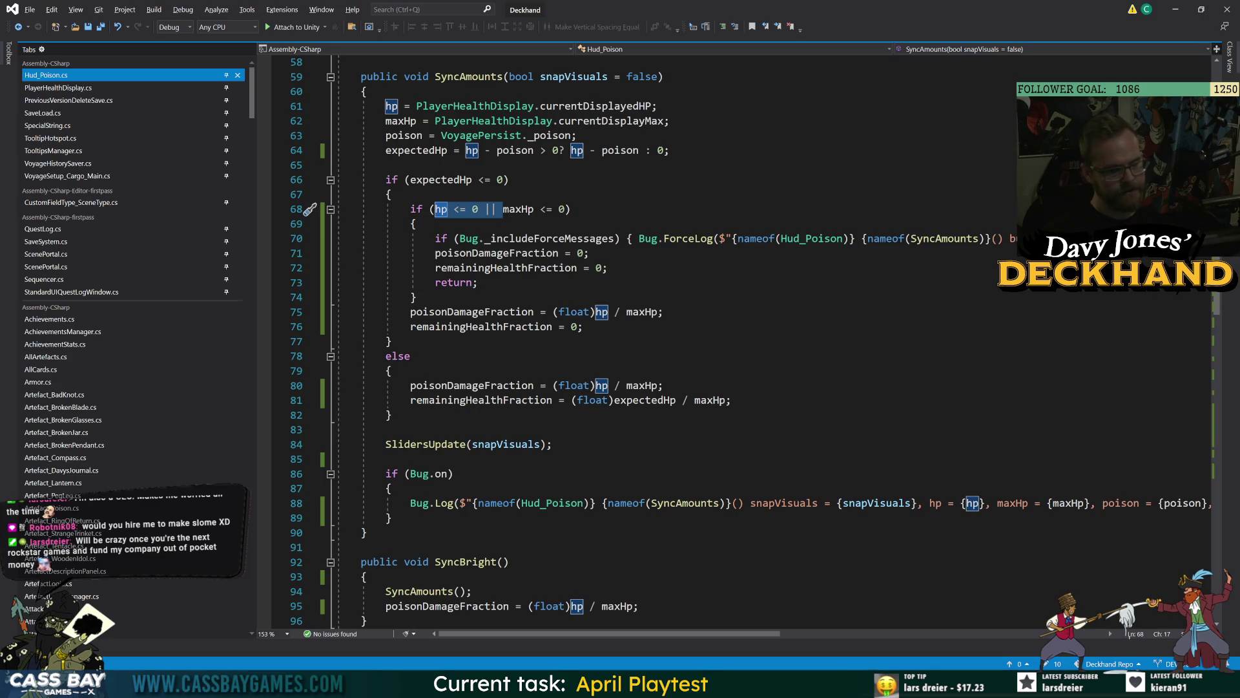
pyautogui.press('Delete')
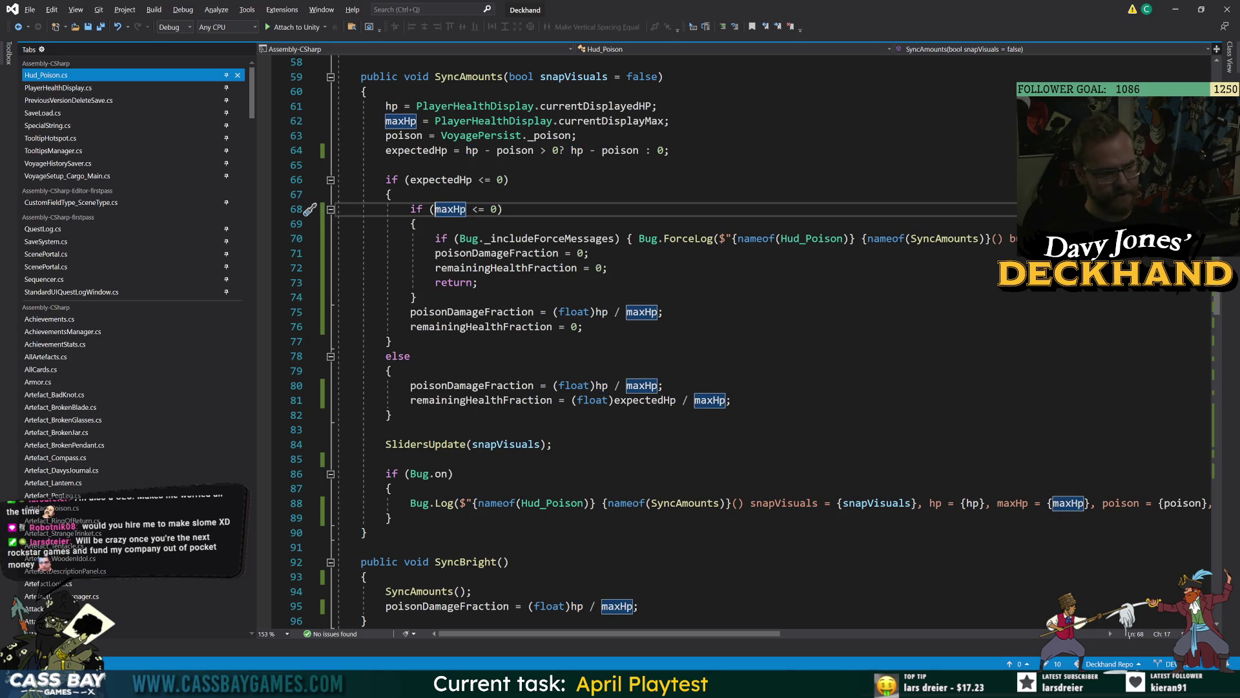
# Step: Review the early return and poisonDamageFraction lines, then switch back to Unity
pyautogui.click(479, 282)
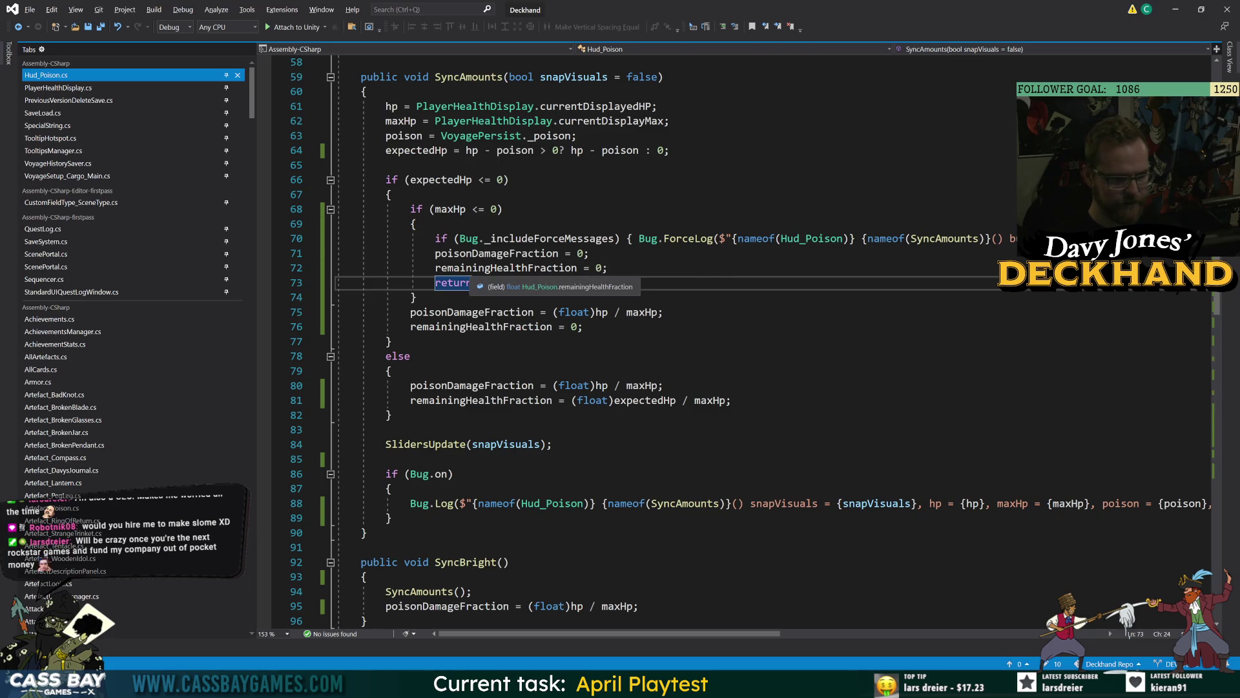
pyautogui.click(664, 312)
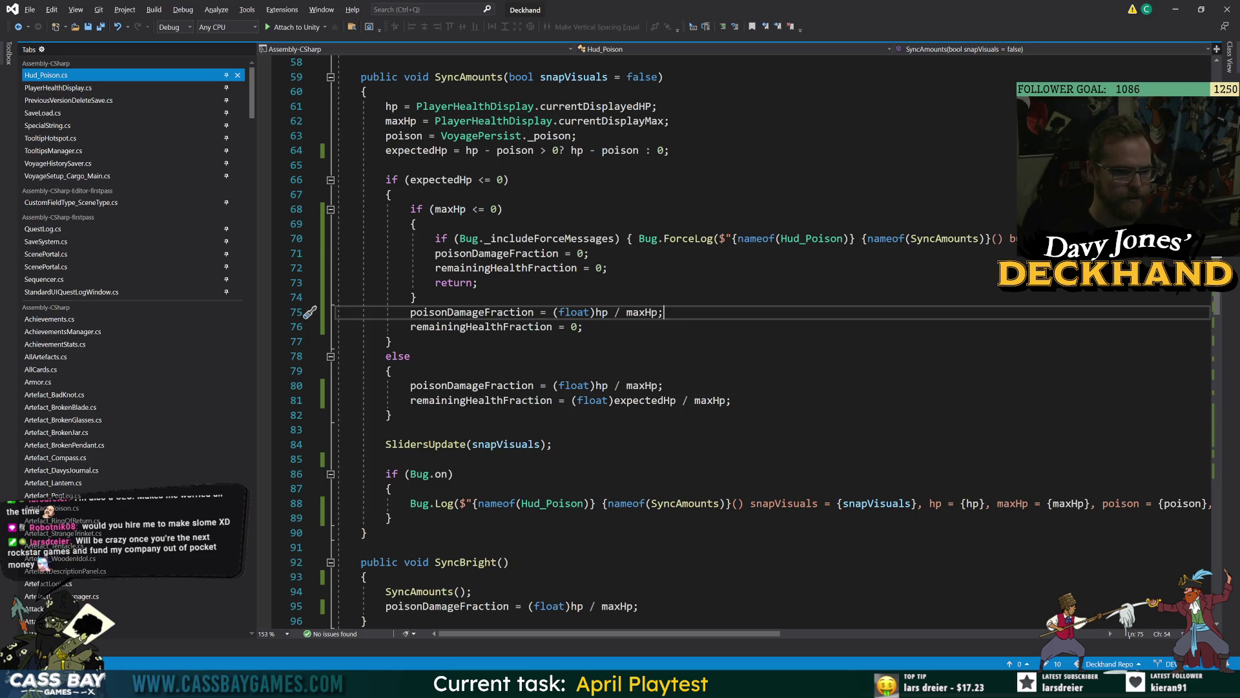
pyautogui.click(480, 253)
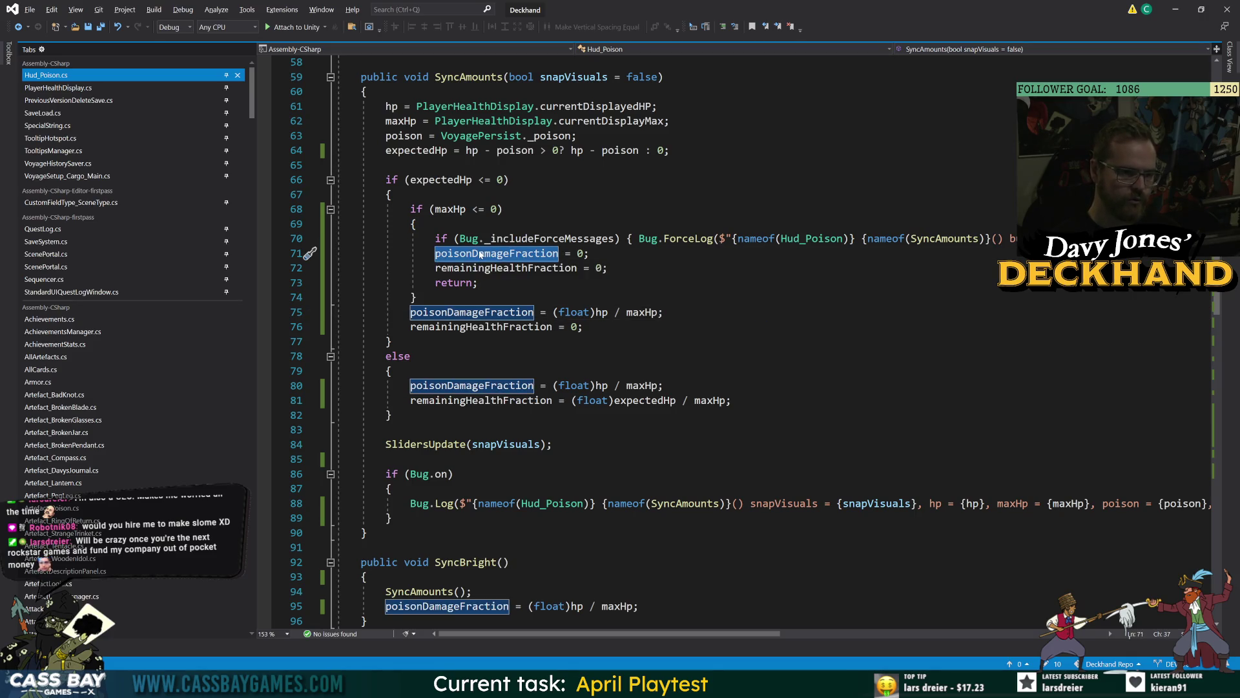
pyautogui.press('Right')
pyautogui.press('Right')
pyautogui.press('Right')
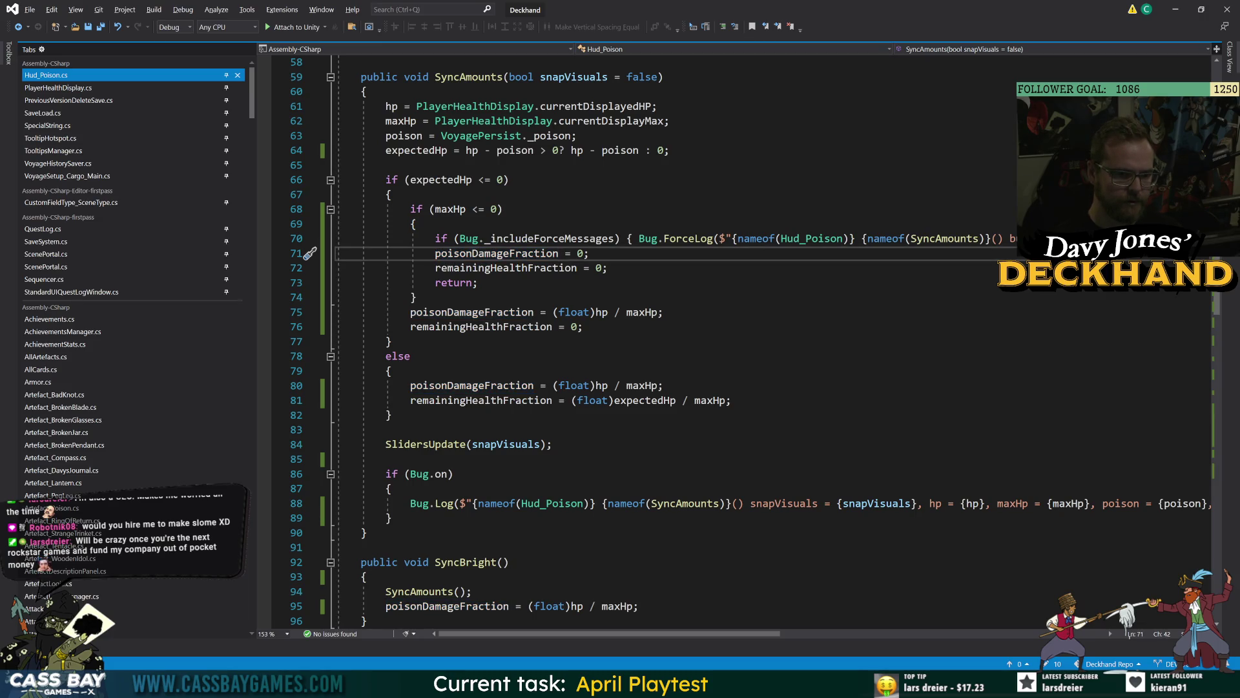
pyautogui.press('Down')
pyautogui.press('Down')
pyautogui.press('Down')
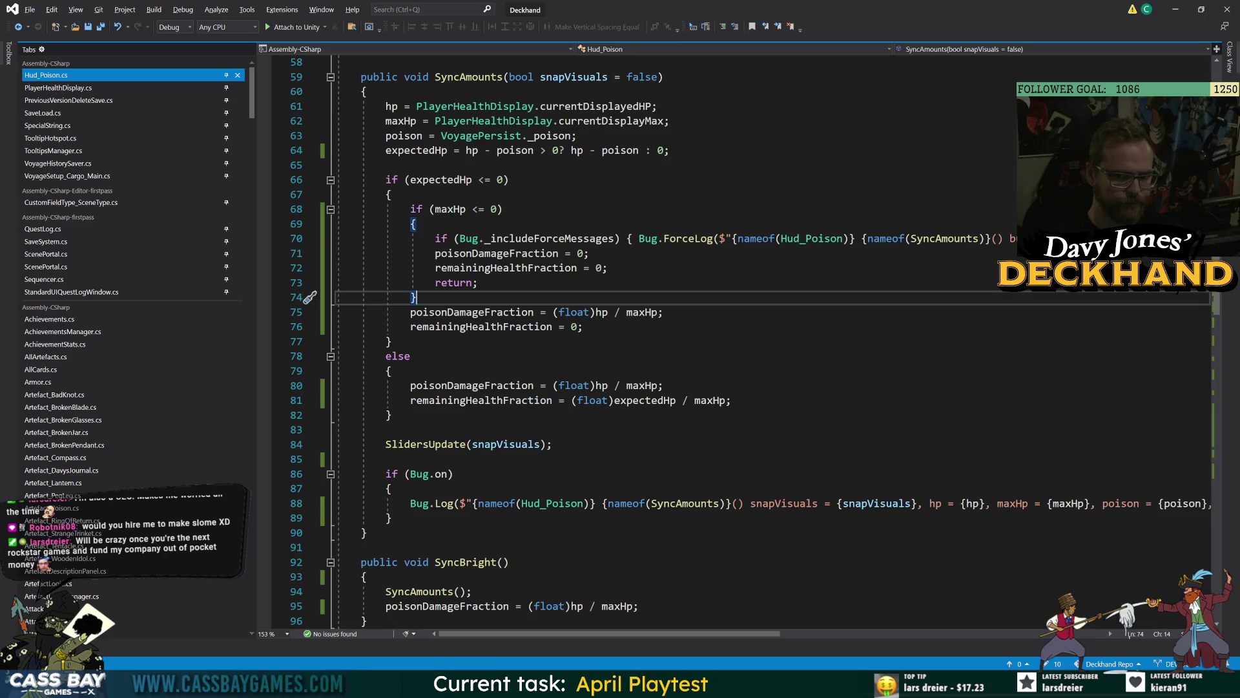
pyautogui.hotkey('alt', 'Tab')
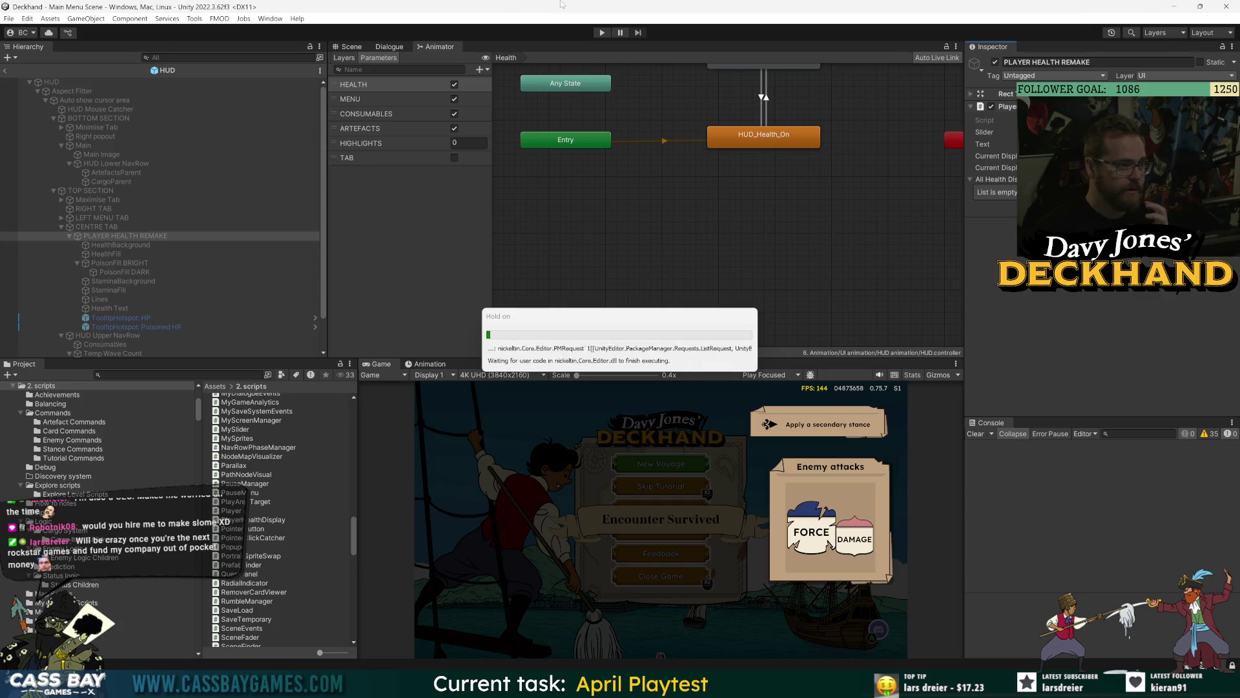
# Step: Start play mode, enlarge the Game view and abandon the current voyage
pyautogui.click(603, 34)
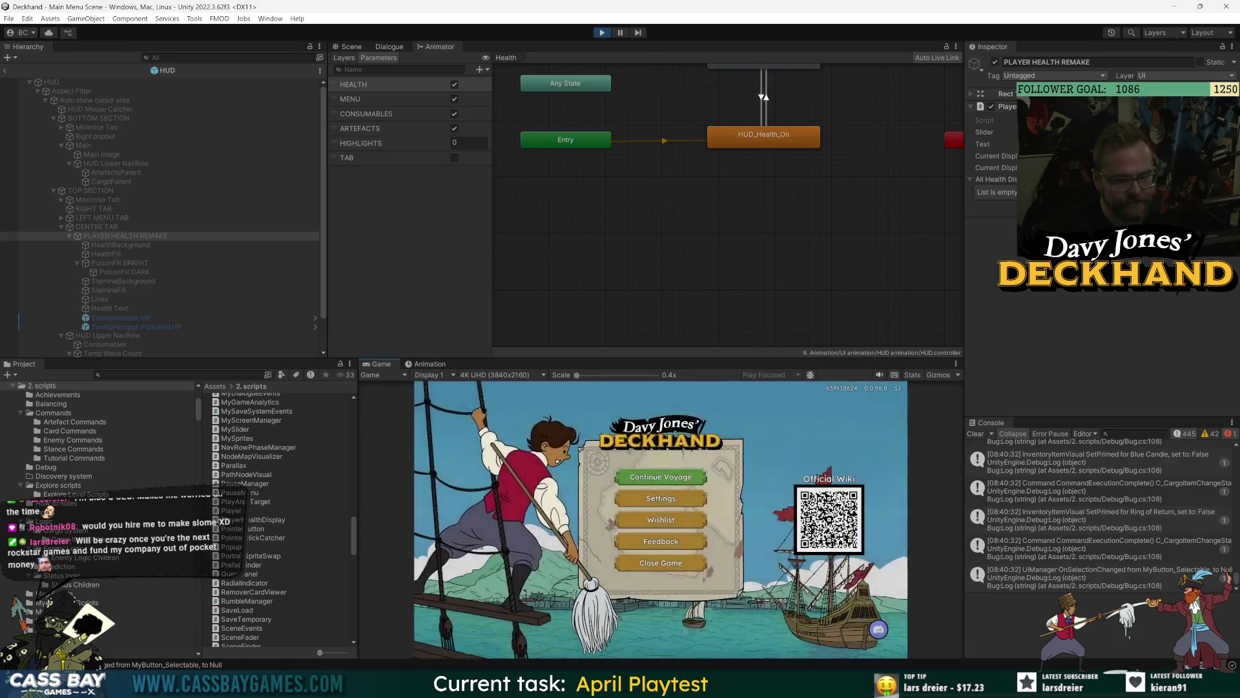
pyautogui.click(711, 258)
pyautogui.moveTo(711, 359); pyautogui.dragTo(711, 326)
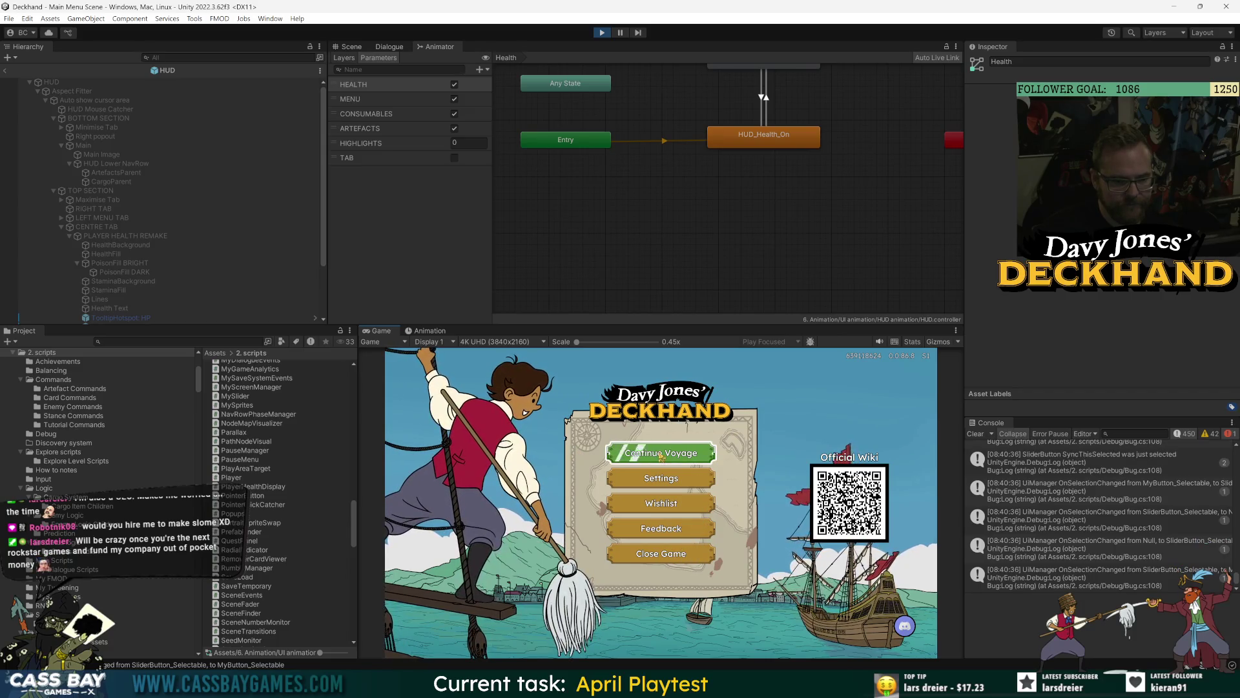
pyautogui.click(662, 479)
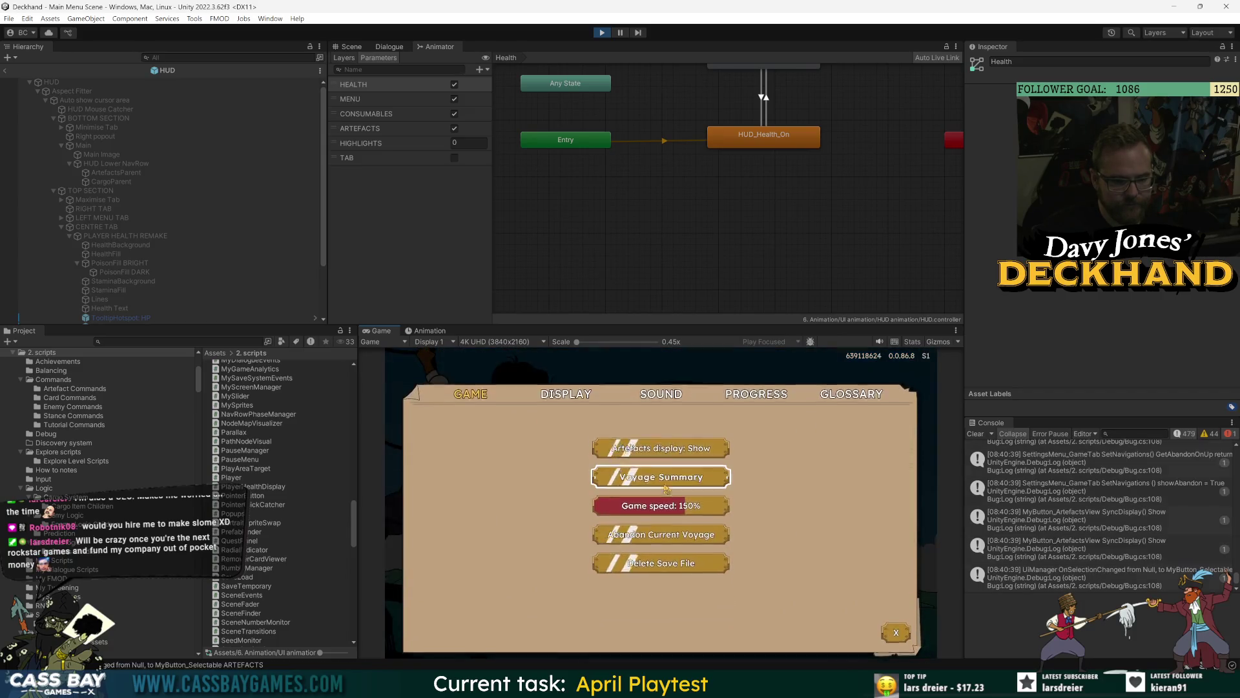
pyautogui.click(667, 521)
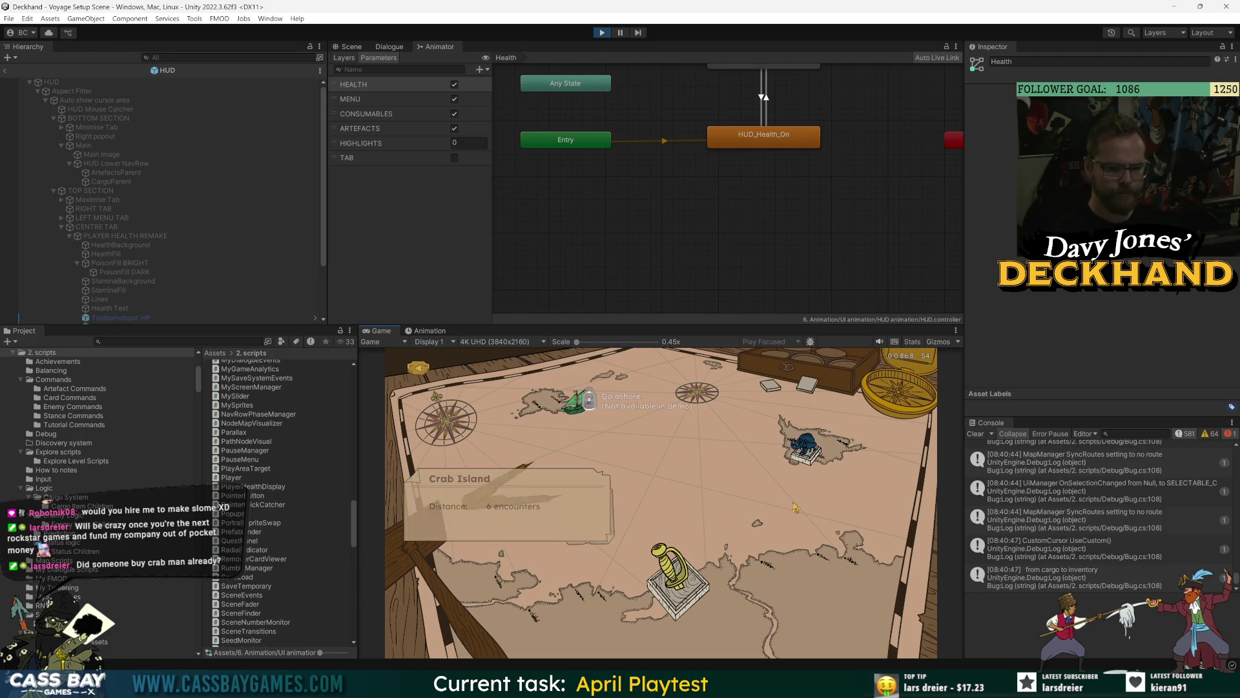
# Step: Choose Crab Island, confirm the voyage, accept the Saber and set sail
pyautogui.moveTo(802, 463)
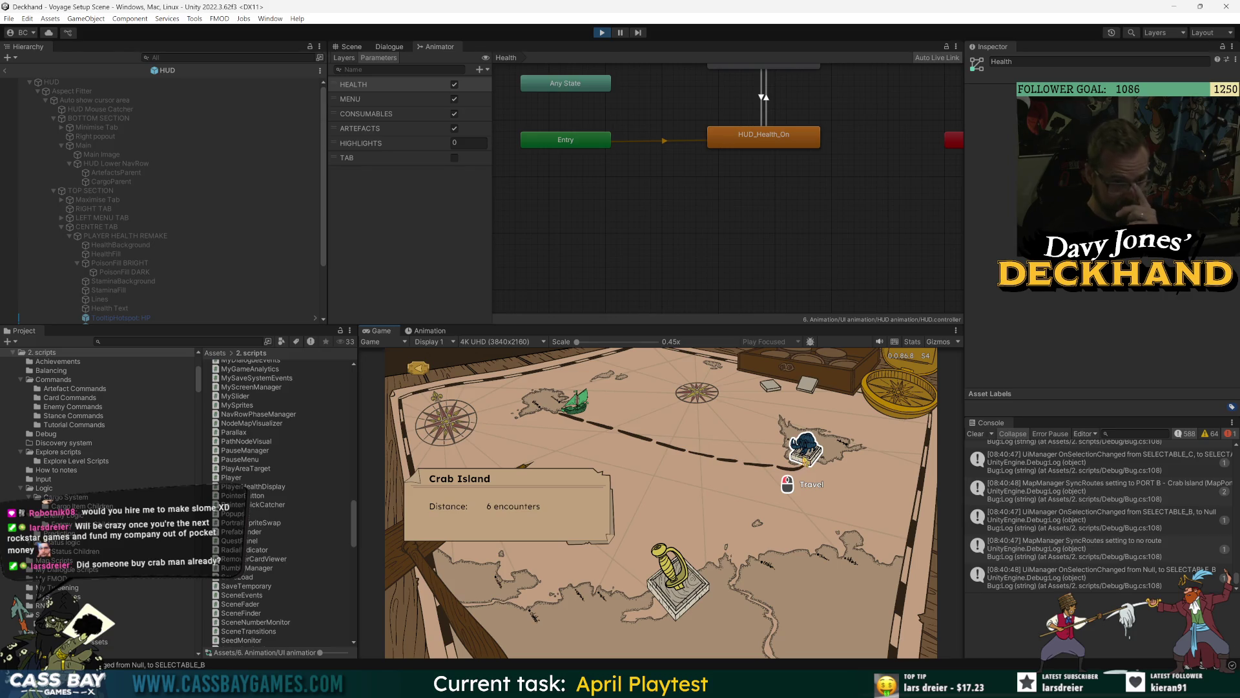
pyautogui.moveTo(691, 599)
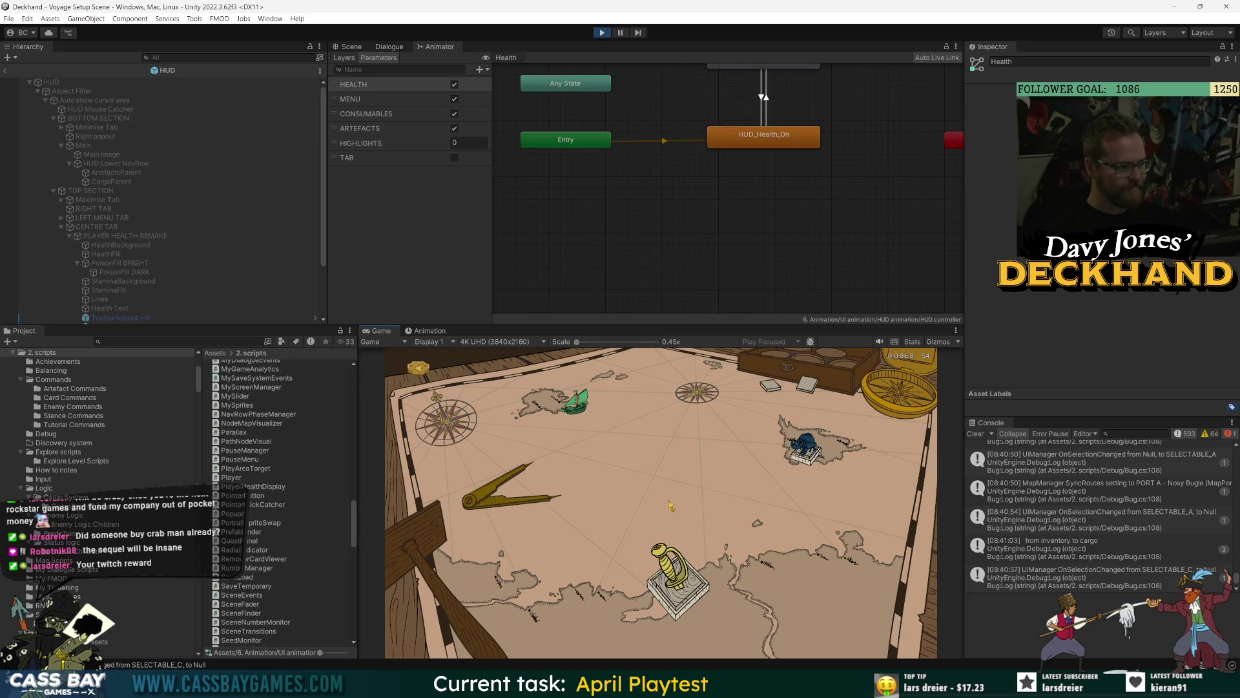
pyautogui.click(818, 459)
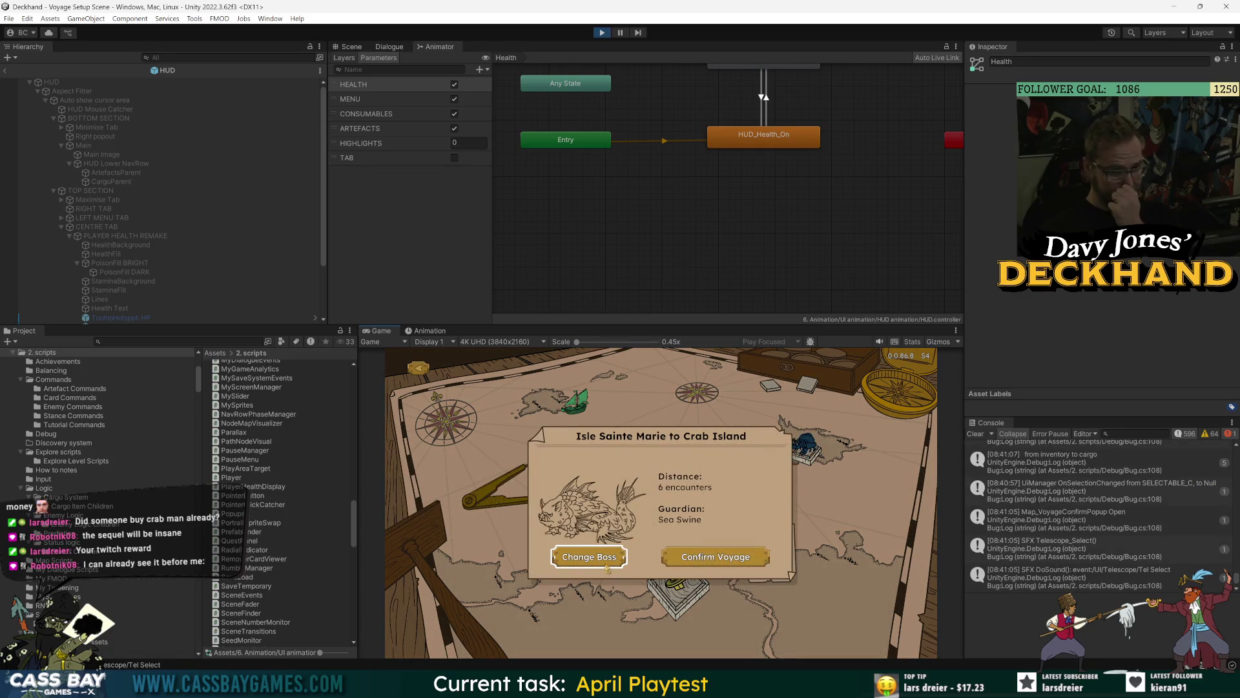
pyautogui.click(700, 555)
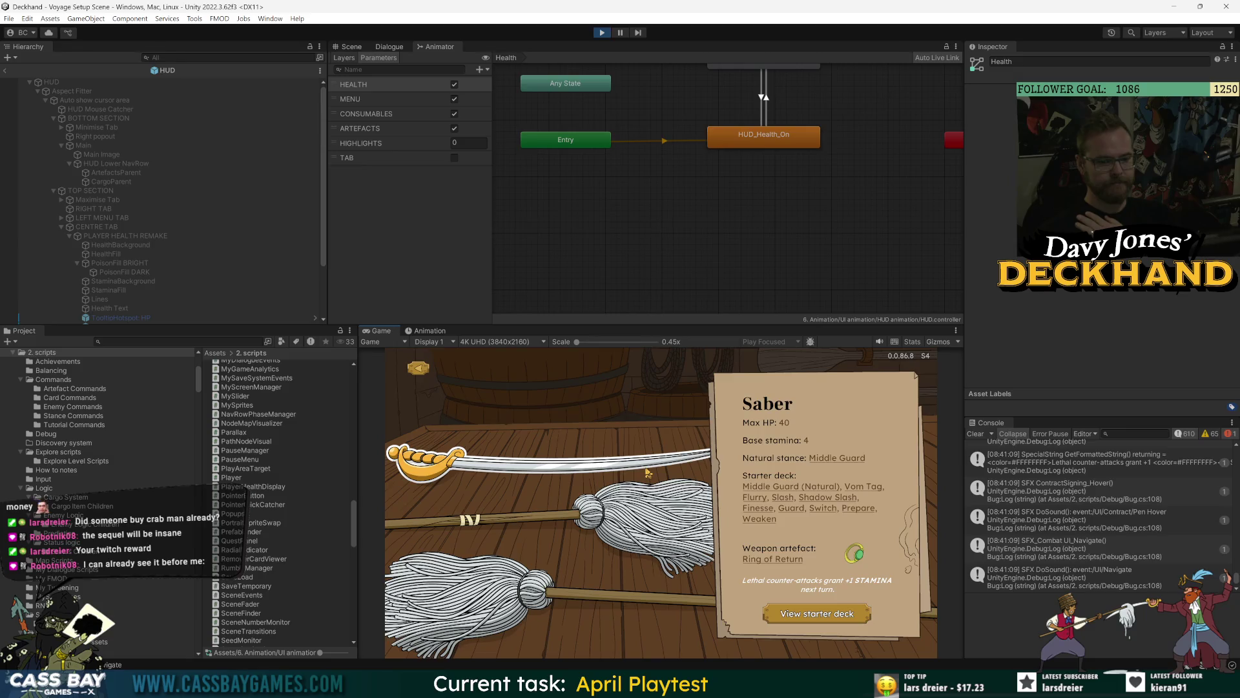
pyautogui.click(564, 577)
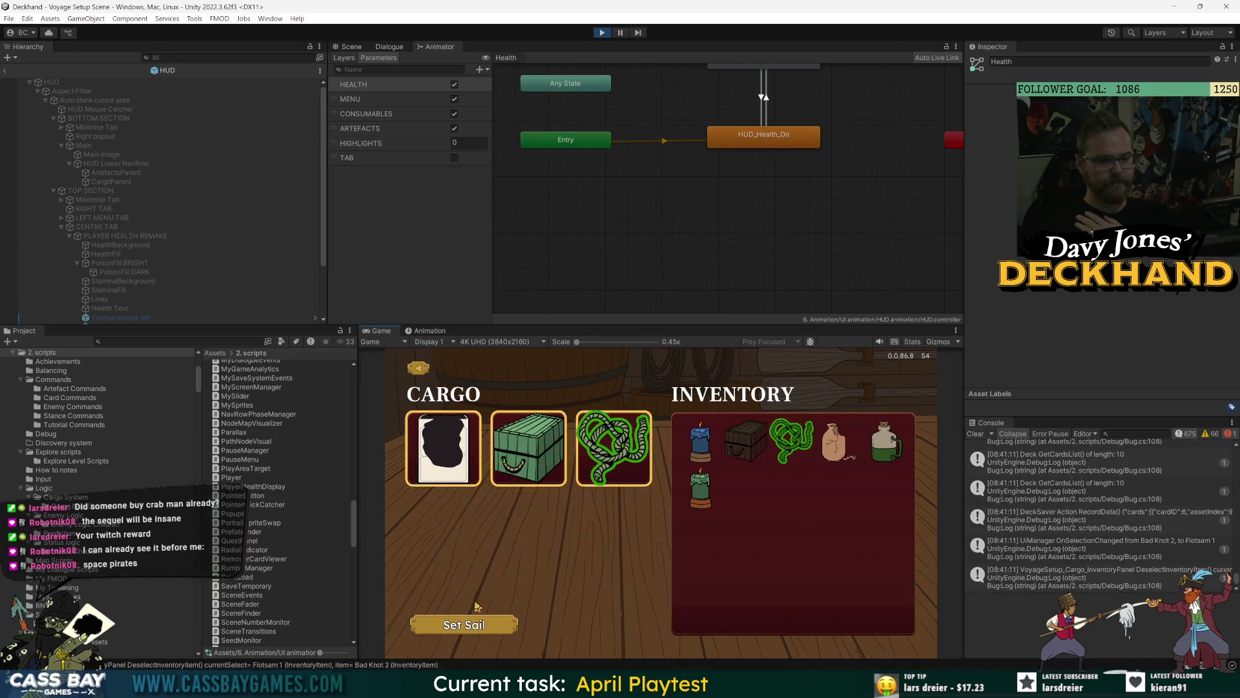
pyautogui.click(475, 625)
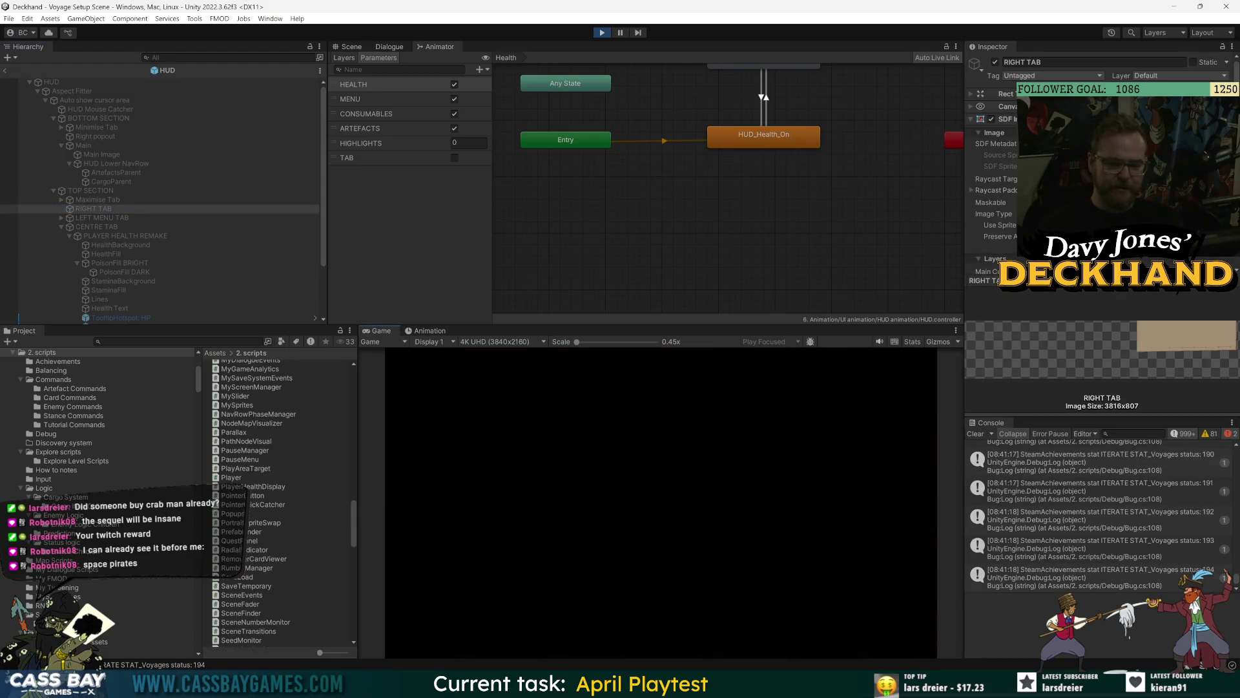
# Step: Open the Hud_Poison.cs line 54 NullReferenceException from the Console errors, then return to Unity
pyautogui.click(1184, 434)
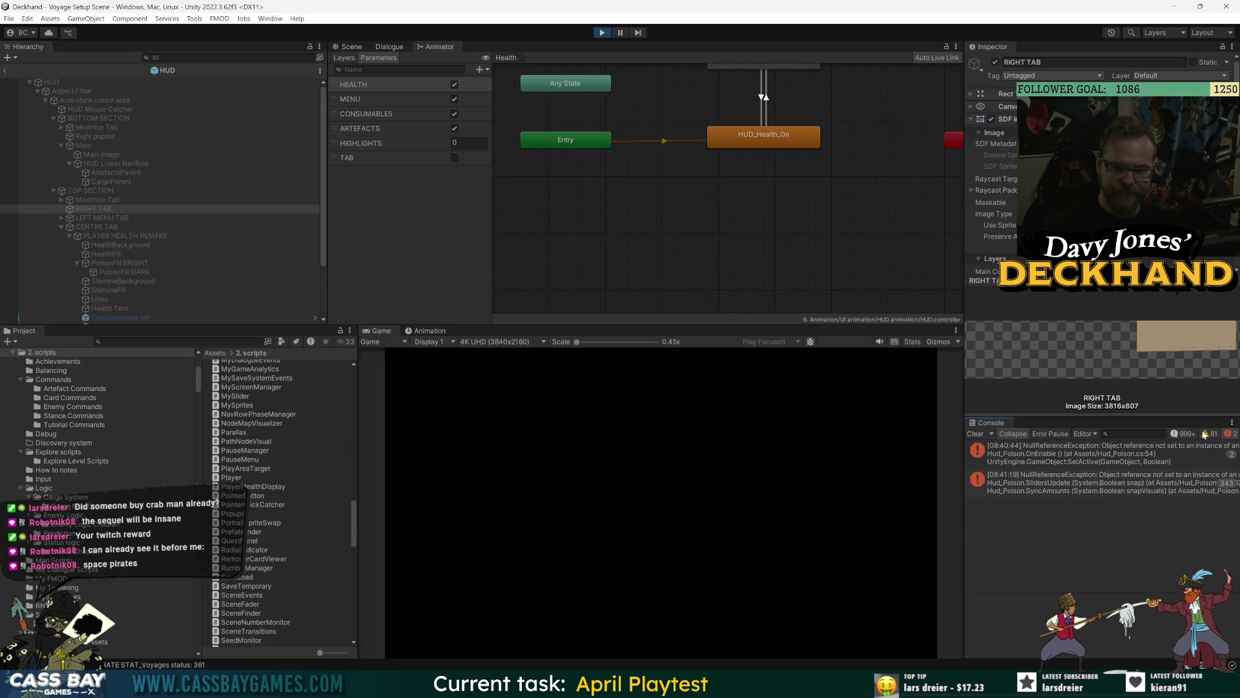
pyautogui.click(1030, 454)
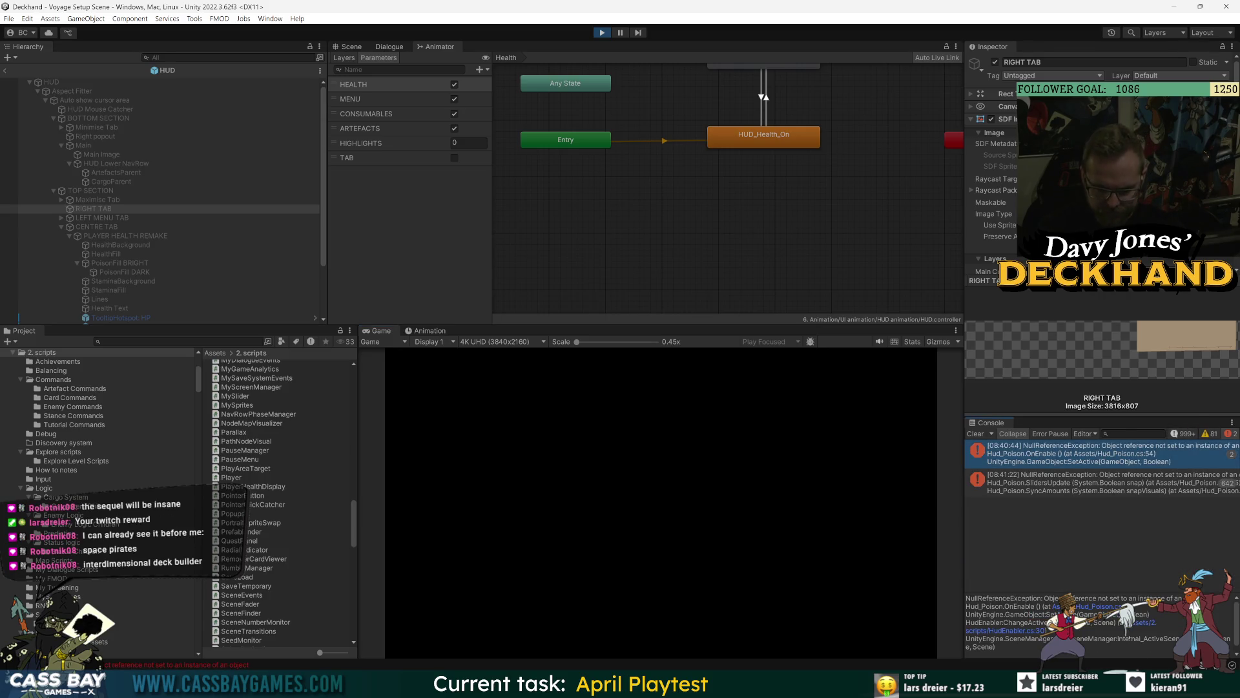
pyautogui.click(1102, 607)
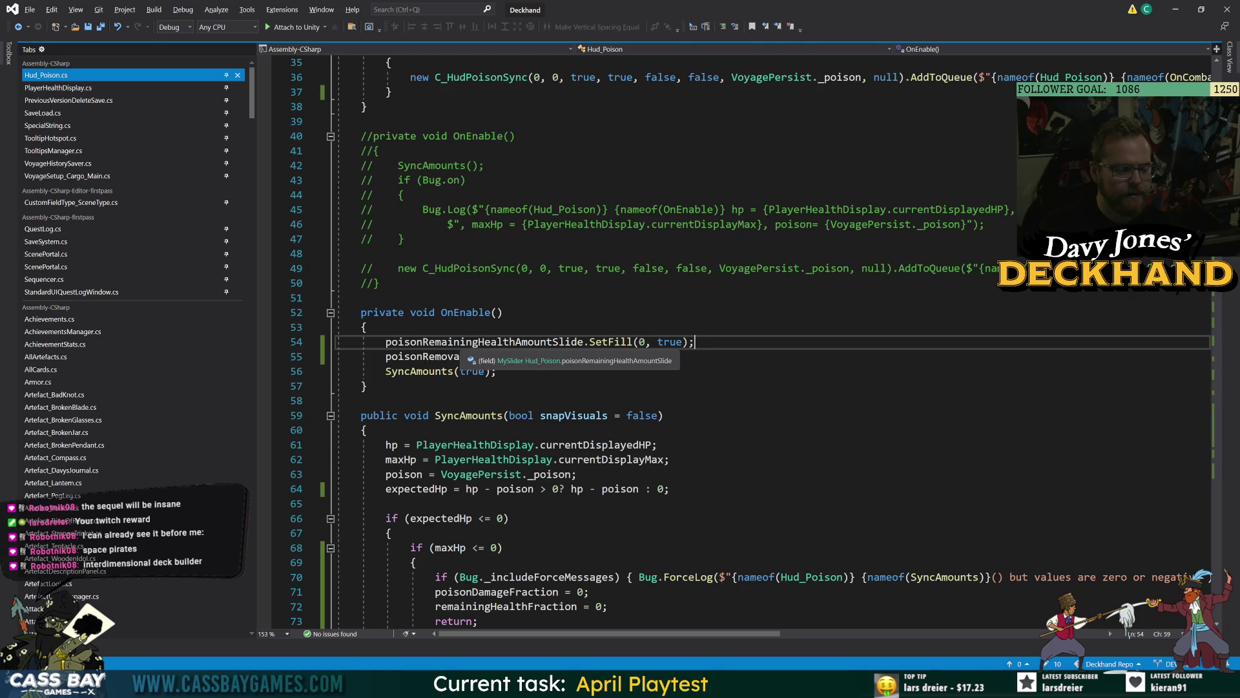
pyautogui.hotkey('alt', 'Tab')
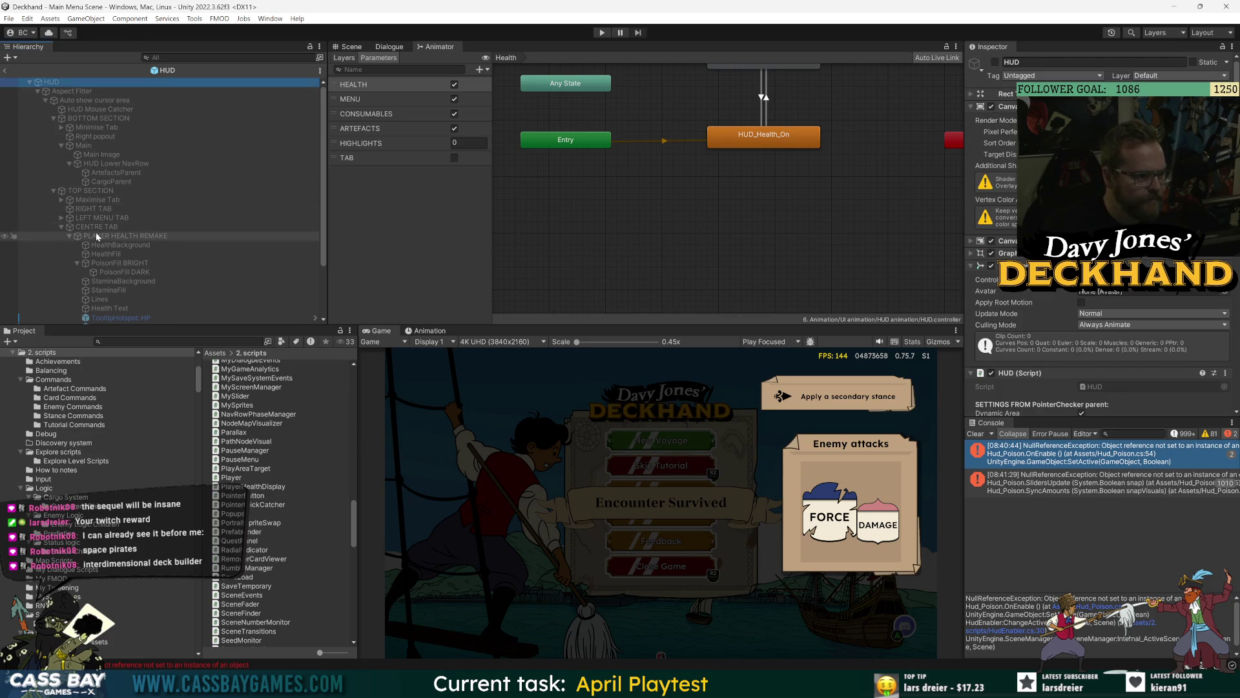
# Step: Rename PoisonFill BRIGHT to 'PoisonFill Bright (Damage)' in the Hierarchy
pyautogui.click(107, 263)
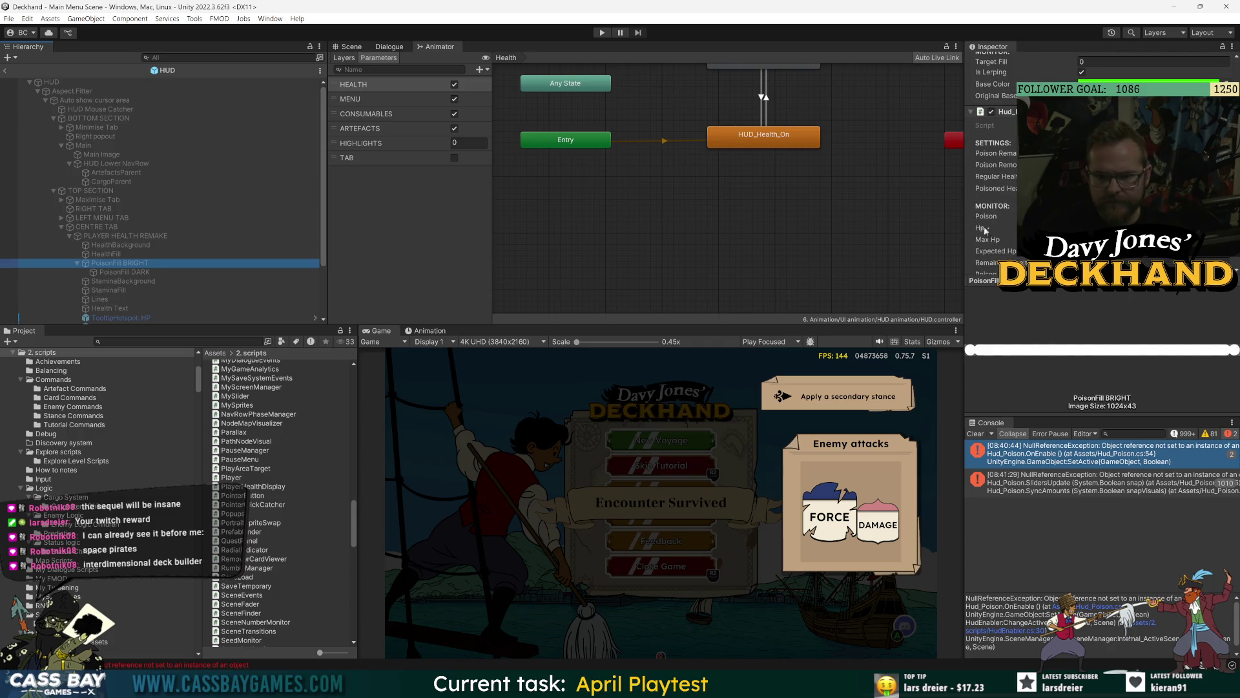
pyautogui.click(984, 228)
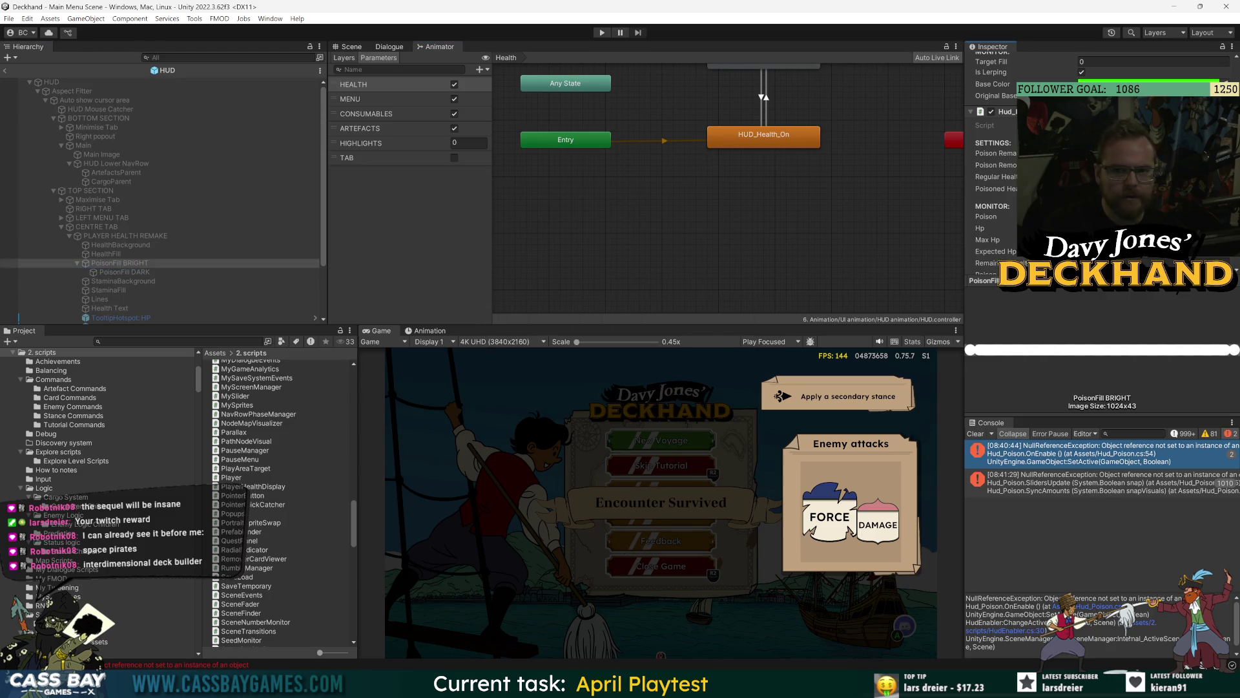
pyautogui.click(130, 262)
pyautogui.write('right (Damage')
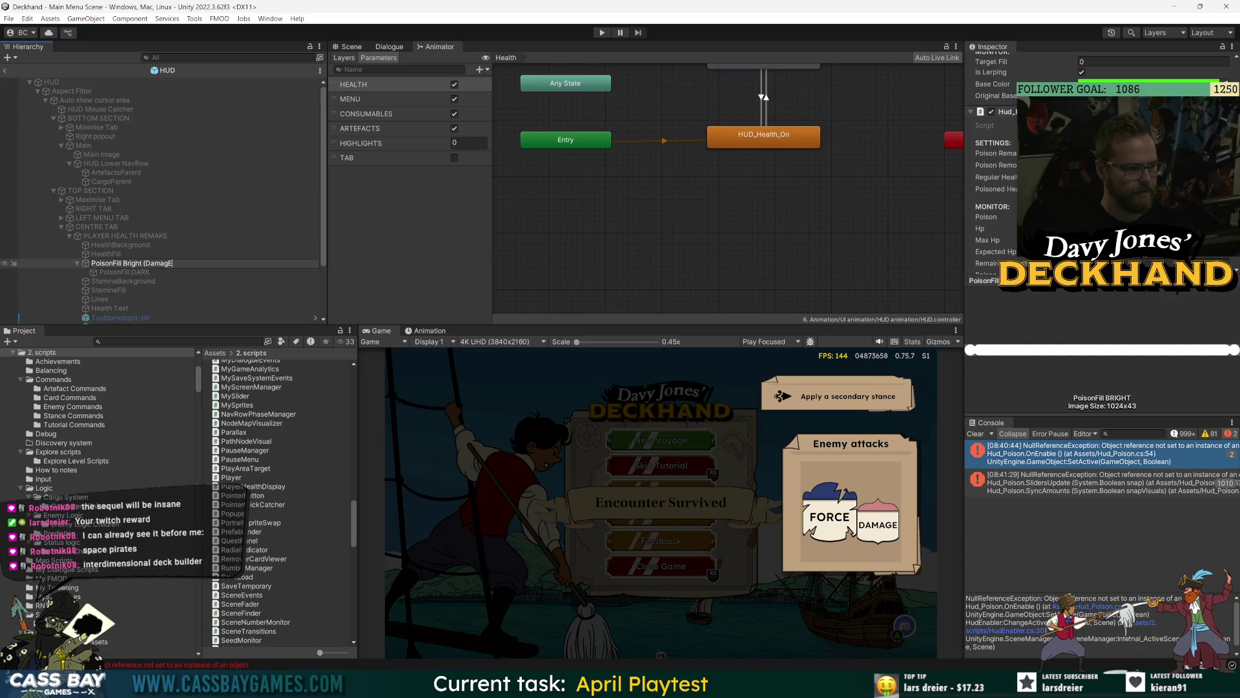
pyautogui.write(')')
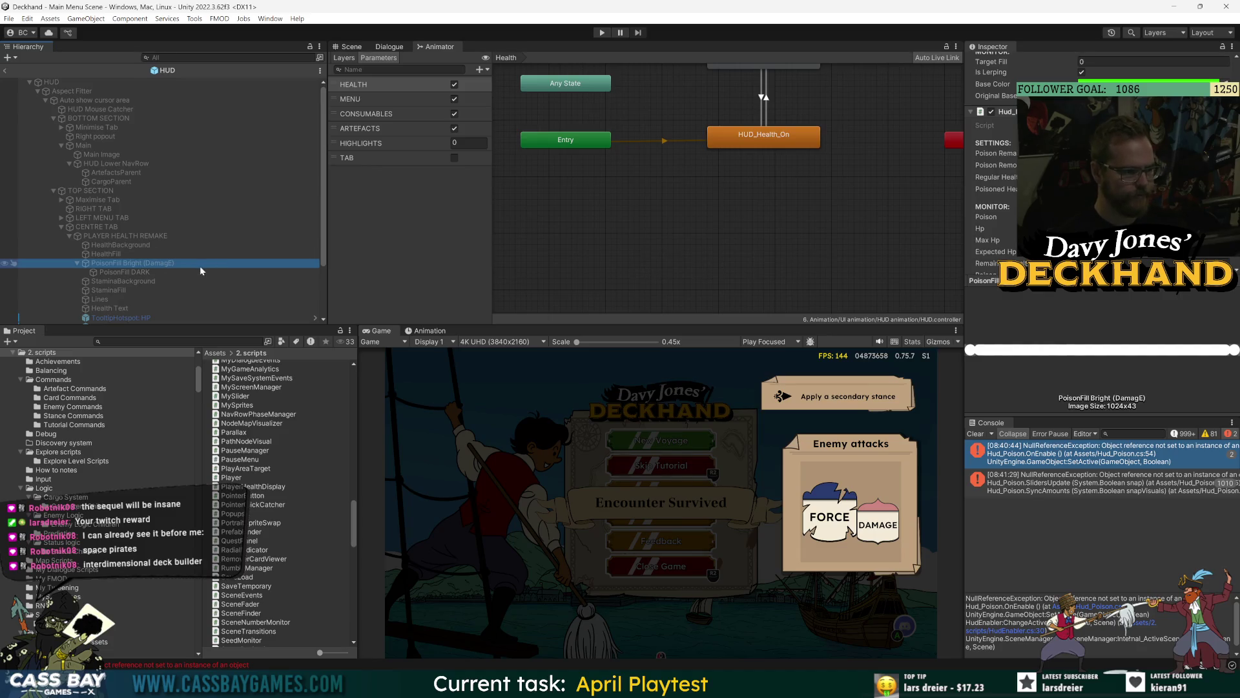
pyautogui.press('Return')
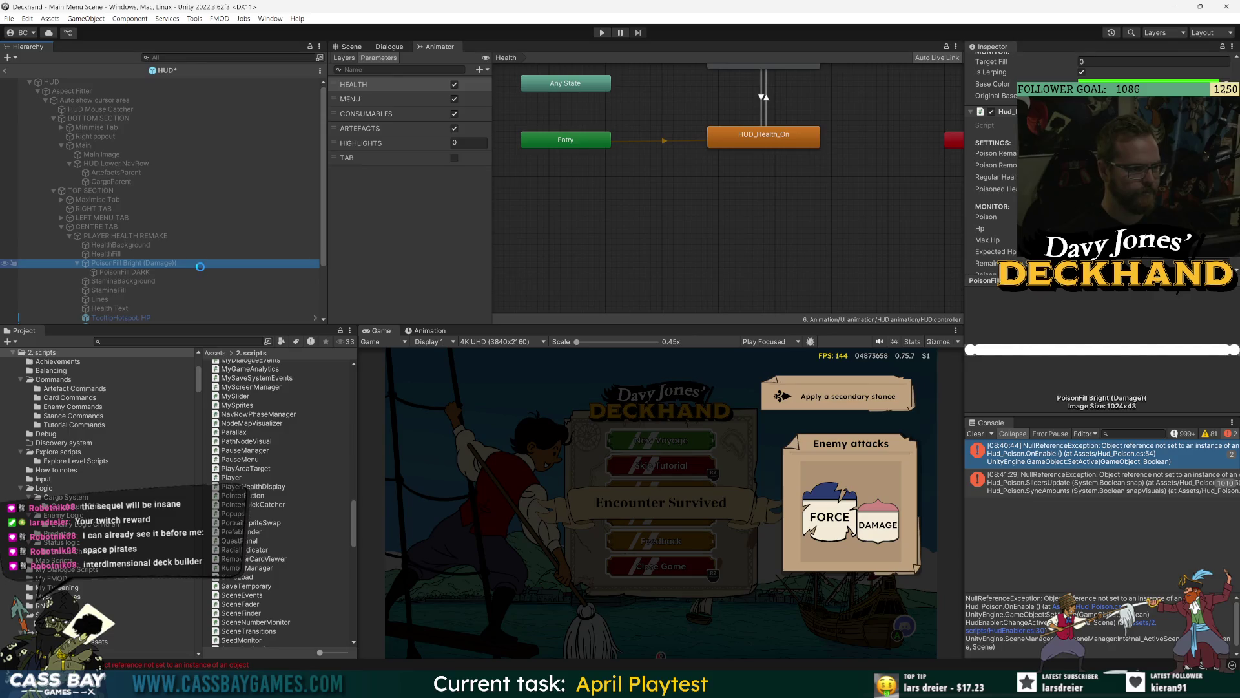
pyautogui.press('F2')
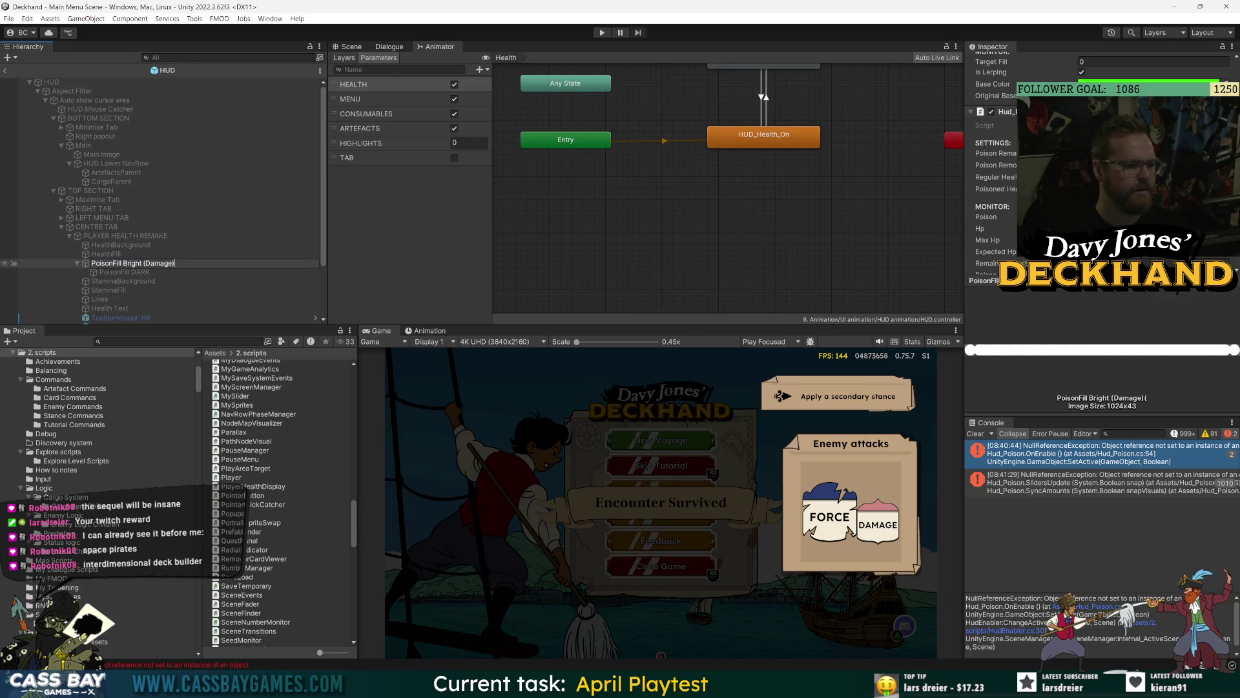
# Step: Rename PoisonFill DARK to 'PoisonFill Dark (Remain Hp)', check both names, and enter play mode
pyautogui.click(136, 272)
pyautogui.press('F2')
pyautogui.write('ark (Remain Hp')
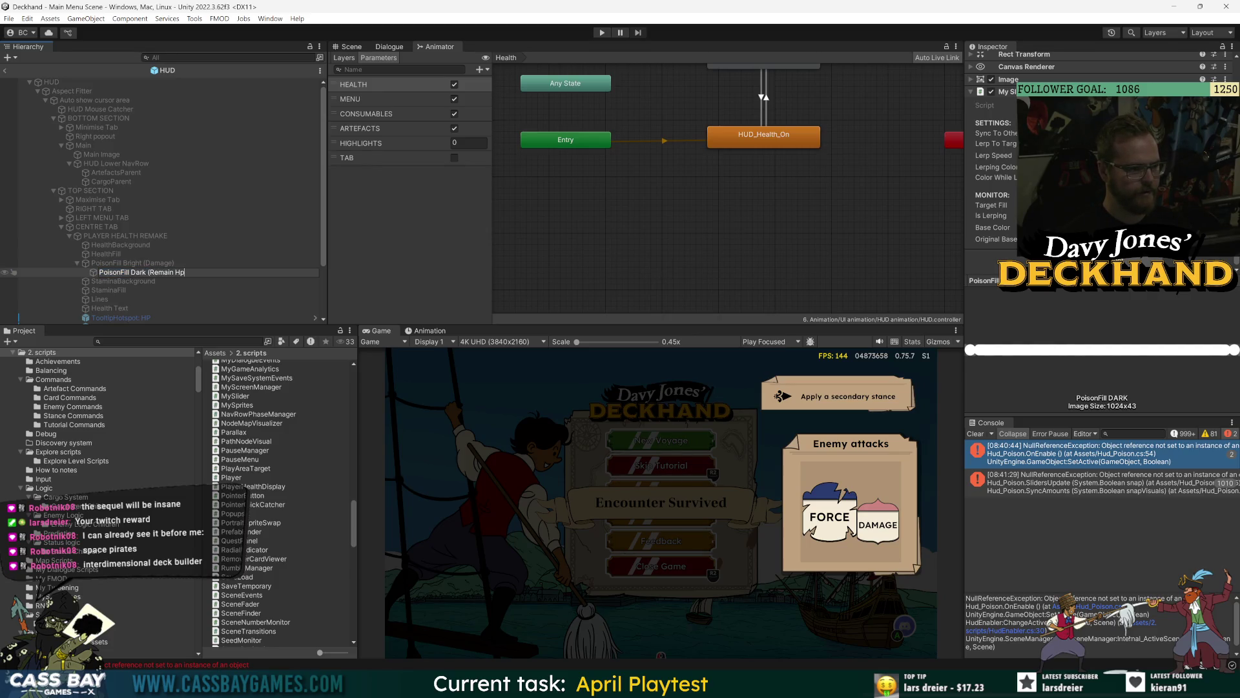
pyautogui.write(')')
pyautogui.press('Return')
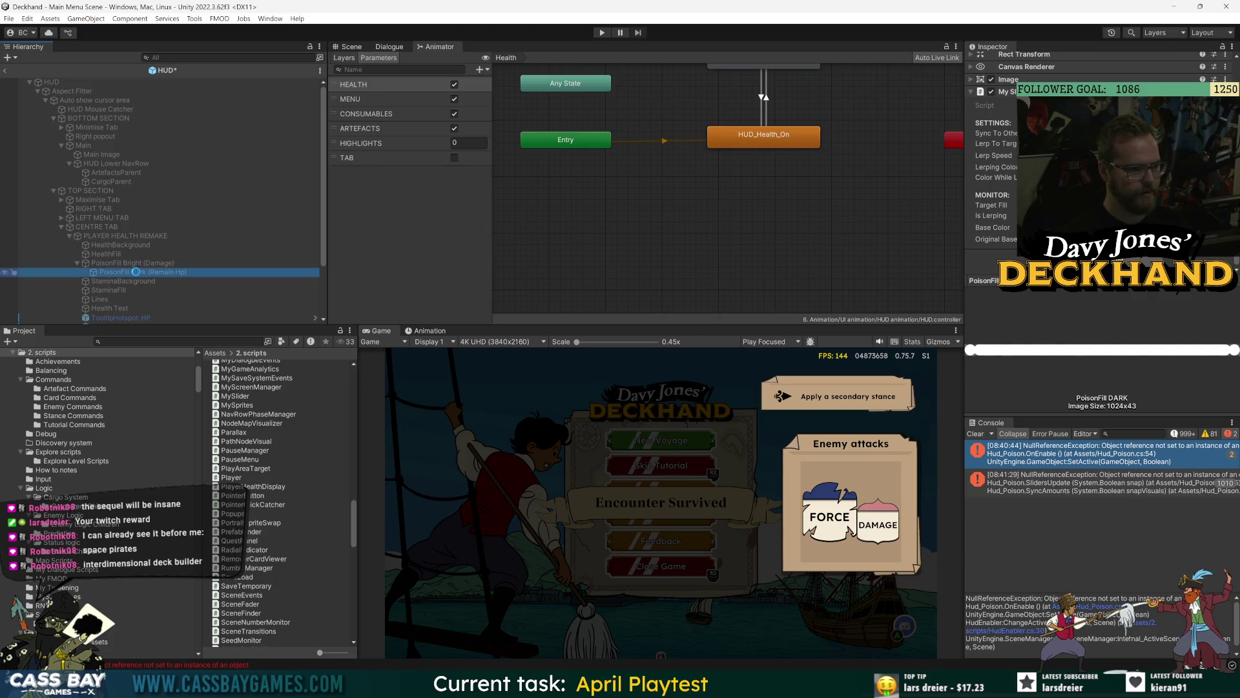
pyautogui.click(142, 266)
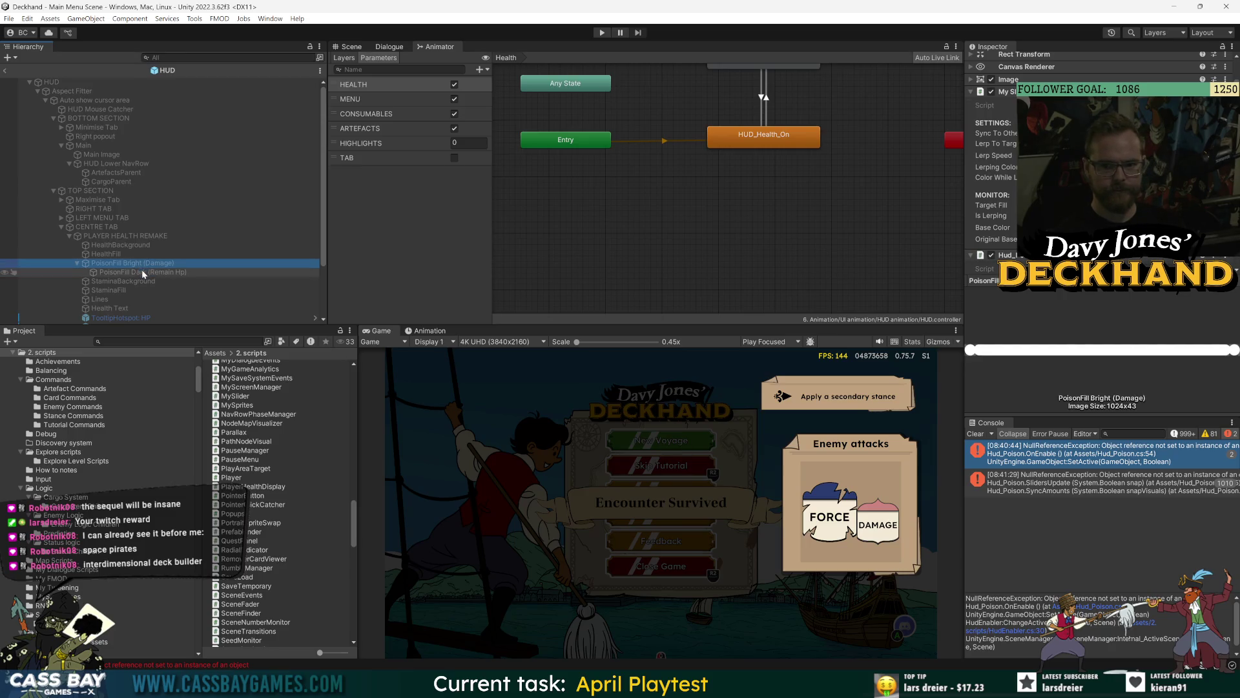
pyautogui.click(144, 273)
pyautogui.click(603, 33)
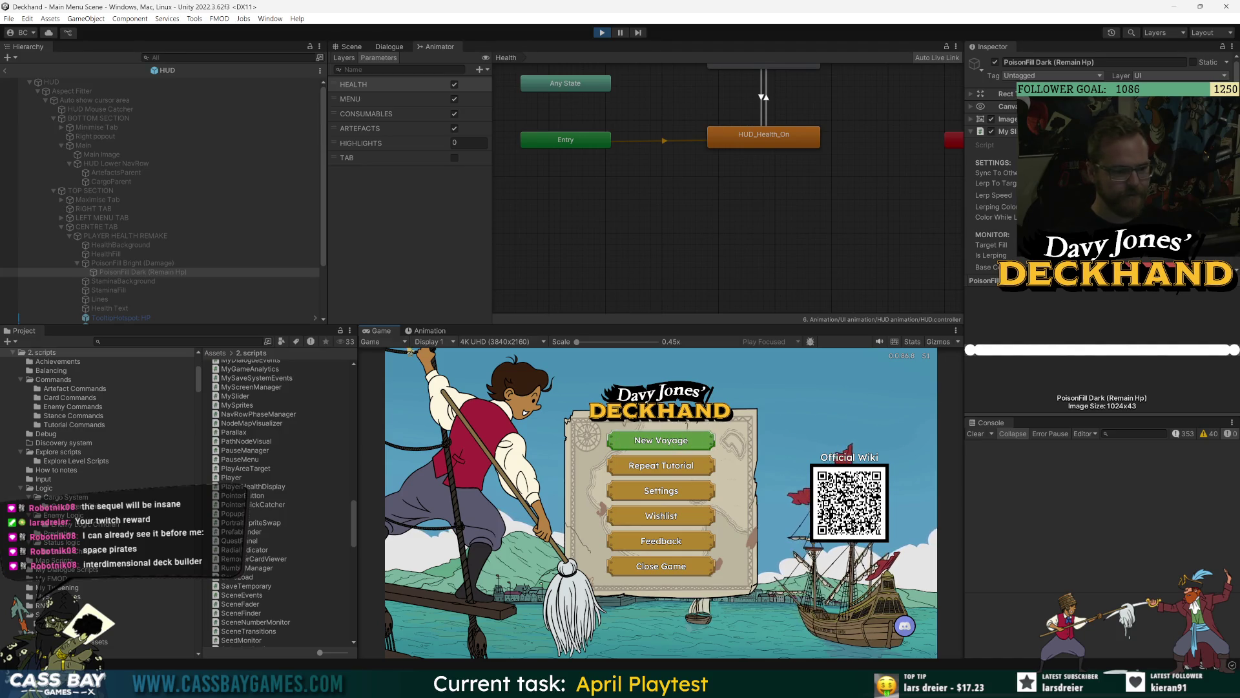
# Step: Start a new voyage to Nosy Bugle and set sail
pyautogui.click(701, 316)
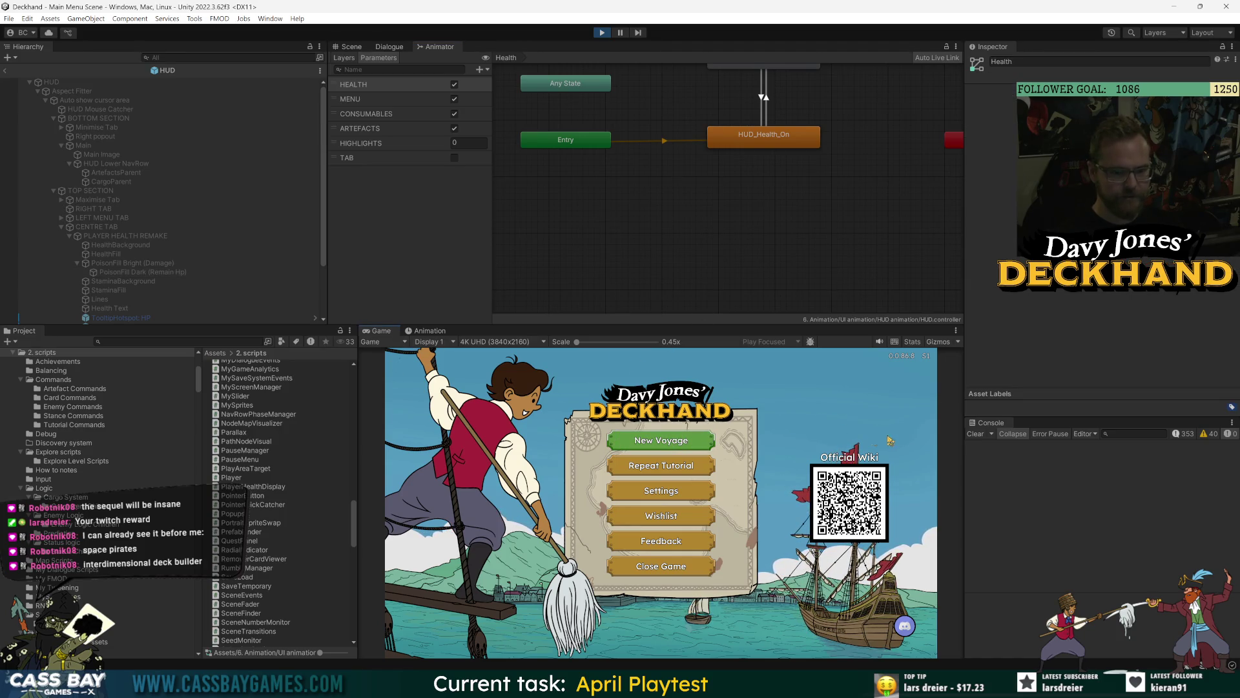
pyautogui.click(661, 440)
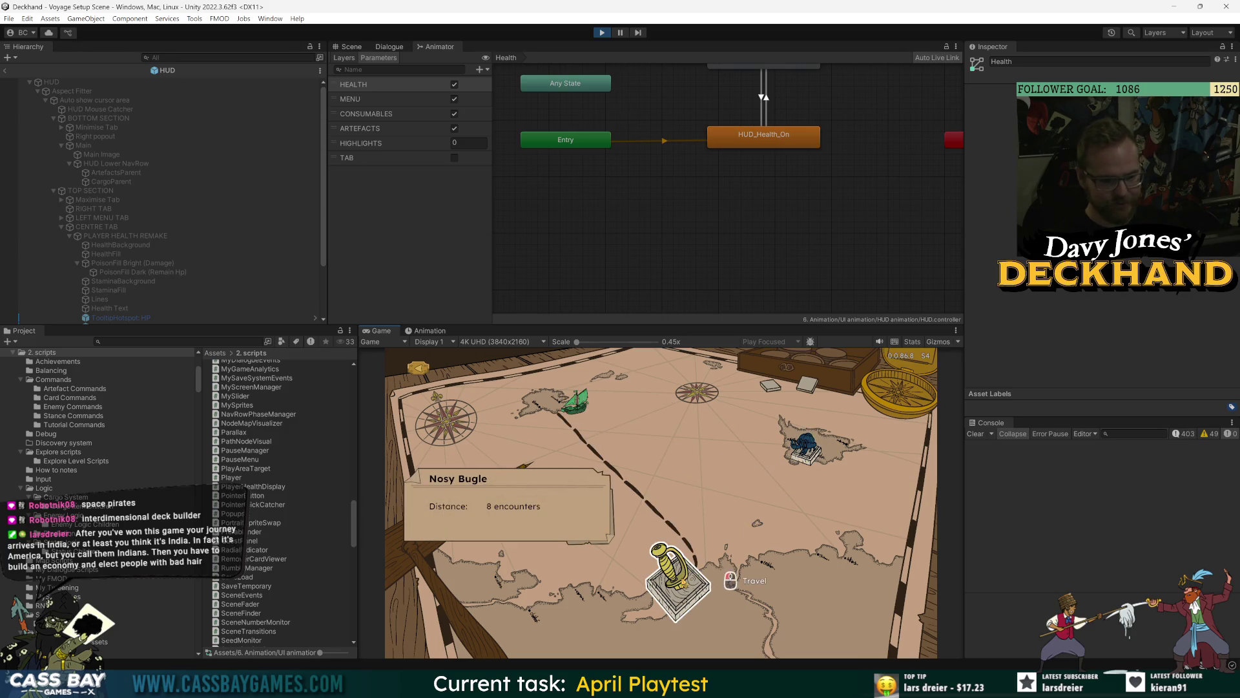
pyautogui.click(683, 583)
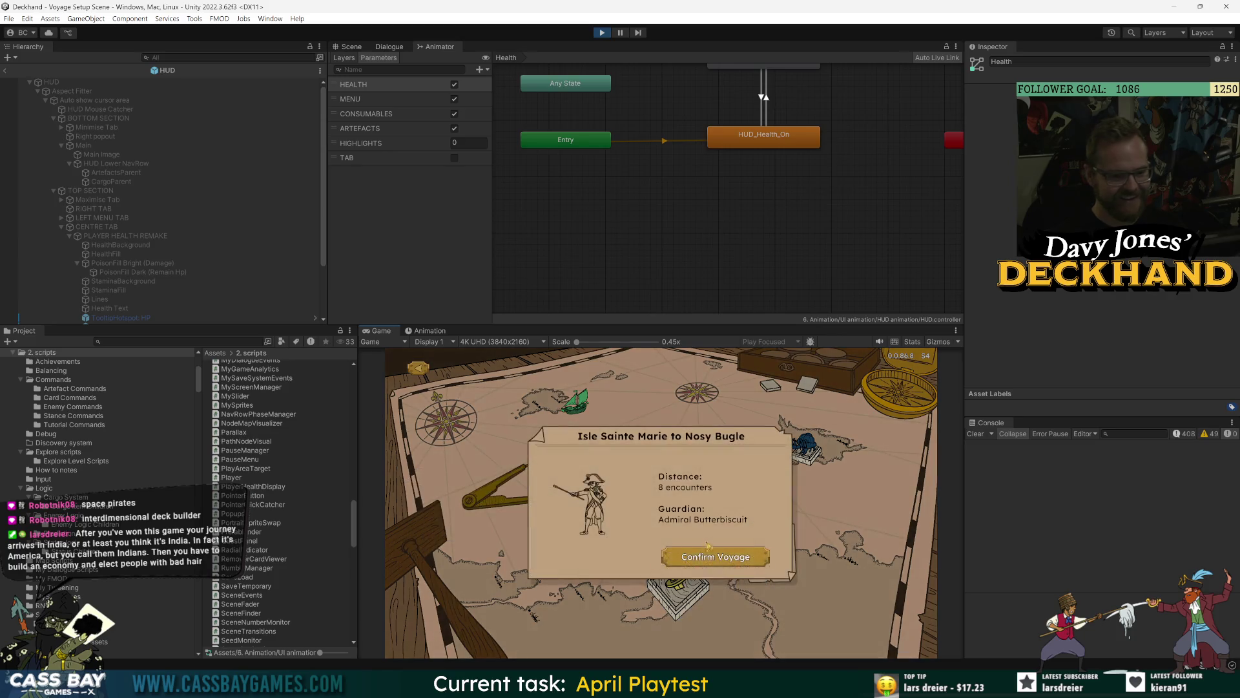
pyautogui.click(597, 481)
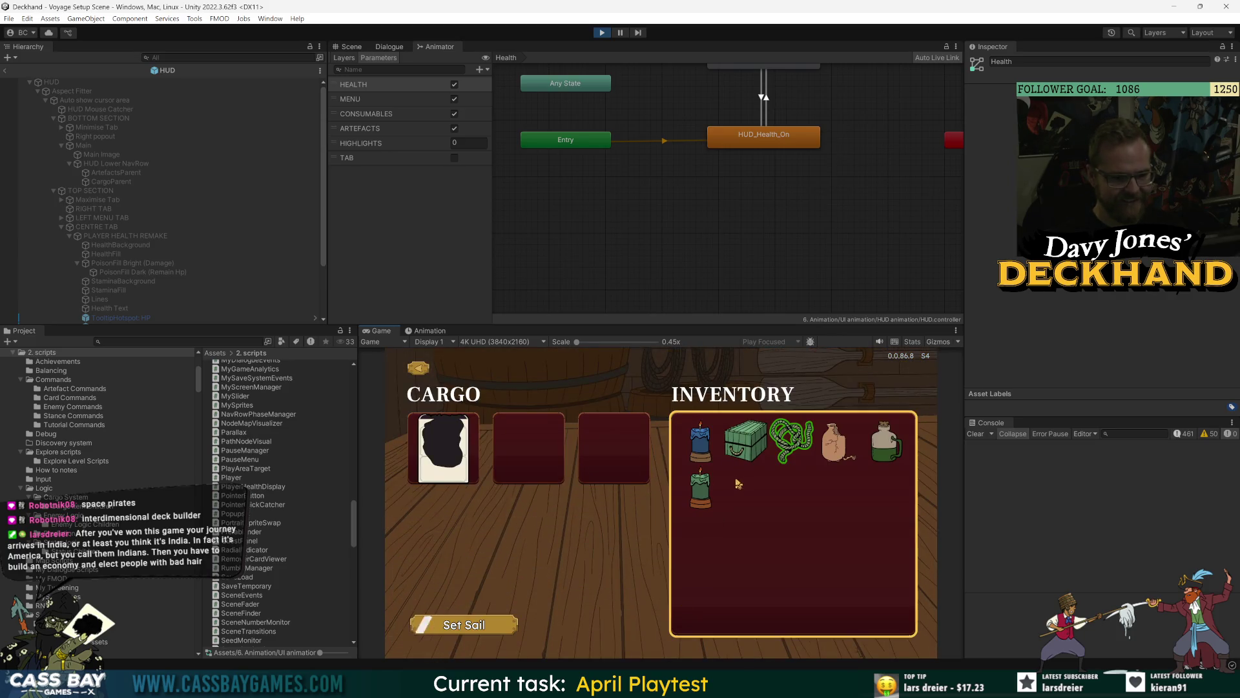
pyautogui.click(449, 627)
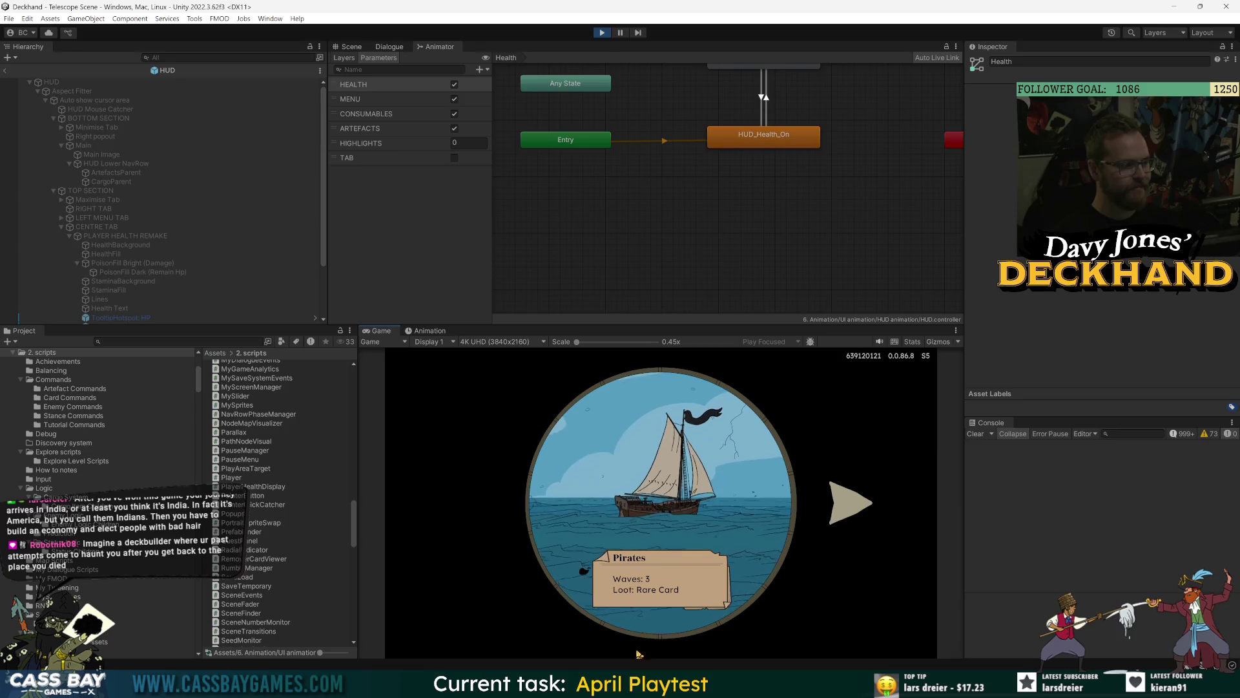
# Step: Cycle the telescope to the Navy encounter and start the fight
pyautogui.click(843, 510)
pyautogui.click(849, 507)
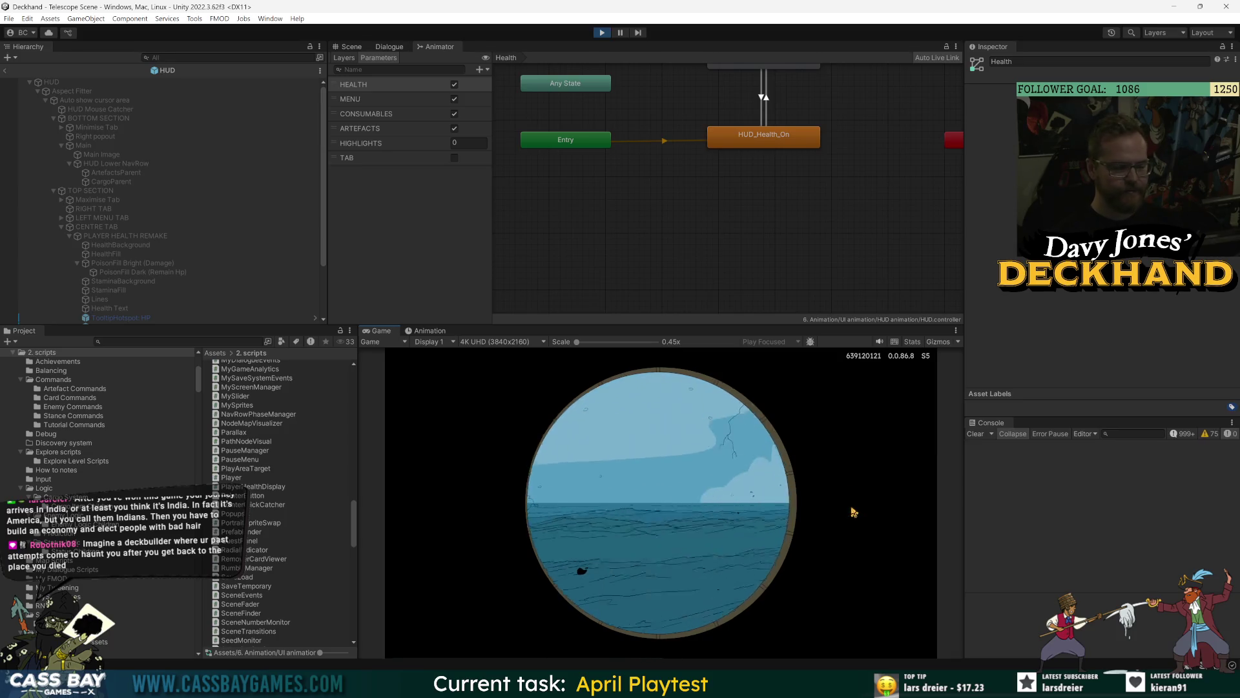
pyautogui.click(720, 606)
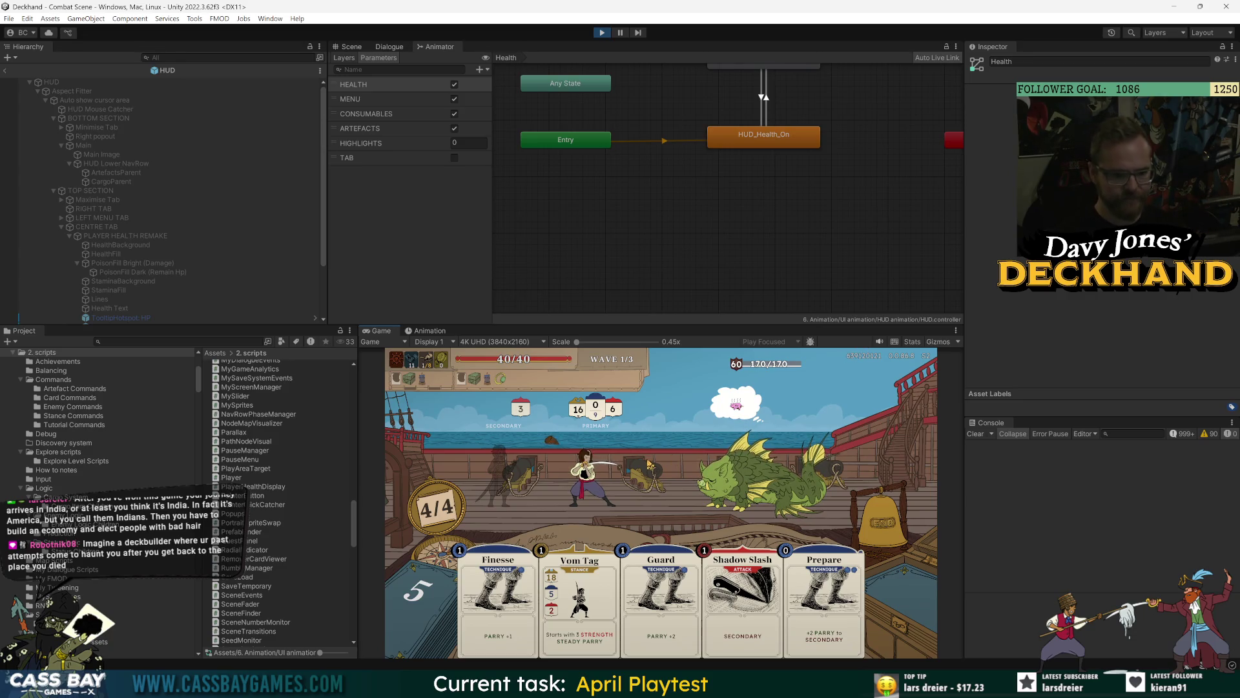
pyautogui.click(104, 218)
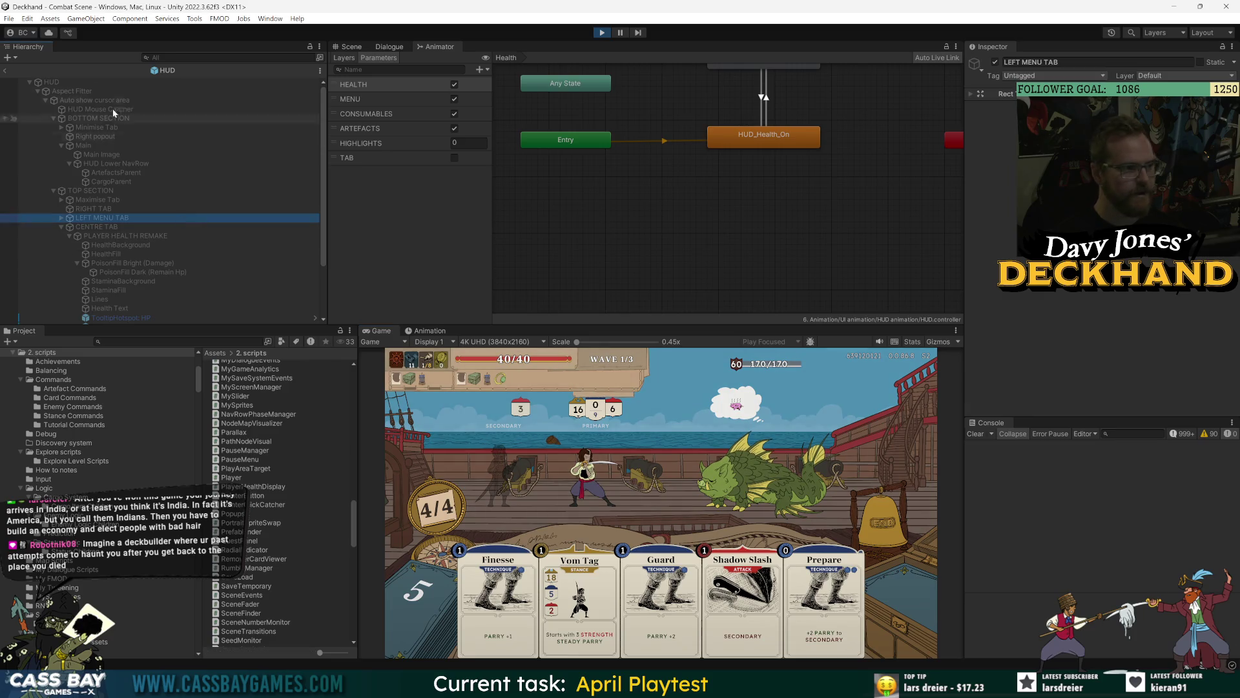
# Step: Exit HUD prefab mode and set _GAME MANAGER DDOL's Debug Damage Multiplier to 5
pyautogui.click(5, 70)
pyautogui.click(22, 68)
pyautogui.click(30, 86)
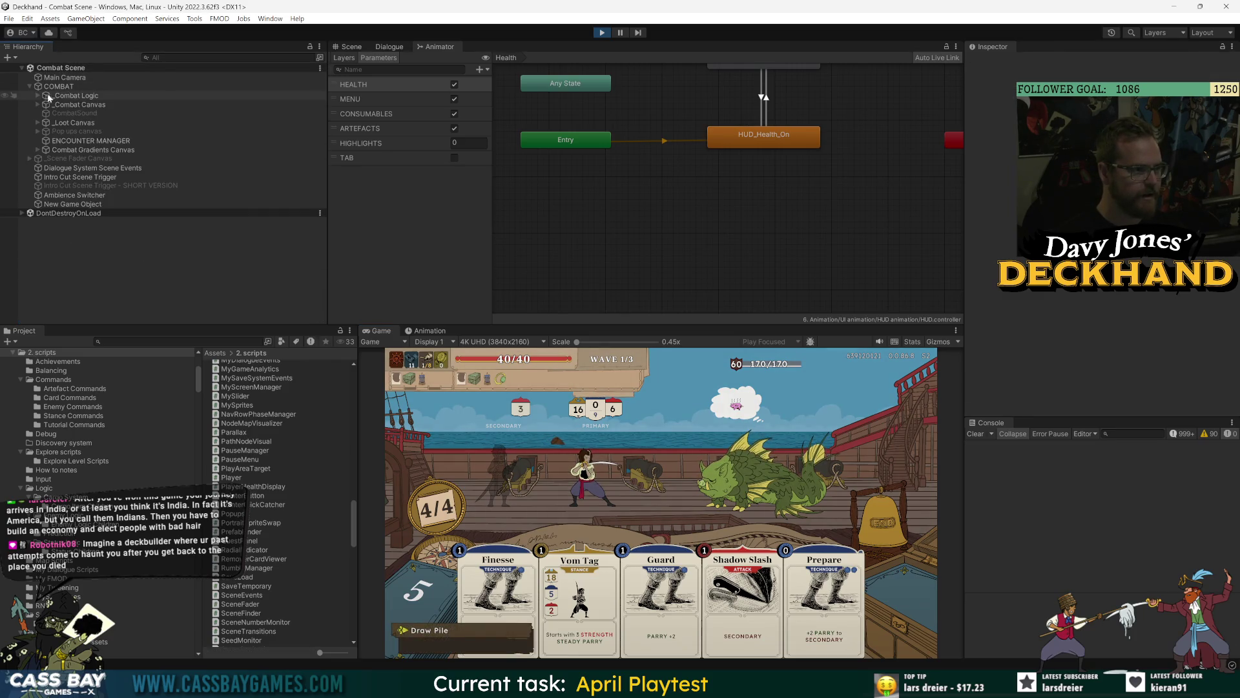
pyautogui.click(91, 97)
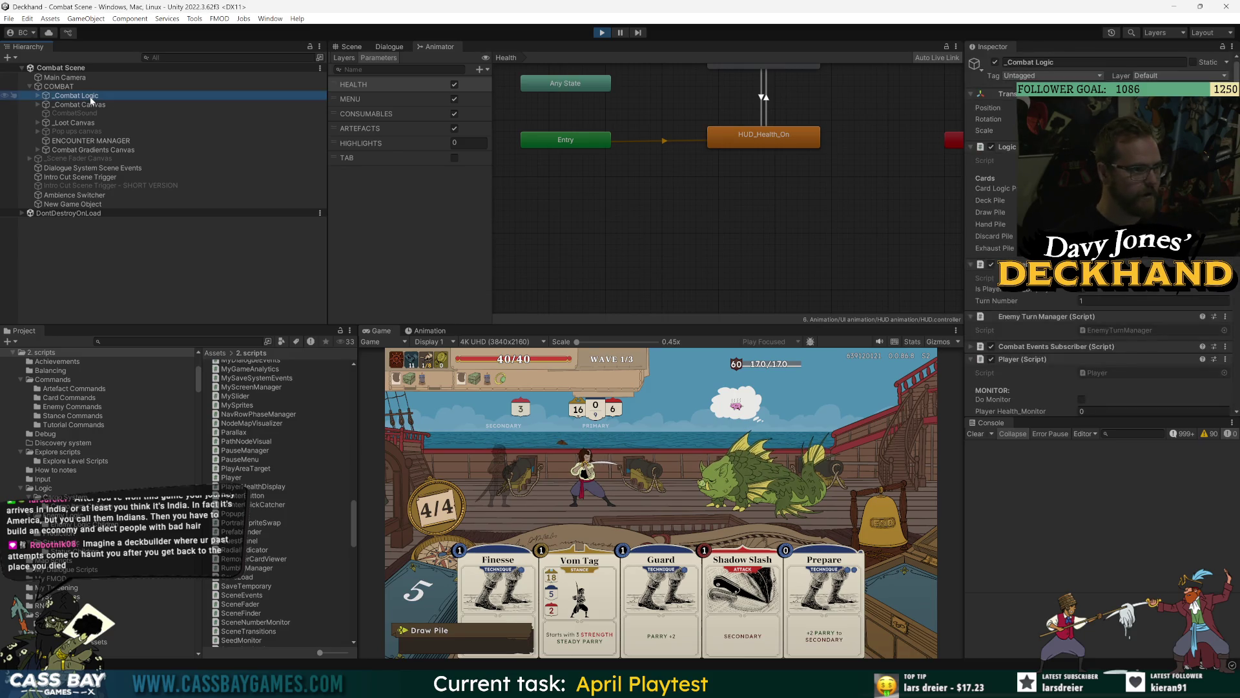
pyautogui.click(22, 213)
pyautogui.click(92, 231)
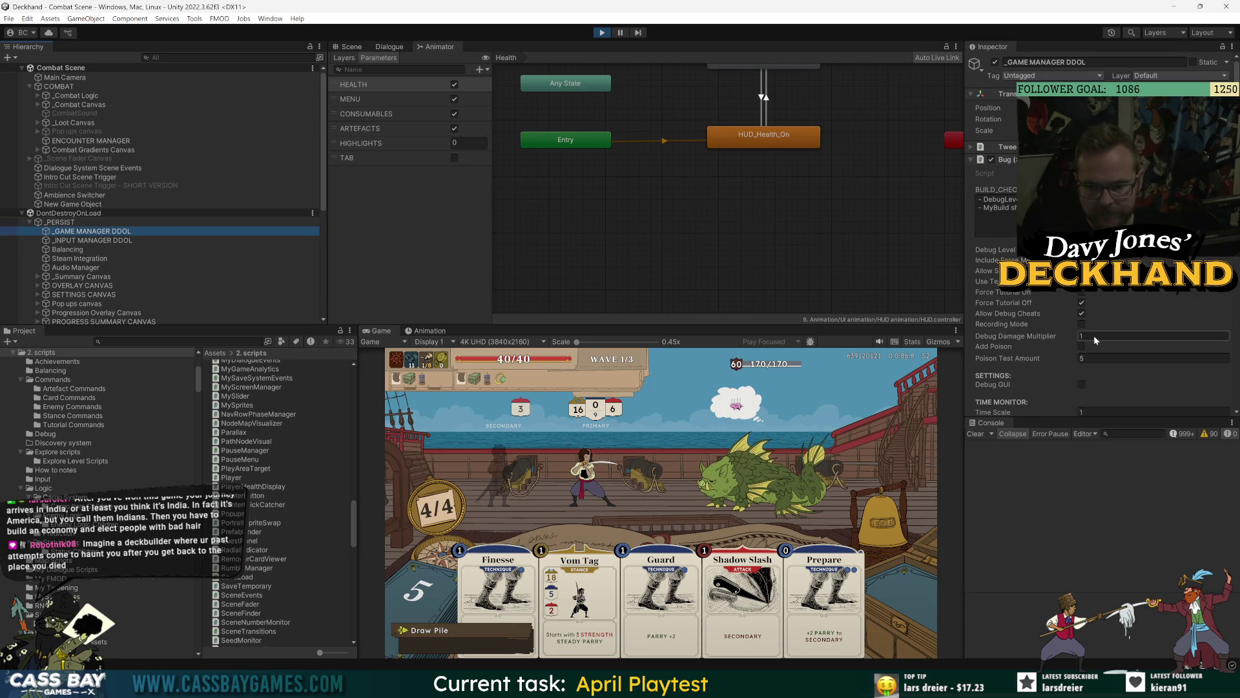
pyautogui.click(1095, 335)
pyautogui.write('56')
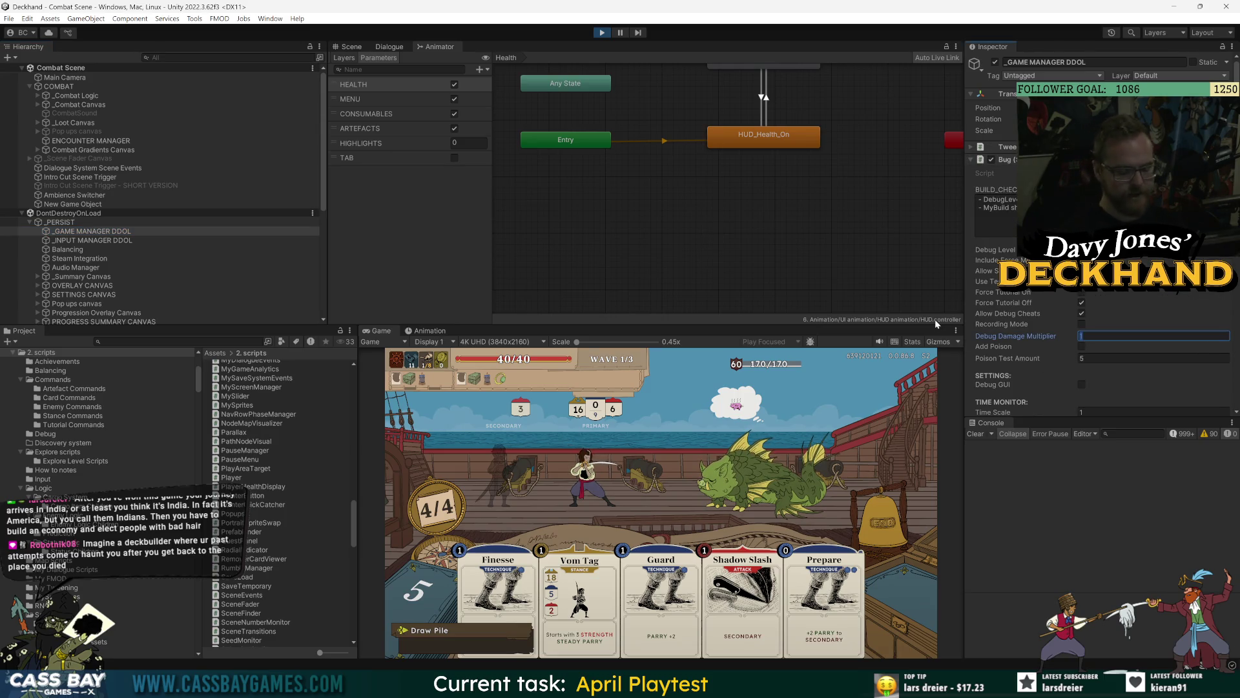
pyautogui.press('BackSpace')
# Step: Play Vom Tag and drag Shadow Slash onto the fish enemy
pyautogui.click(481, 468)
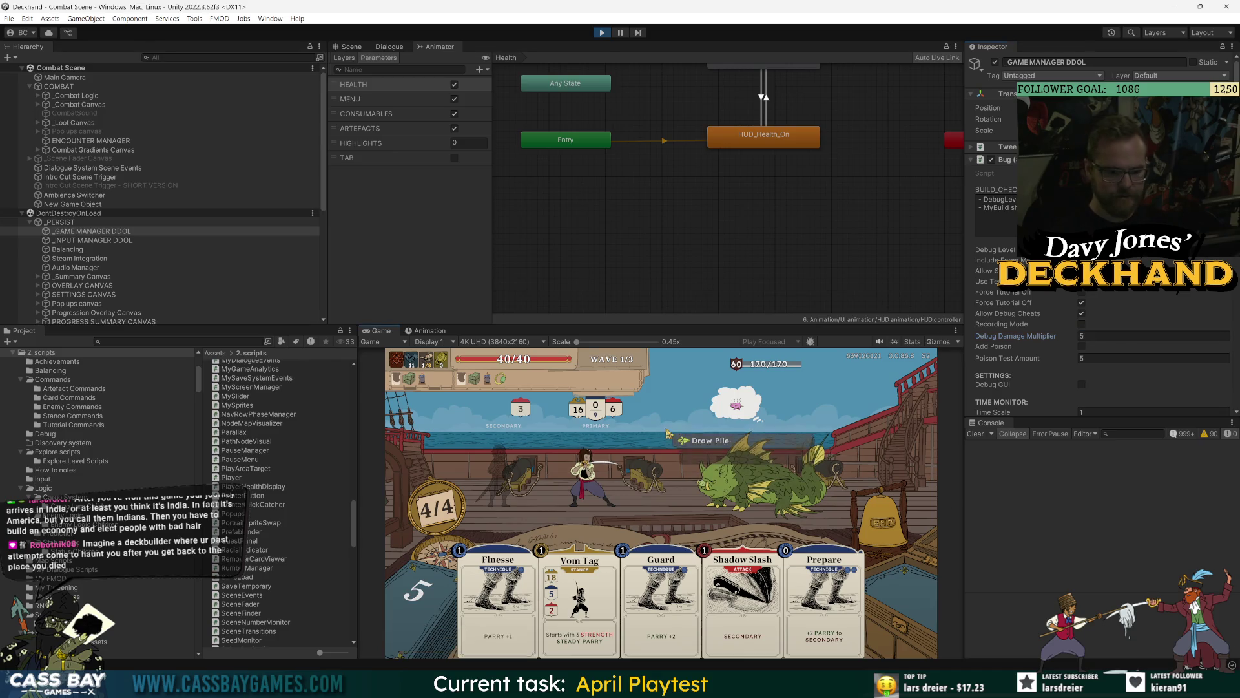
pyautogui.click(481, 468)
pyautogui.moveTo(740, 587); pyautogui.dragTo(911, 471)
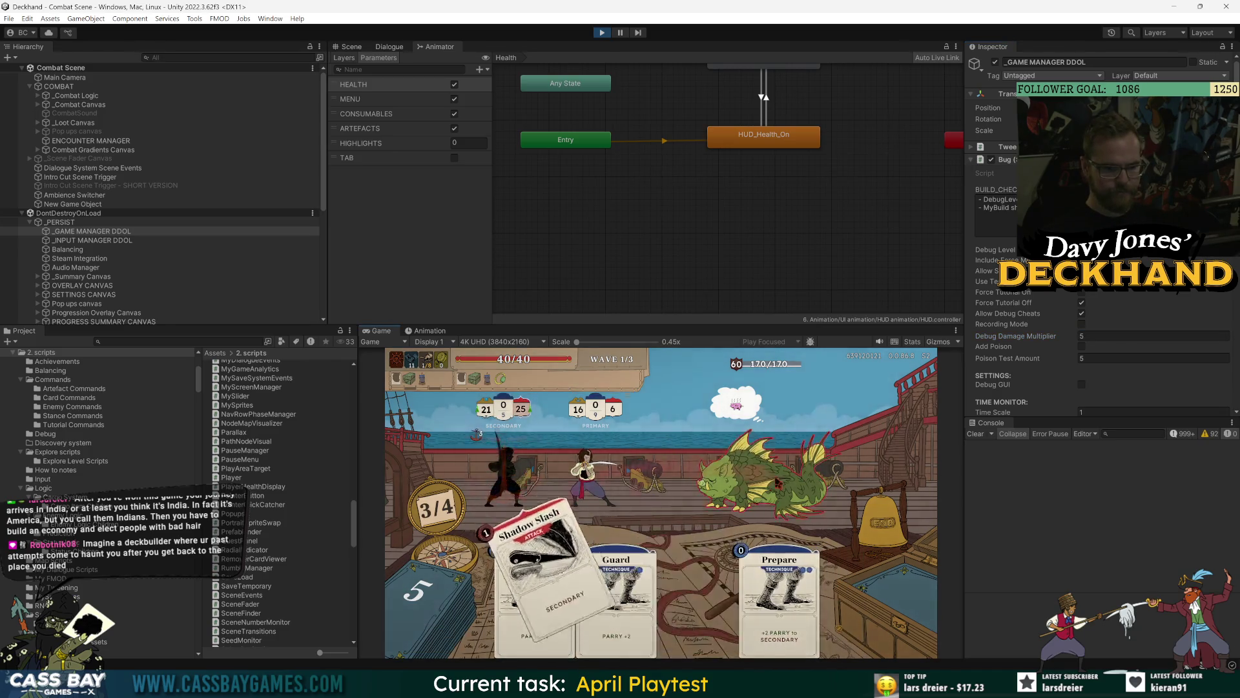
# Step: Play Guard and end the turn, then play Flurry and Slash on the fish enemy and end the turn
pyautogui.moveTo(659, 601); pyautogui.dragTo(887, 441)
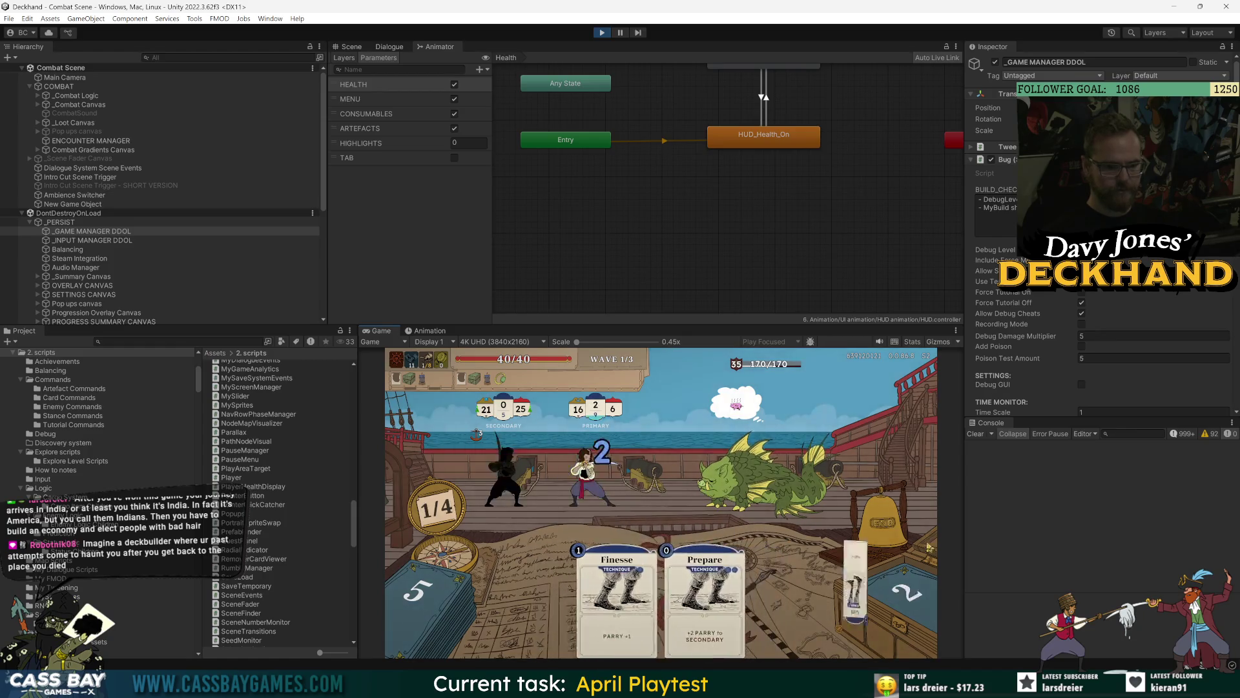
pyautogui.click(879, 510)
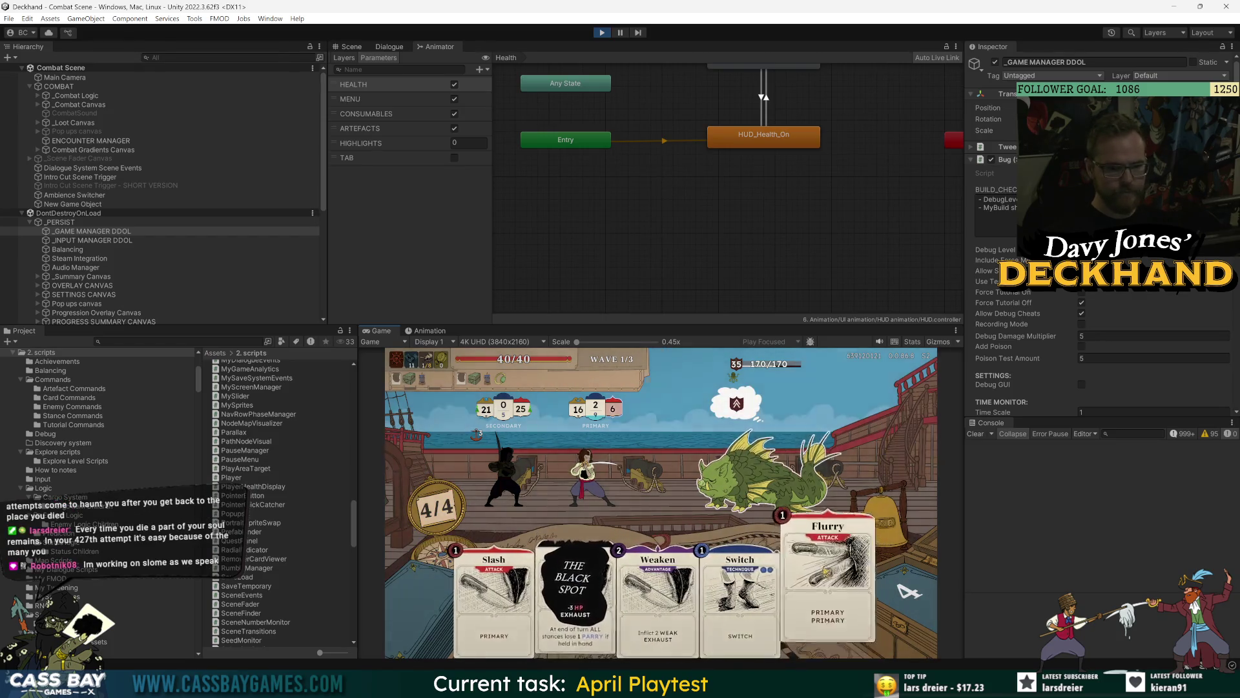
pyautogui.moveTo(822, 594); pyautogui.dragTo(782, 500)
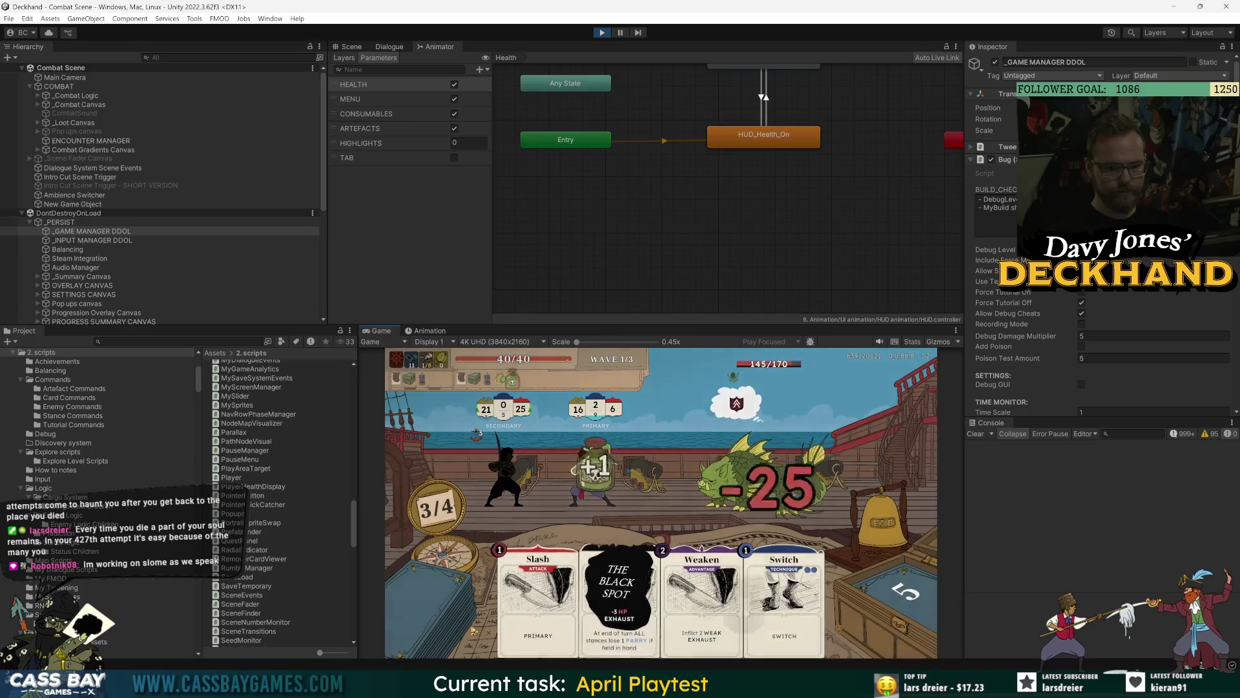
pyautogui.moveTo(529, 600); pyautogui.dragTo(569, 562)
pyautogui.moveTo(780, 471); pyautogui.dragTo(783, 470)
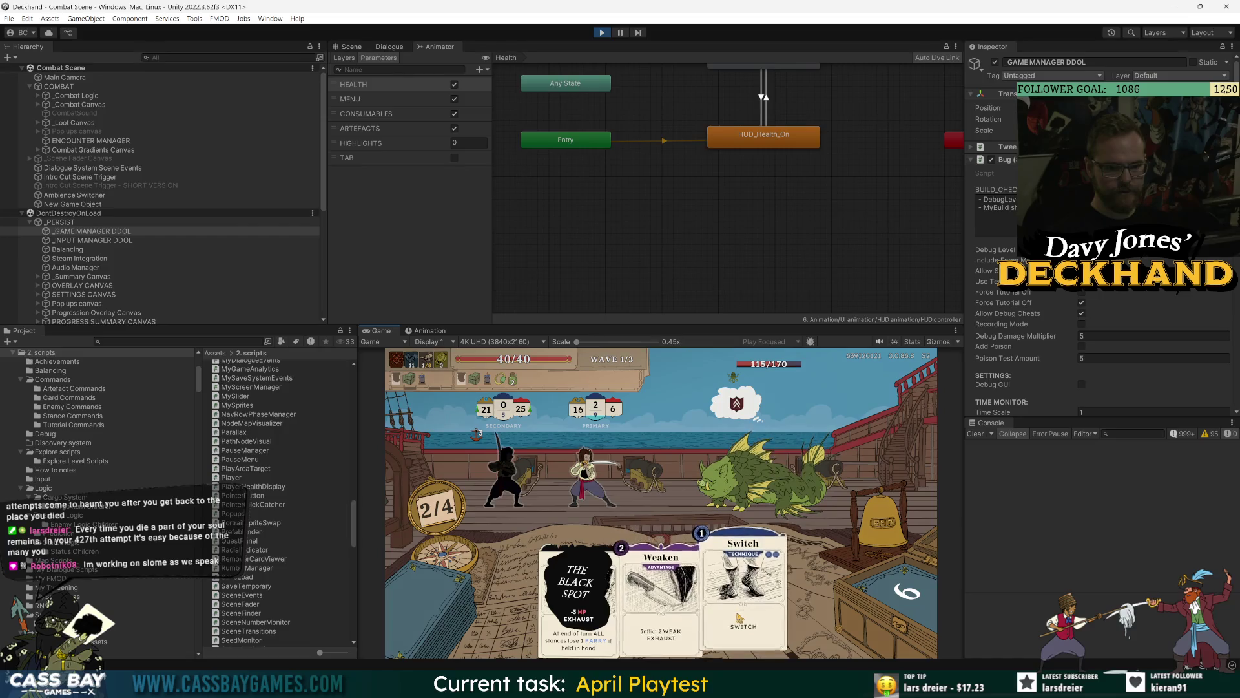
pyautogui.click(873, 523)
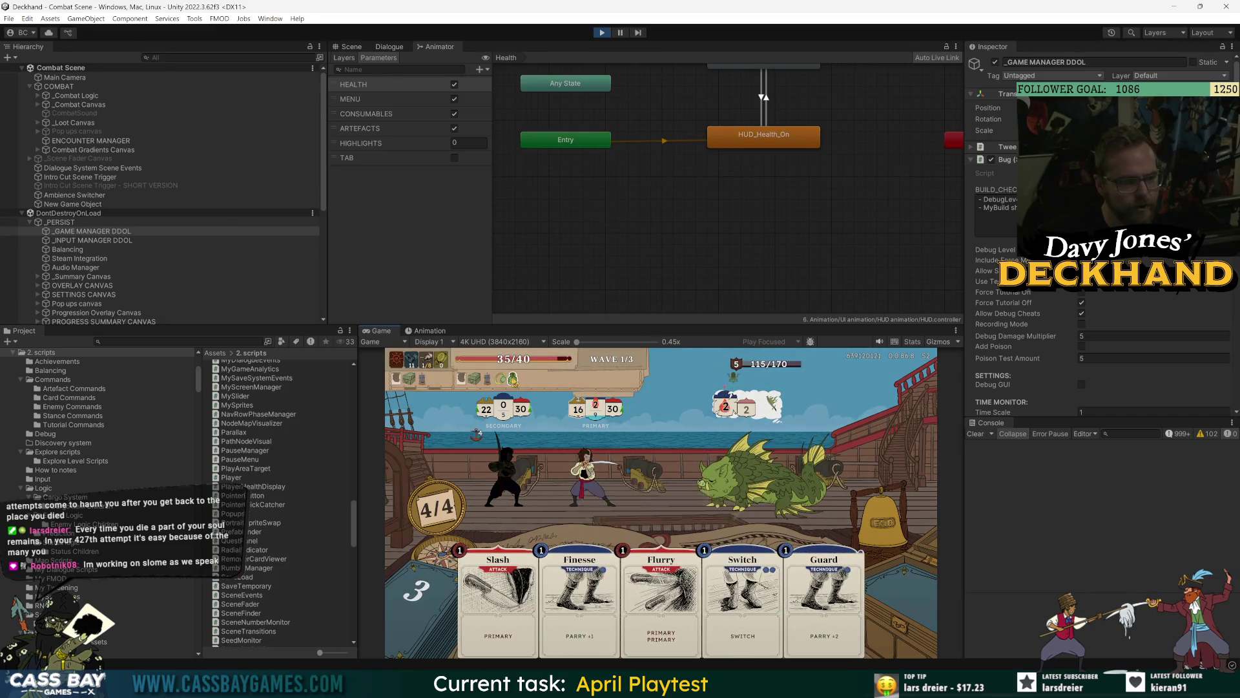
# Step: Select the _Loot Canvas object in the Hierarchy and scroll down its listing
pyautogui.moveTo(514, 379)
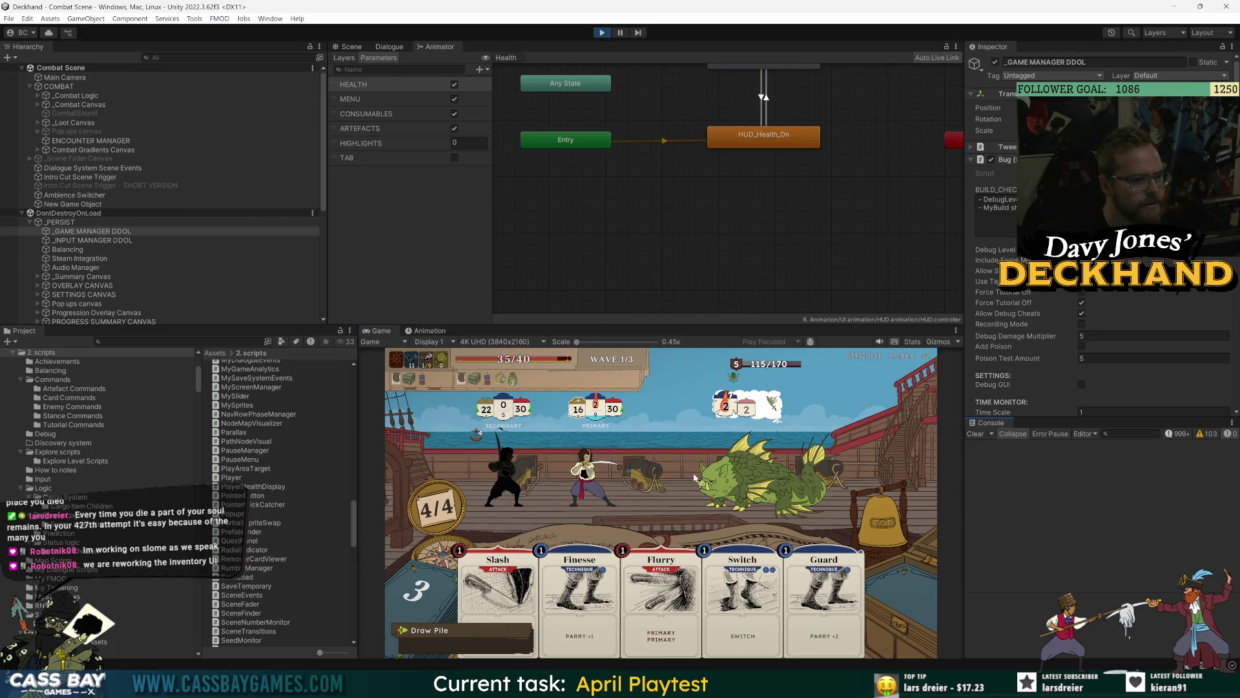
pyautogui.click(77, 122)
pyautogui.scroll(-5, 98, 284)
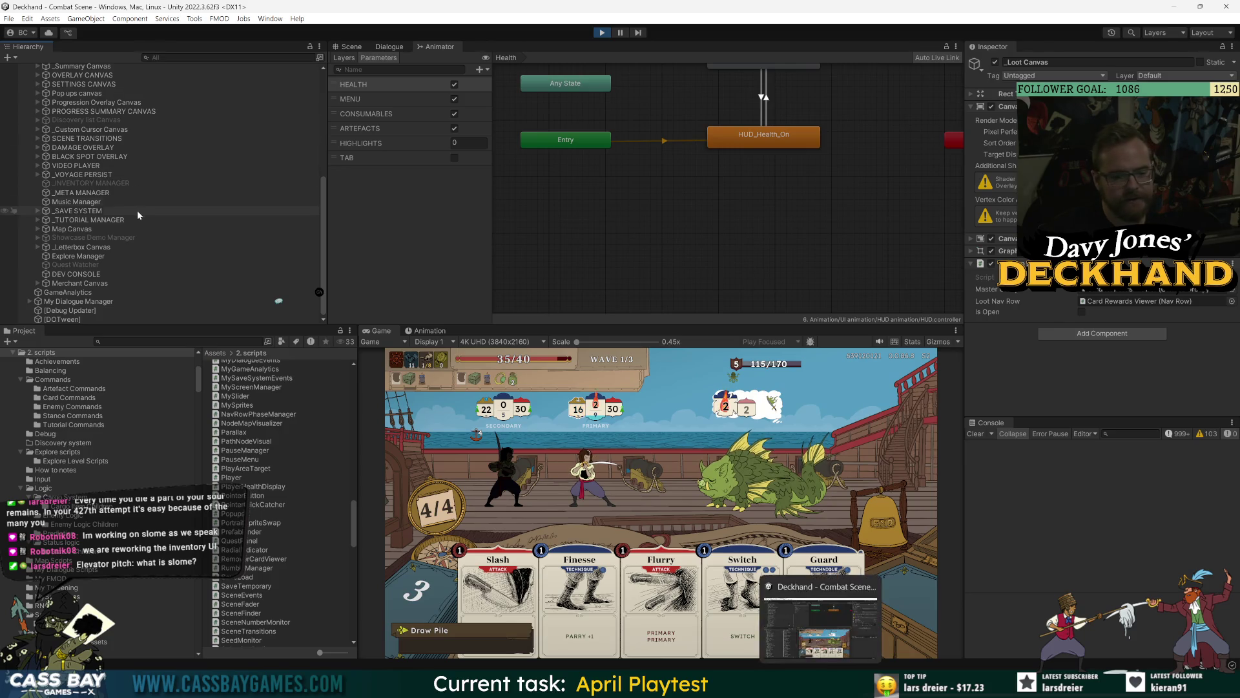
# Step: Expand _VOYAGE PERSIST > HUD > TOP SECTION > CENTRE TAB and select PLAYER HEALTH REMAKE
pyautogui.click(37, 174)
pyautogui.click(46, 183)
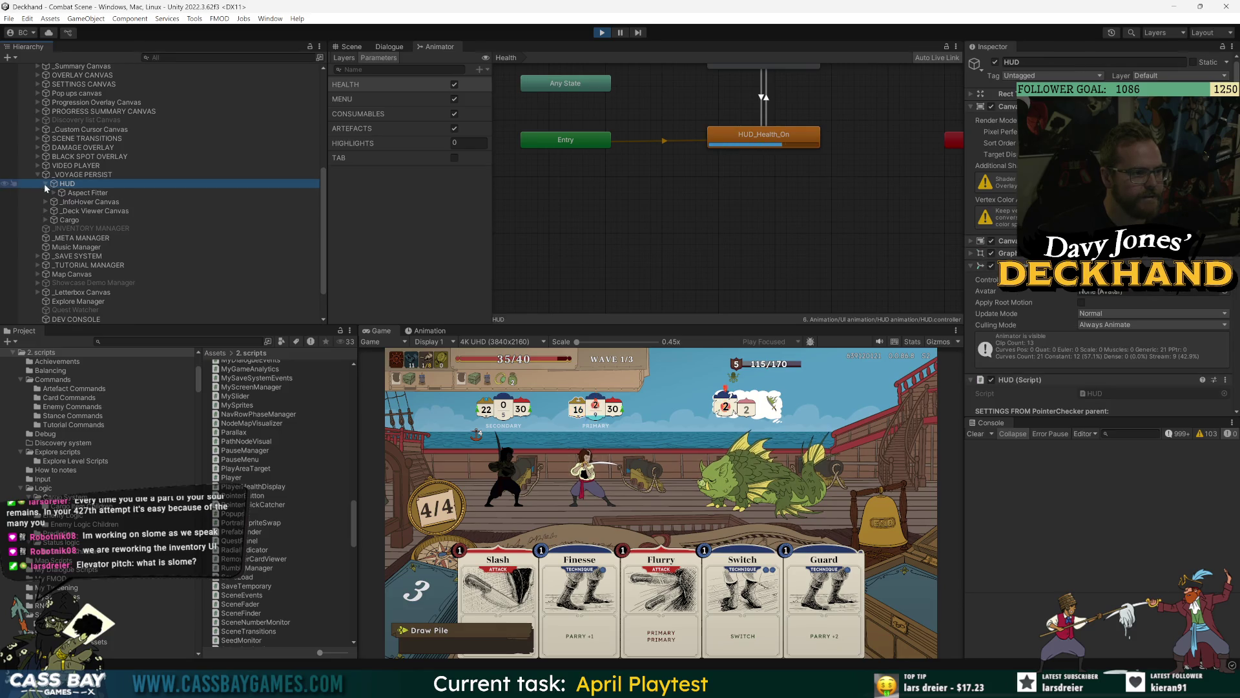
pyautogui.click(53, 192)
pyautogui.click(61, 201)
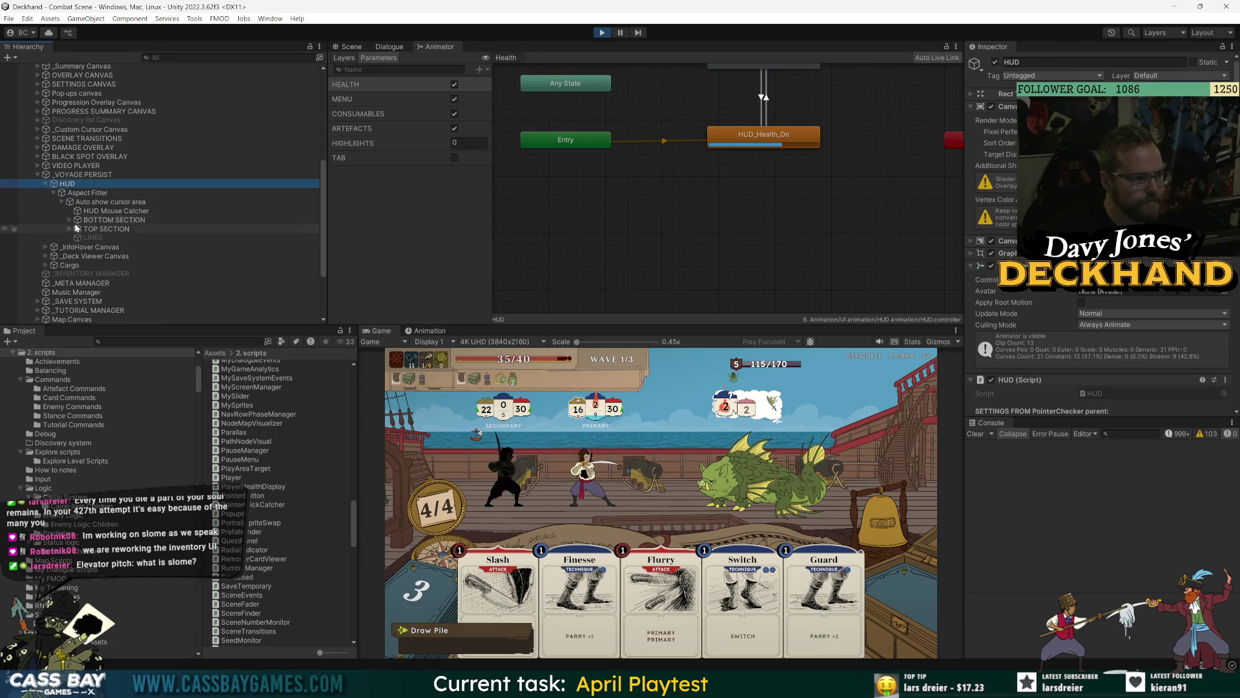
pyautogui.click(69, 229)
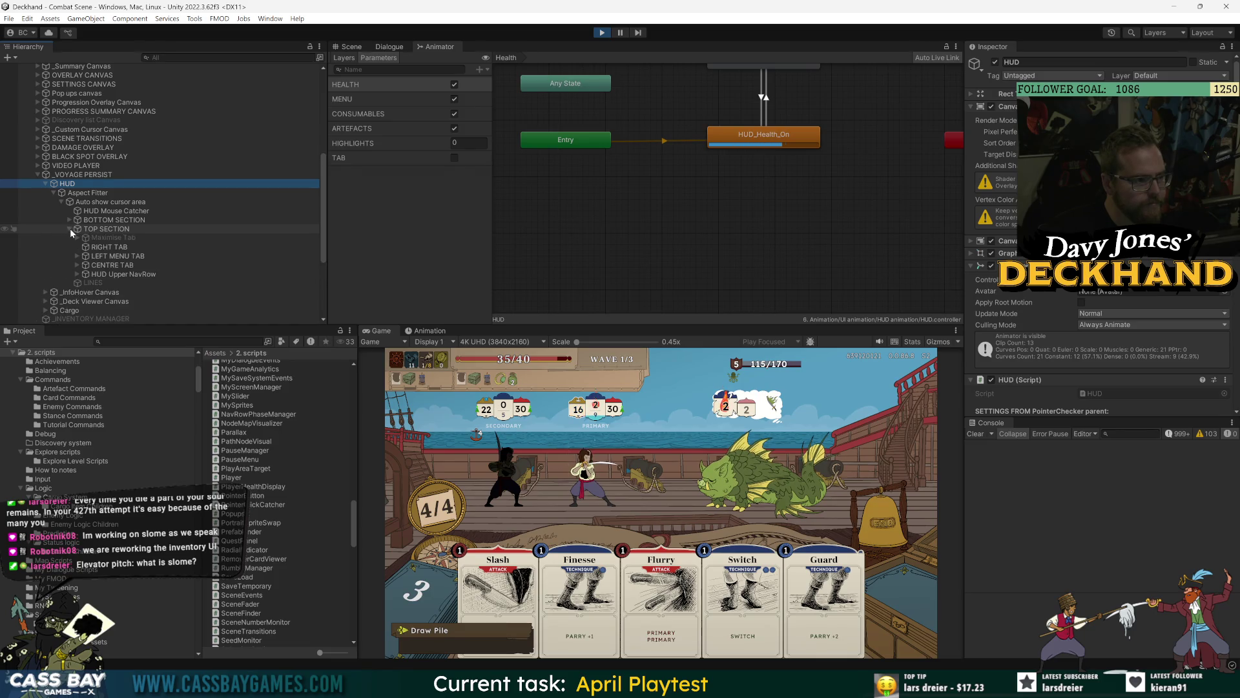
pyautogui.click(77, 274)
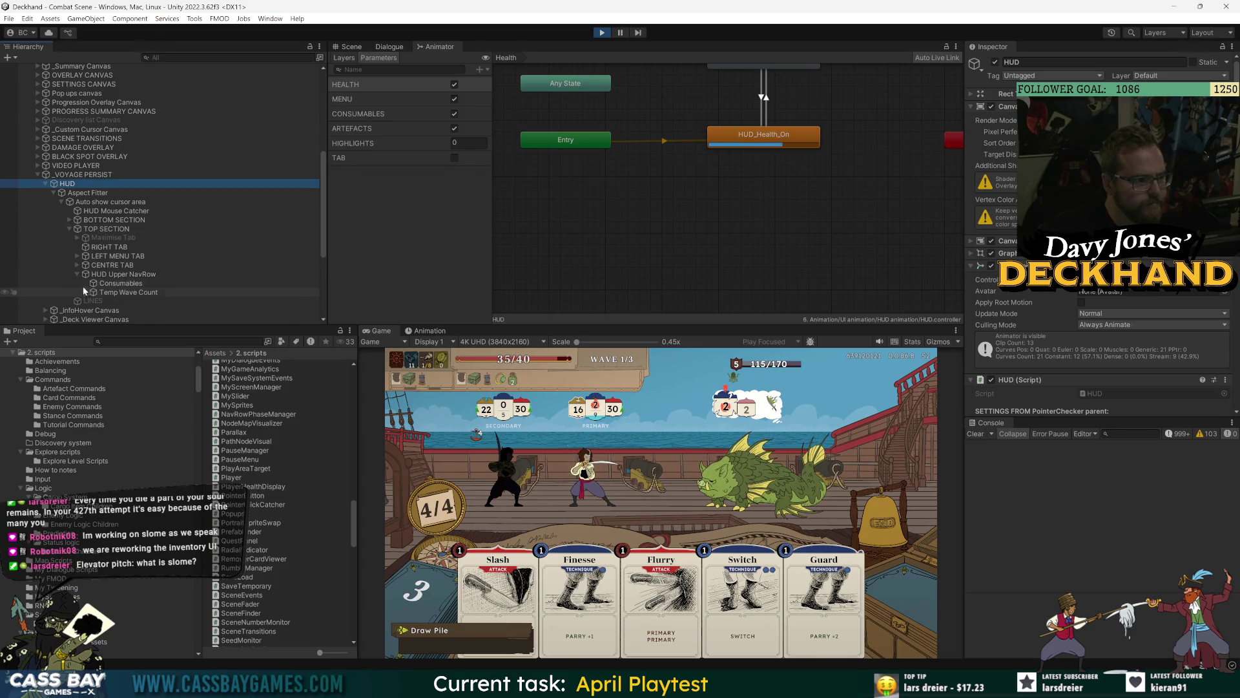
pyautogui.click(77, 265)
pyautogui.click(86, 274)
pyautogui.click(124, 275)
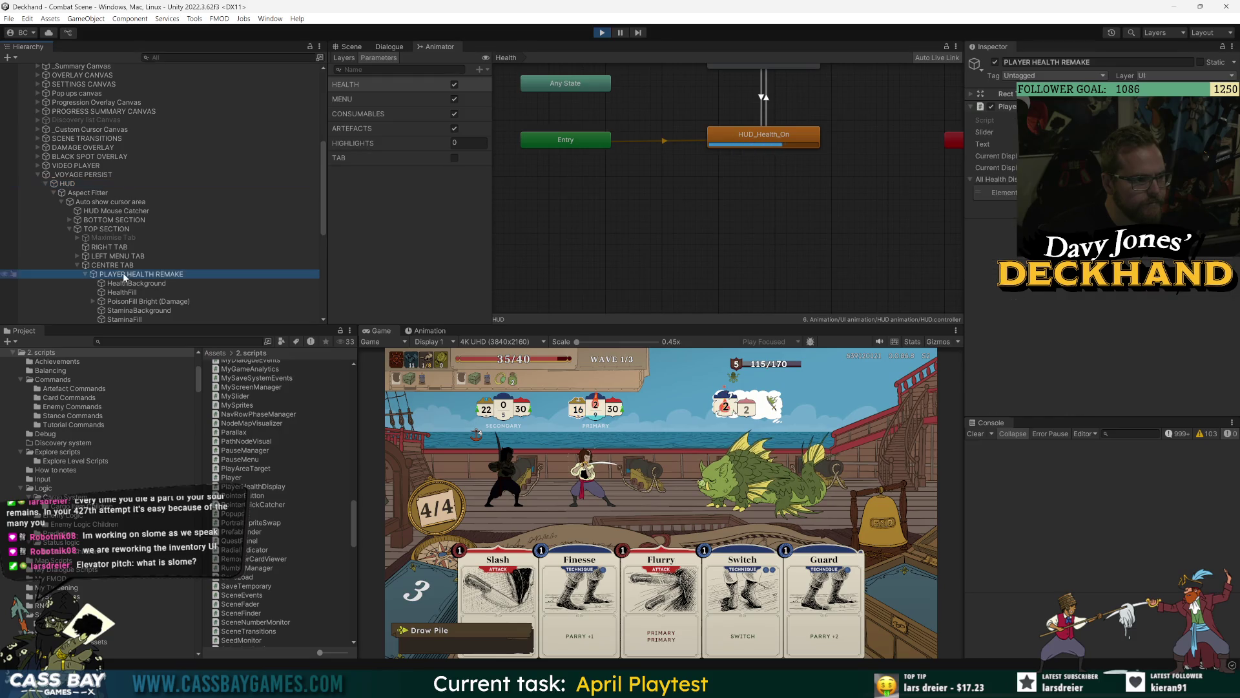
# Step: Inspect PoisonFill Bright (Damage) and its child PoisonFill Dark (Remain Hp), then return to Hud_Poison.cs
pyautogui.scroll(-3, 158, 217)
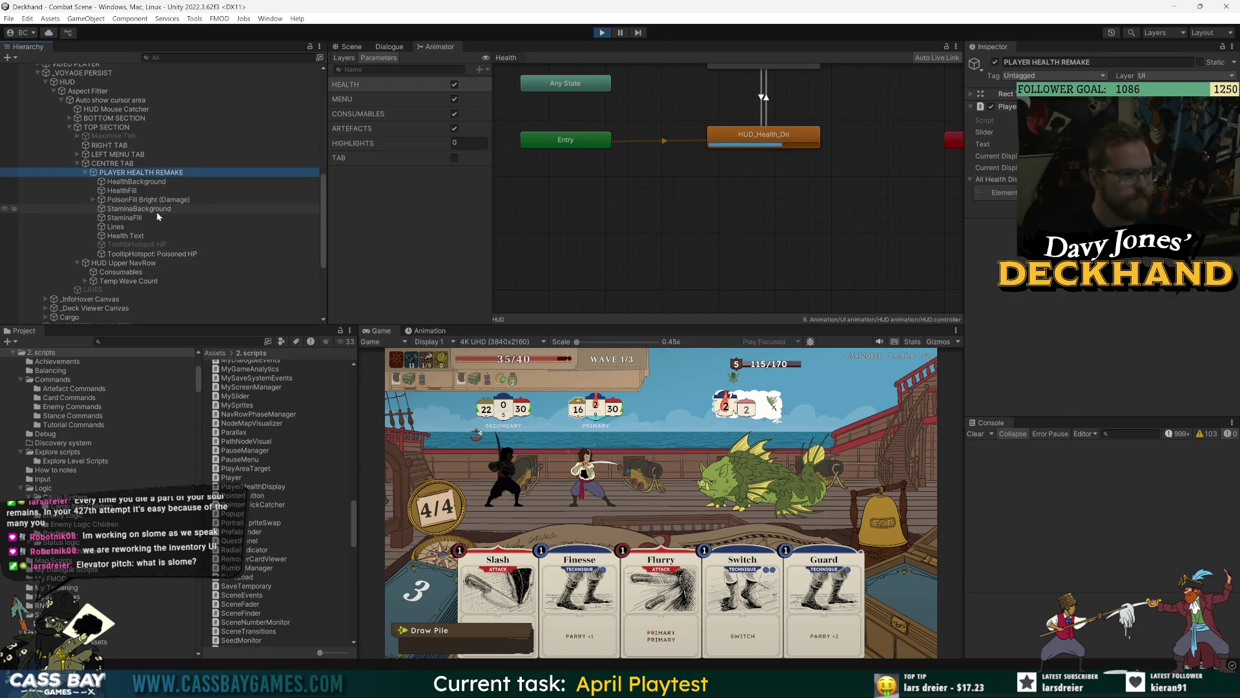
pyautogui.click(149, 199)
pyautogui.scroll(-5, 989, 231)
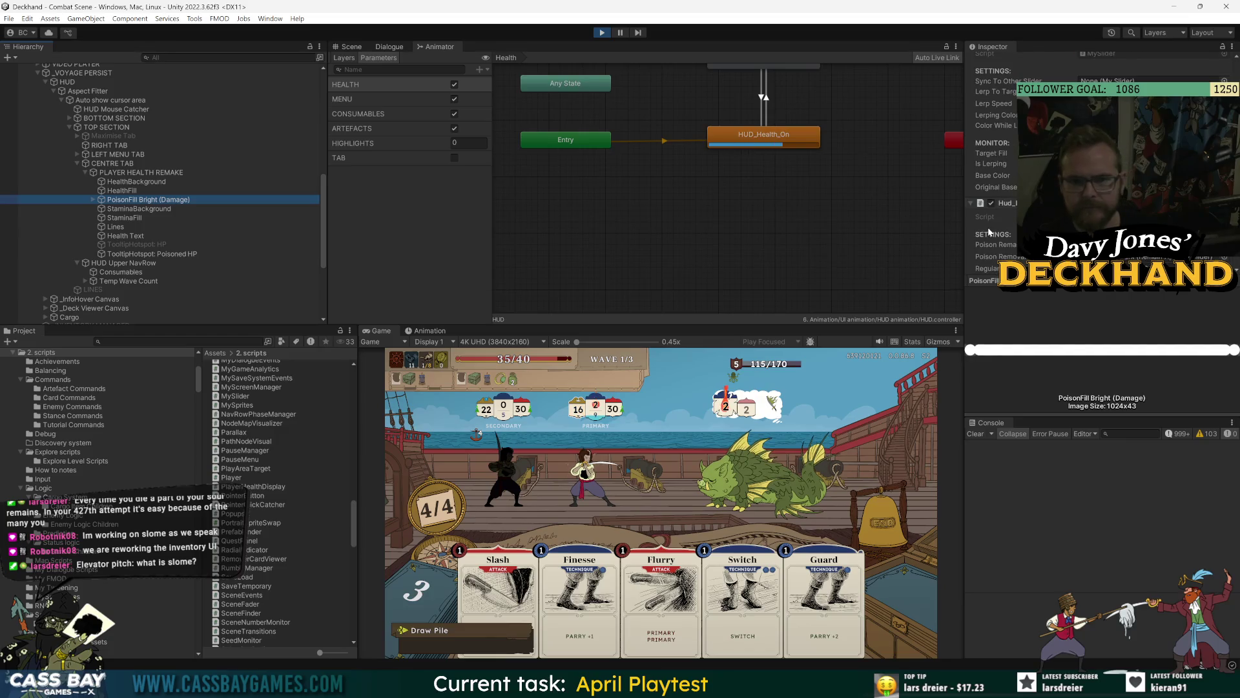
pyautogui.moveTo(963, 249); pyautogui.dragTo(926, 249)
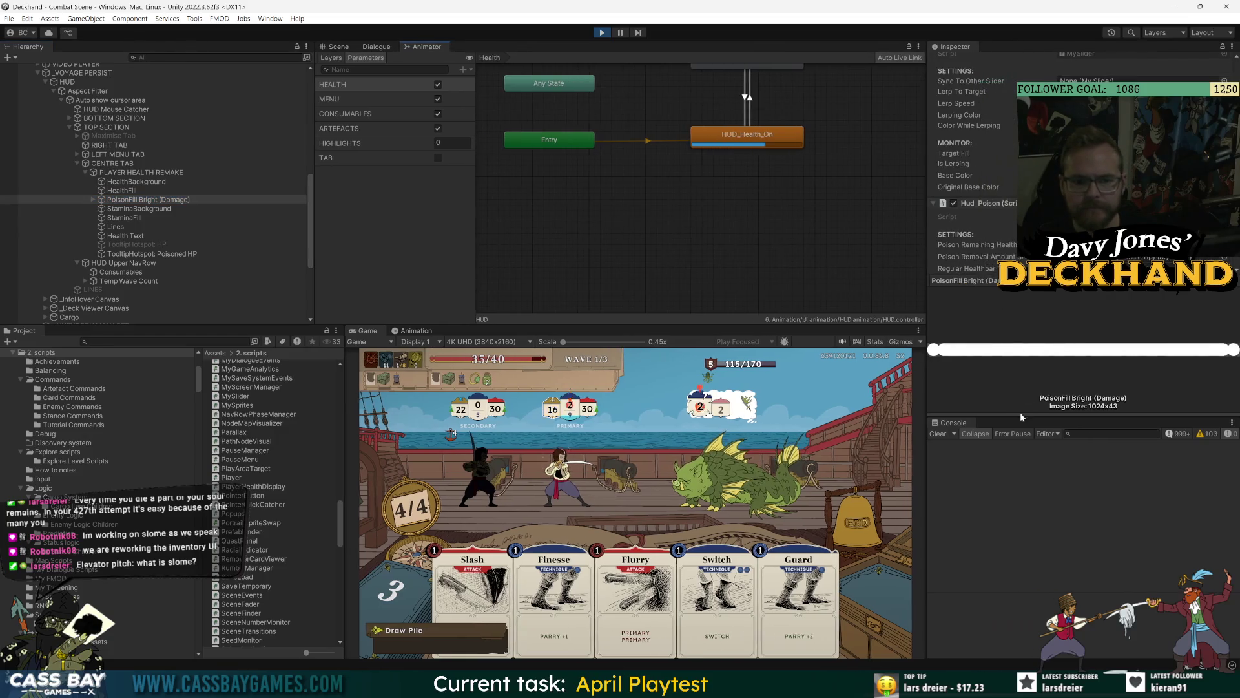
pyautogui.moveTo(1026, 417); pyautogui.dragTo(1026, 604)
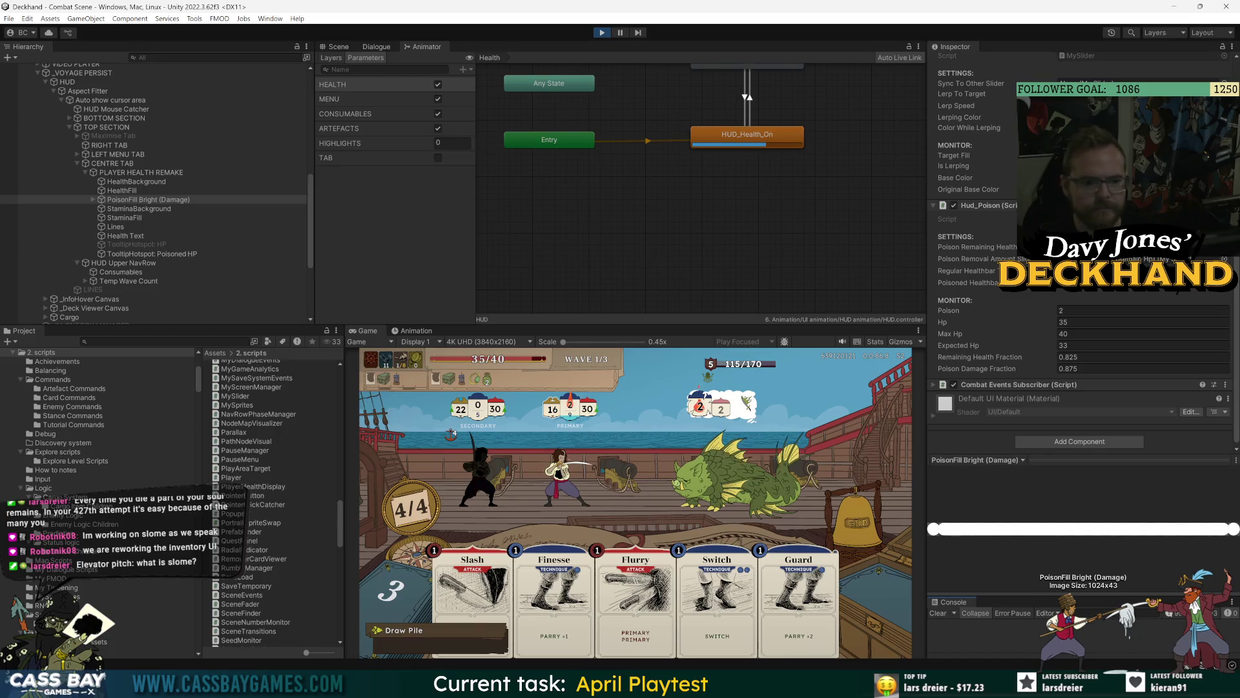
pyautogui.scroll(2, 962, 156)
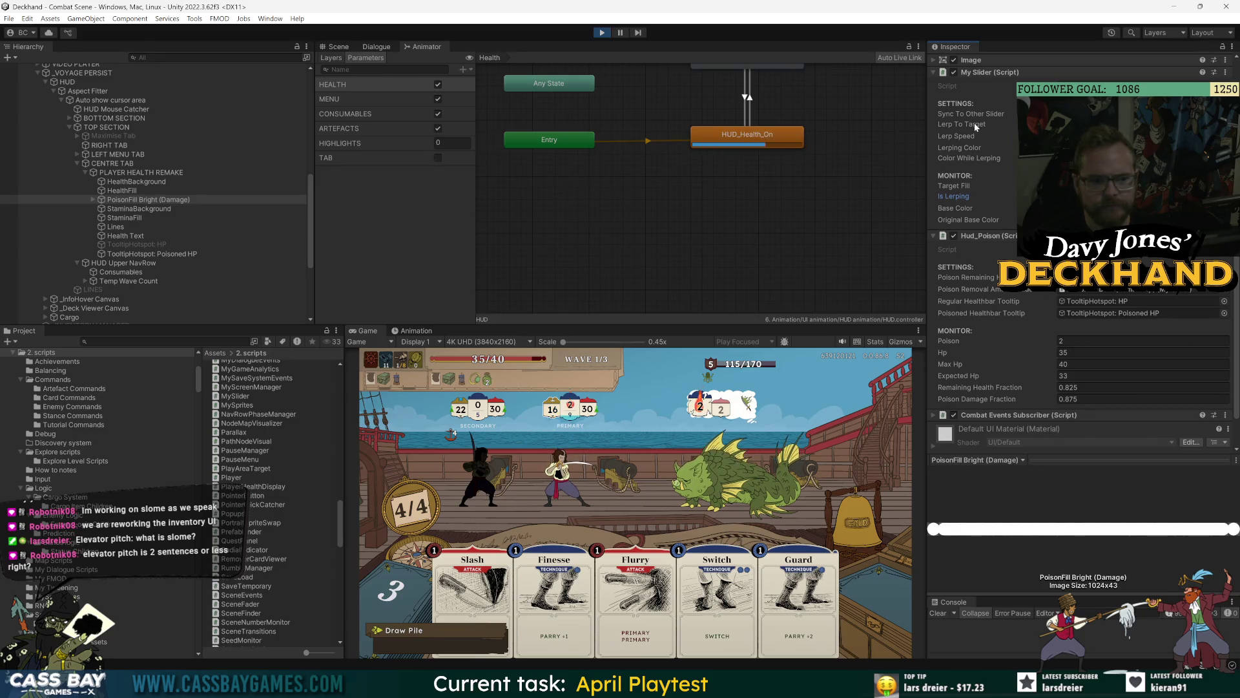
pyautogui.click(92, 199)
pyautogui.click(149, 208)
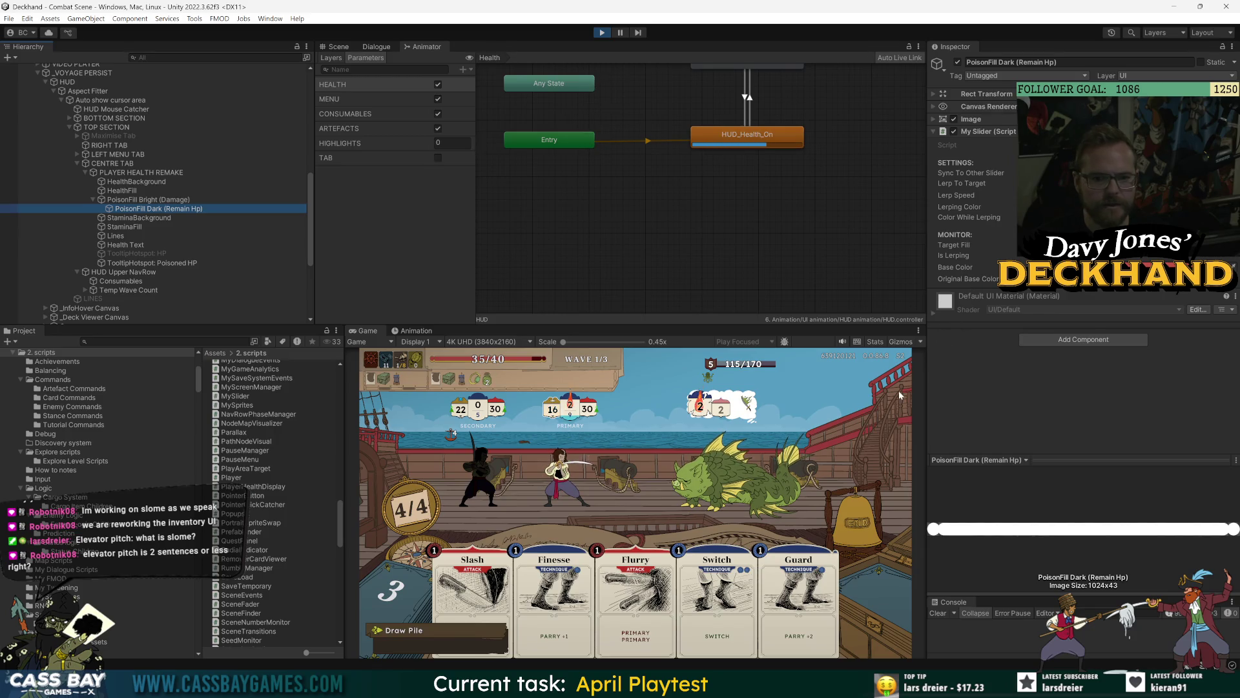
pyautogui.hotkey('alt', 'Tab')
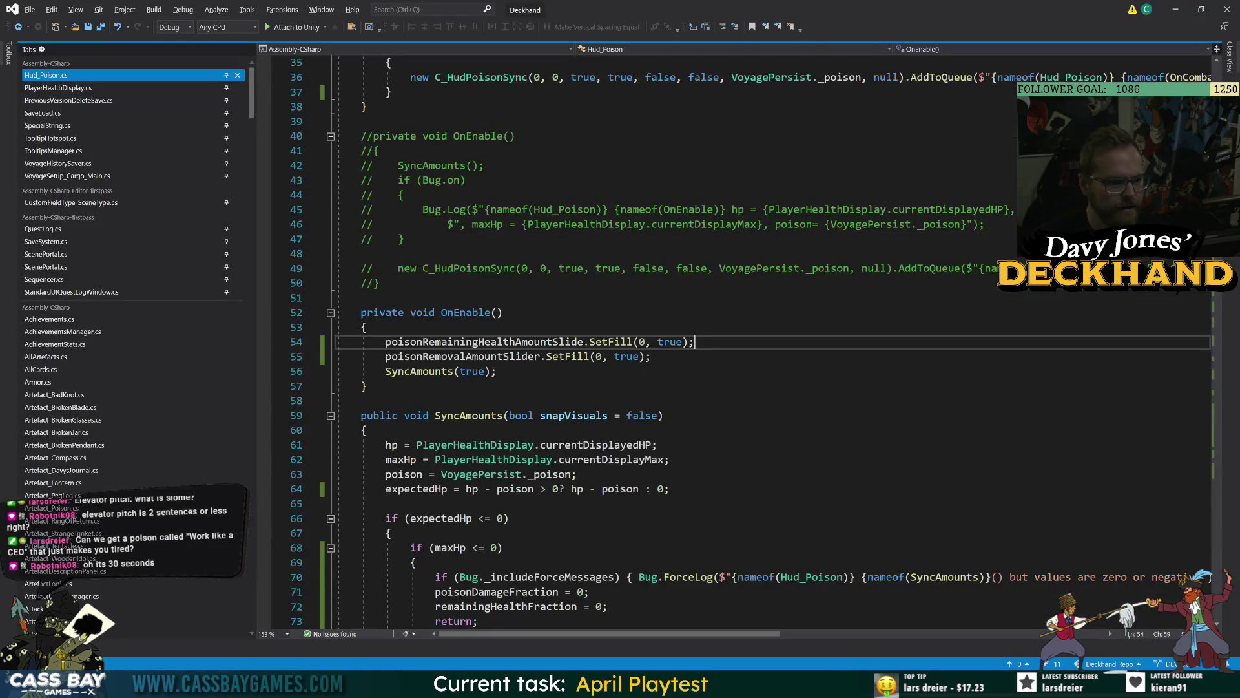
pyautogui.doubleClick(503, 342)
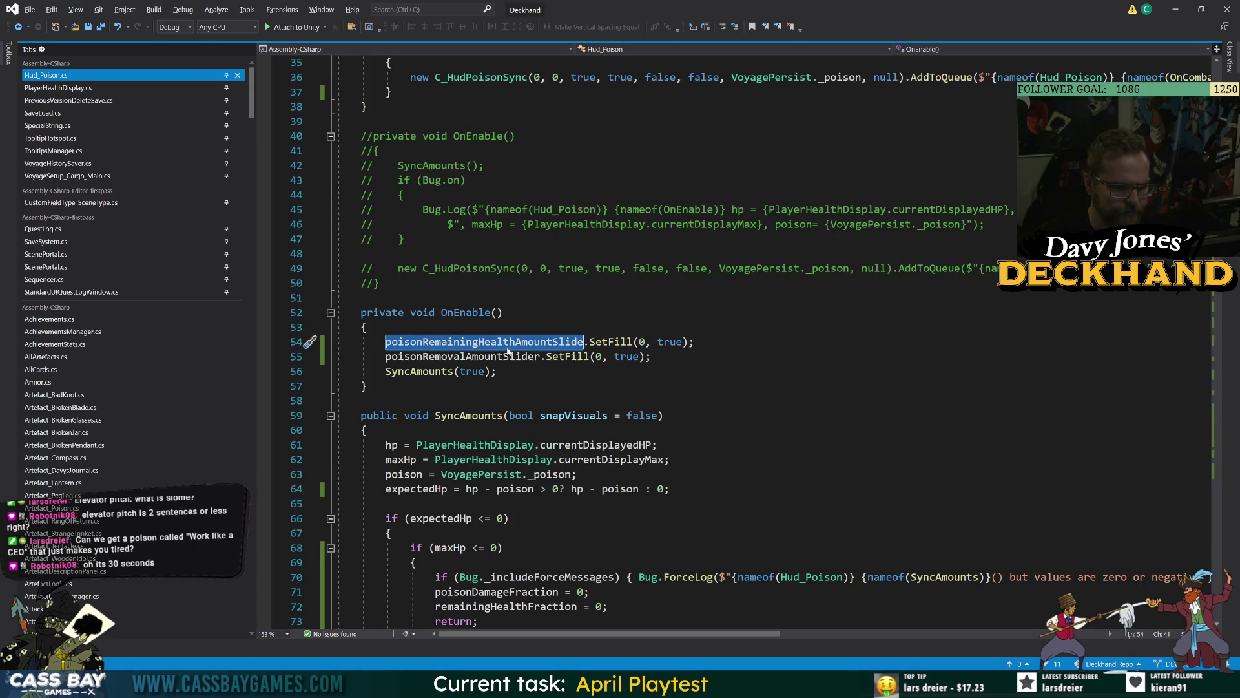
pyautogui.scroll(-16, 646, 342)
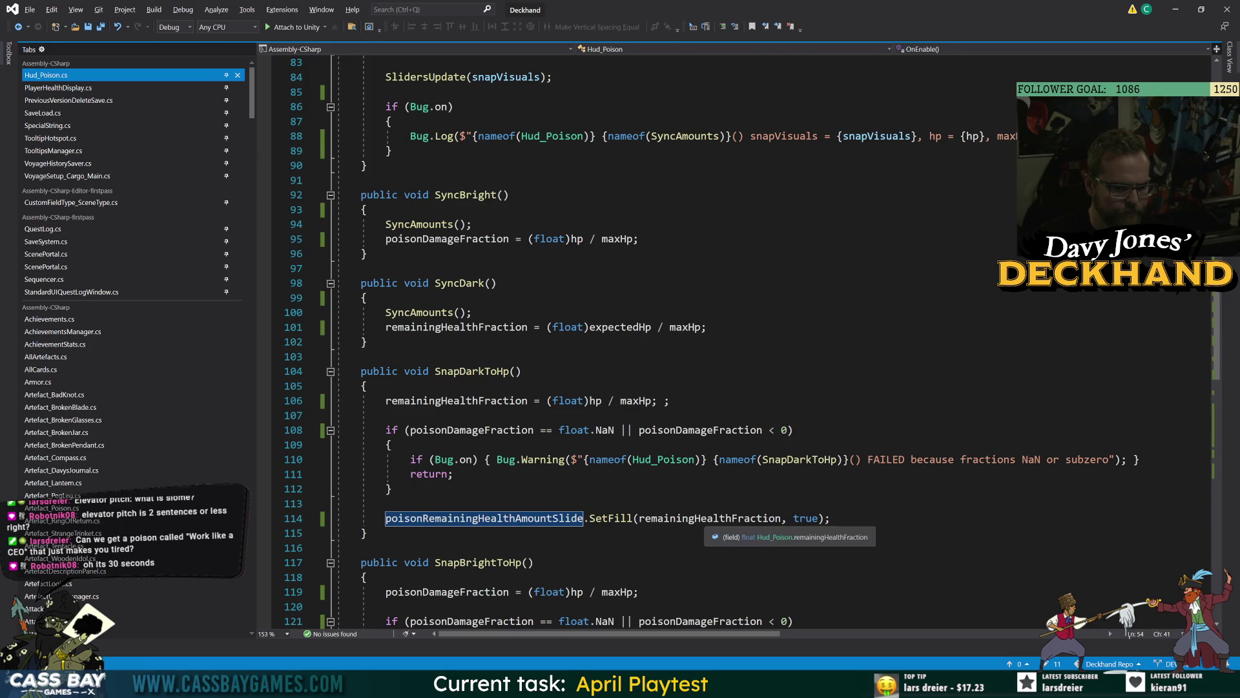
pyautogui.doubleClick(711, 518)
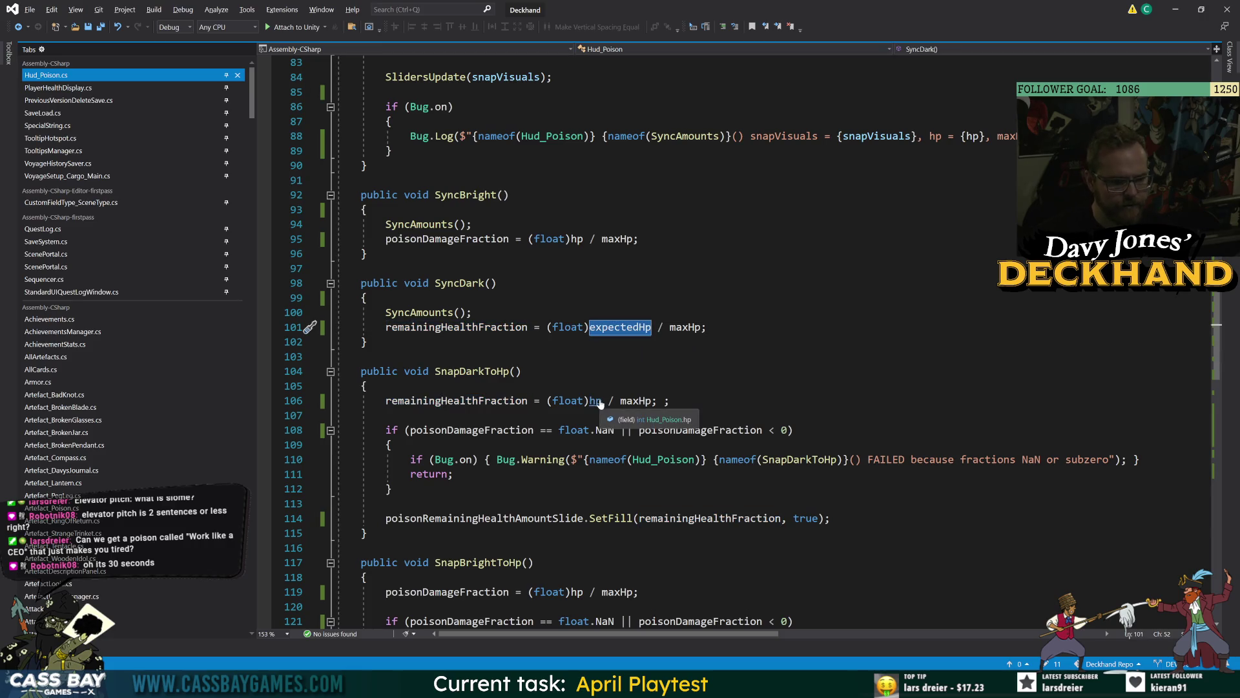
pyautogui.click(595, 402)
pyautogui.doubleClick(594, 401)
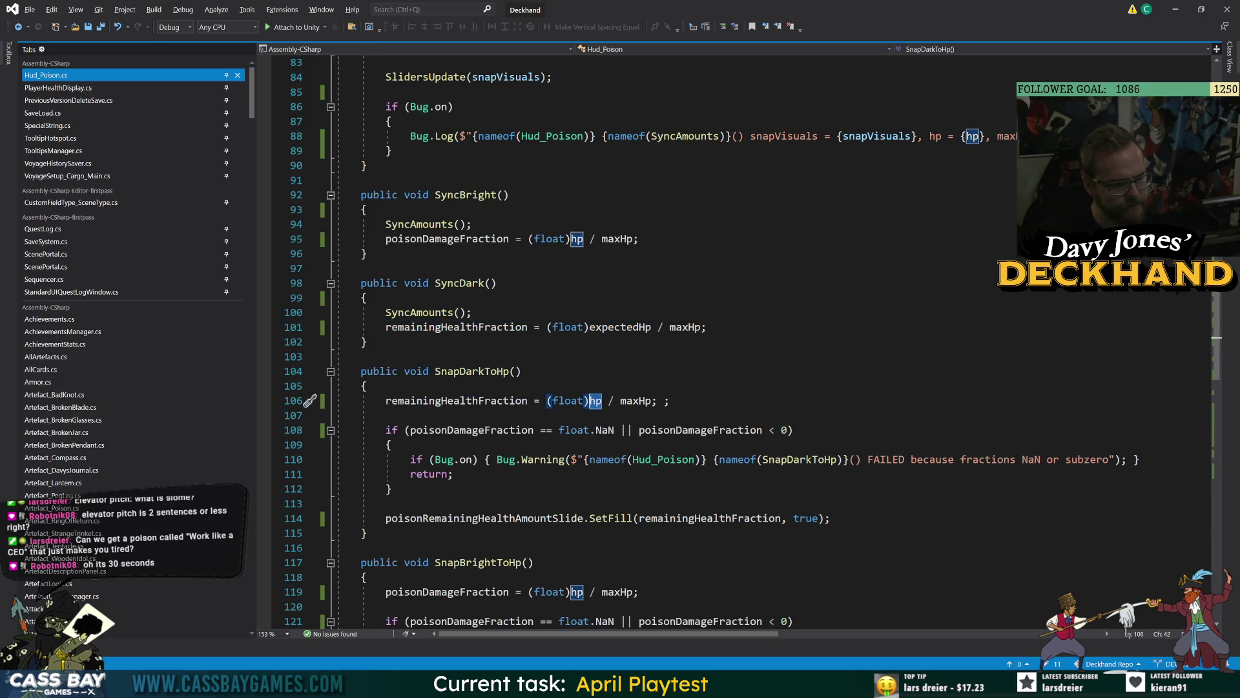
pyautogui.write('expectedHp')
pyautogui.press('Up')
pyautogui.press('Up')
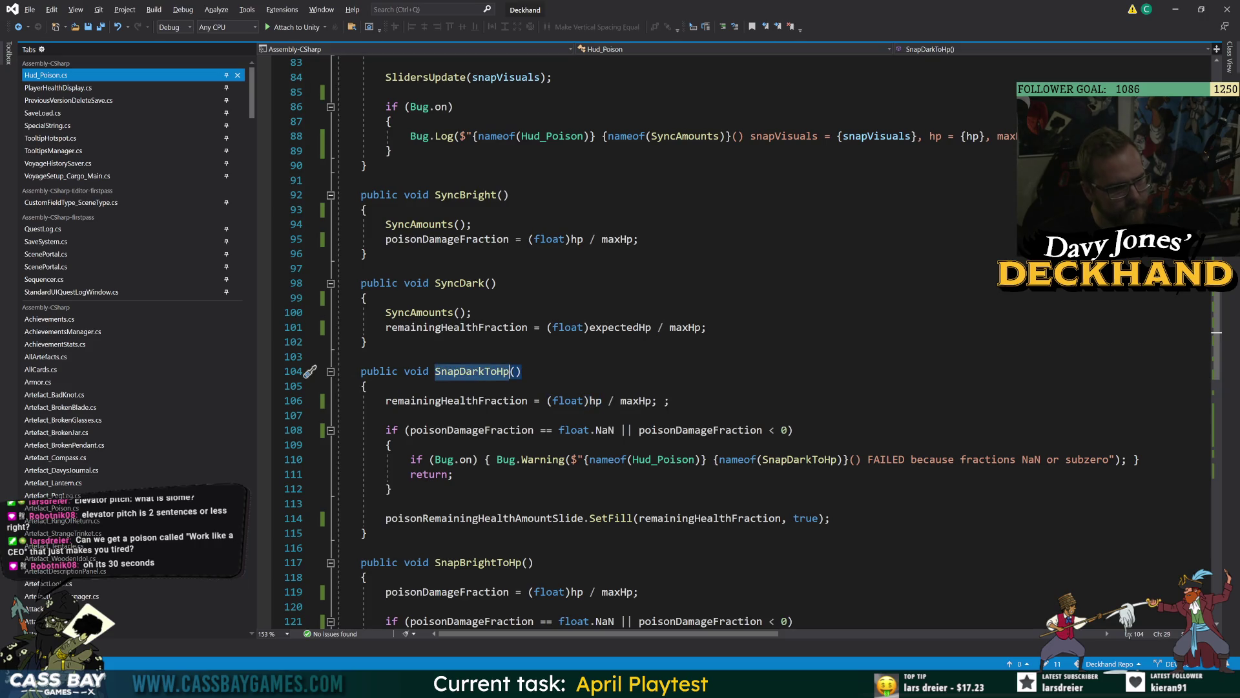
pyautogui.hotkey('ctrl', 'z')
pyautogui.scroll(6, 620, 342)
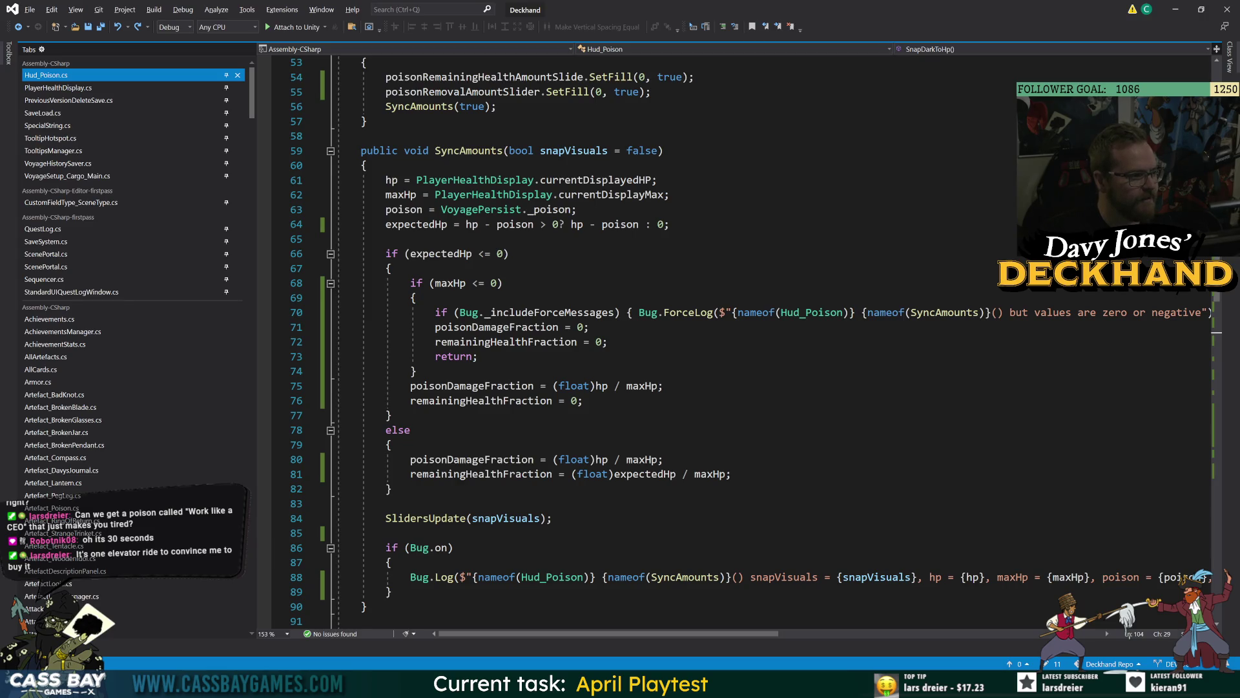
pyautogui.click(417, 372)
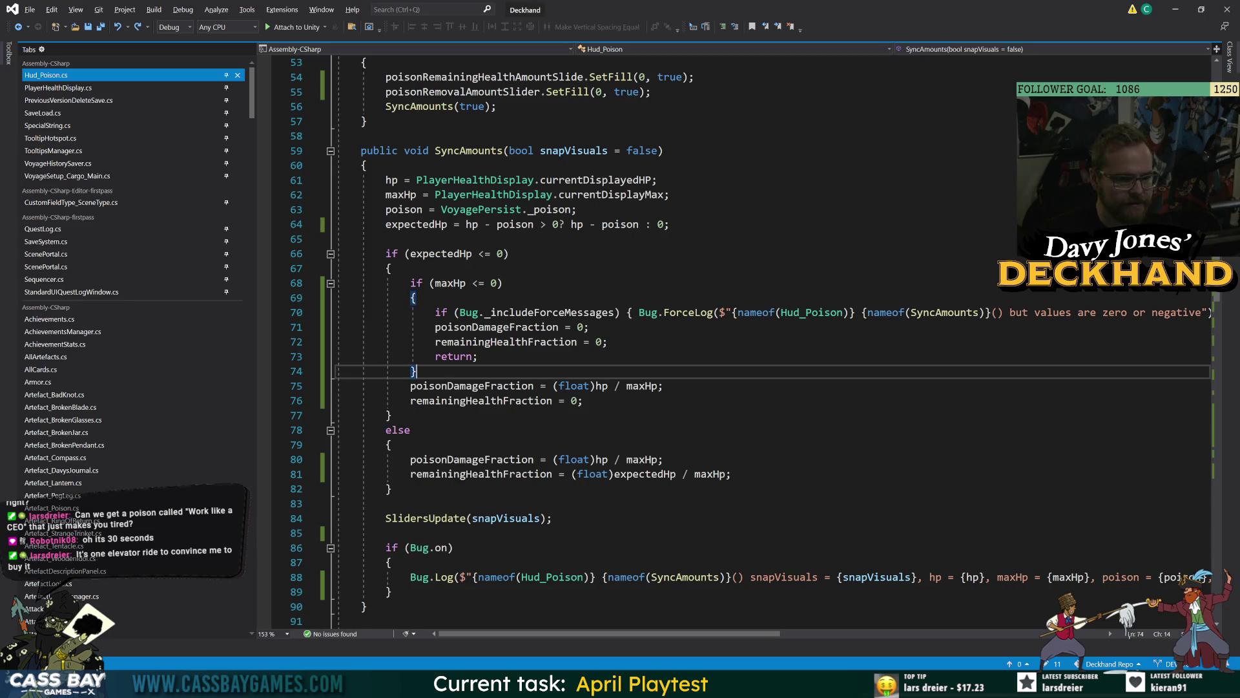
pyautogui.scroll(-3, 646, 343)
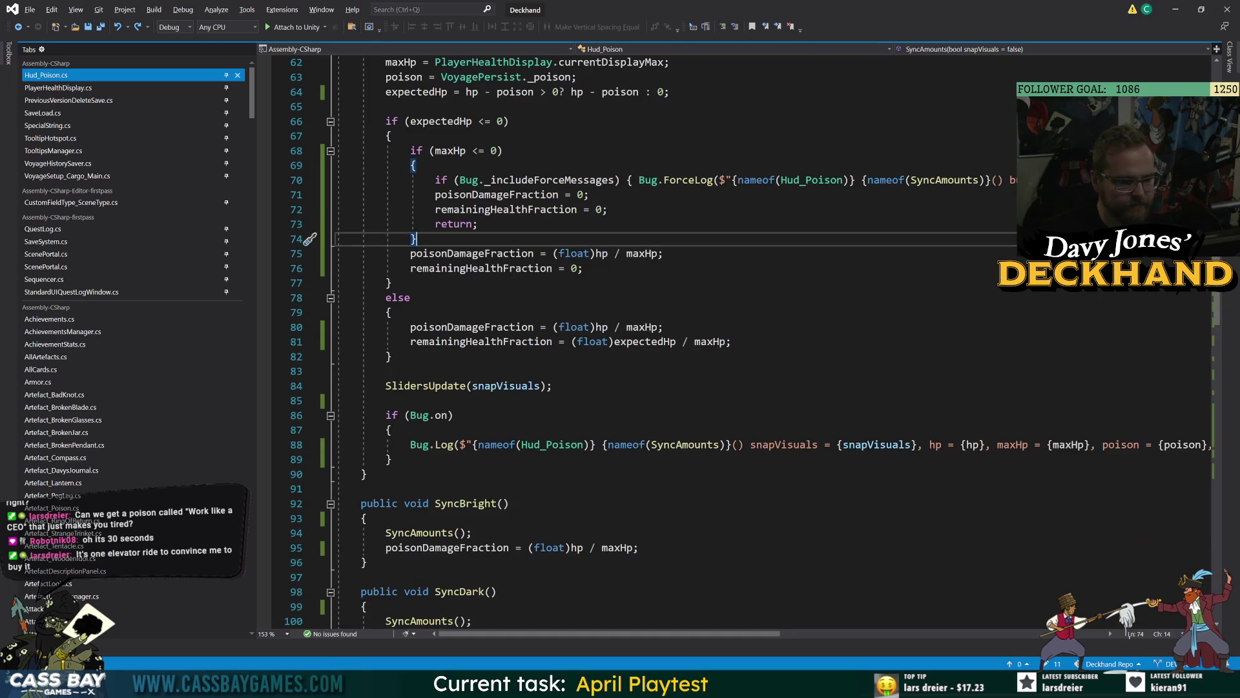
pyautogui.click(553, 386)
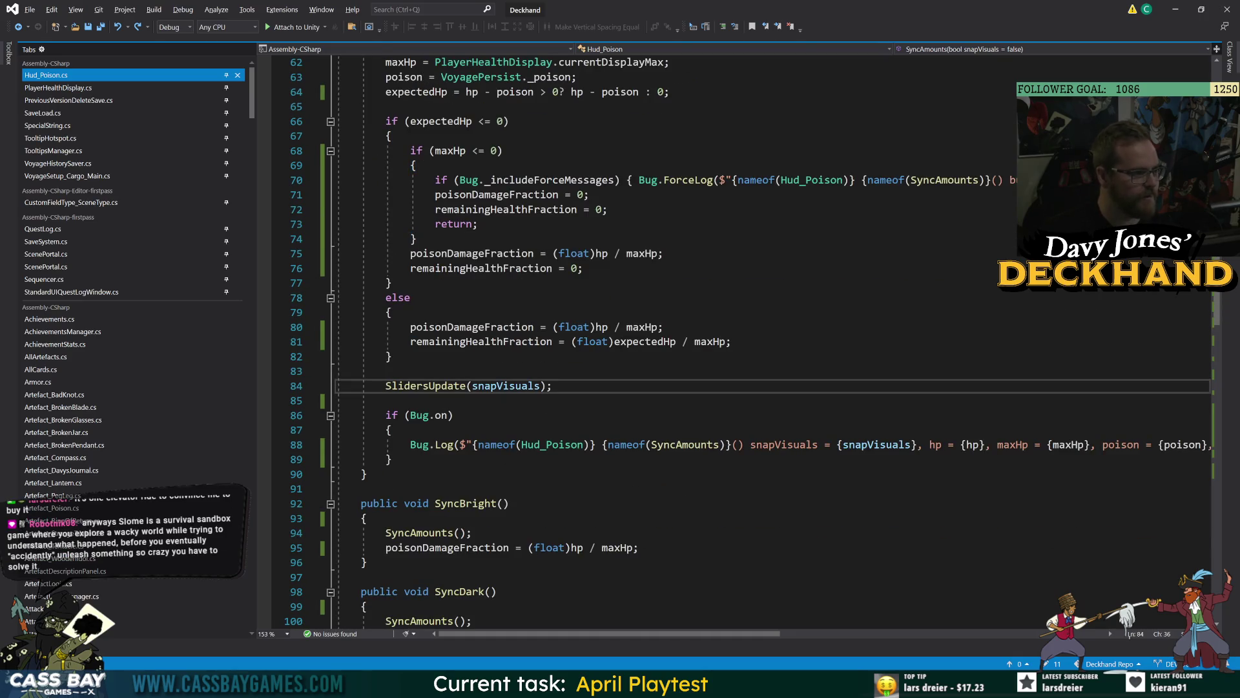
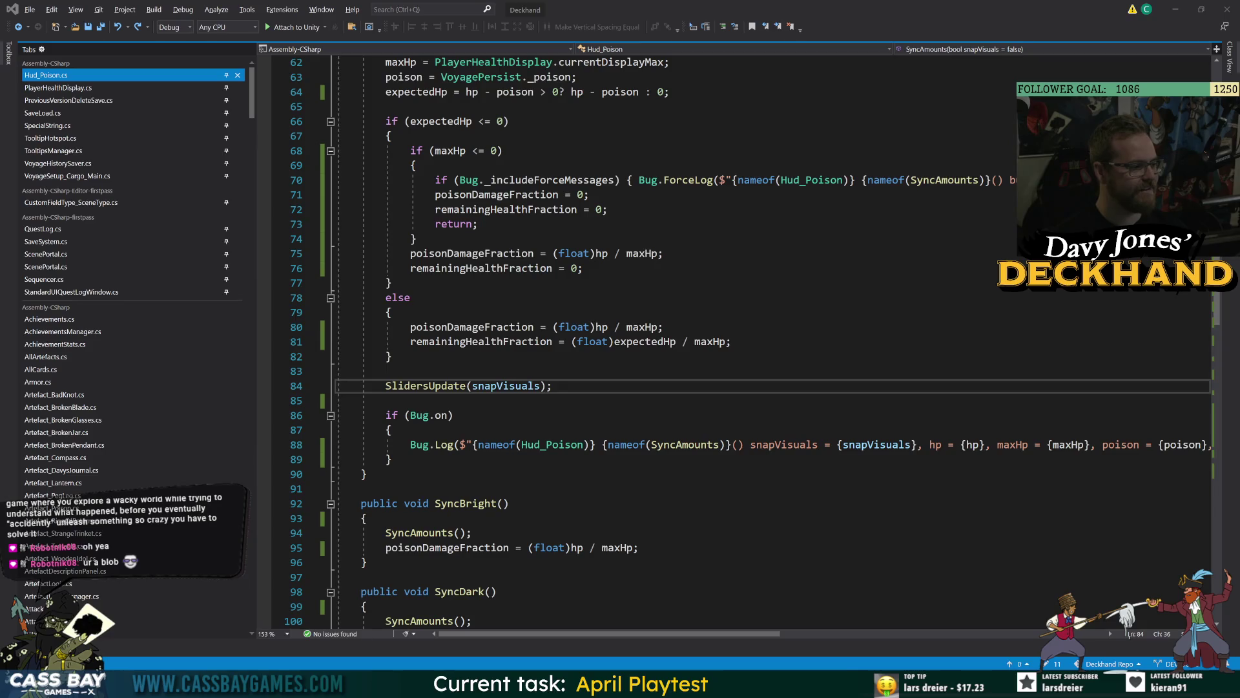
# Step: Review the remainingHealthFraction and poisonDamageFraction lines and the blocks of the SyncBright method
pyautogui.press('Up')
pyautogui.press('Up')
pyautogui.press('Up')
pyautogui.press('End')
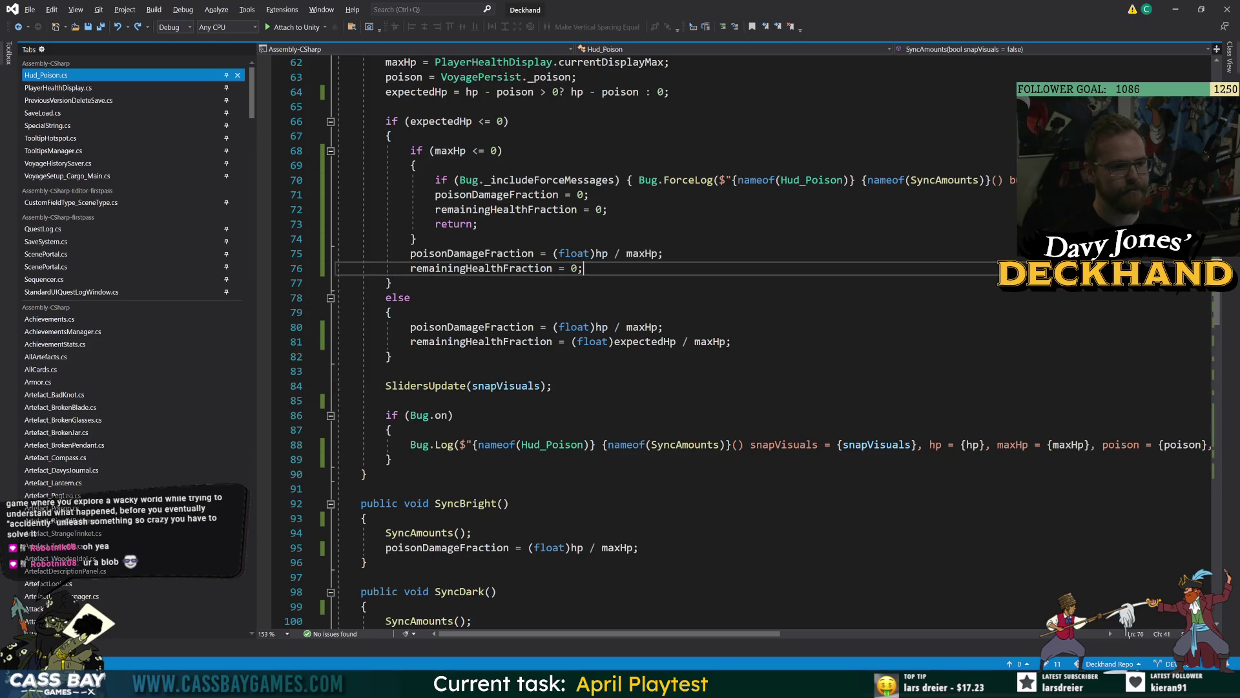
pyautogui.press('Up')
pyautogui.press('End')
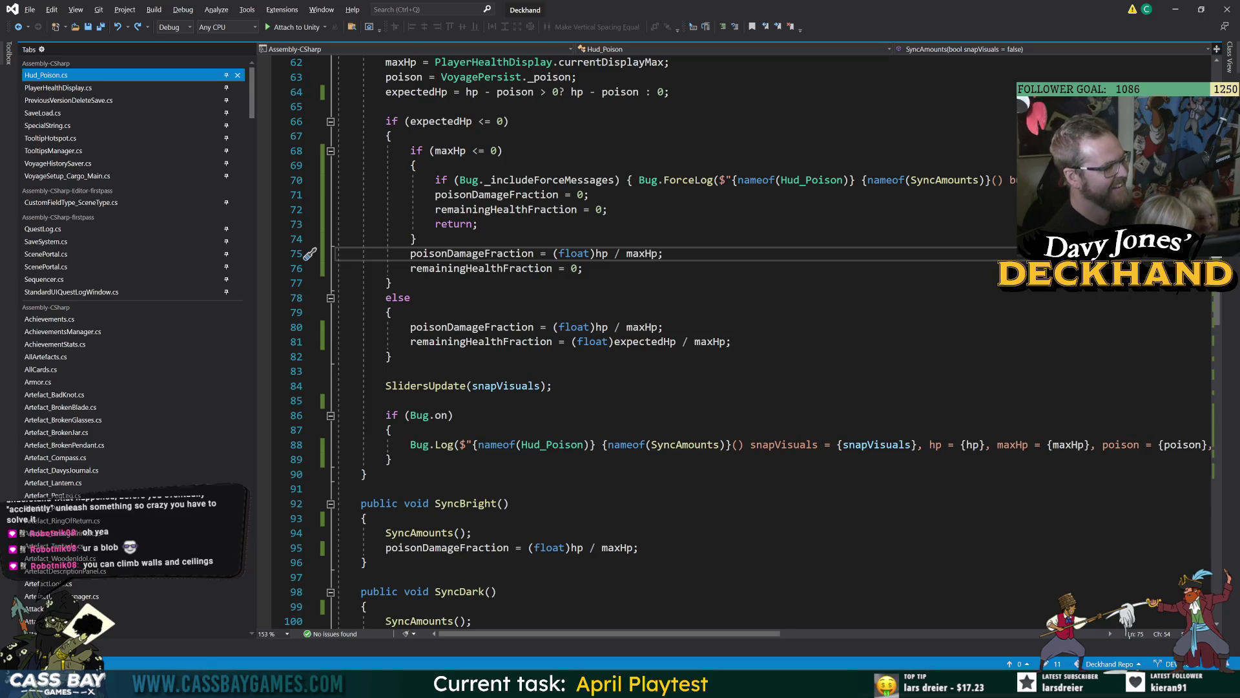
pyautogui.click(509, 503)
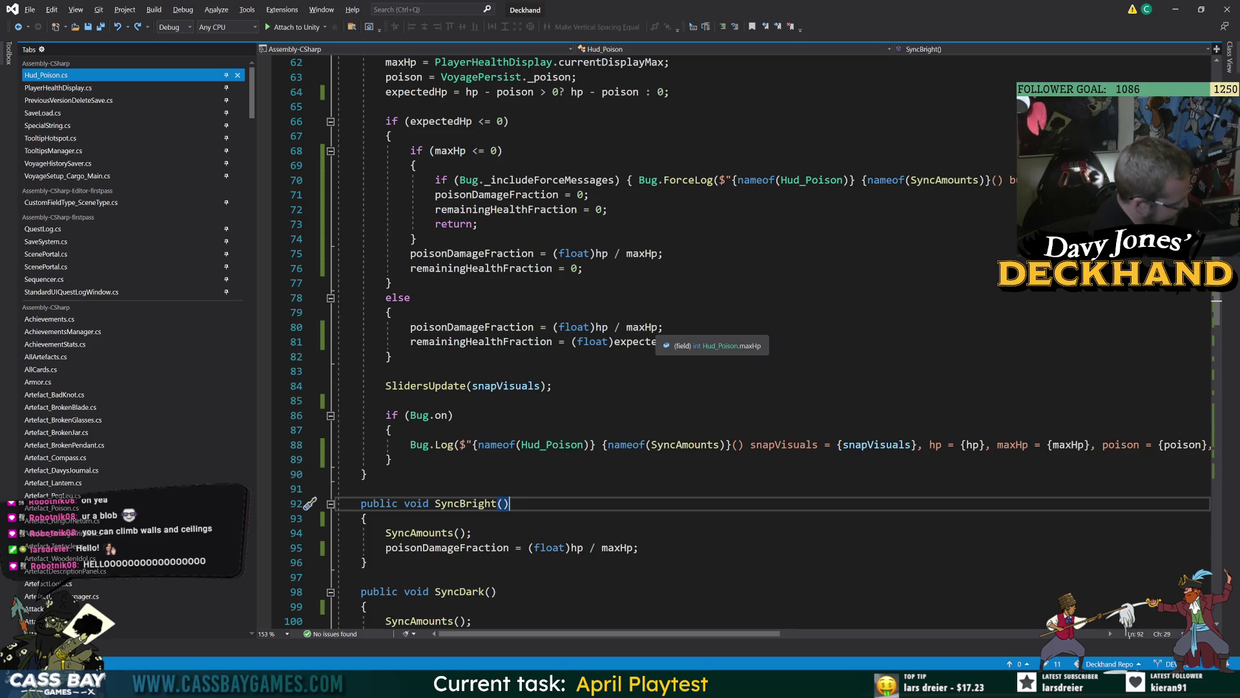
pyautogui.click(391, 356)
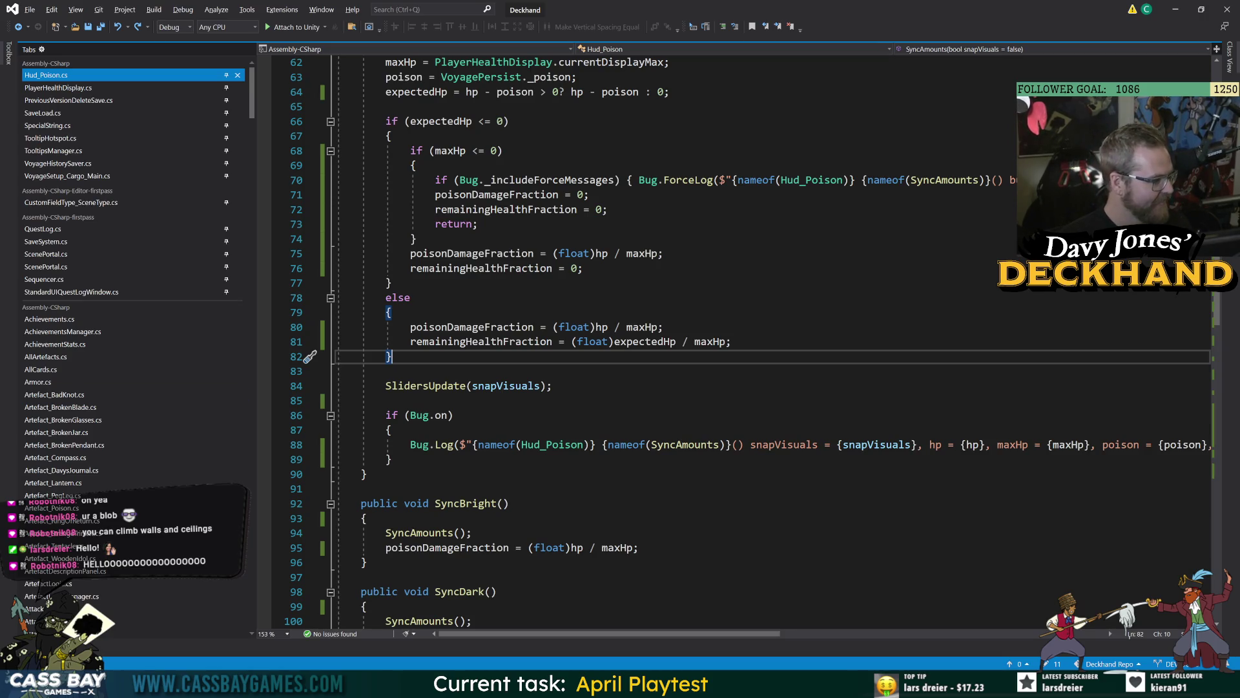
pyautogui.click(366, 562)
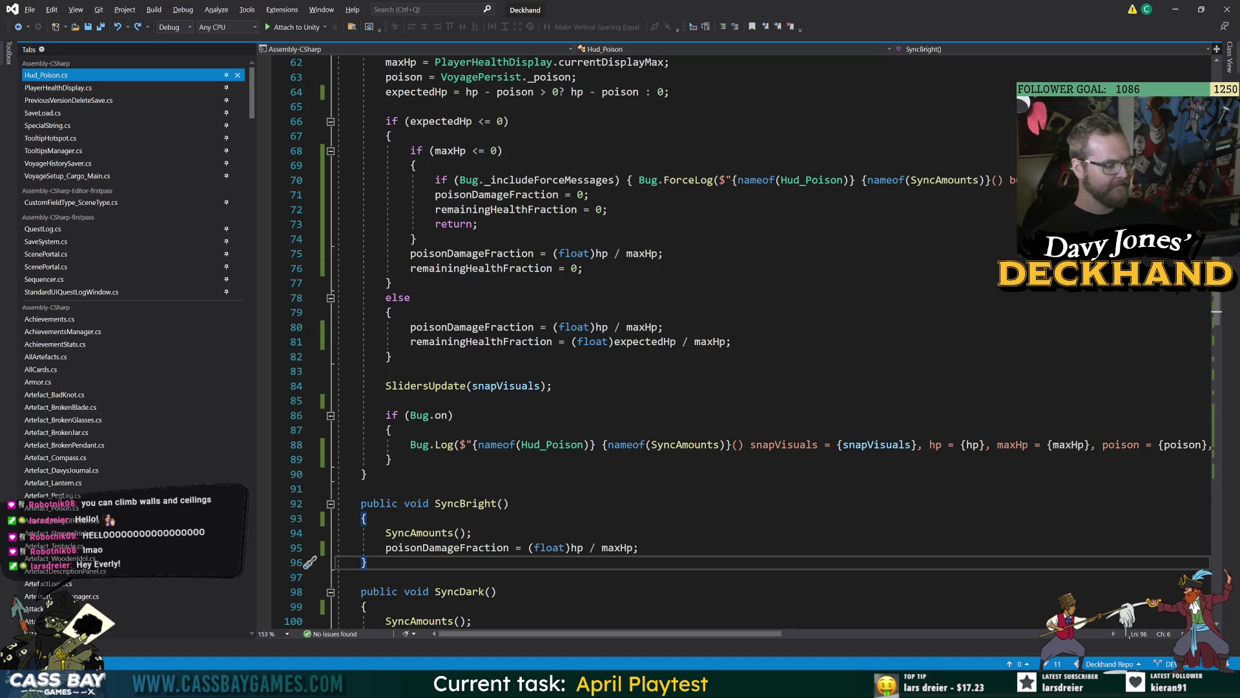
pyautogui.click(362, 488)
pyautogui.click(390, 283)
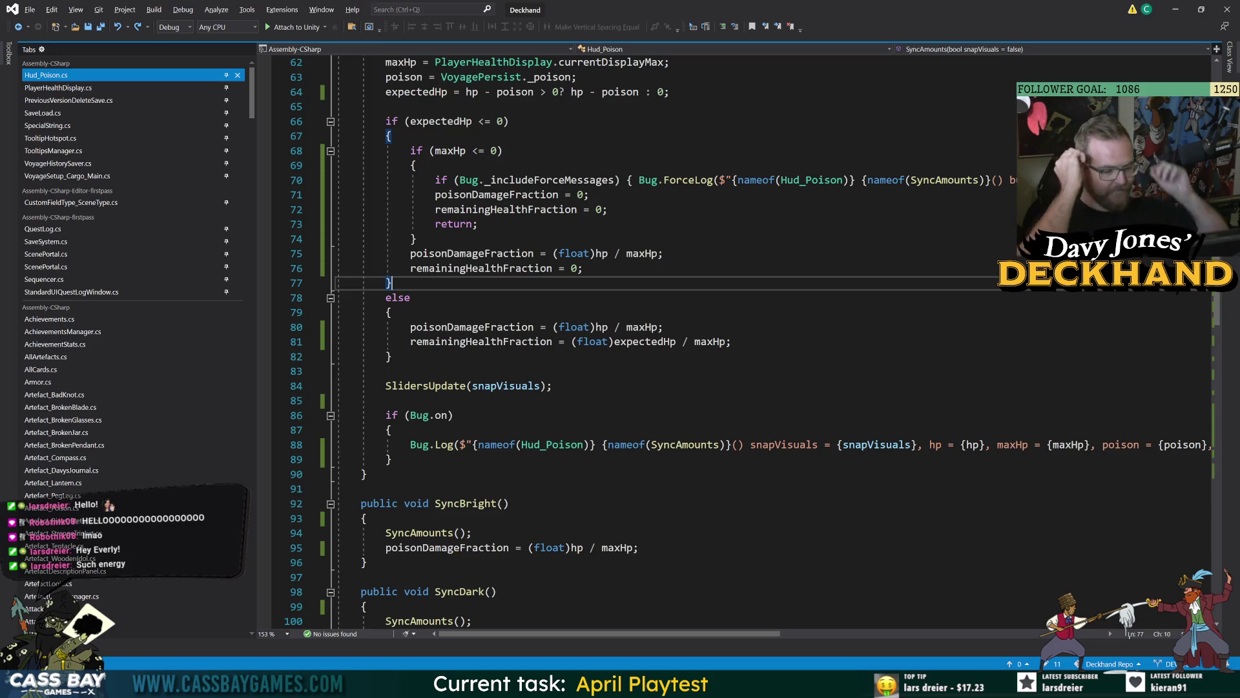
pyautogui.click(584, 268)
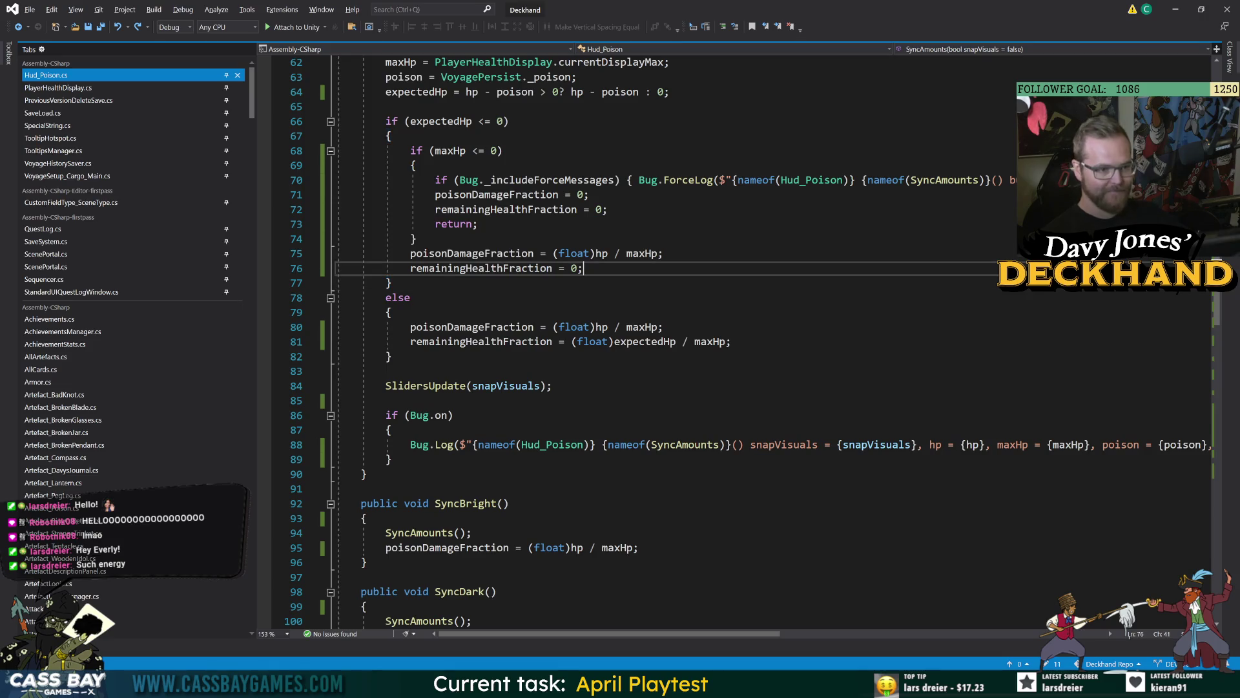
# Step: Highlight SyncAmounts and every use of poisonDamageFraction and remainingHealthFraction, then locate SnapDarkToHp
pyautogui.scroll(2, 646, 336)
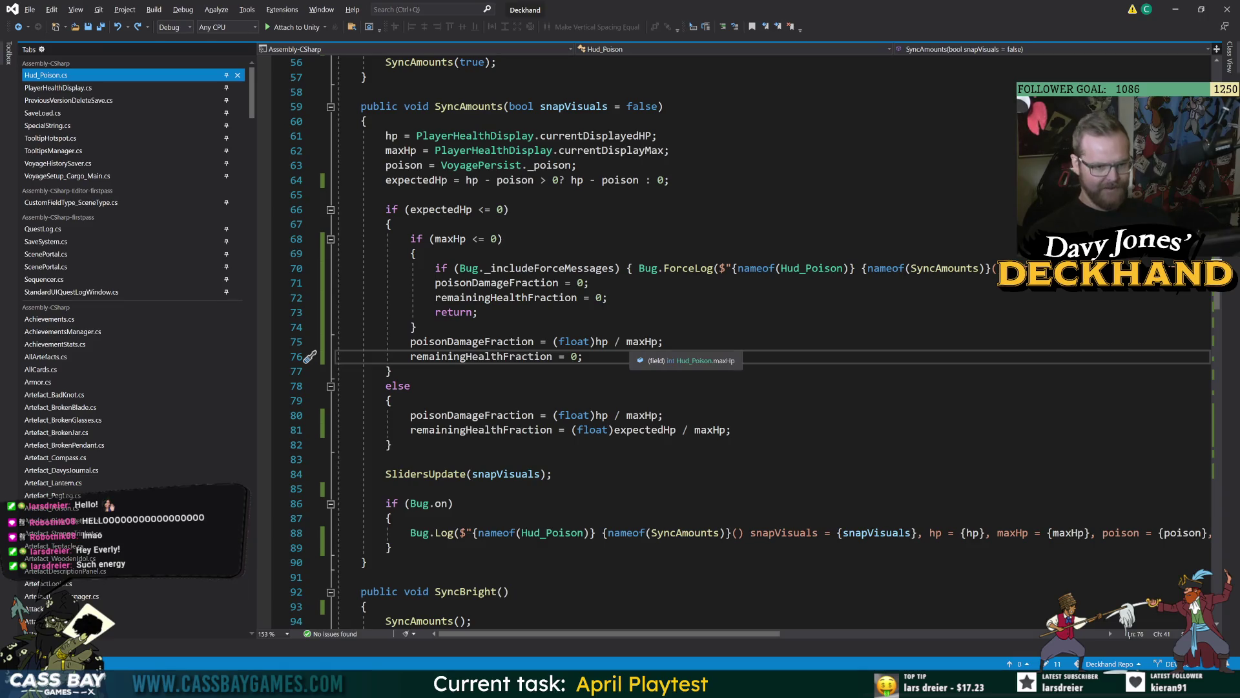
pyautogui.click(503, 106)
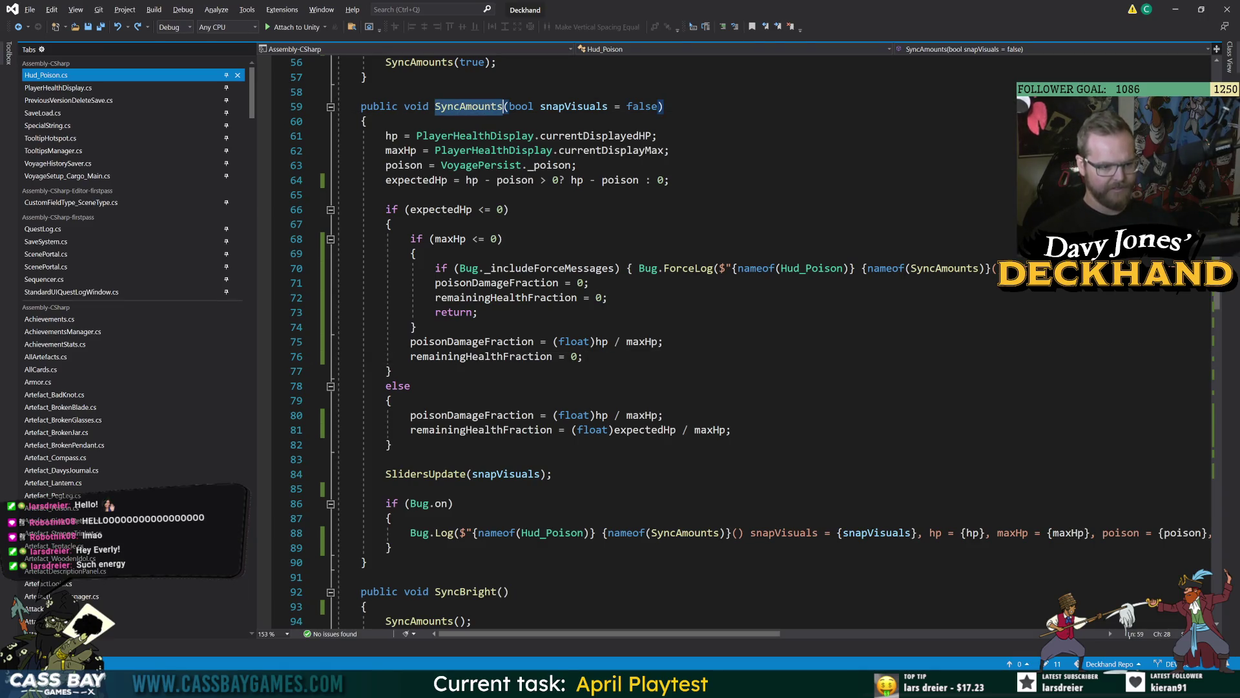
pyautogui.click(534, 414)
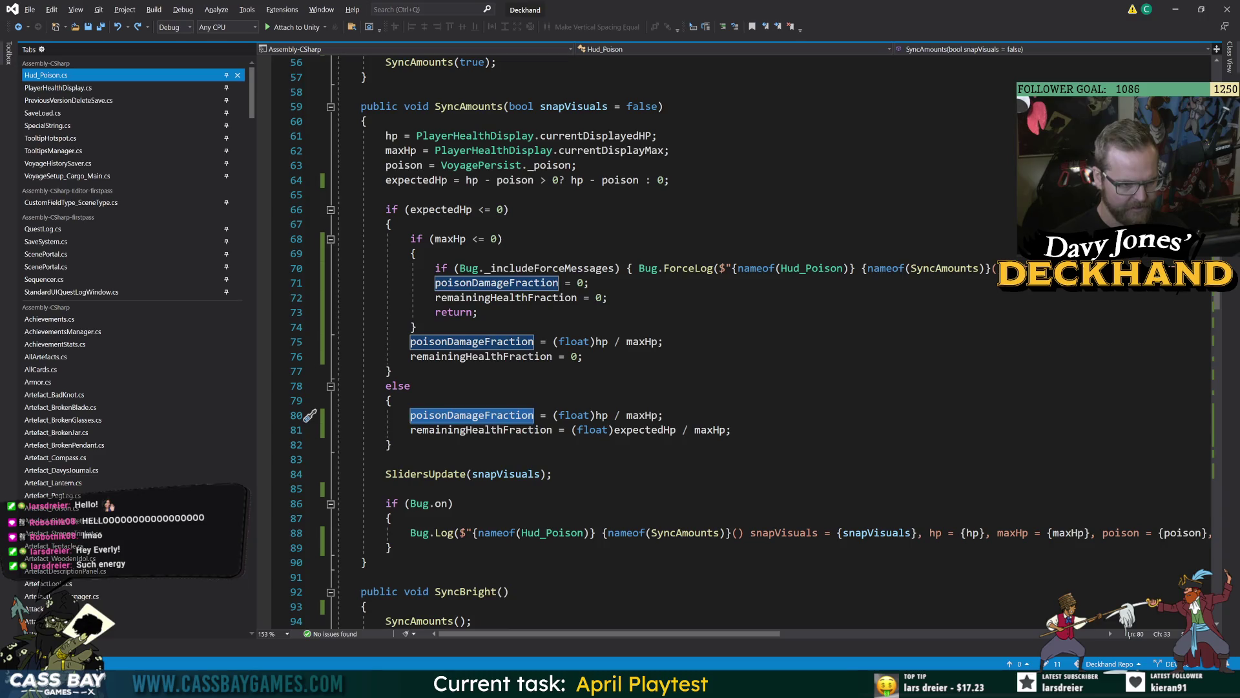
pyautogui.click(552, 429)
pyautogui.scroll(-10, 646, 336)
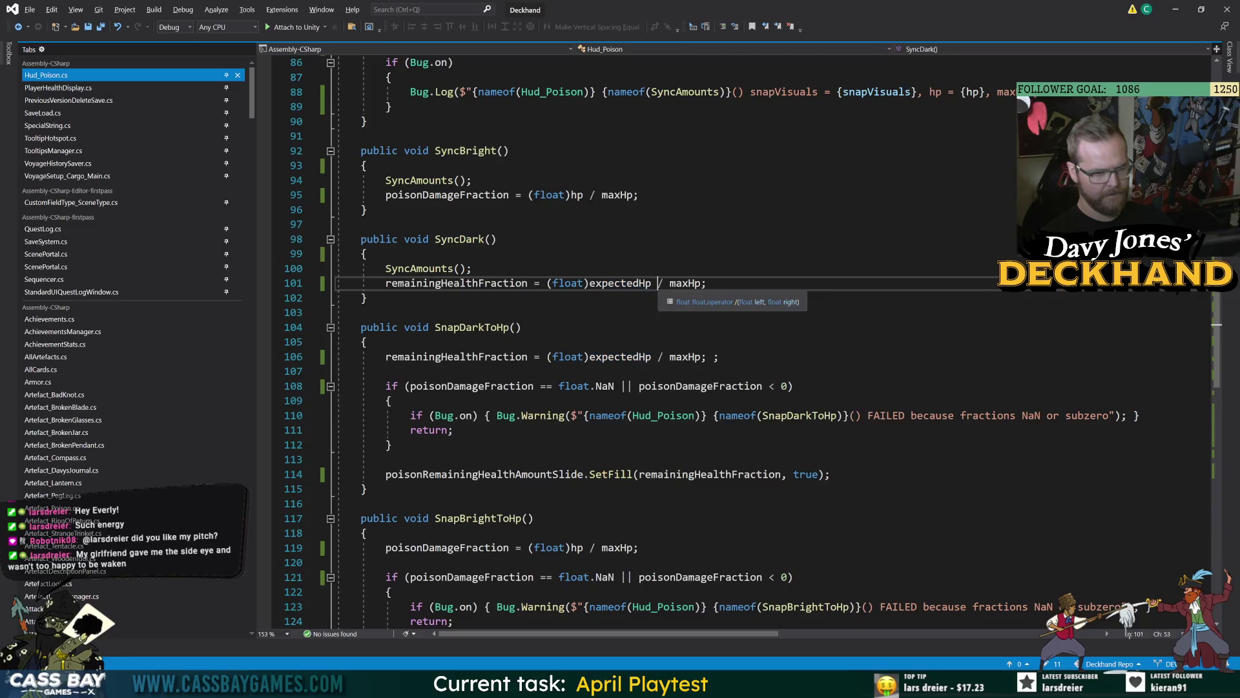
pyautogui.click(367, 349)
pyautogui.scroll(7, 646, 336)
pyautogui.scroll(-5, 646, 335)
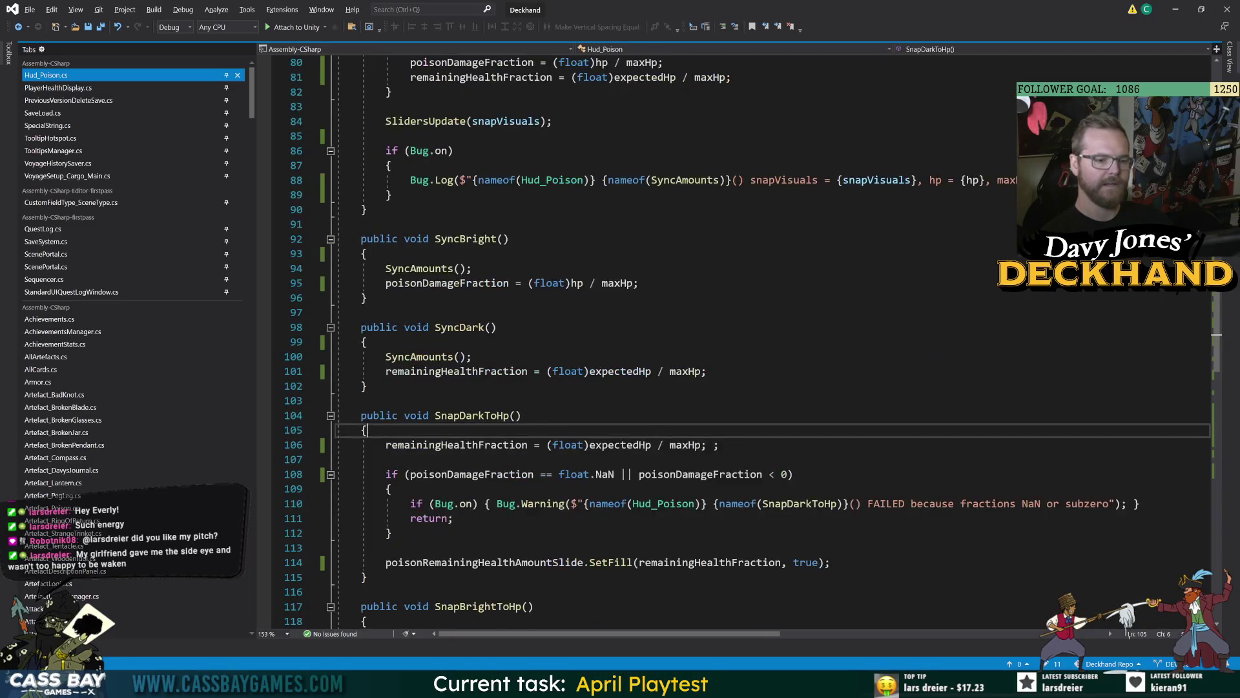
# Step: In SnapDarkToHp, replace maxHp with expectedHp so remainingHealthFraction becomes expectedHp / maxHp
pyautogui.doubleClick(602, 446)
pyautogui.write('expectedHp')
pyautogui.scroll(12, 646, 336)
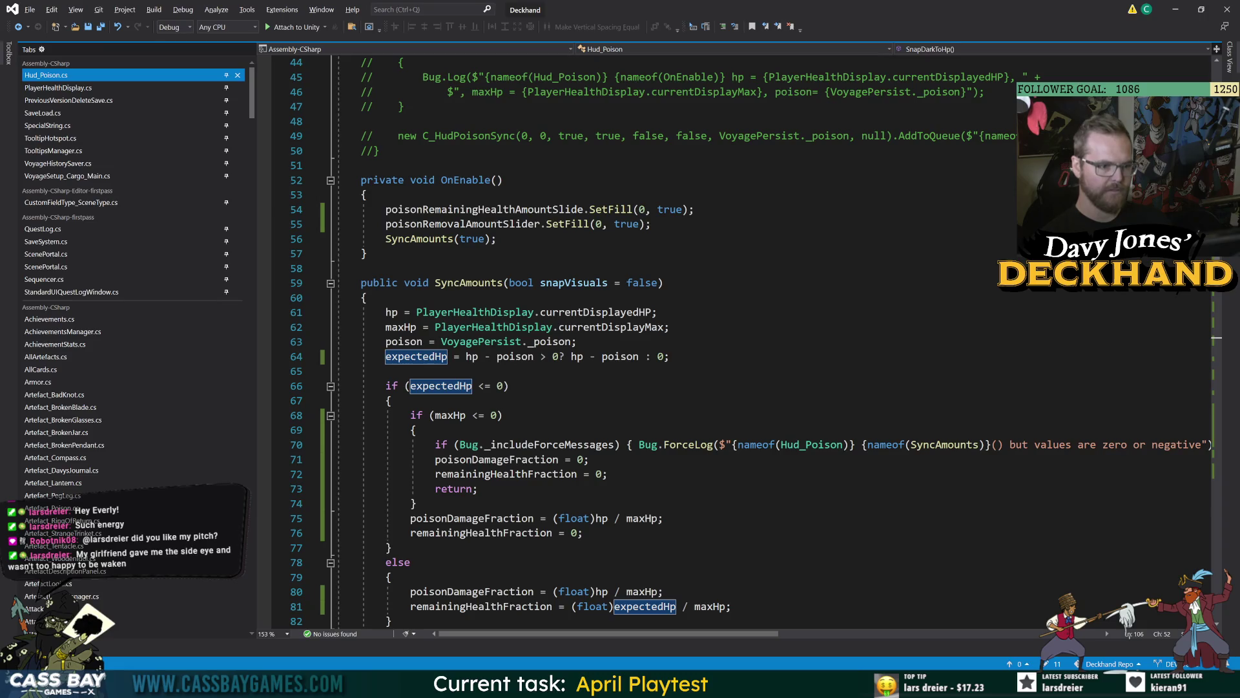
pyautogui.scroll(-6, 646, 336)
pyautogui.click(388, 489)
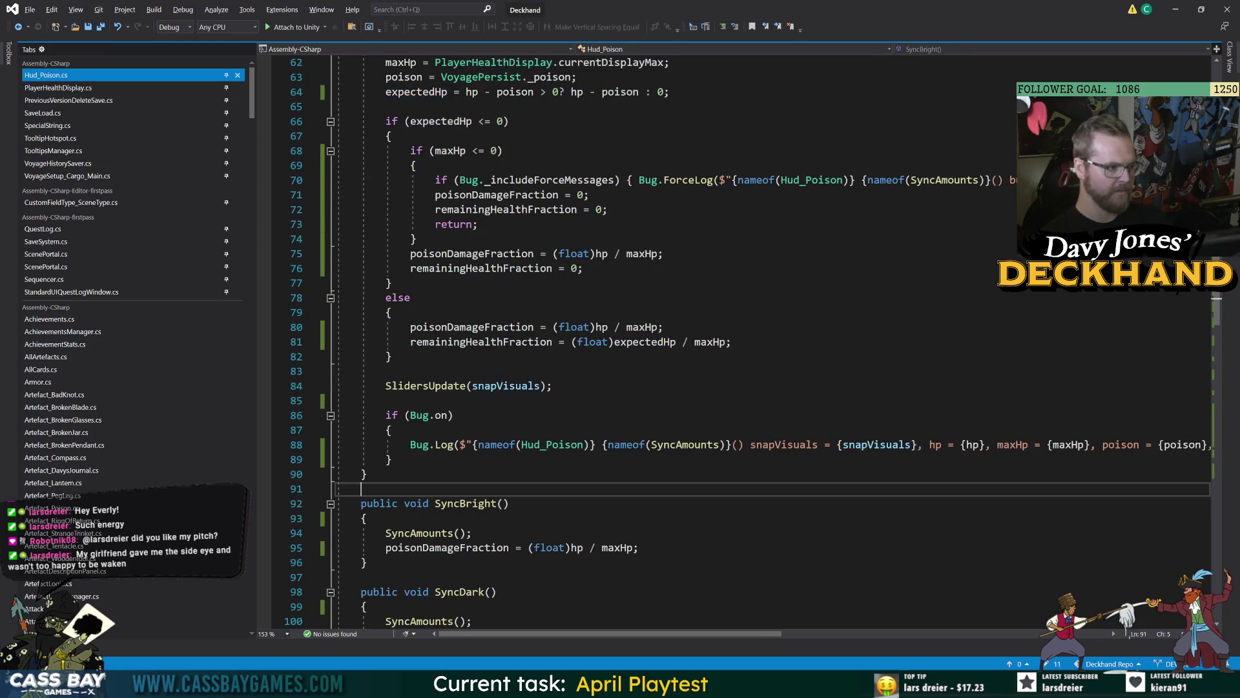
pyautogui.hotkey('alt', 'Tab')
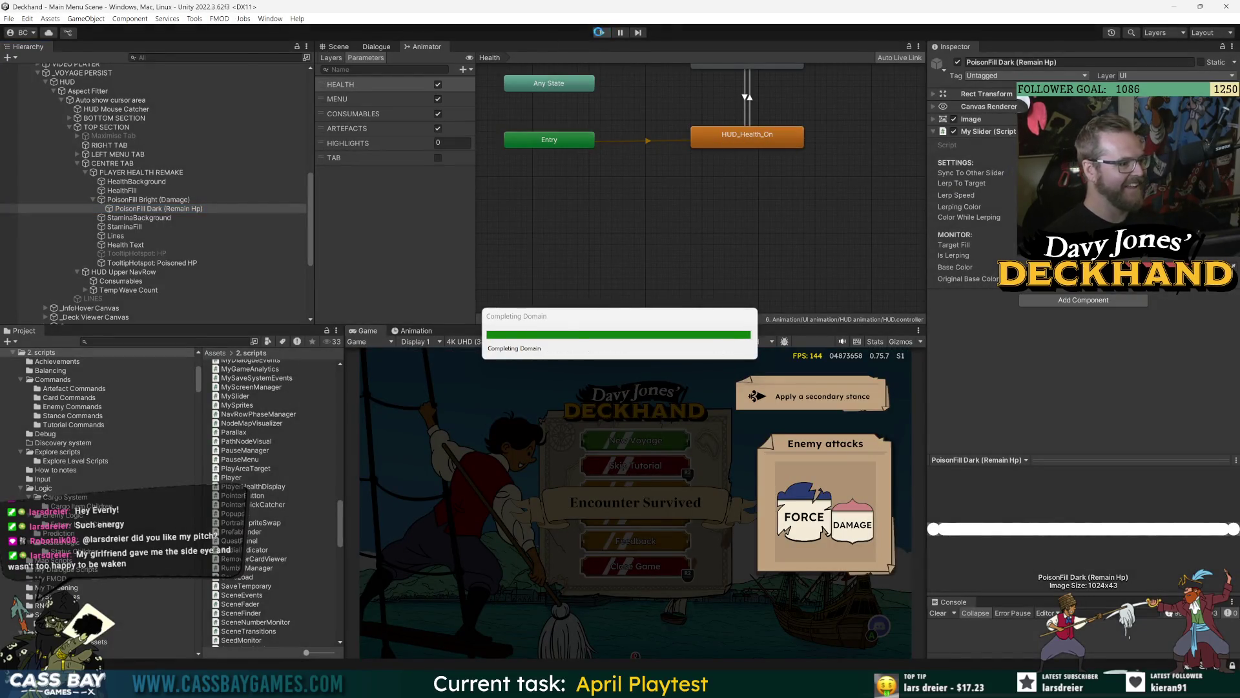
# Step: Enlarge the Console panel, enter Play mode, and continue the voyage into the green crab combat
pyautogui.scroll(-5, 247, 286)
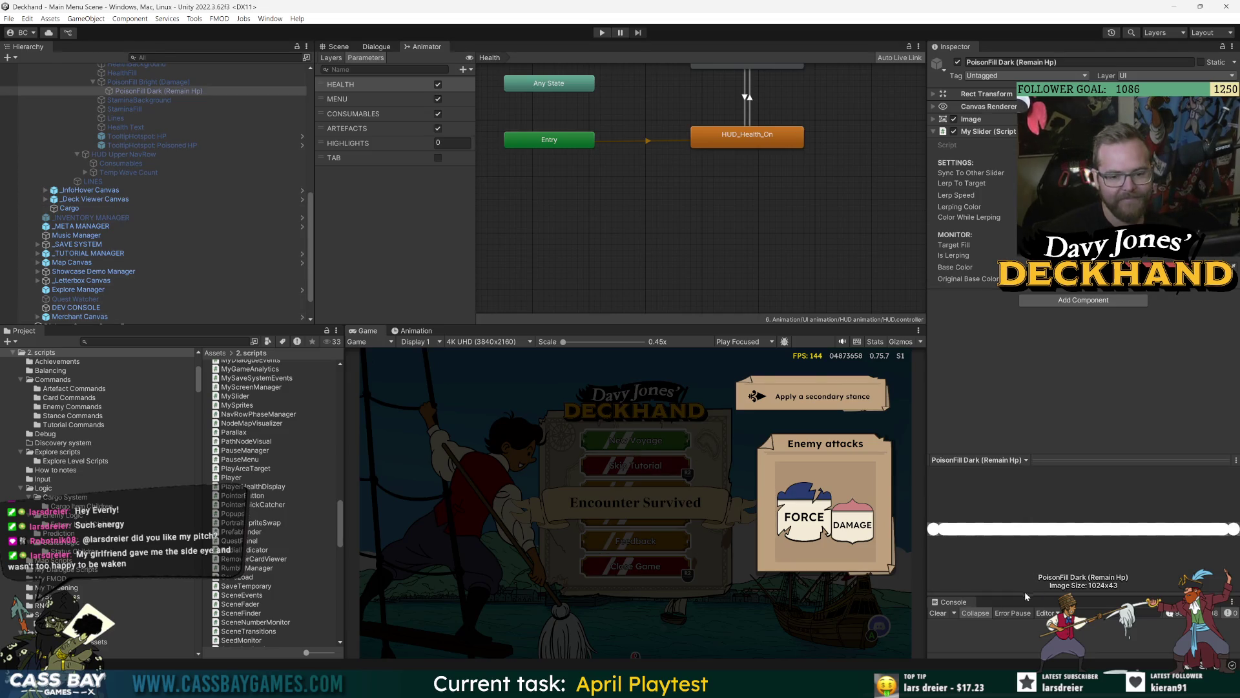
pyautogui.moveTo(1002, 596); pyautogui.dragTo(1002, 452)
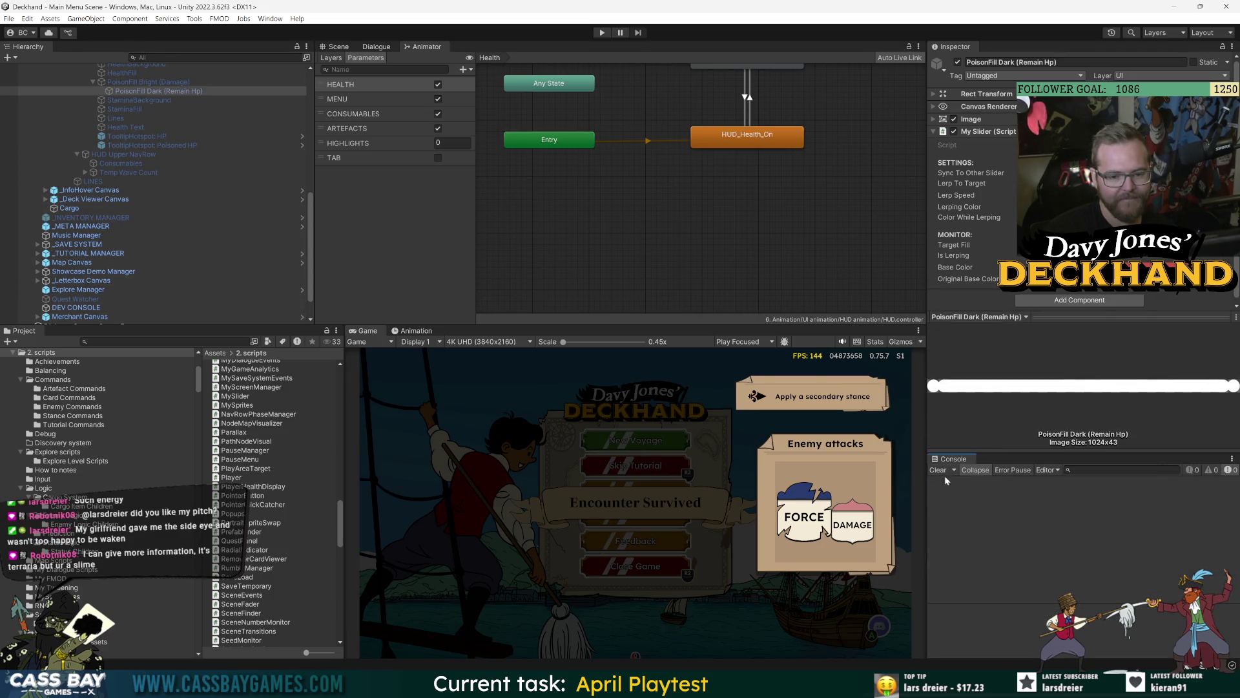
pyautogui.click(602, 32)
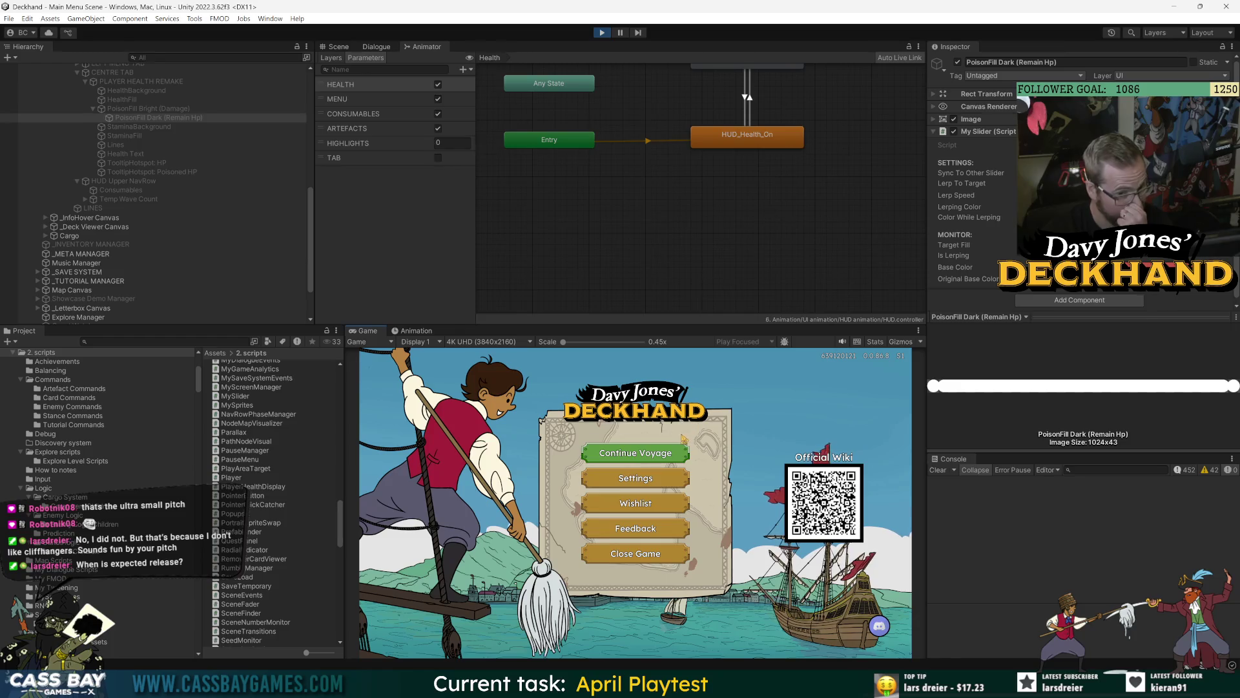
pyautogui.click(669, 457)
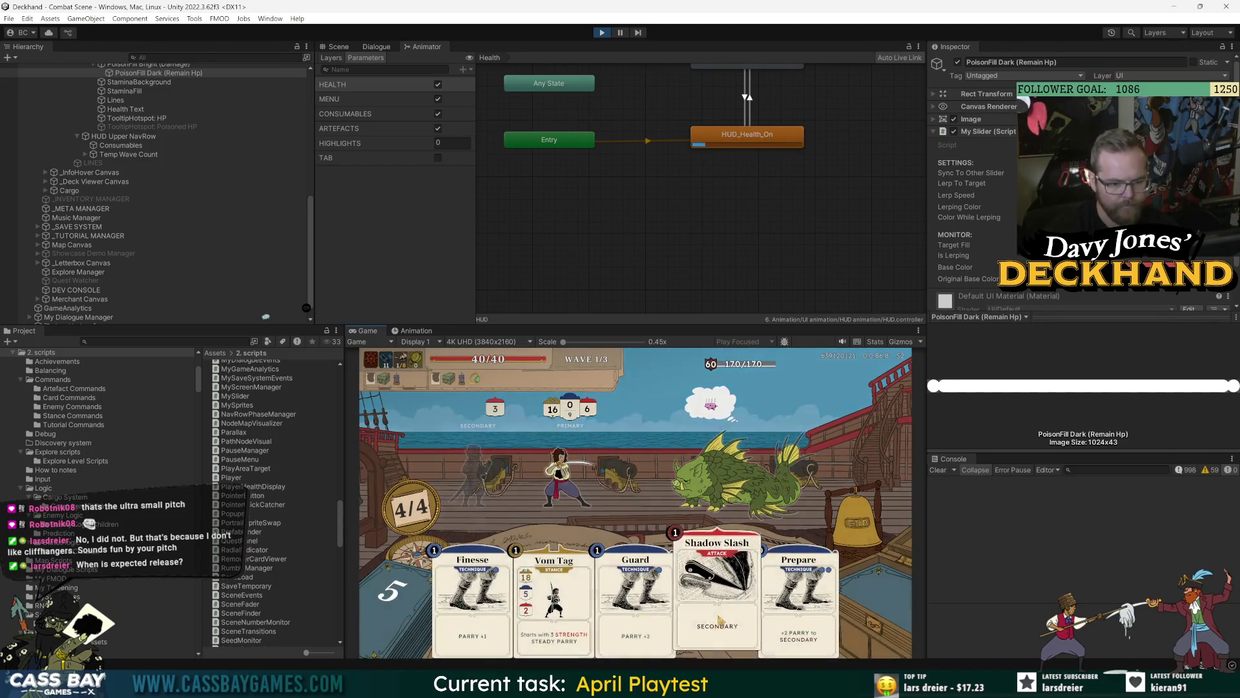
# Step: Play Vom Tag and set the game manager's Debug Damage Multiplier to 10
pyautogui.click(555, 594)
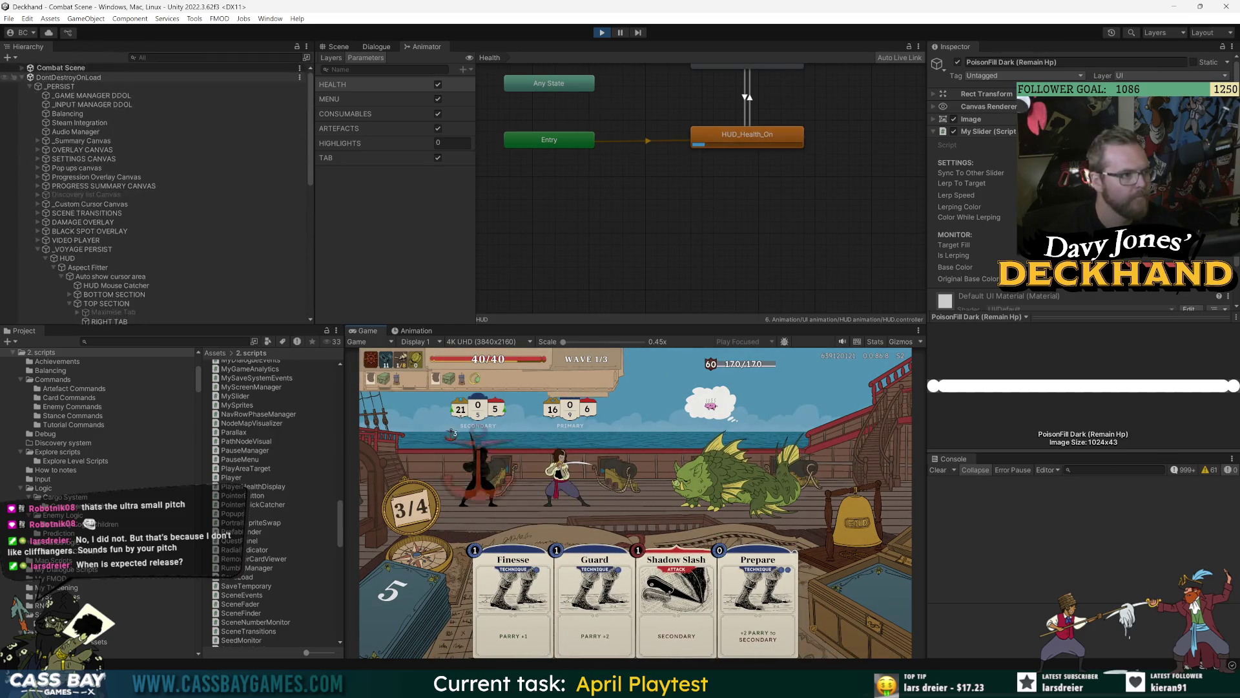
pyautogui.click(91, 95)
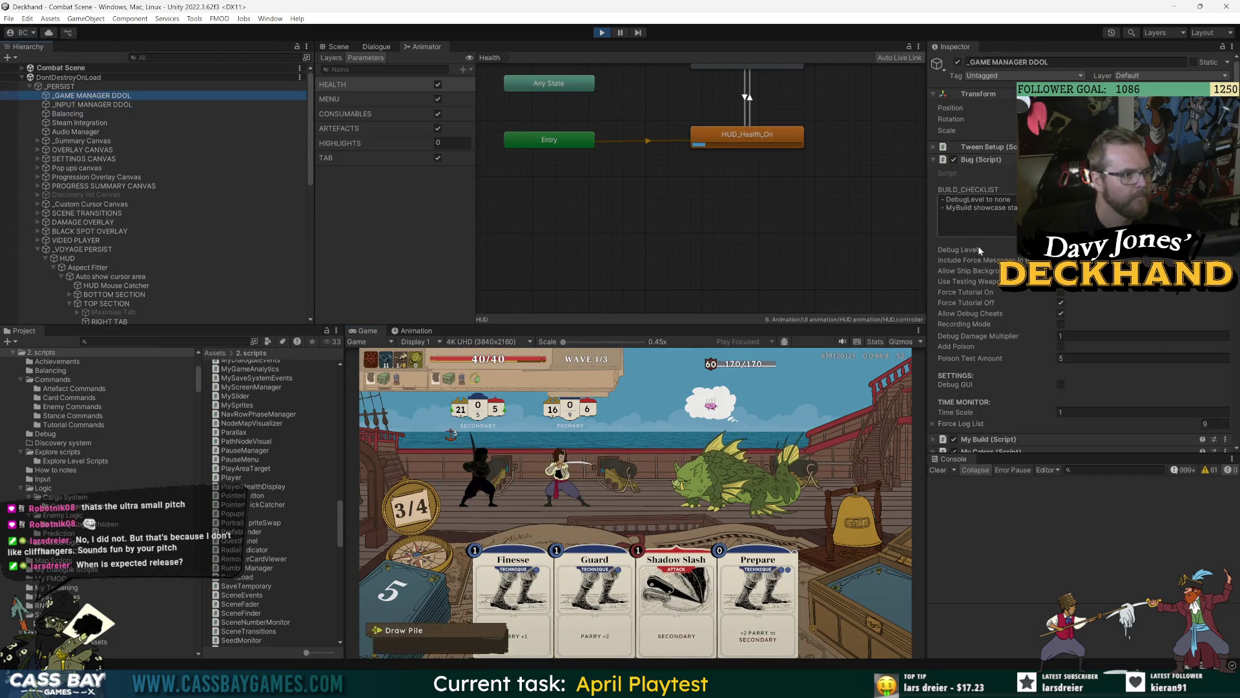
pyautogui.click(1079, 337)
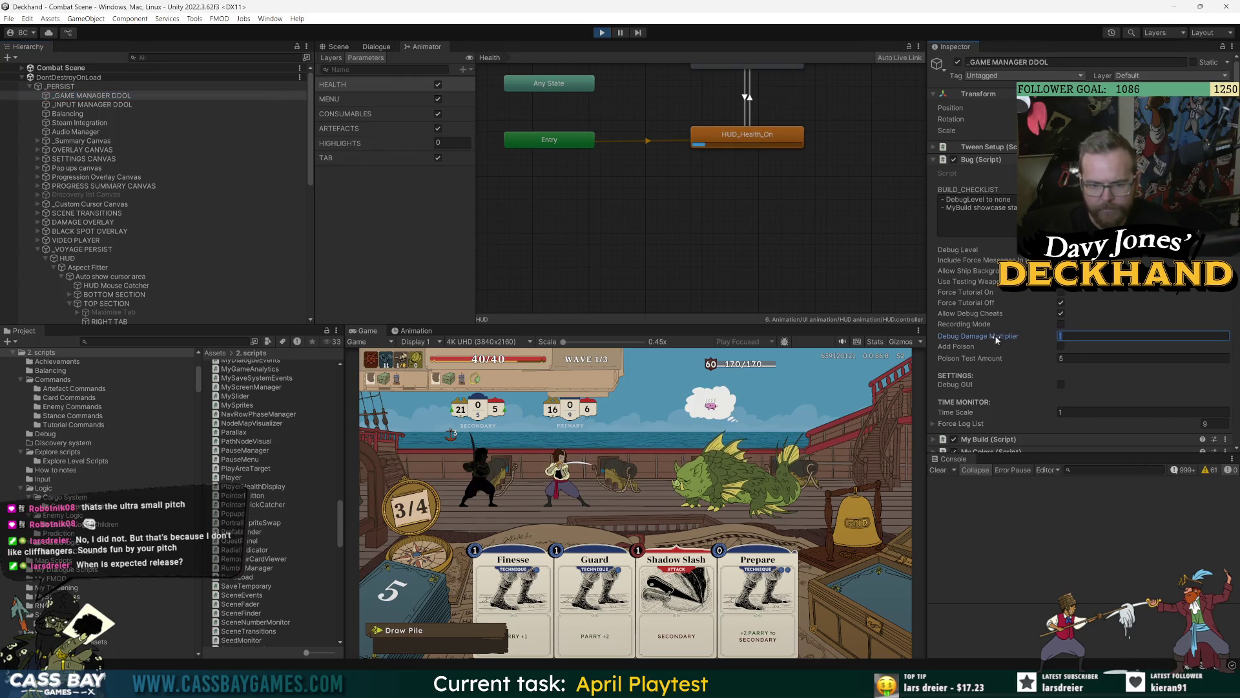
pyautogui.write('10')
# Step: Hit the crab with Shadow Slash, Guard and Flurry, ending turns until it reaches 60/170 HP
pyautogui.click(736, 478)
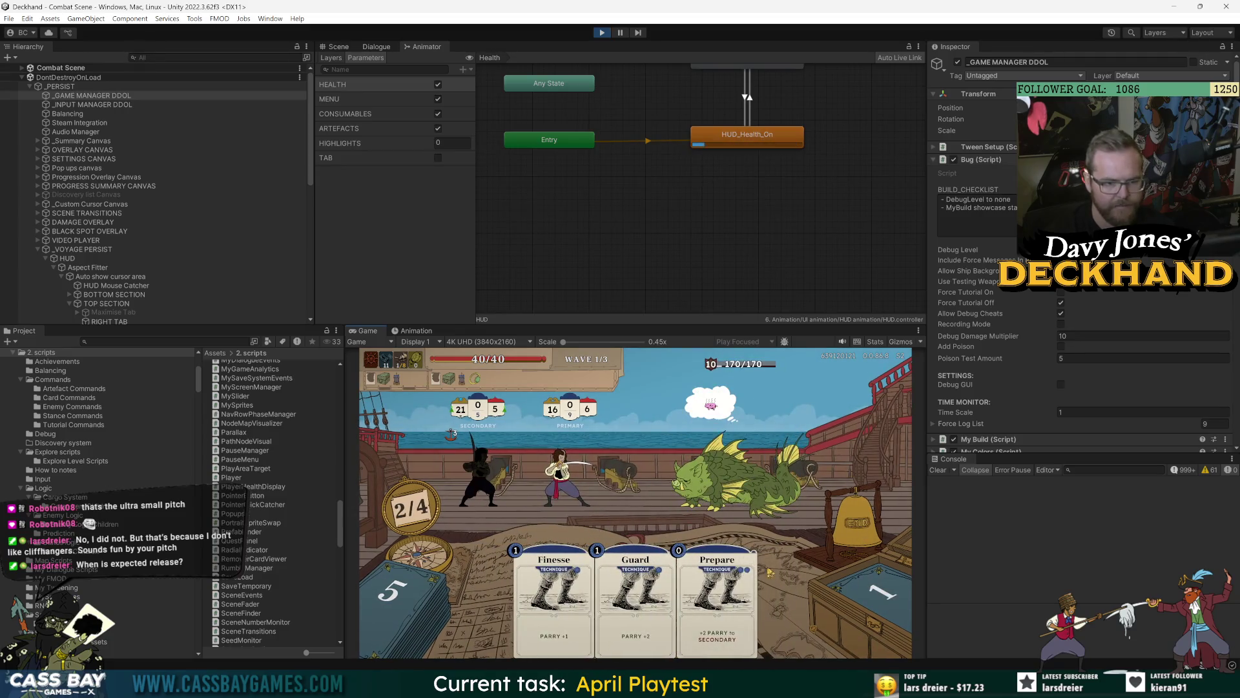
pyautogui.moveTo(635, 581); pyautogui.dragTo(559, 491)
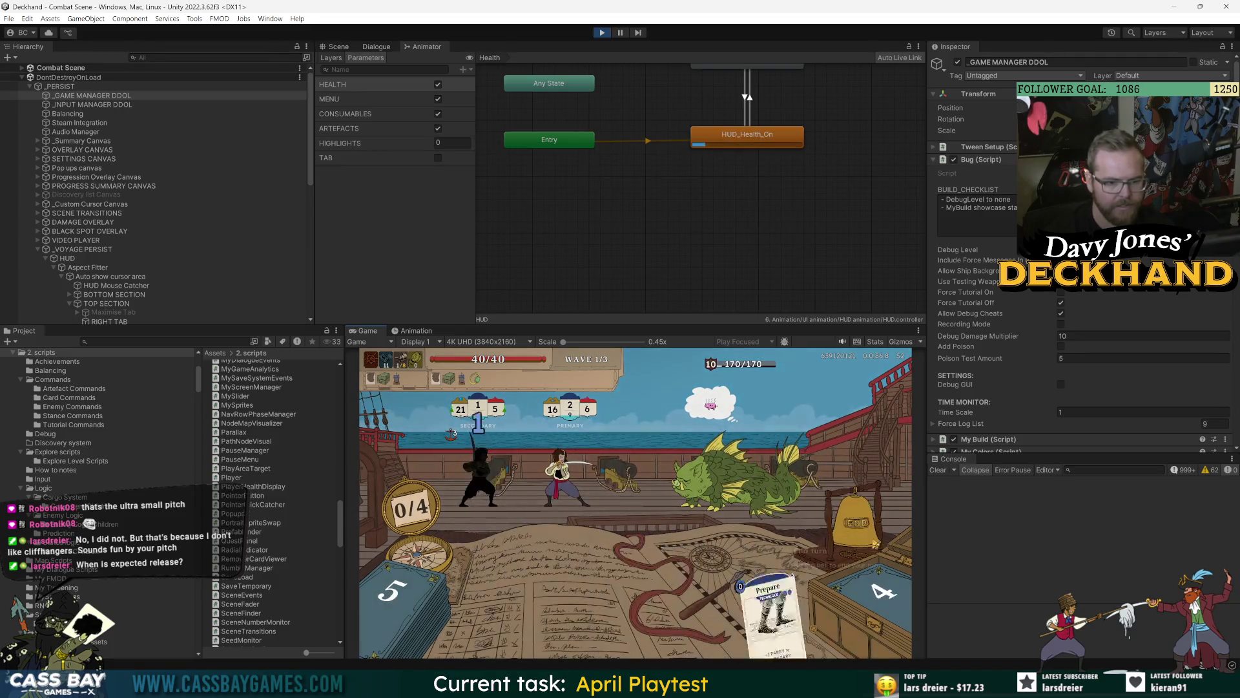
pyautogui.click(857, 522)
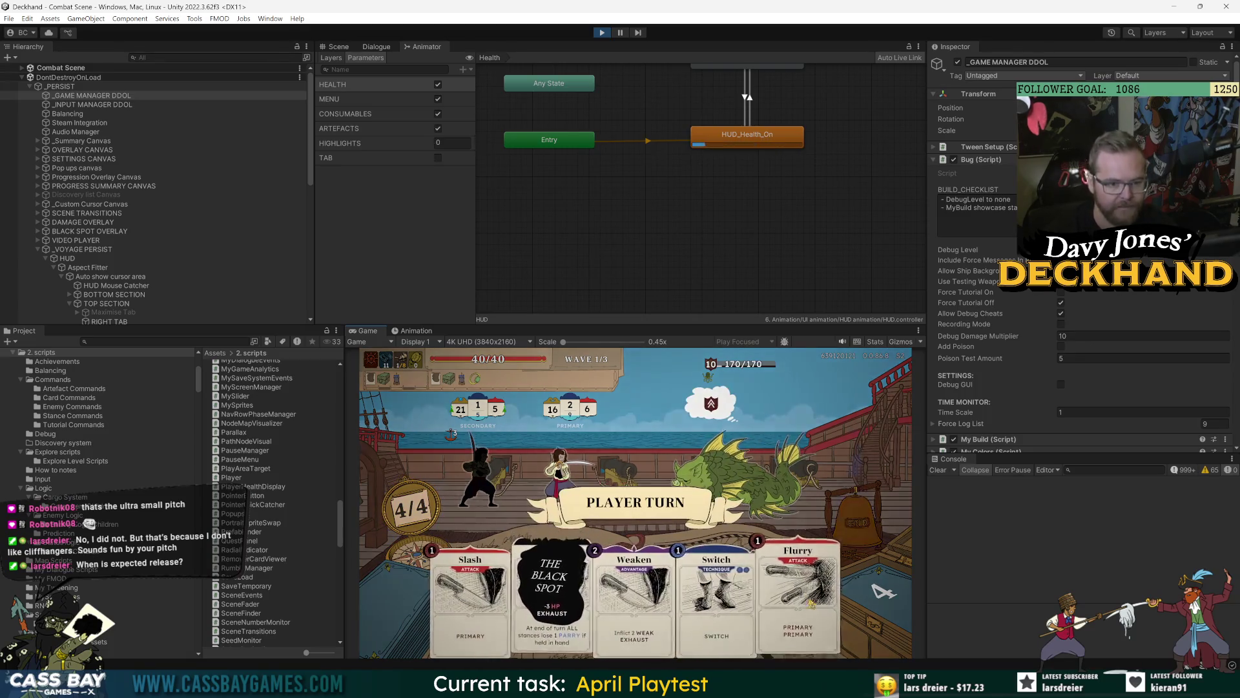
pyautogui.moveTo(805, 581); pyautogui.dragTo(769, 489)
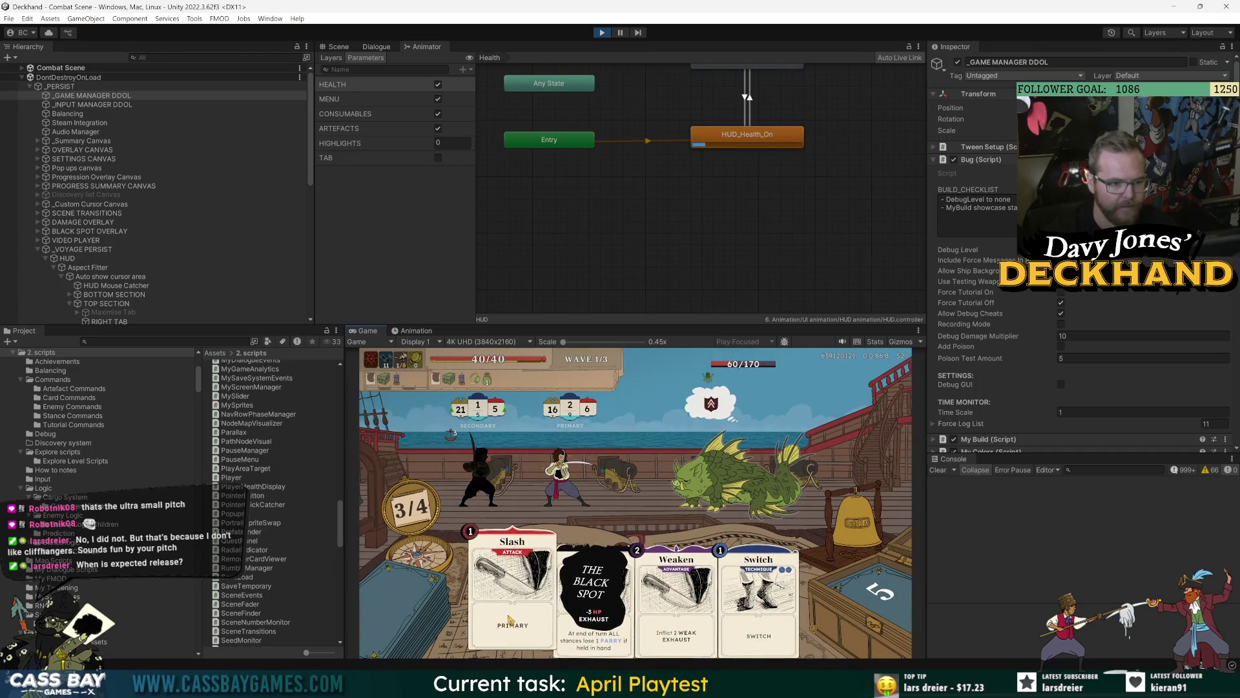
pyautogui.click(856, 522)
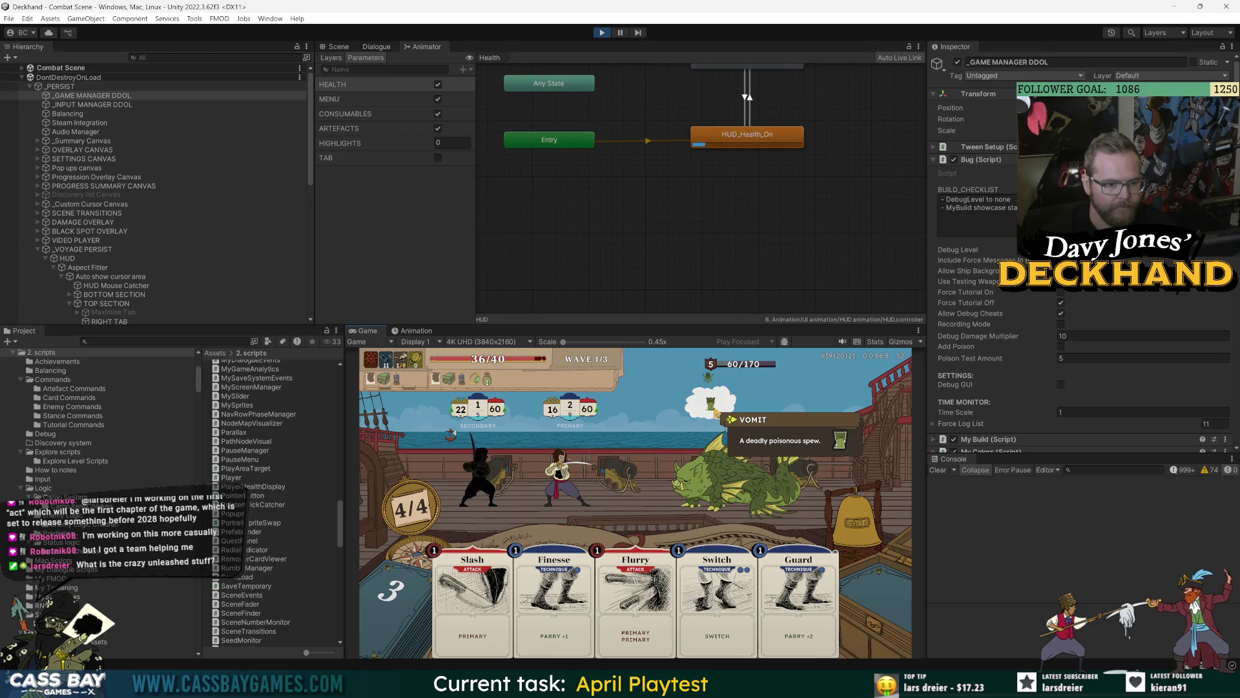
pyautogui.moveTo(493, 385)
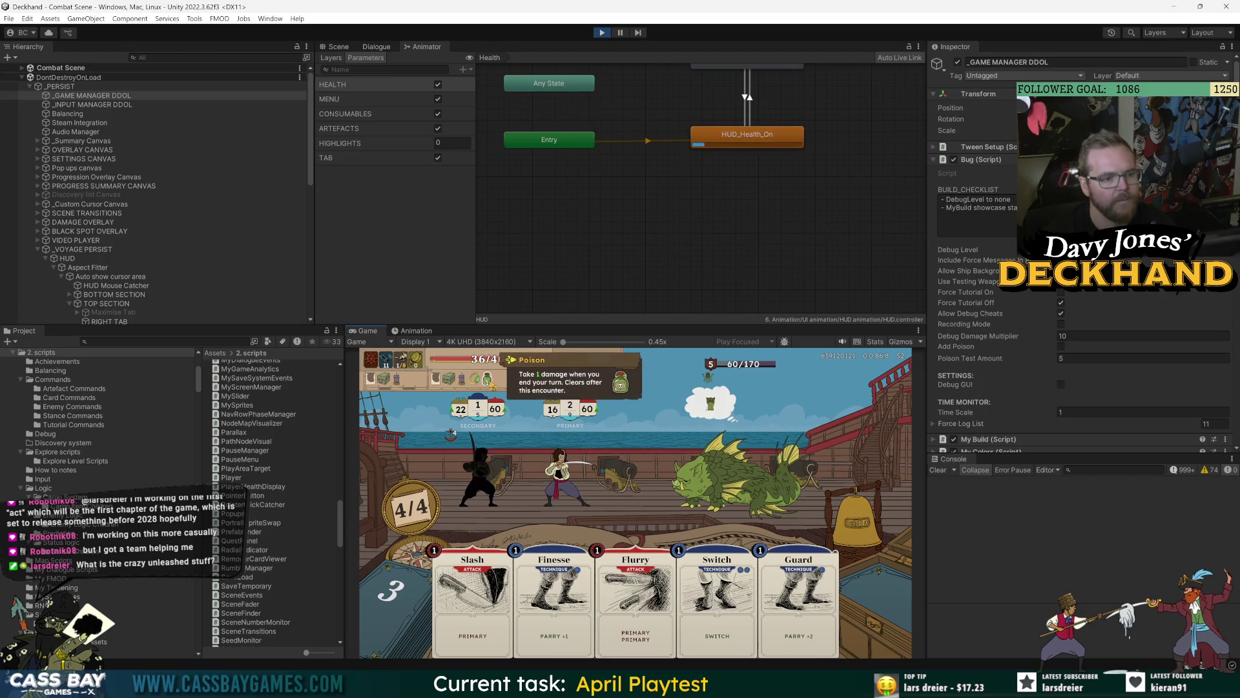
pyautogui.click(231, 212)
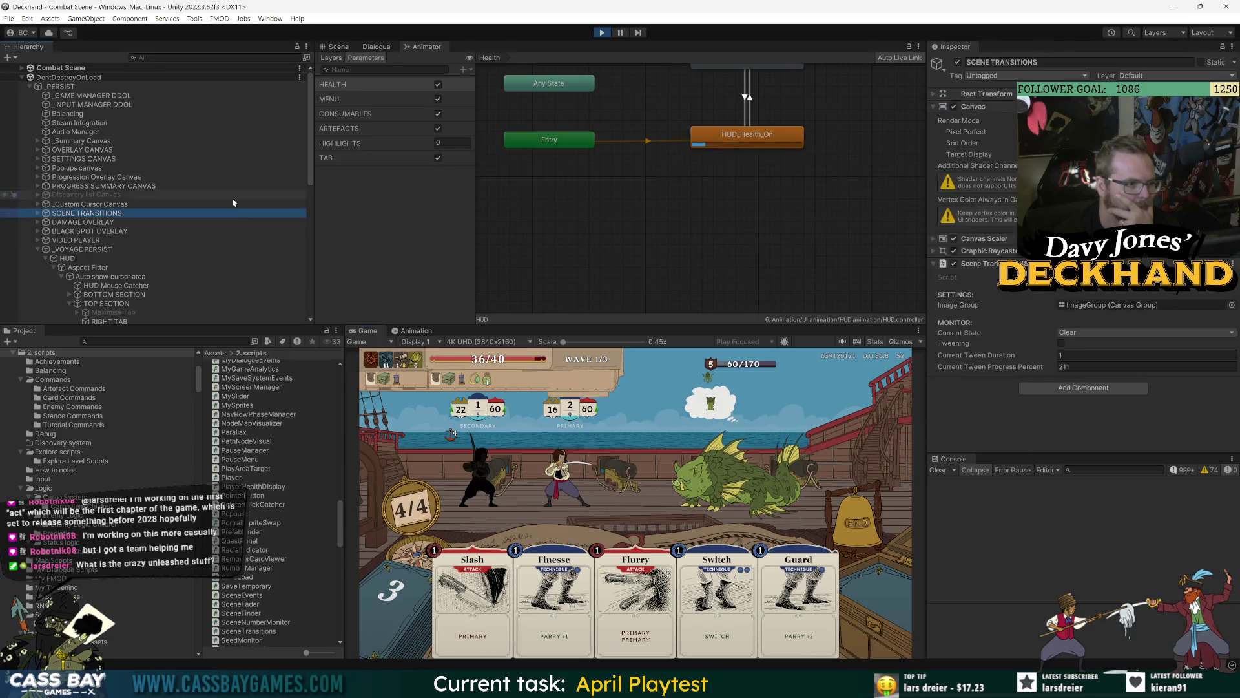
# Step: On PoisonFill Dark (Remain Hp), turn the My Slider script off and back on
pyautogui.scroll(-5, 233, 202)
pyautogui.click(153, 173)
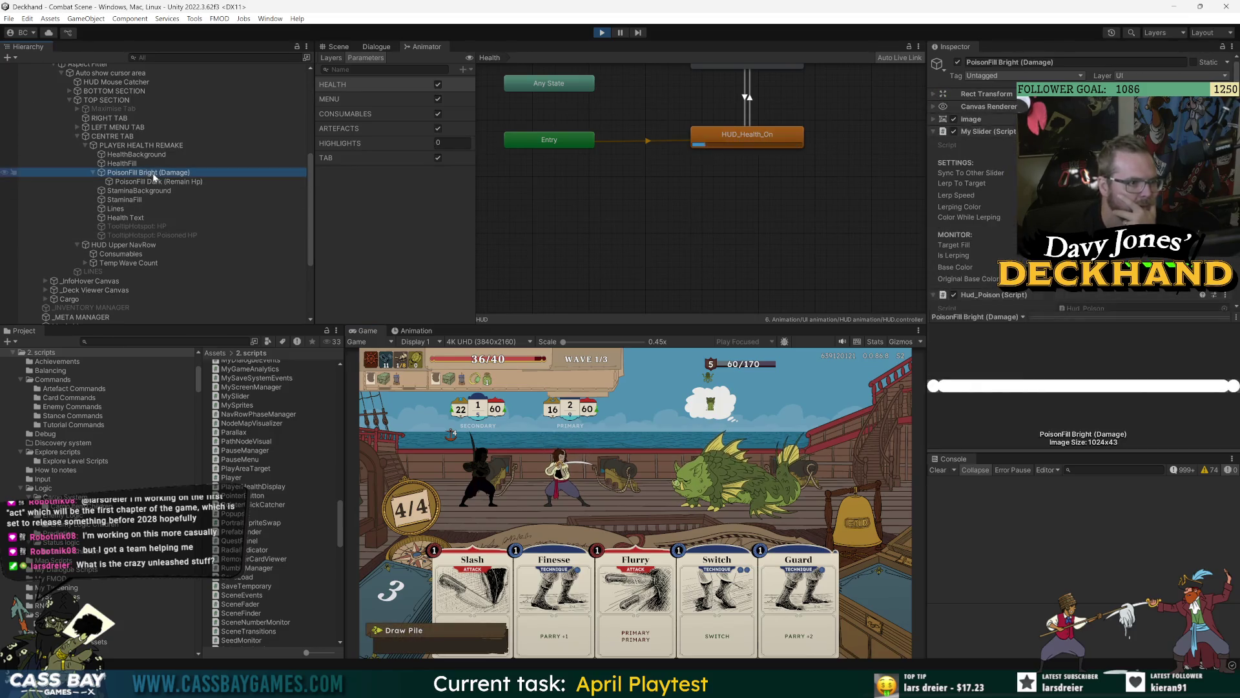
pyautogui.click(148, 182)
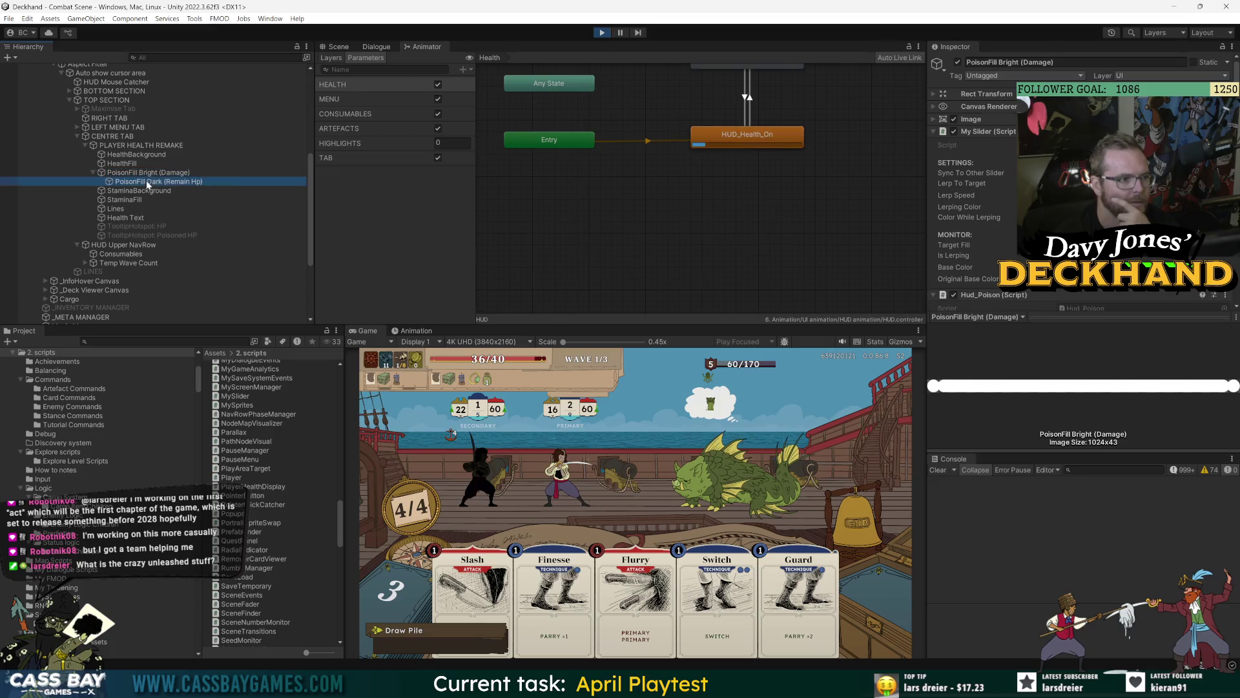
pyautogui.scroll(-2, 980, 233)
pyautogui.click(955, 100)
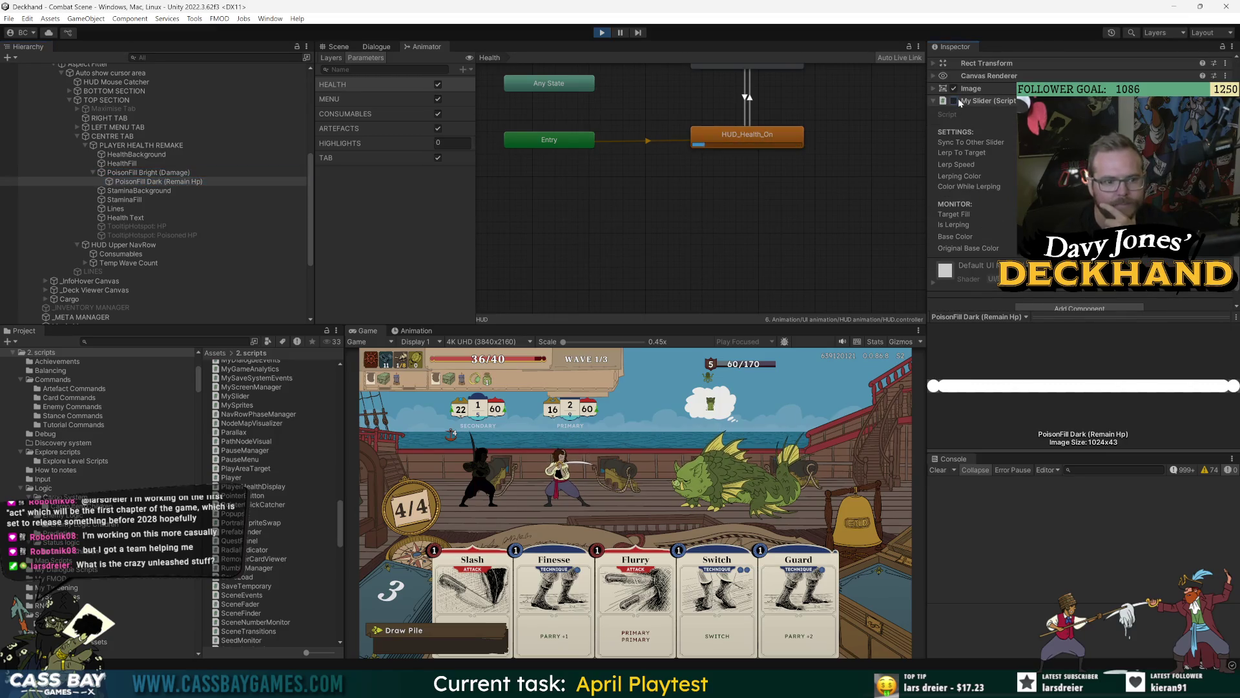
pyautogui.click(955, 101)
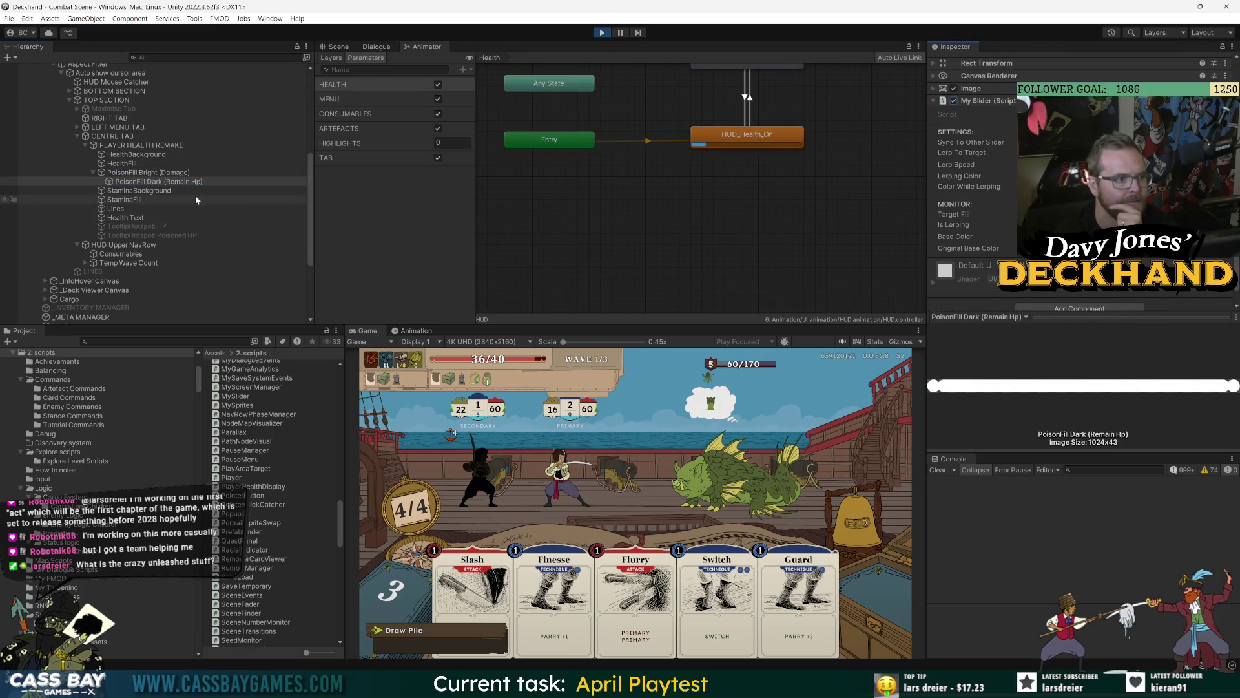
# Step: Deactivate and reactivate PoisonFill Dark twice, then reselect PoisonFill Bright and view Hud_Poison code
pyautogui.scroll(2, 959, 84)
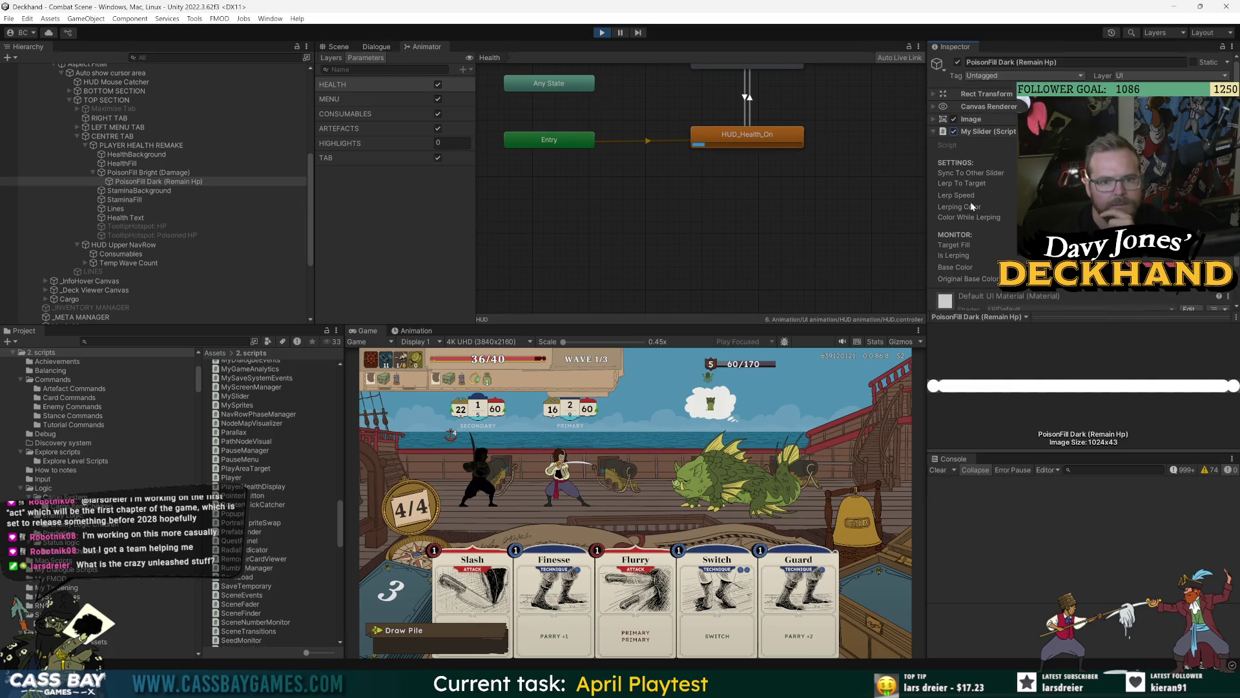
pyautogui.click(959, 62)
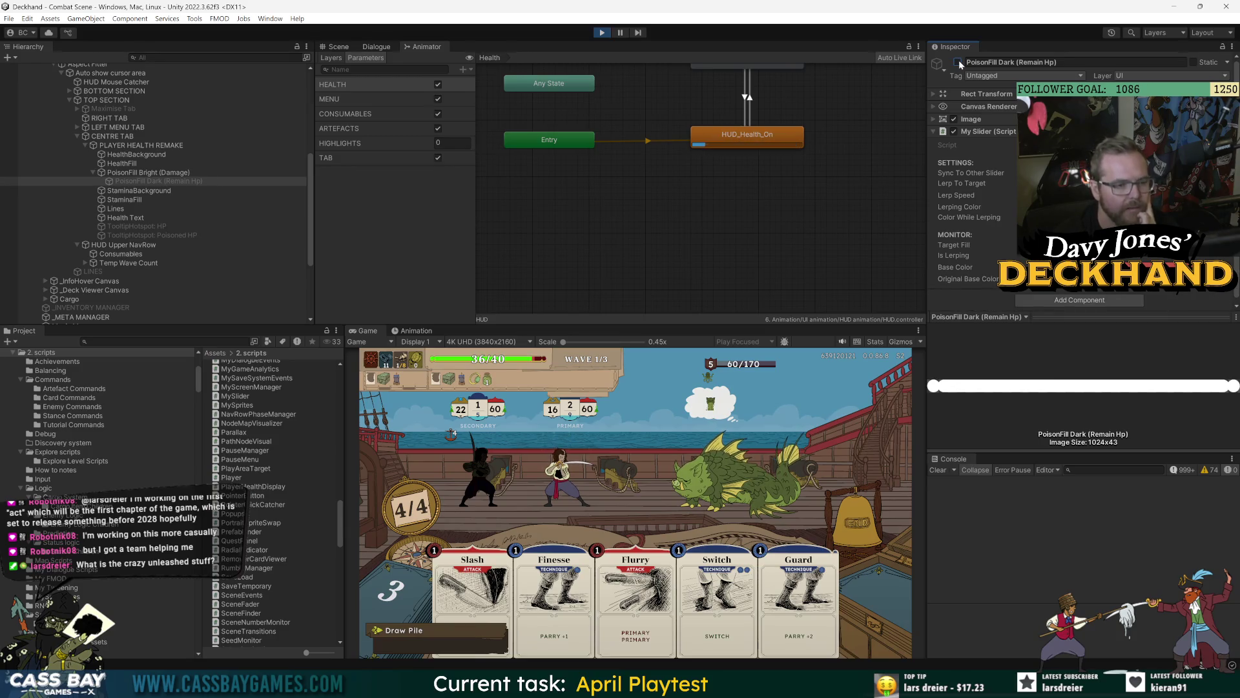
pyautogui.click(959, 62)
pyautogui.click(959, 62)
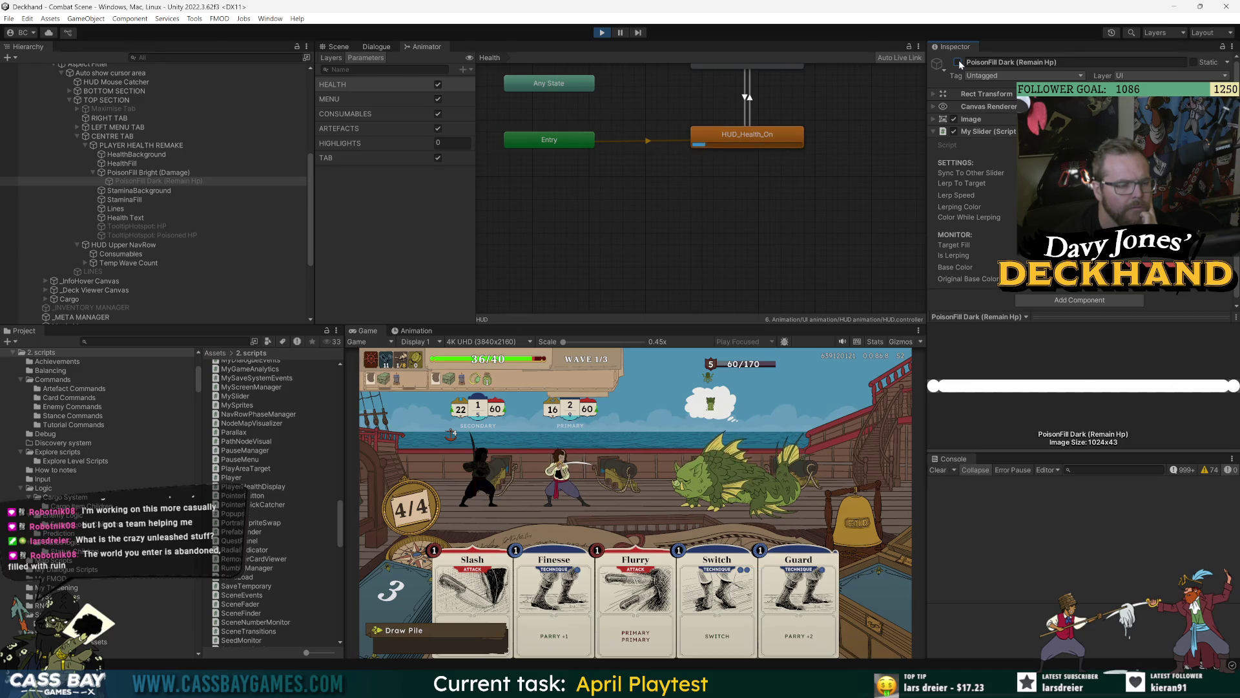
pyautogui.click(958, 62)
pyautogui.click(170, 173)
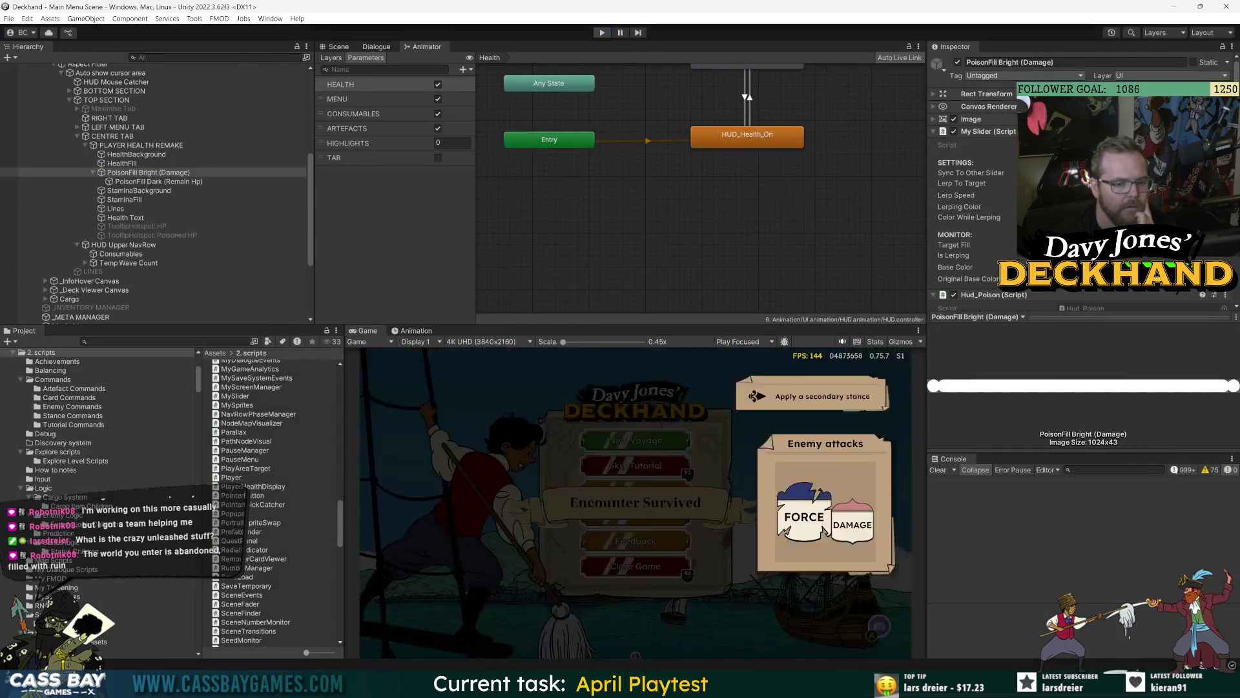
pyautogui.hotkey('alt', 'Tab')
pyautogui.click(828, 444)
# Step: Highlight poisonDamageFraction's references across Hud_Poison.cs and mark the SlidersUpdate method
pyautogui.doubleClick(466, 253)
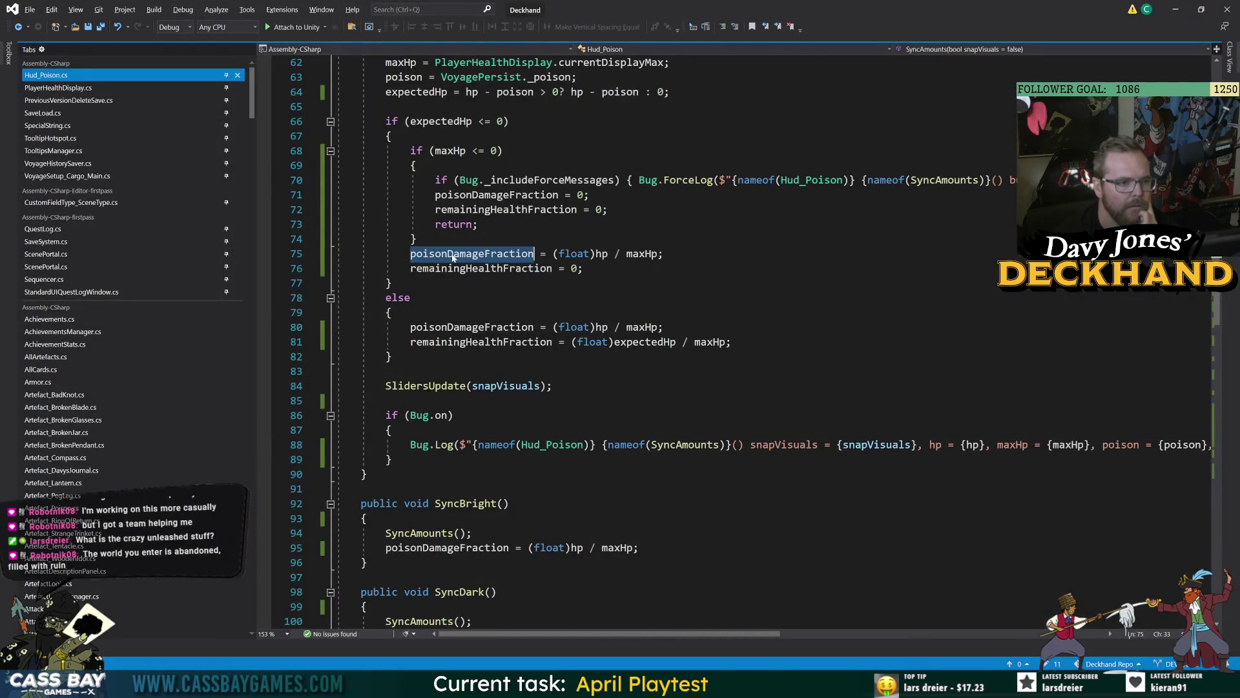
pyautogui.scroll(5, 466, 253)
pyautogui.scroll(-7, 684, 356)
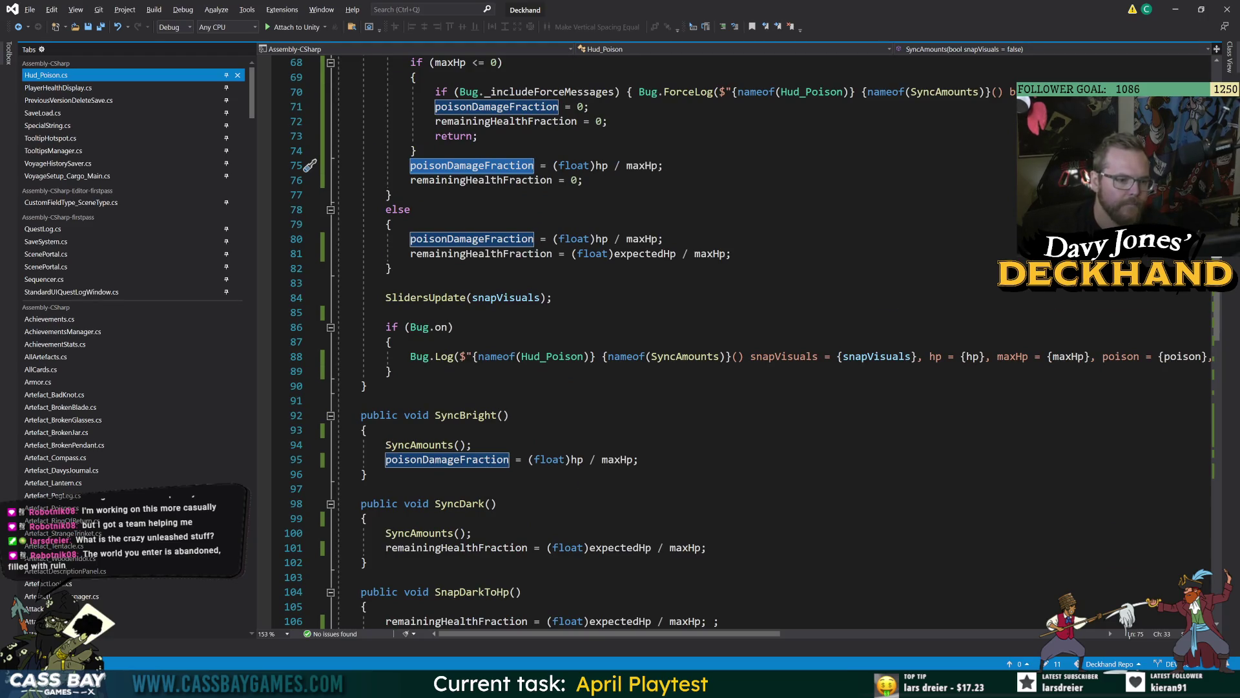
pyautogui.scroll(7, 646, 336)
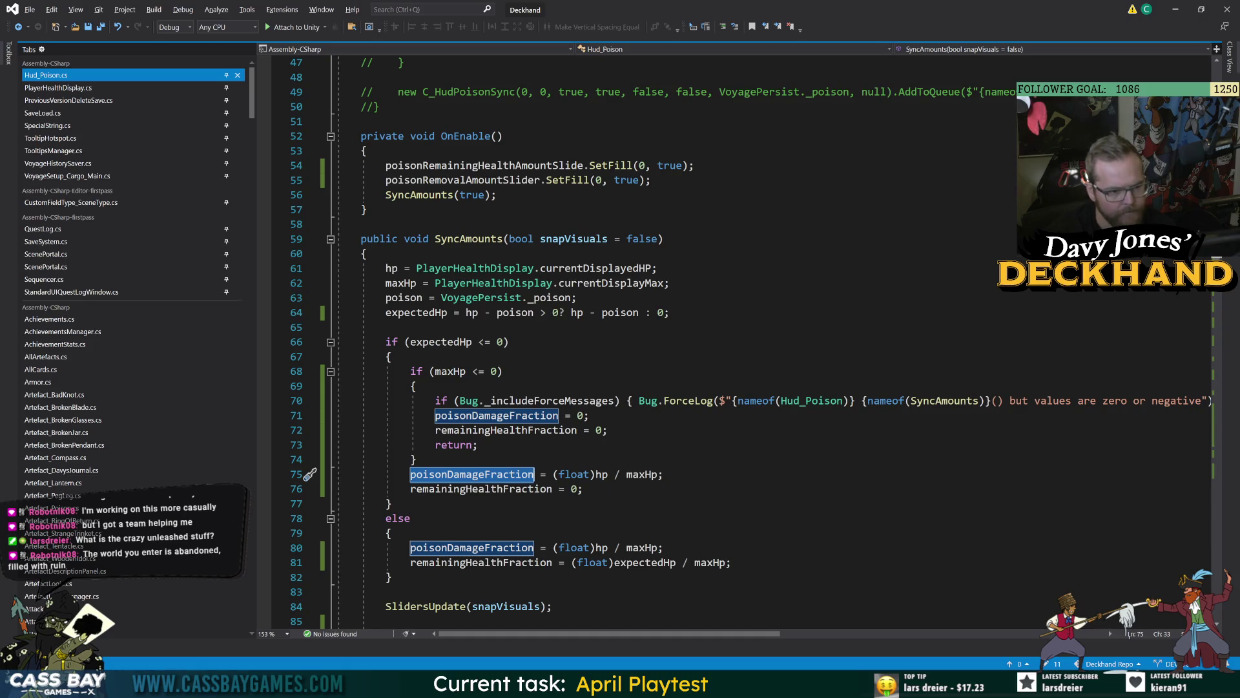
pyautogui.scroll(5, 310, 475)
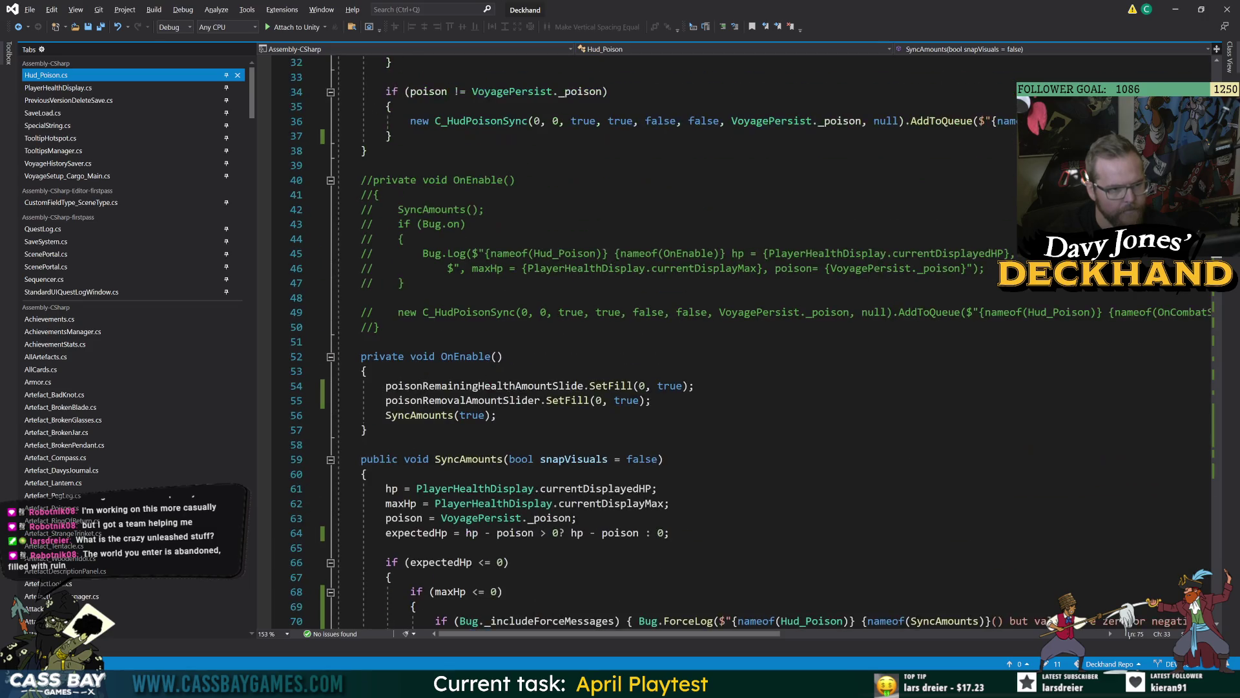
pyautogui.scroll(7, 737, 342)
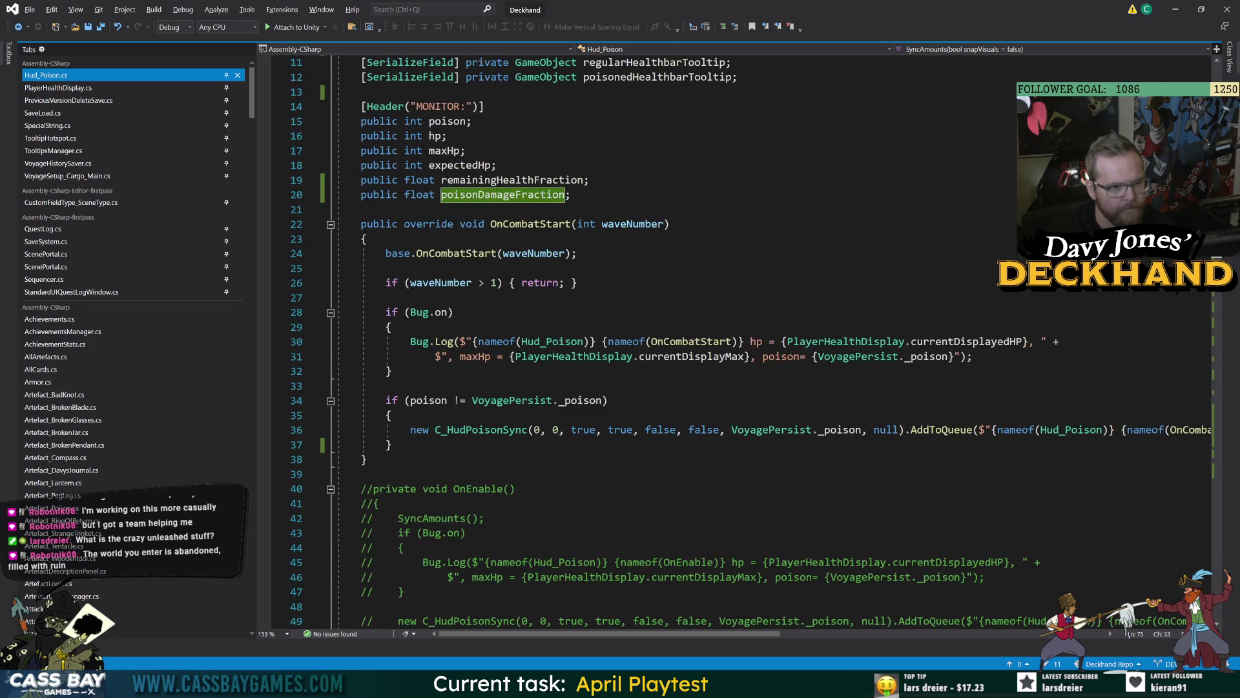
pyautogui.scroll(-20, 310, 77)
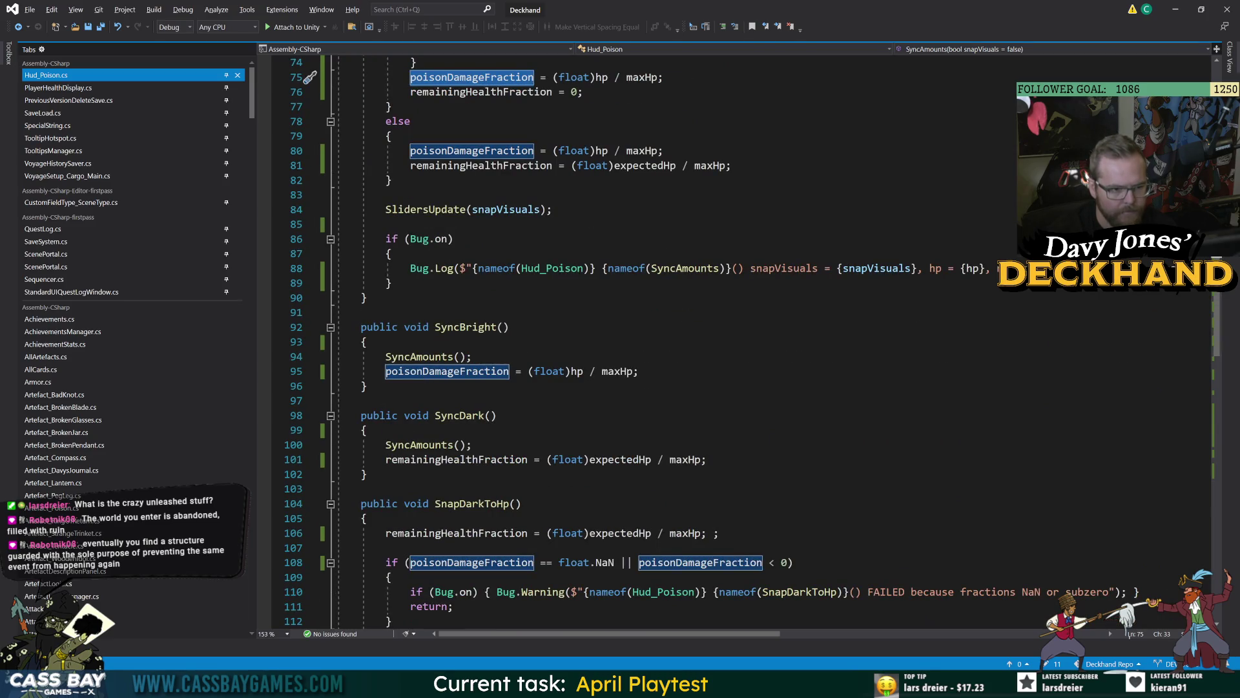
pyautogui.scroll(-4, 310, 77)
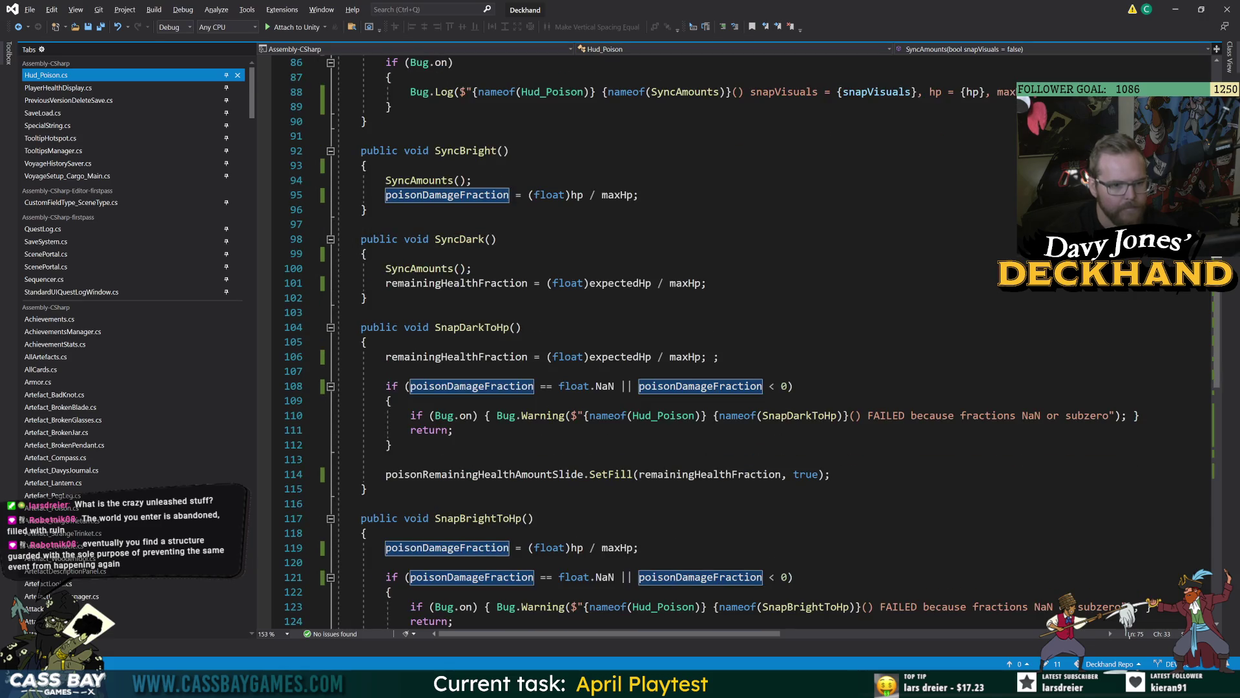
pyautogui.scroll(-3, 310, 77)
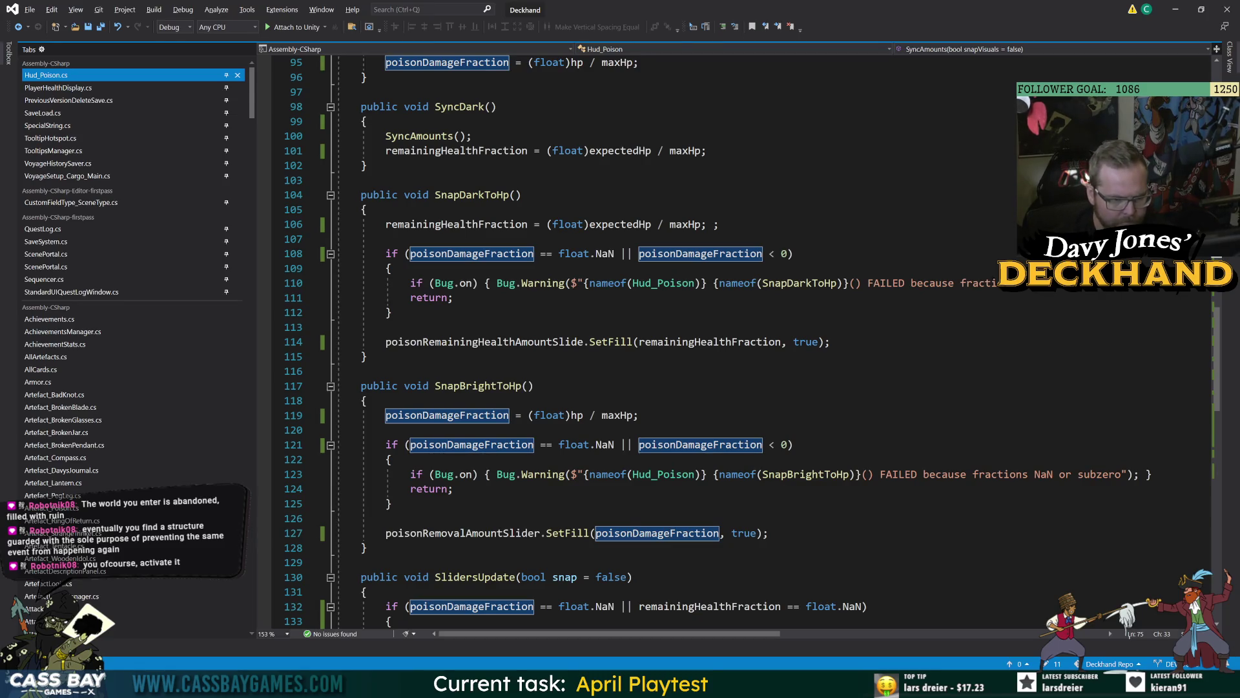
pyautogui.scroll(-4, 646, 336)
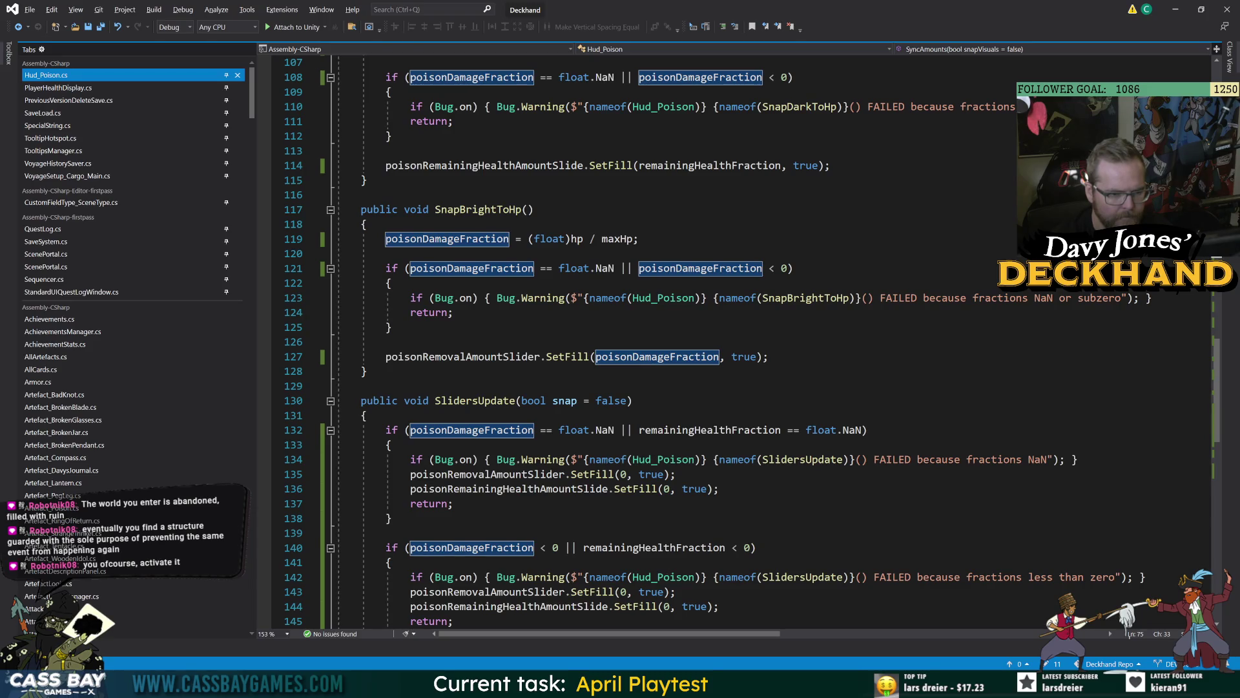
pyautogui.click(805, 459)
pyautogui.hotkey('alt', 'Tab')
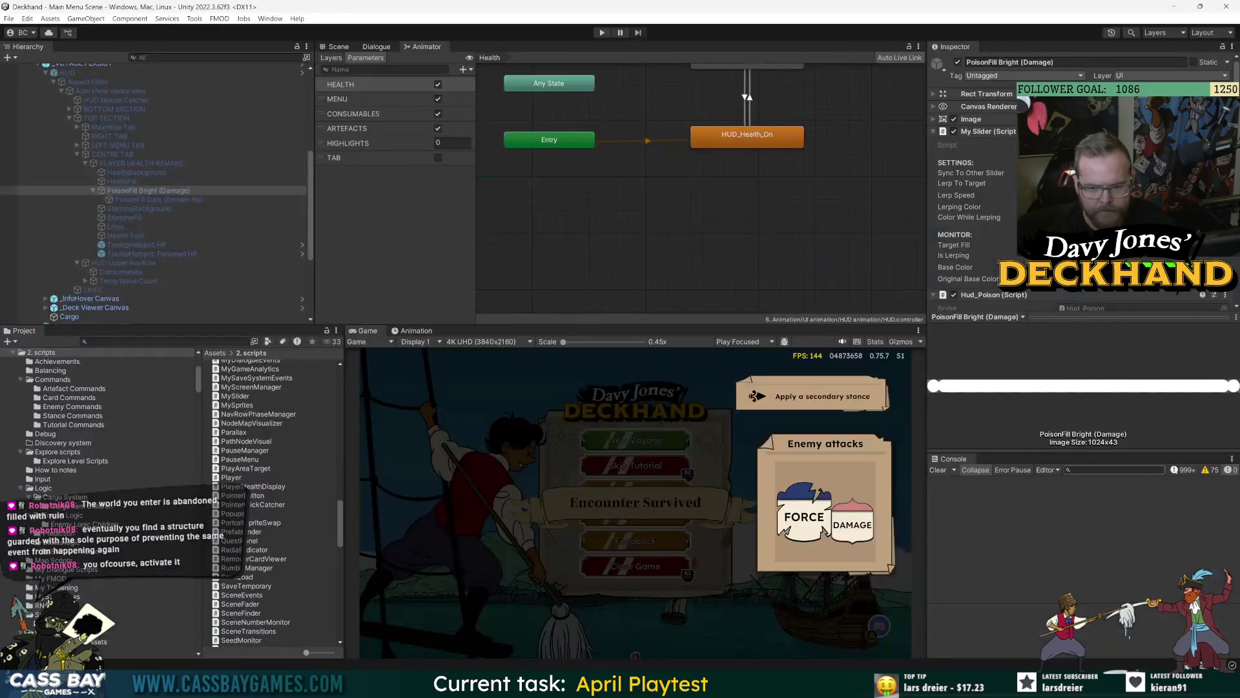
# Step: Filter the Console for SlidersUpdate messages and select _GAME MANAGER DDOL
pyautogui.click(1111, 470)
pyautogui.write('SlidersUpdate')
pyautogui.hotkey('alt', 'Tab')
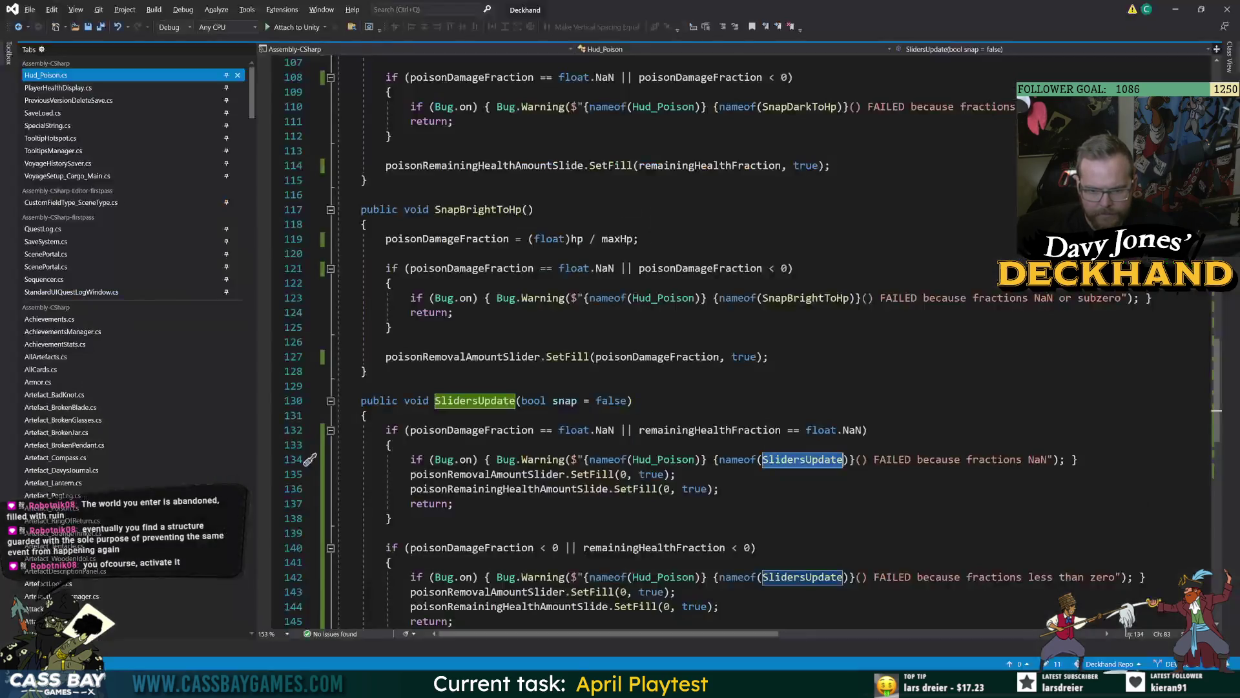
pyautogui.hotkey('alt', 'Tab')
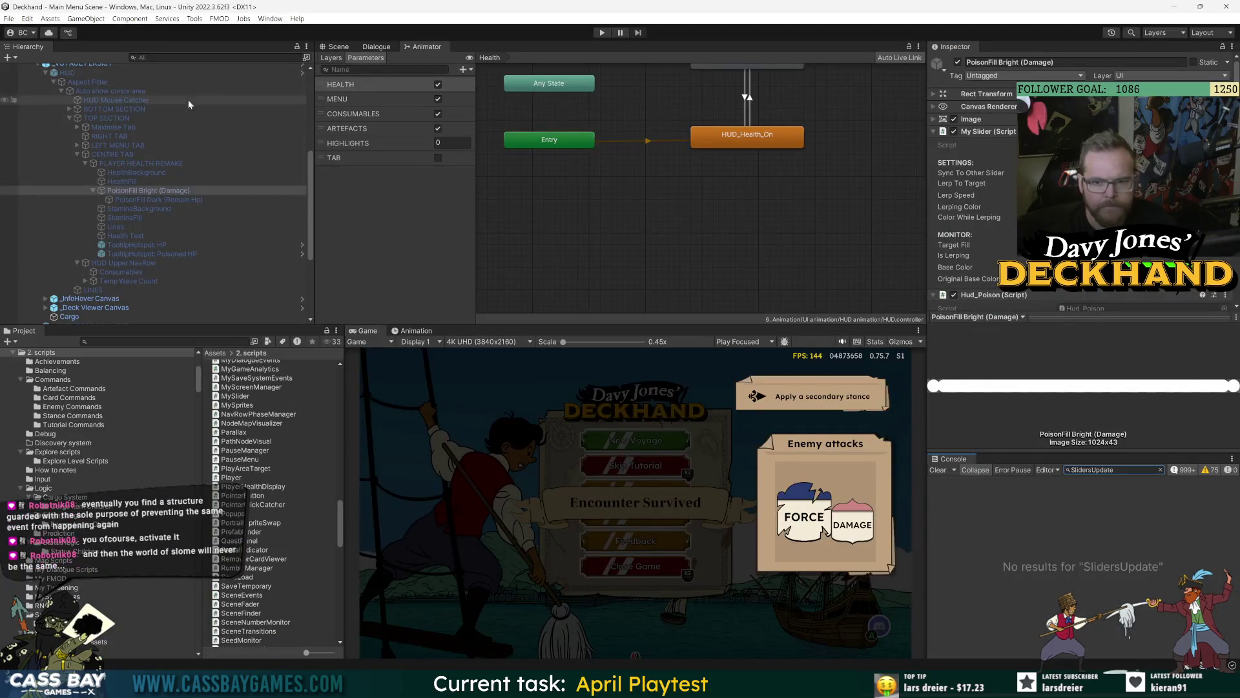
pyautogui.scroll(5, 129, 180)
pyautogui.click(90, 104)
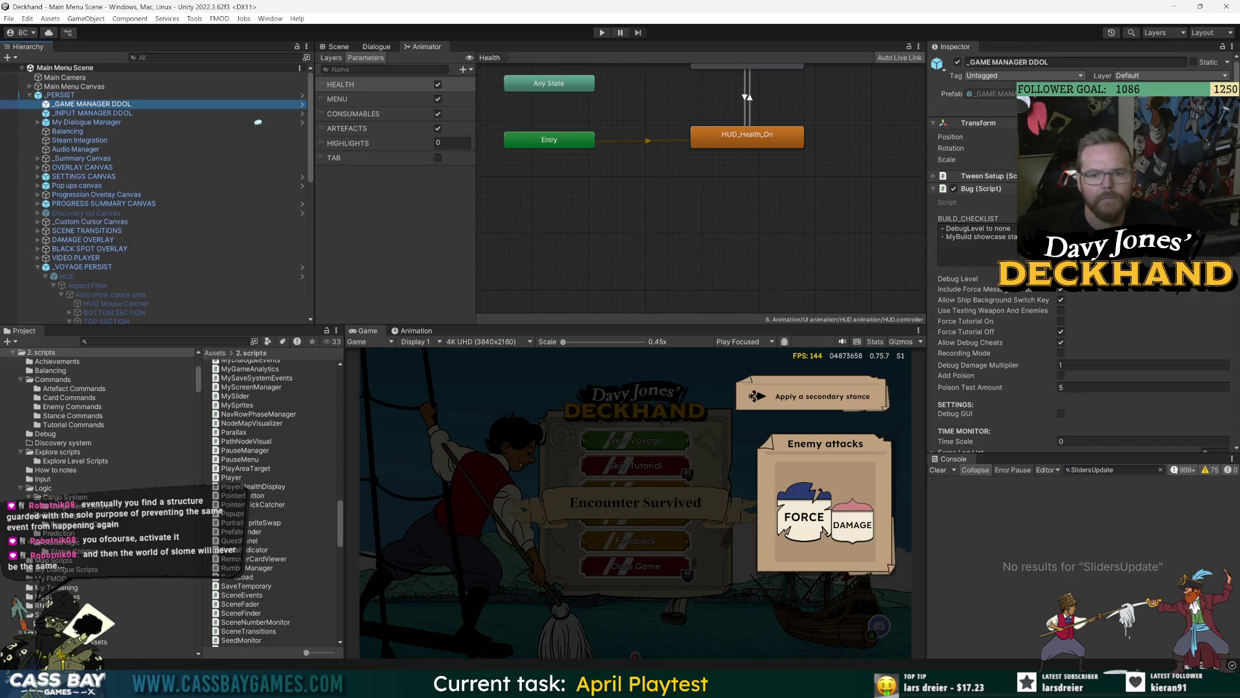
# Step: Filter the Console to Hud_Poison copied from the code, widen the Inspector and Console, and clear it
pyautogui.hotkey('alt', 'Tab')
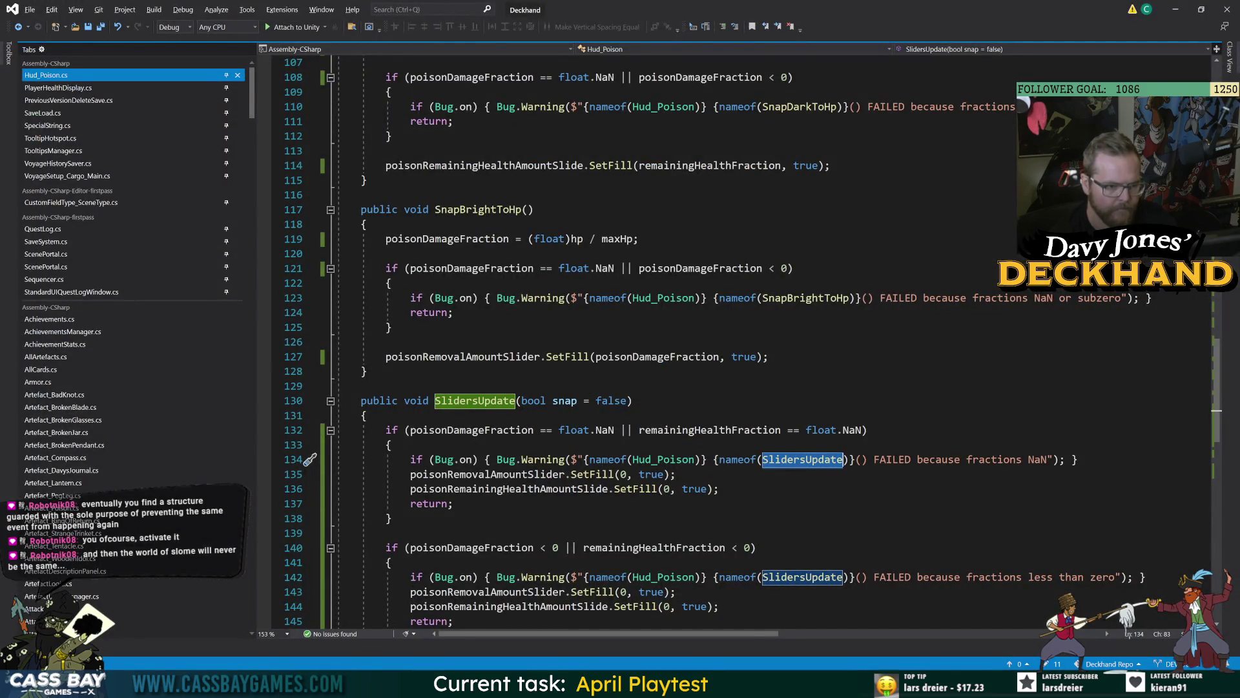
pyautogui.doubleClick(669, 459)
pyautogui.hotkey('ctrl', 'c')
pyautogui.hotkey('alt', 'Tab')
pyautogui.hotkey('ctrl', 'v')
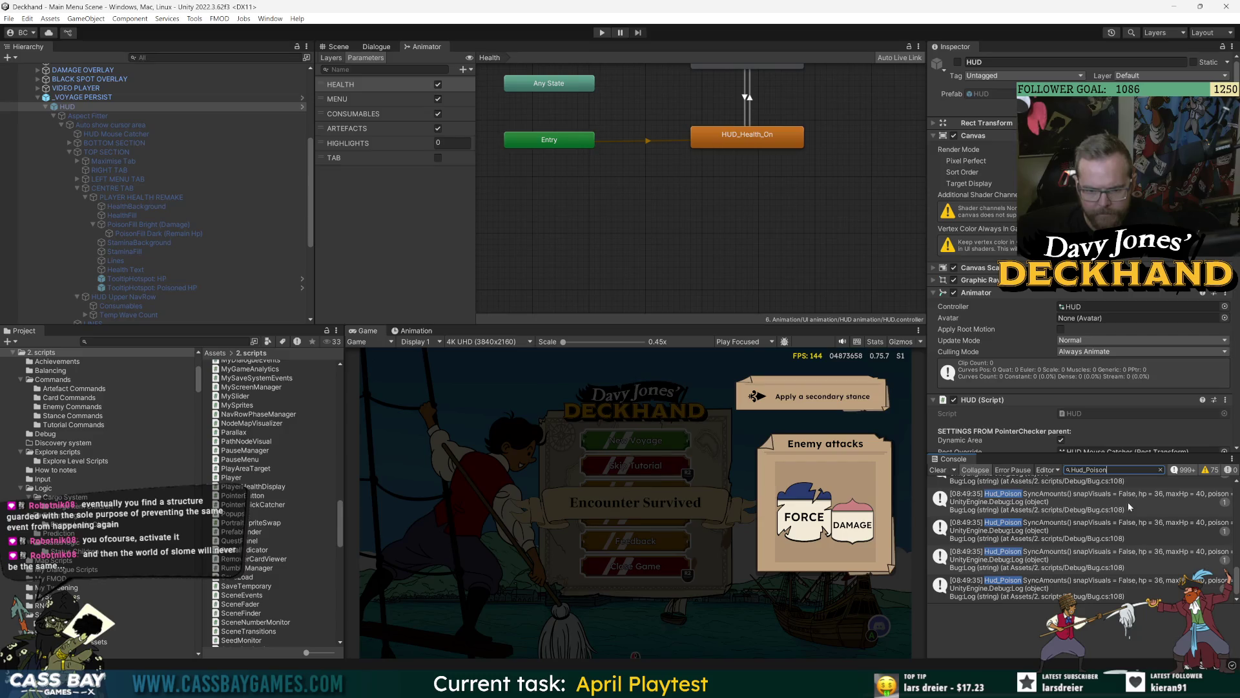
pyautogui.click(1105, 504)
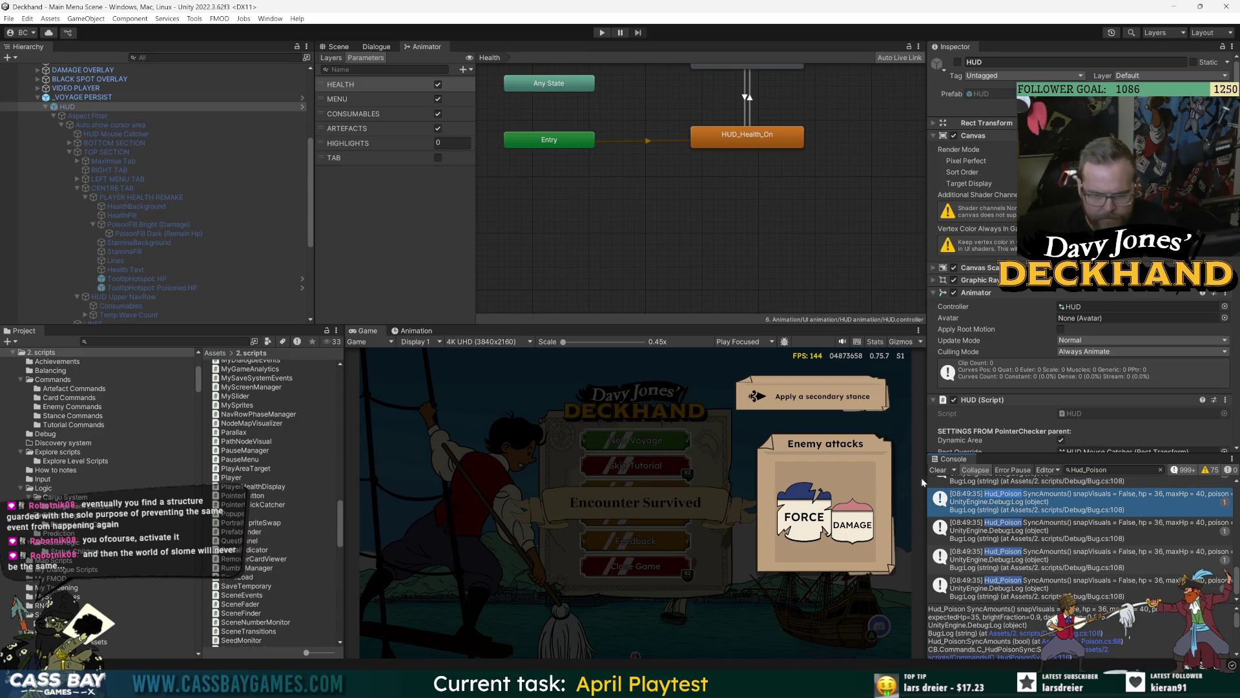
pyautogui.moveTo(922, 481); pyautogui.dragTo(731, 483)
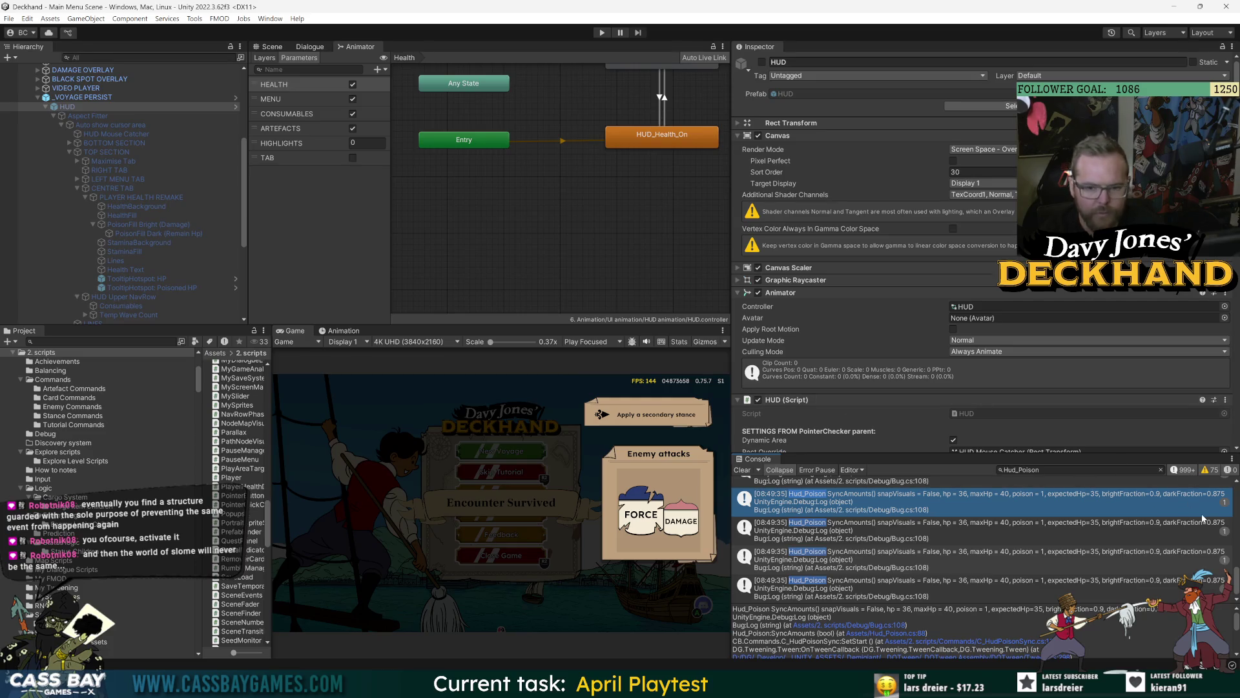
pyautogui.click(742, 469)
# Step: Enter Play mode and select _GAME MANAGER DDOL to follow the run
pyautogui.click(600, 33)
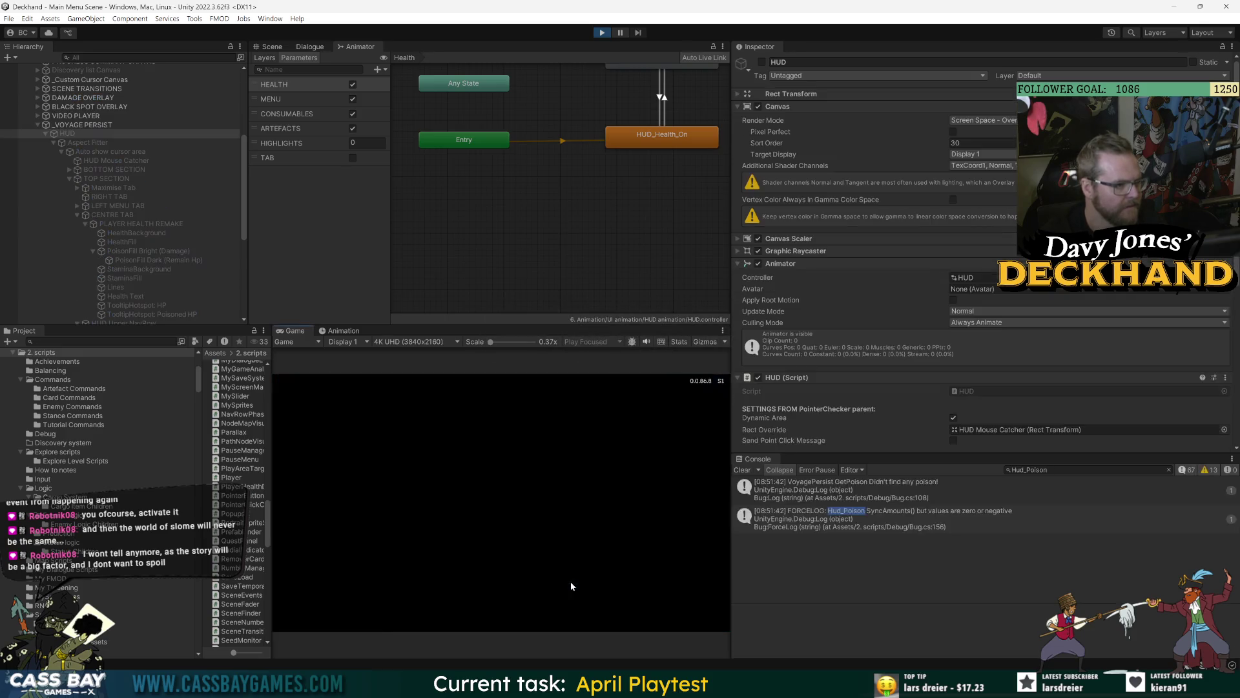
pyautogui.click(84, 141)
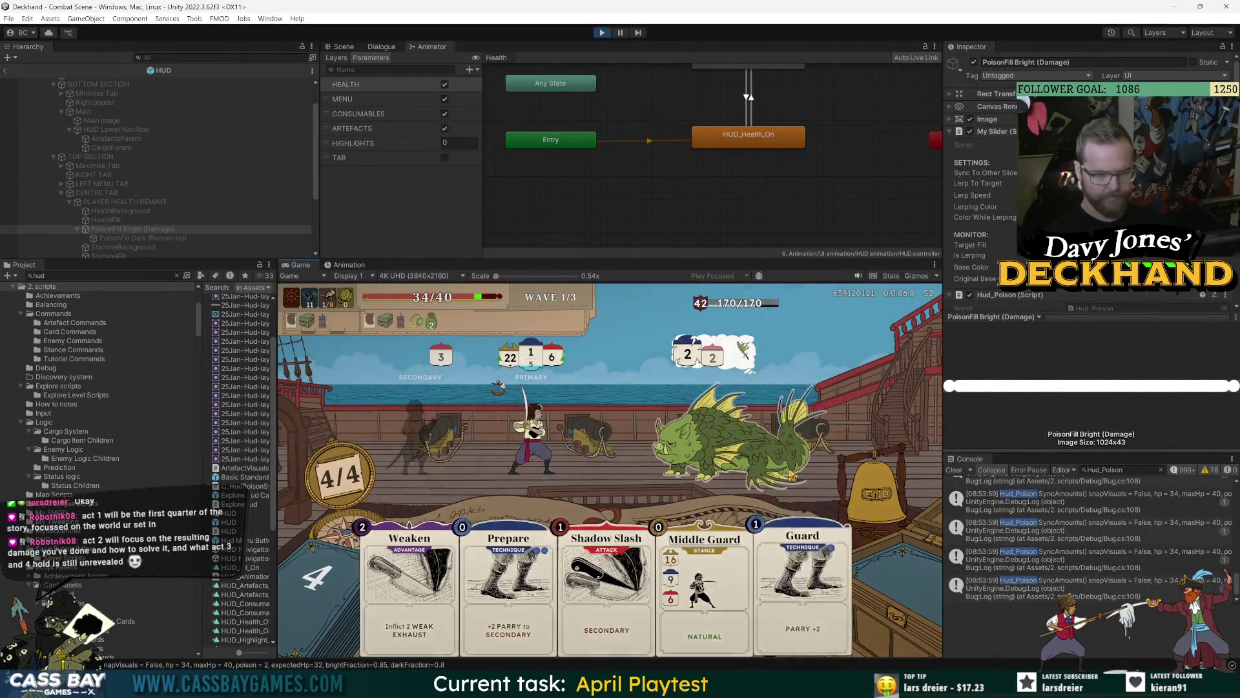
# Step: Play Middle Guard and Shadow Slash on the sea monster, then end the turn
pyautogui.moveTo(792, 475)
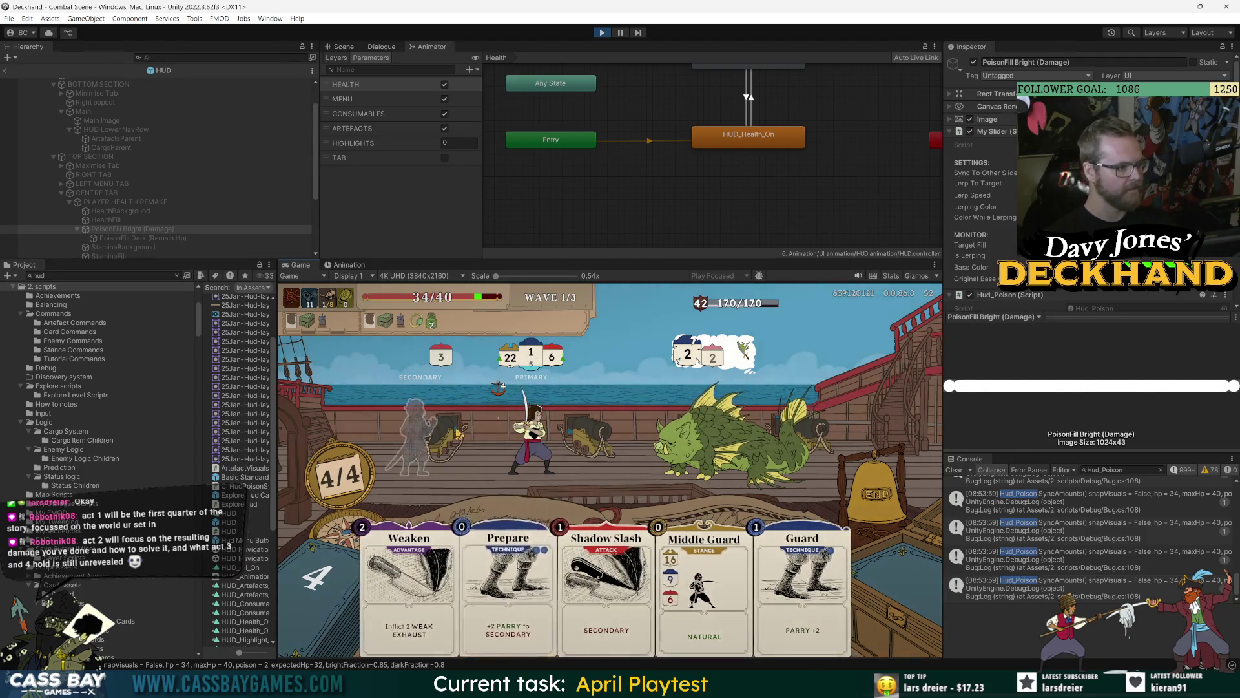
pyautogui.moveTo(533, 440)
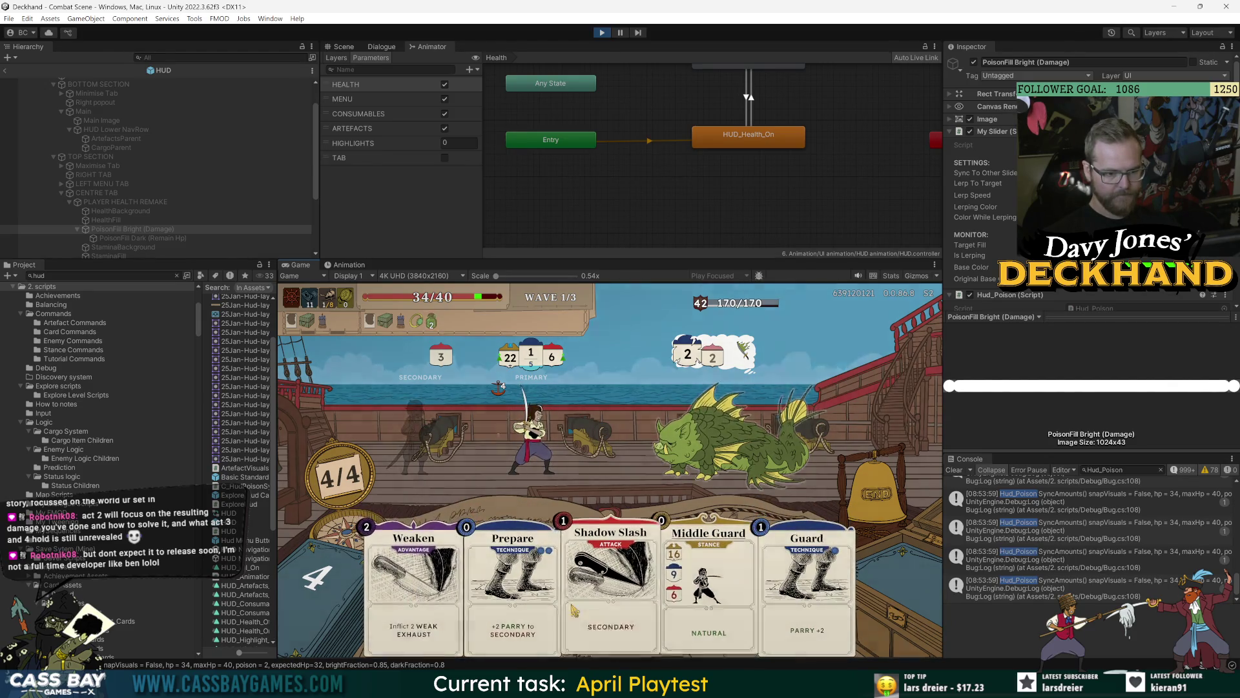
pyautogui.click(762, 582)
pyautogui.click(590, 582)
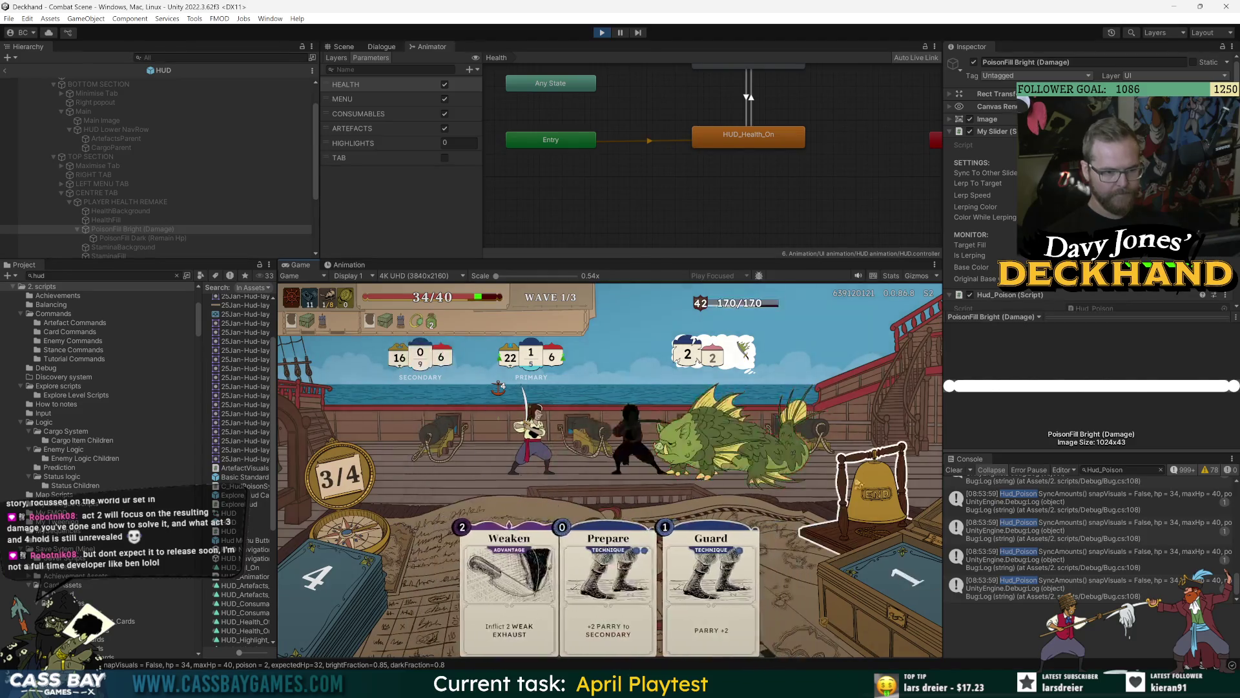
pyautogui.click(851, 500)
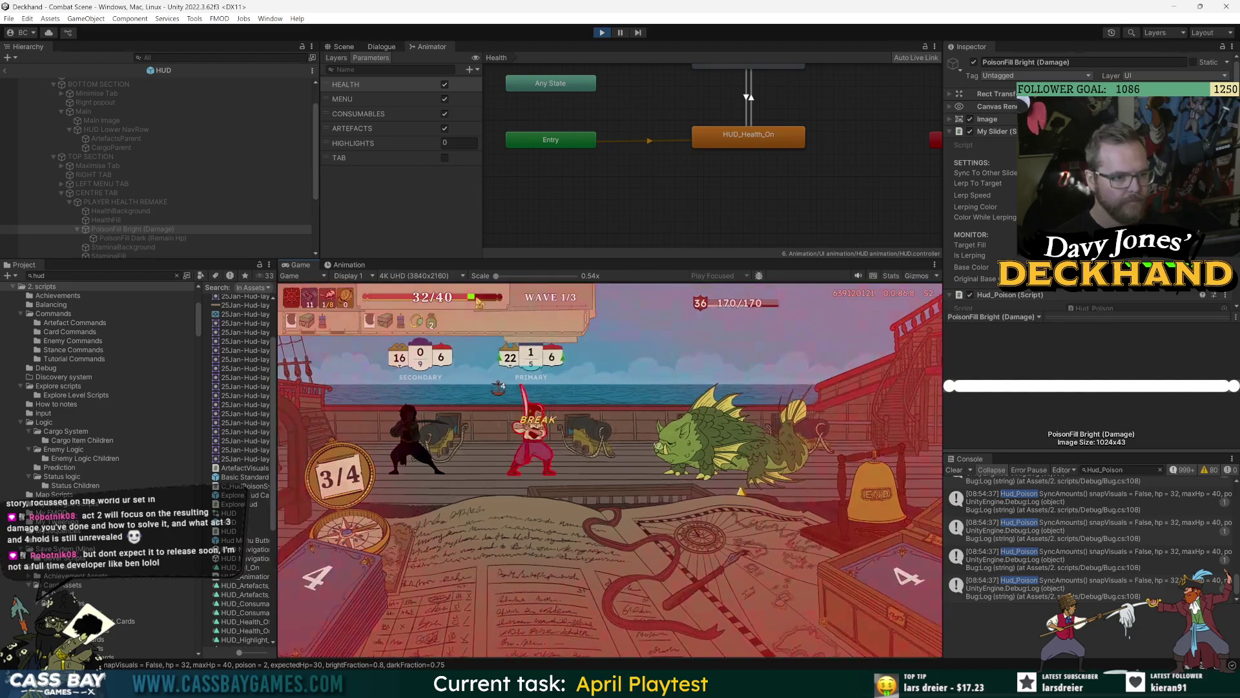
# Step: Play Flurry and Slash against the enemy and end the turn
pyautogui.moveTo(474, 301)
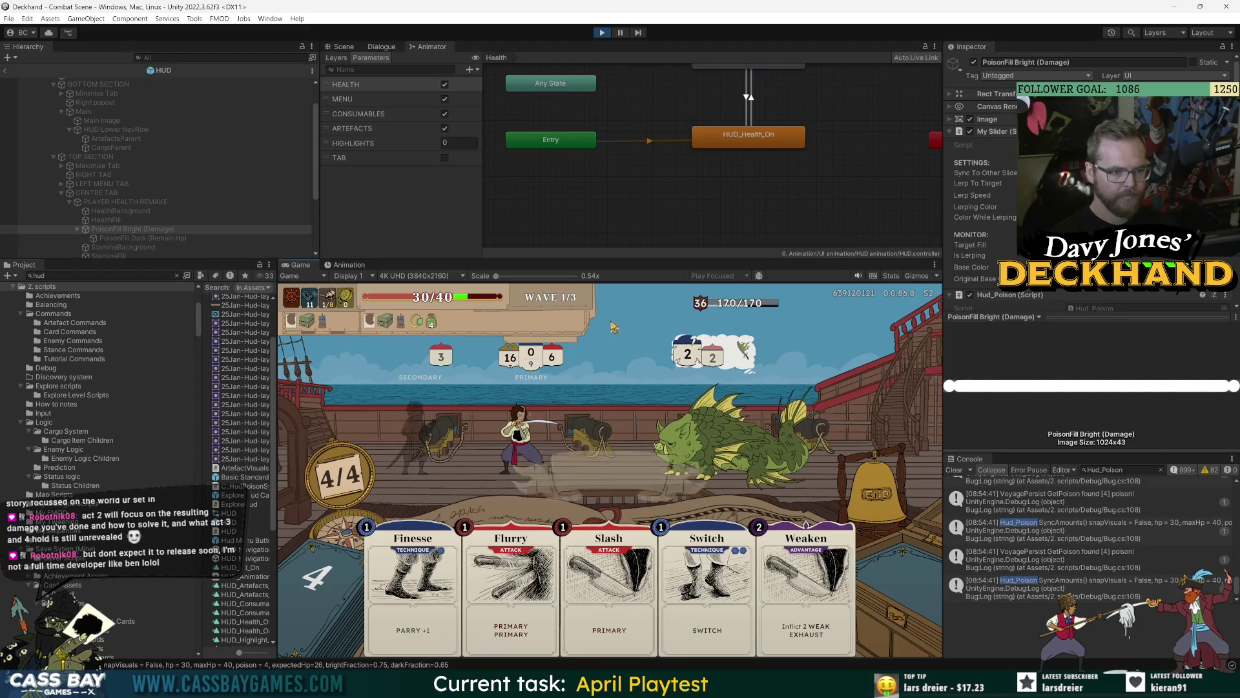
pyautogui.click(517, 589)
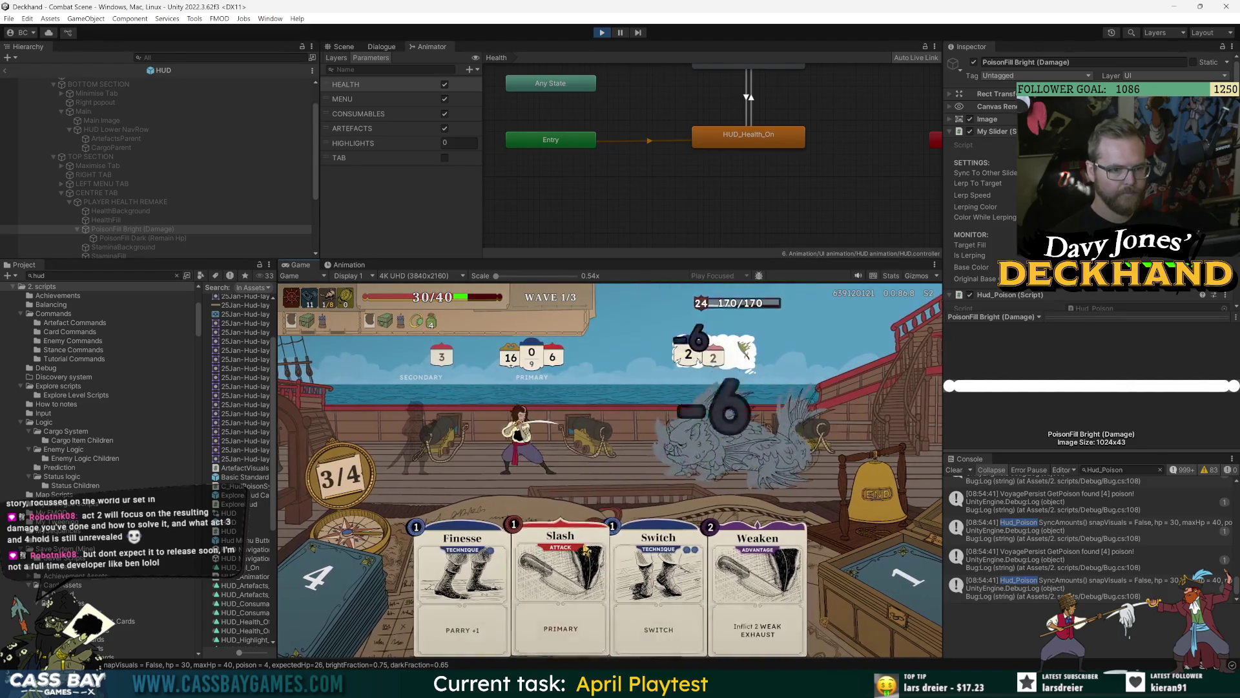
pyautogui.click(554, 593)
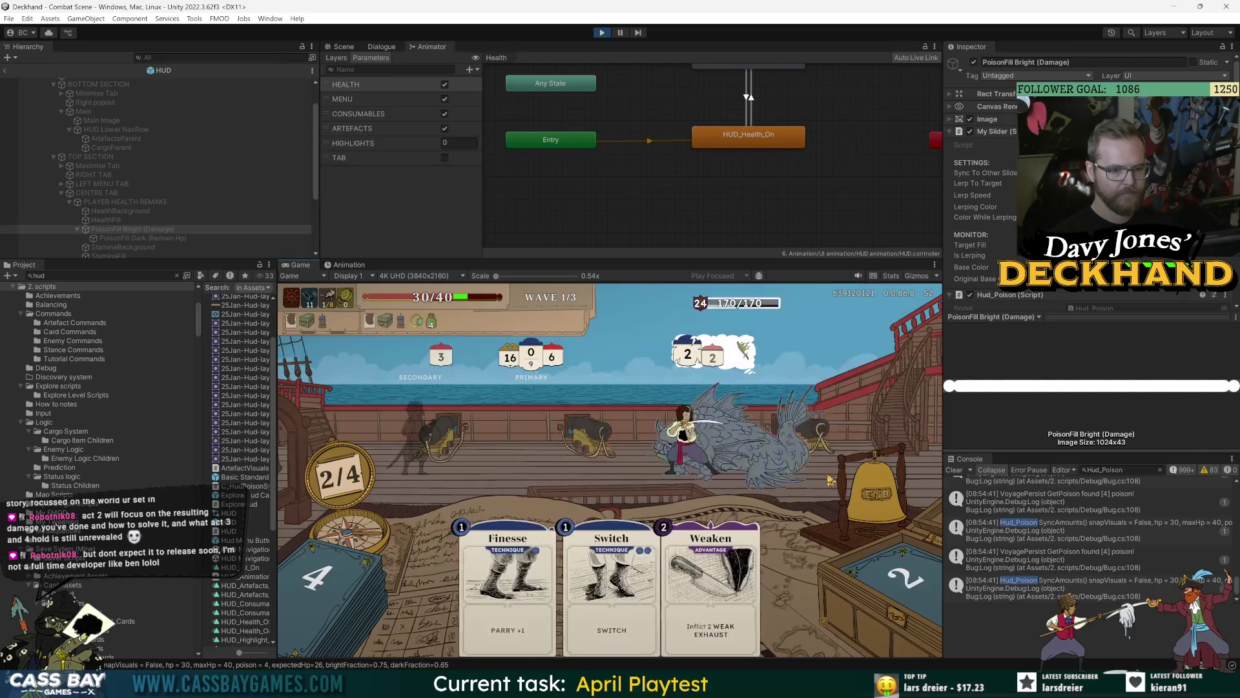
pyautogui.click(858, 431)
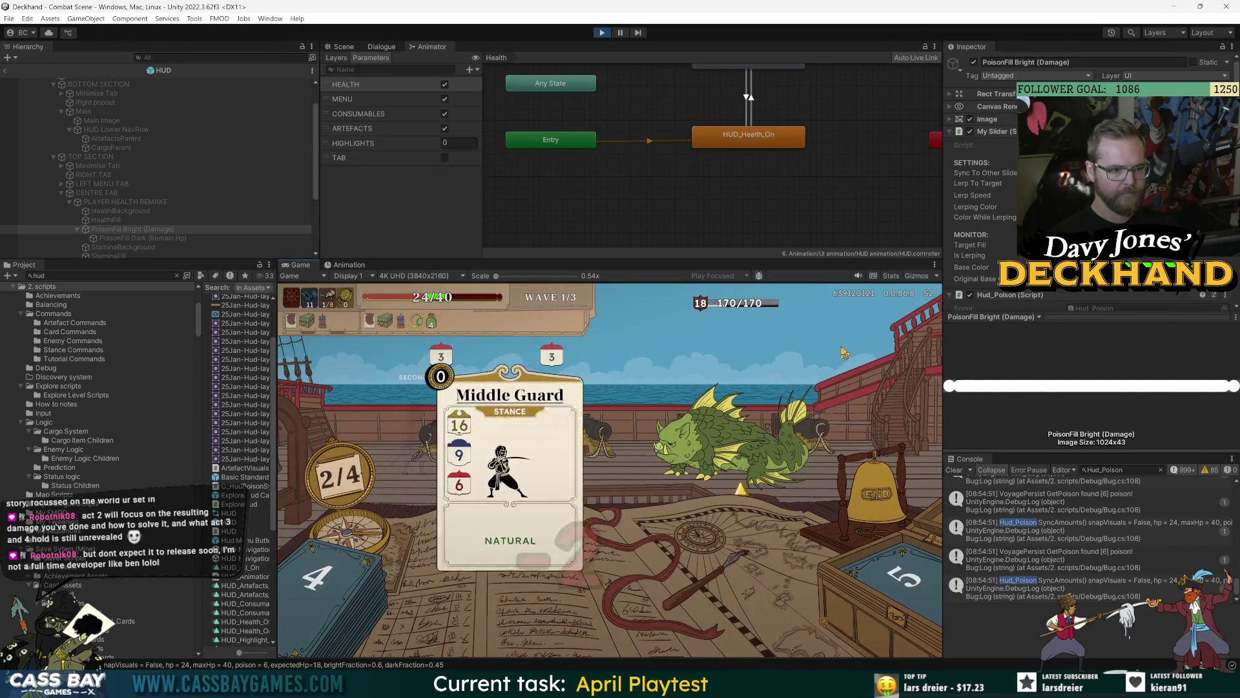
# Step: Play Middle Guard, Shadow Slash, Slash and Guard, and drag Prepare onto the secondary fighter
pyautogui.moveTo(440, 329)
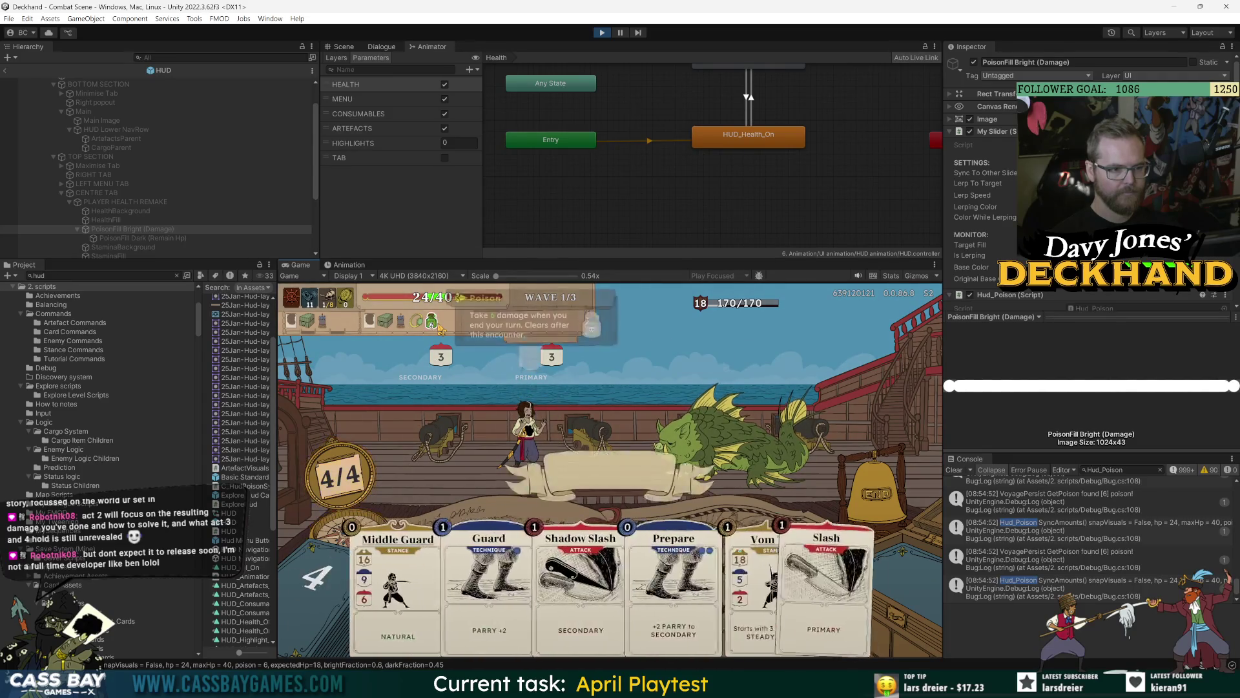
pyautogui.moveTo(437, 299)
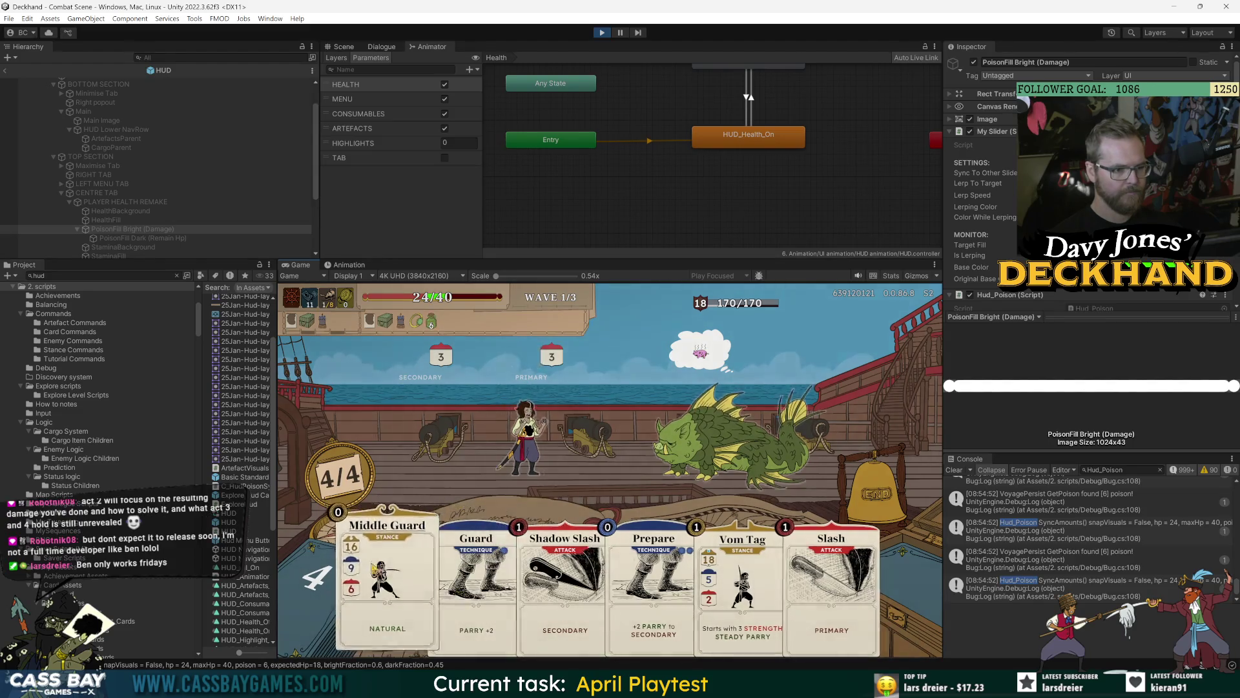
pyautogui.click(374, 568)
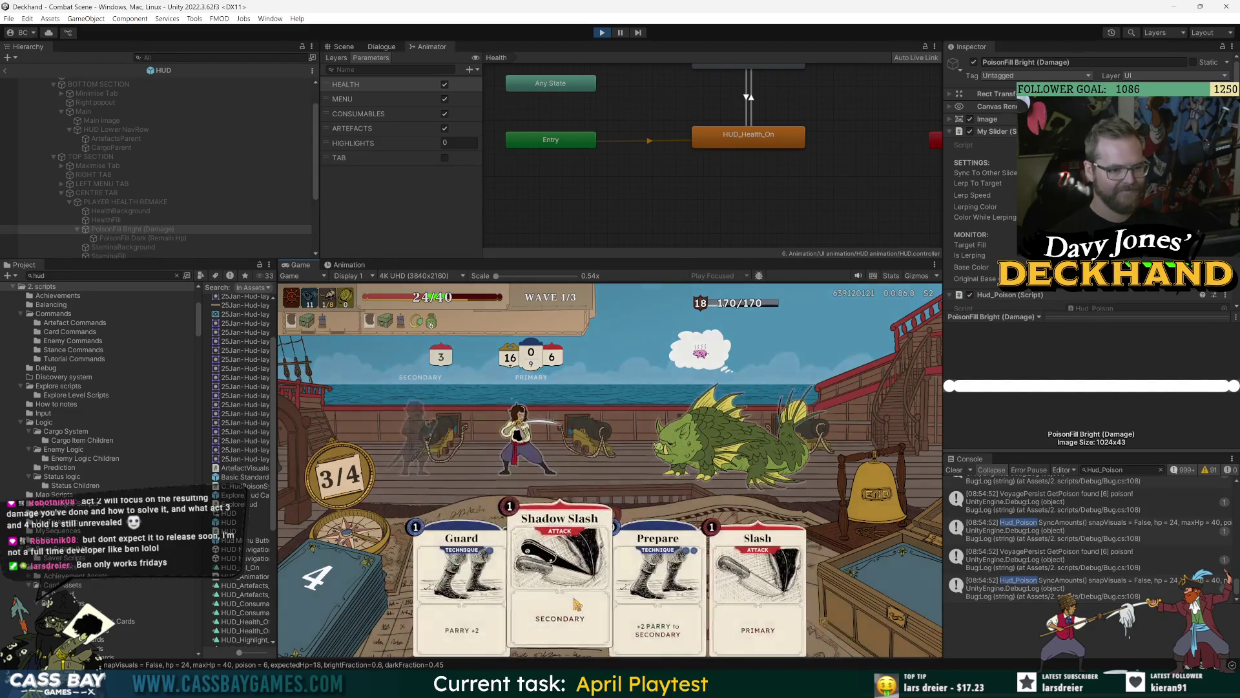
pyautogui.click(577, 604)
pyautogui.click(715, 569)
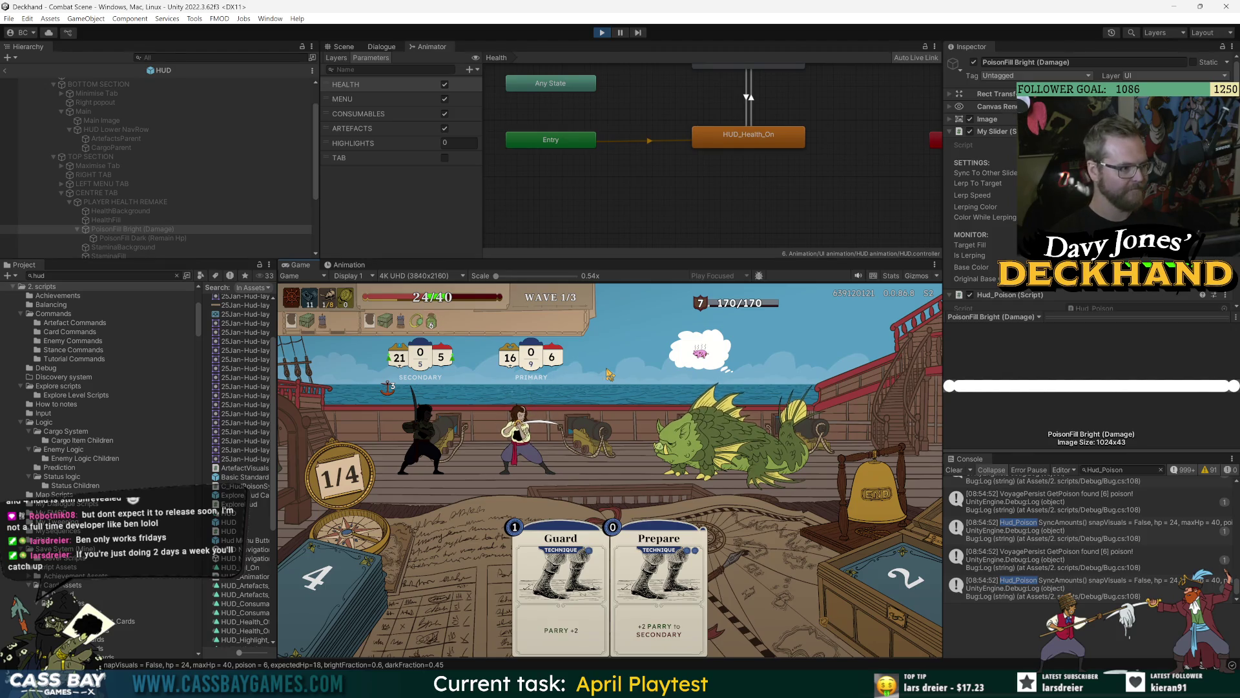
pyautogui.click(561, 581)
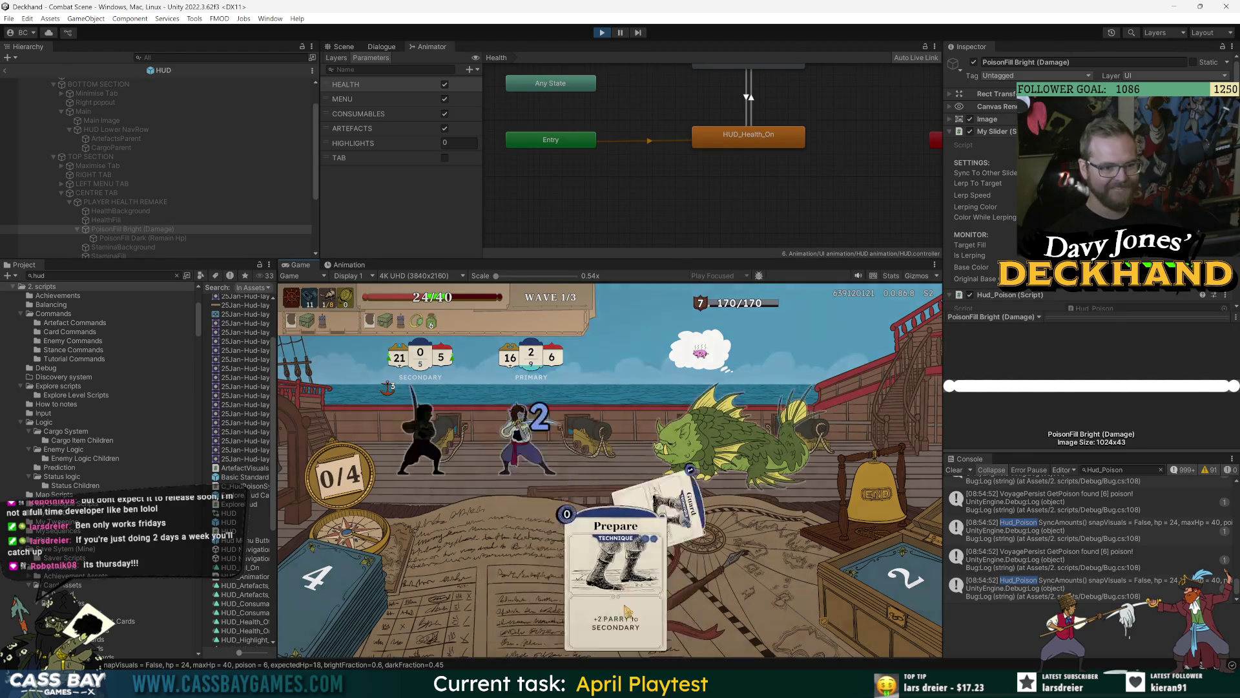
pyautogui.moveTo(659, 581); pyautogui.dragTo(453, 439)
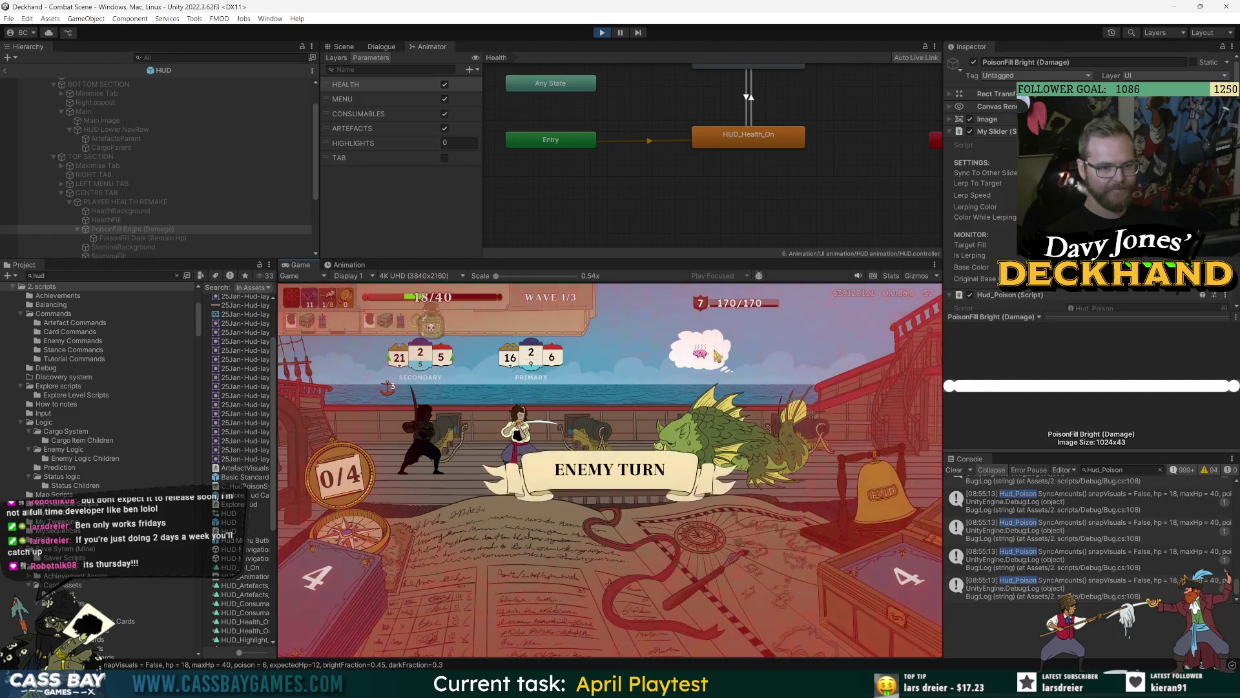
# Step: Play Shadow Slash, Flurry and Finesse on the enemy, then end the turn so poison ticks
pyautogui.moveTo(708, 362)
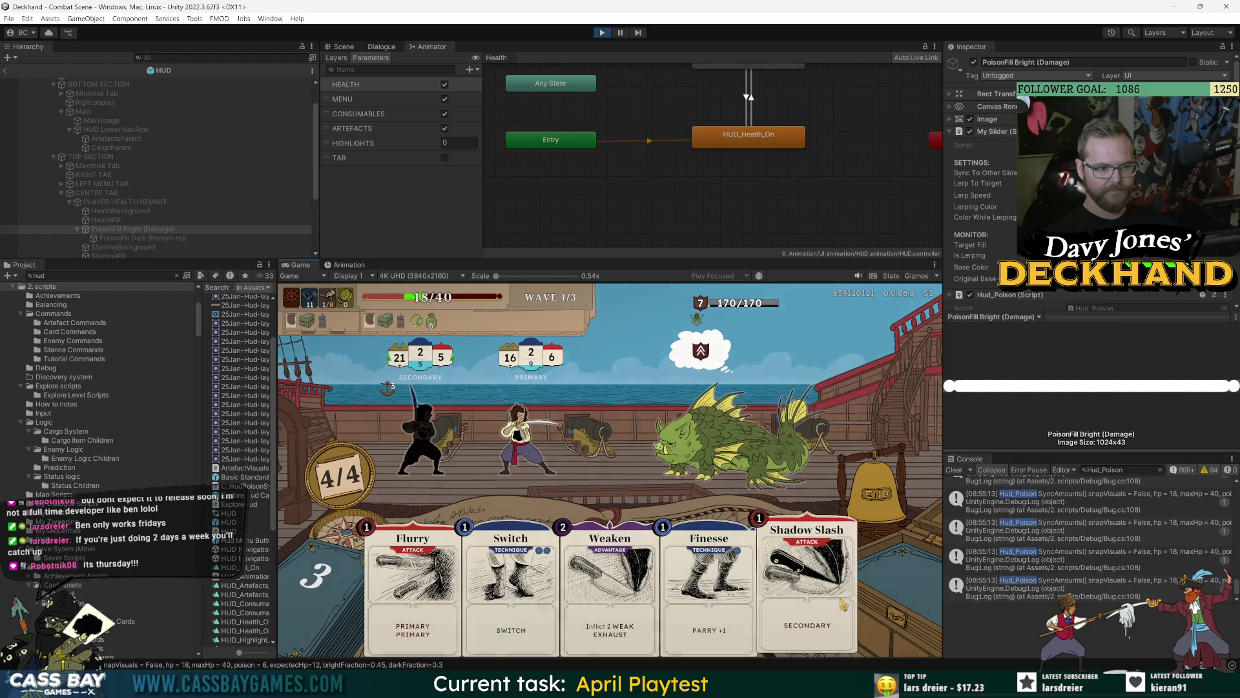
pyautogui.moveTo(808, 581); pyautogui.dragTo(710, 420)
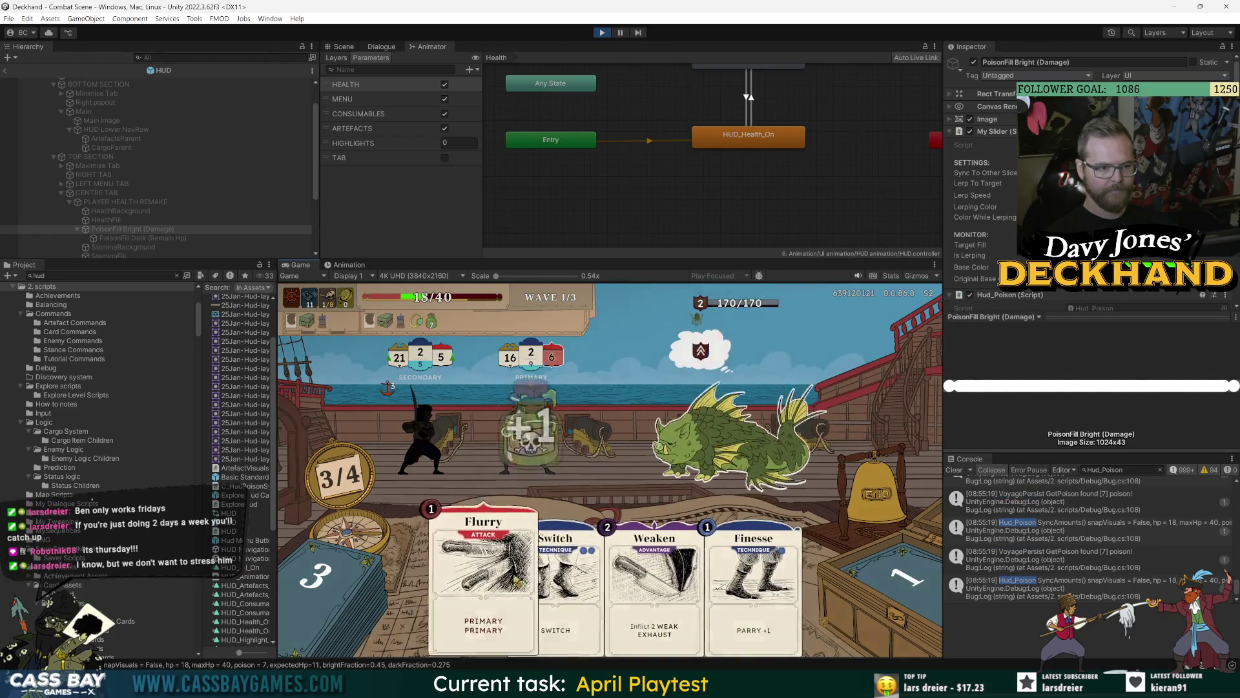
pyautogui.moveTo(504, 601); pyautogui.dragTo(758, 457)
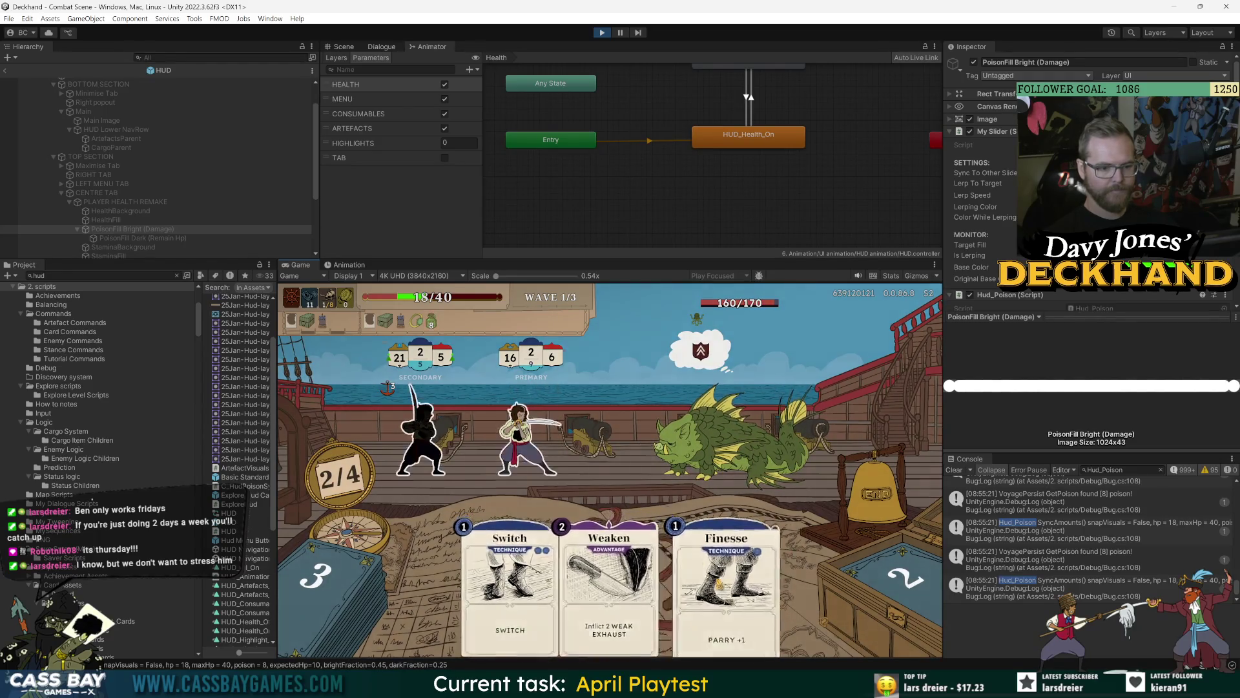
pyautogui.click(709, 581)
pyautogui.click(855, 536)
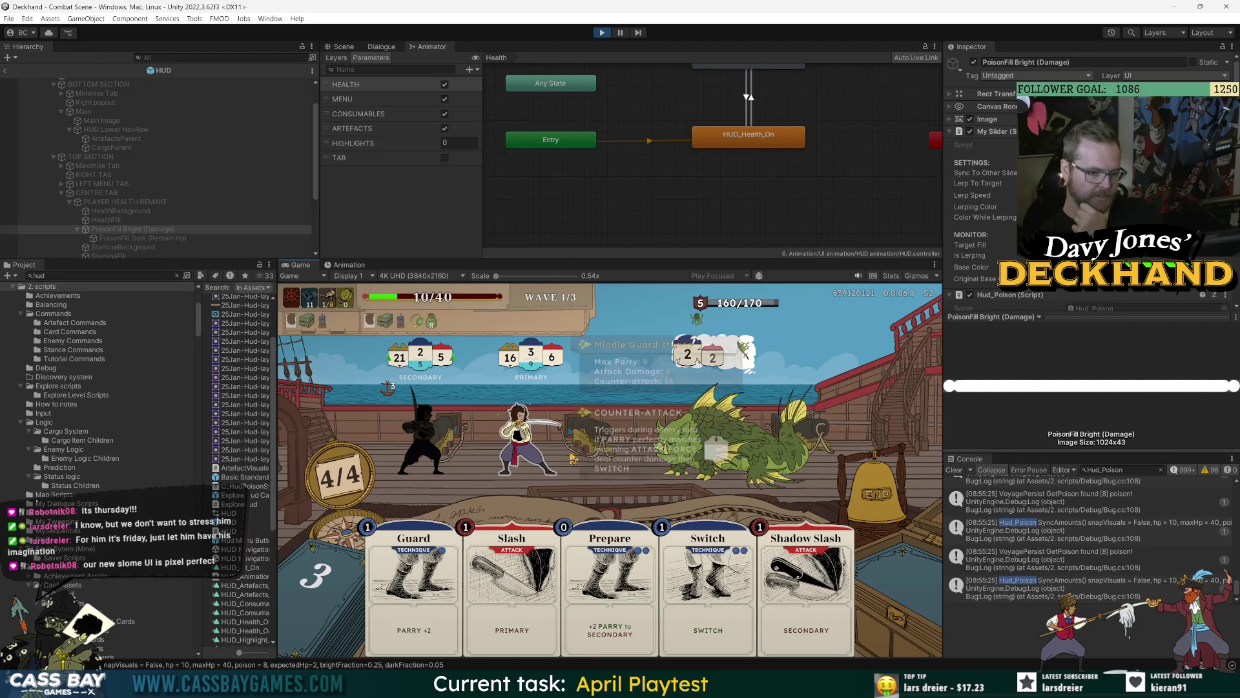
# Step: End another turn, play Weaken, and end the turn until the player dies at -8/40
pyautogui.click(879, 499)
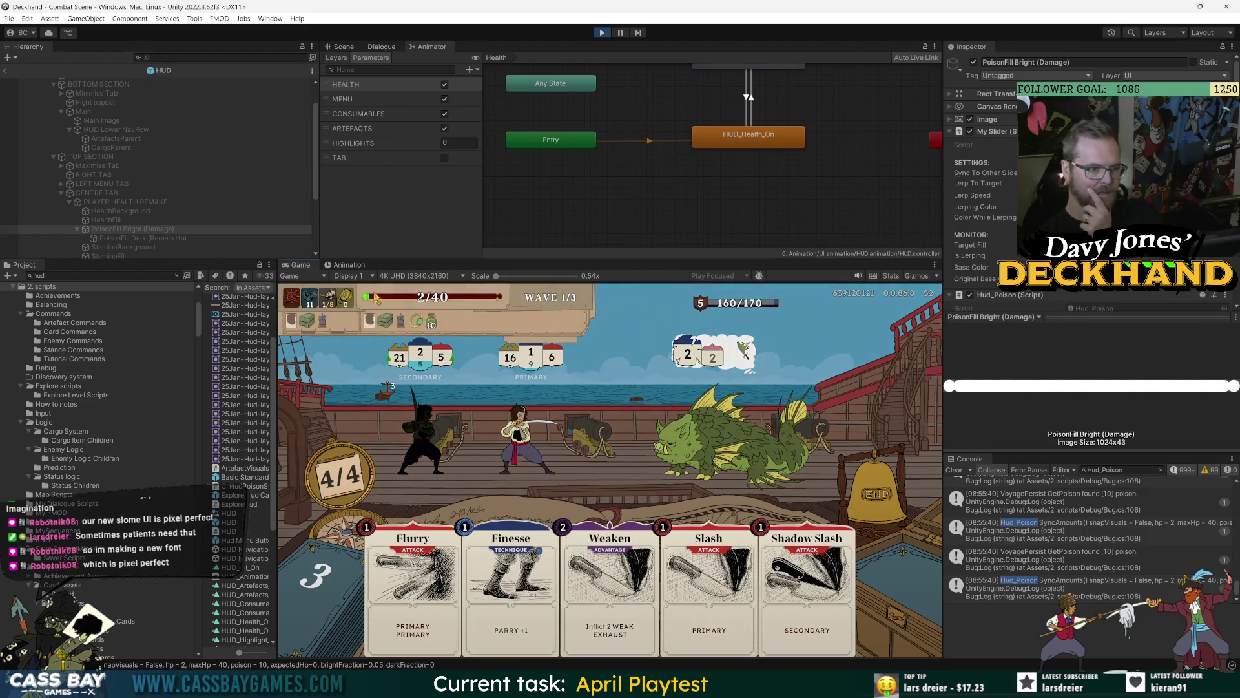
pyautogui.moveTo(451, 303)
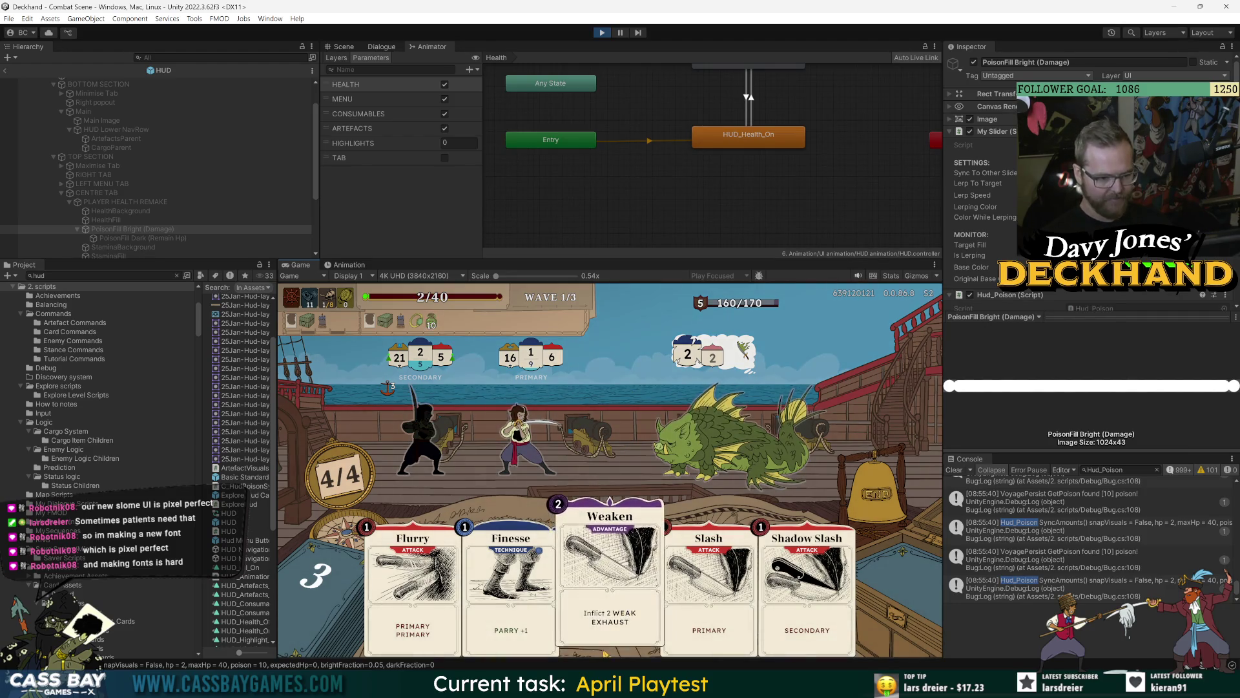
pyautogui.moveTo(623, 614)
pyautogui.mouseDown()
pyautogui.moveTo(539, 575)
pyautogui.moveTo(578, 593)
pyautogui.moveTo(601, 543)
pyautogui.moveTo(710, 414)
pyautogui.mouseUp()
pyautogui.click(856, 494)
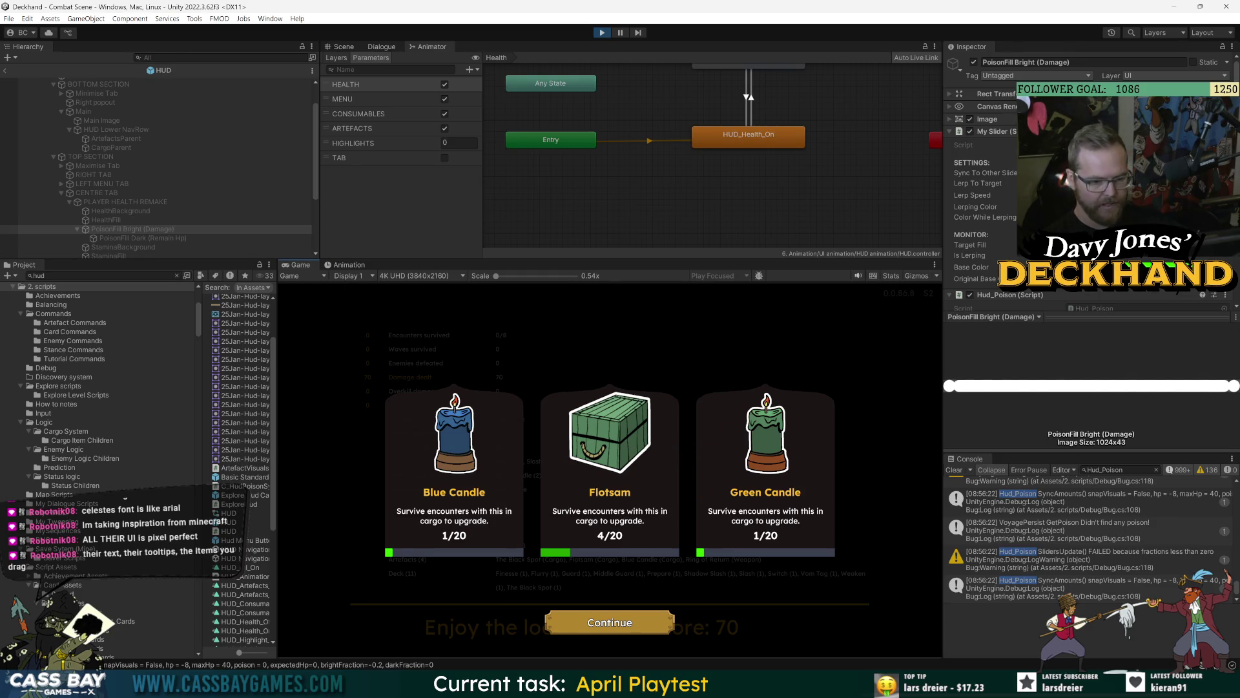
pyautogui.moveTo(770, 685)
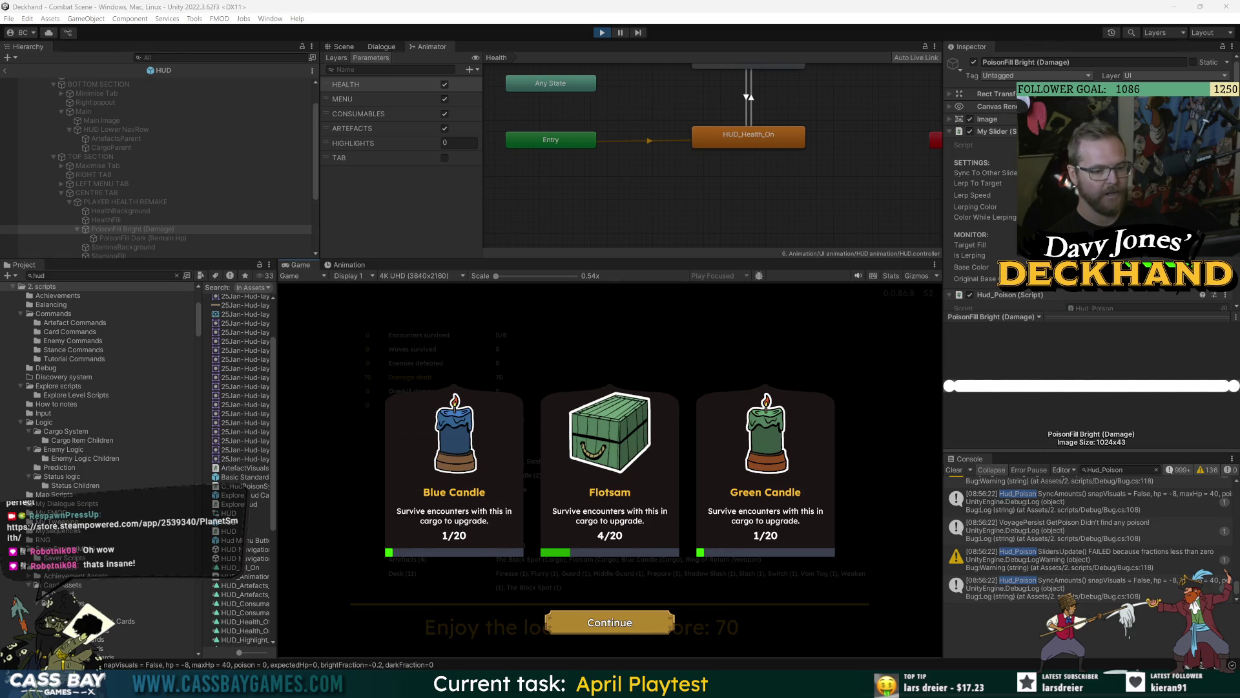
# Step: Dismiss the cargo upgrade and run summary, stop Play mode, and bring up the poison-bug Trello card
pyautogui.click(646, 630)
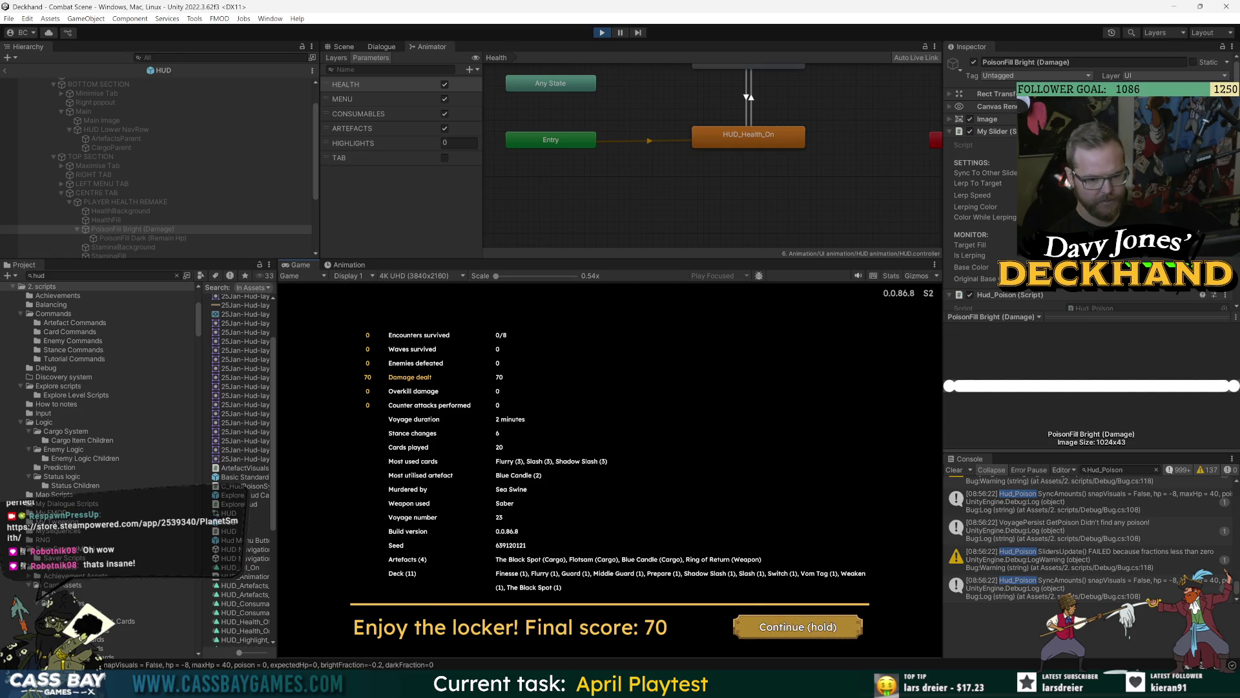
pyautogui.moveTo(720, 685)
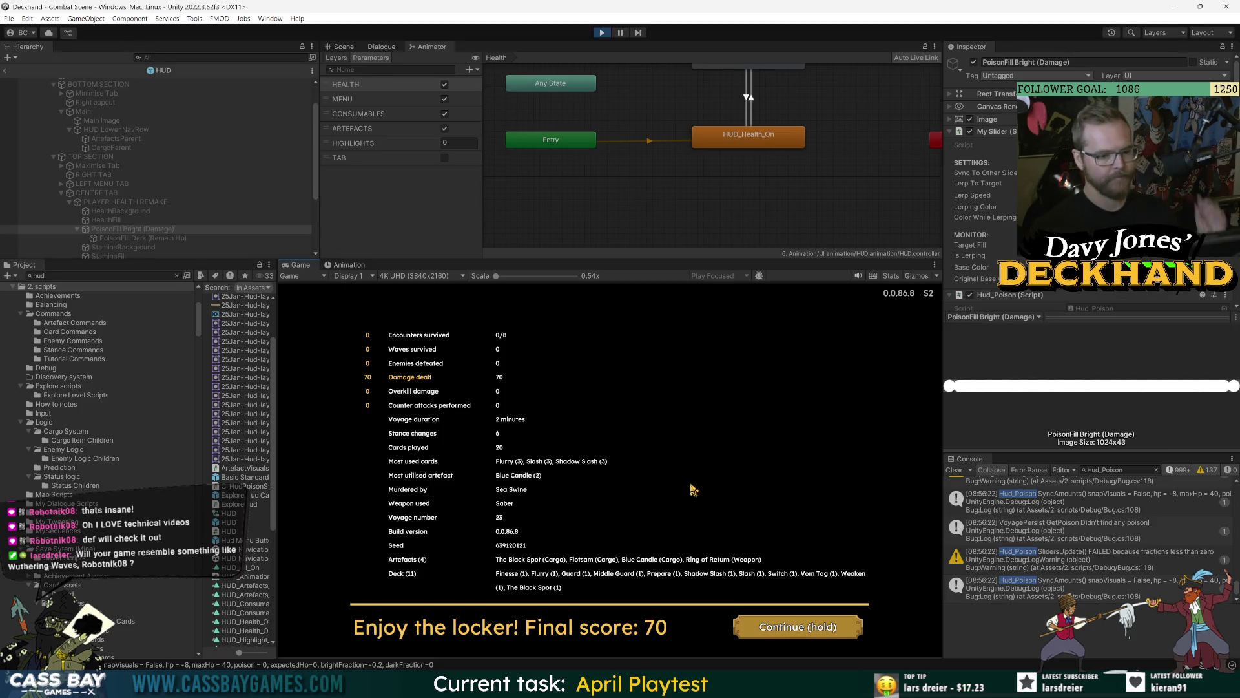
pyautogui.click(788, 630)
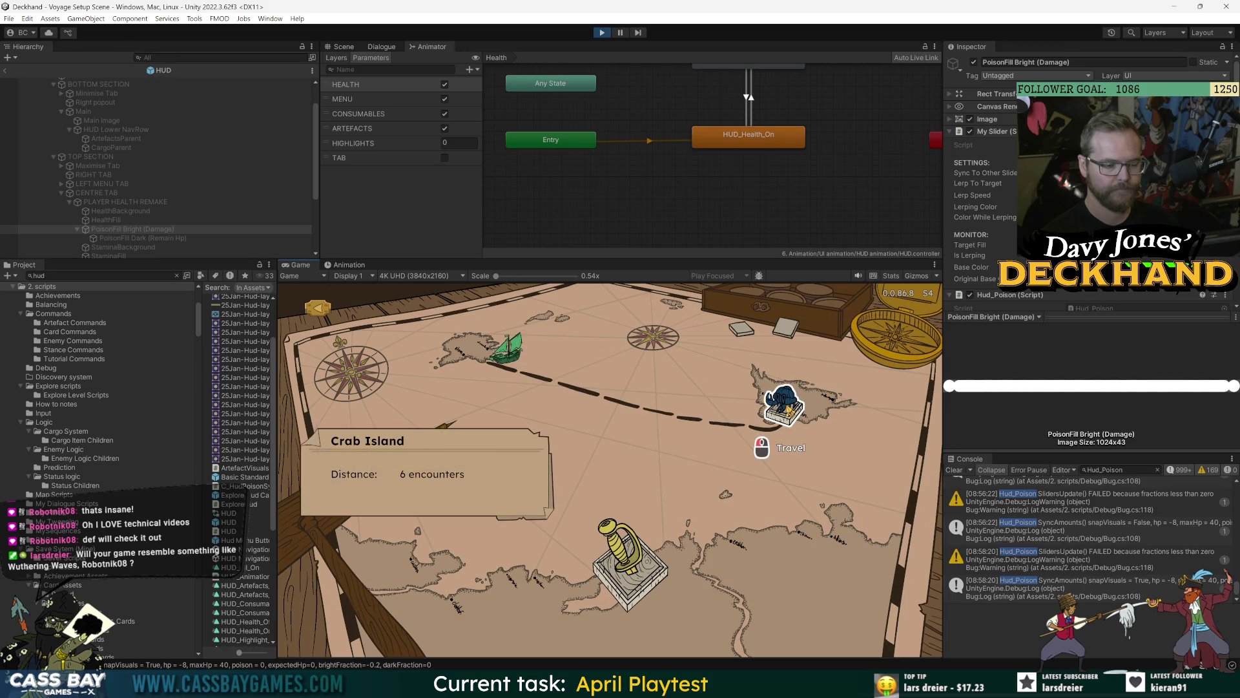
pyautogui.hotkey('ctrl', 'p')
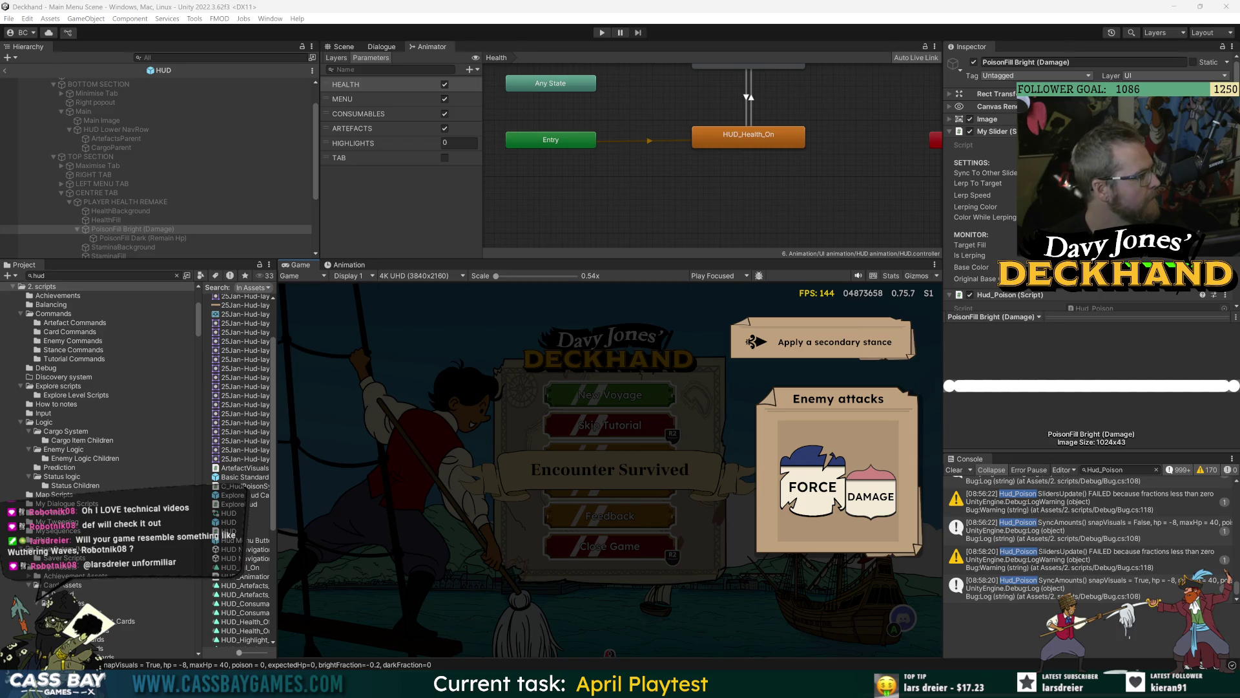
pyautogui.hotkey('alt', 'Tab')
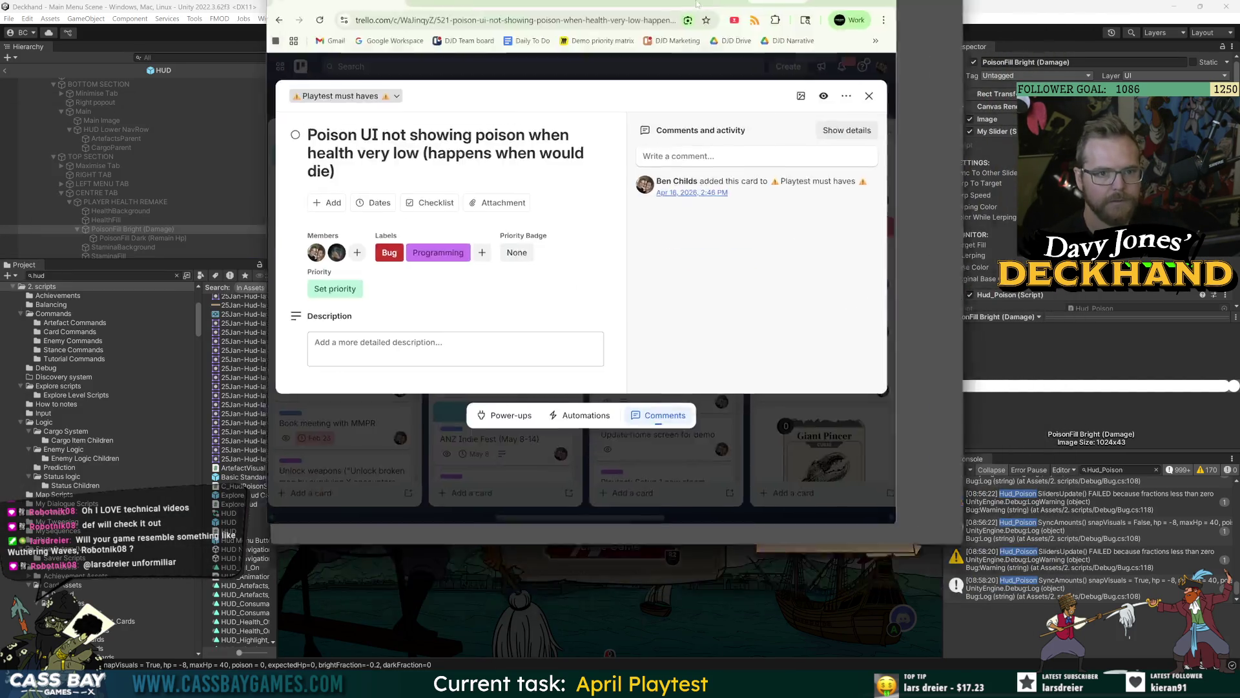
# Step: In Trello, move the poison UI bug card to Completed this sprint and the contract achievement card to the top, then return to Unity
pyautogui.doubleClick(697, 5)
pyautogui.click(907, 111)
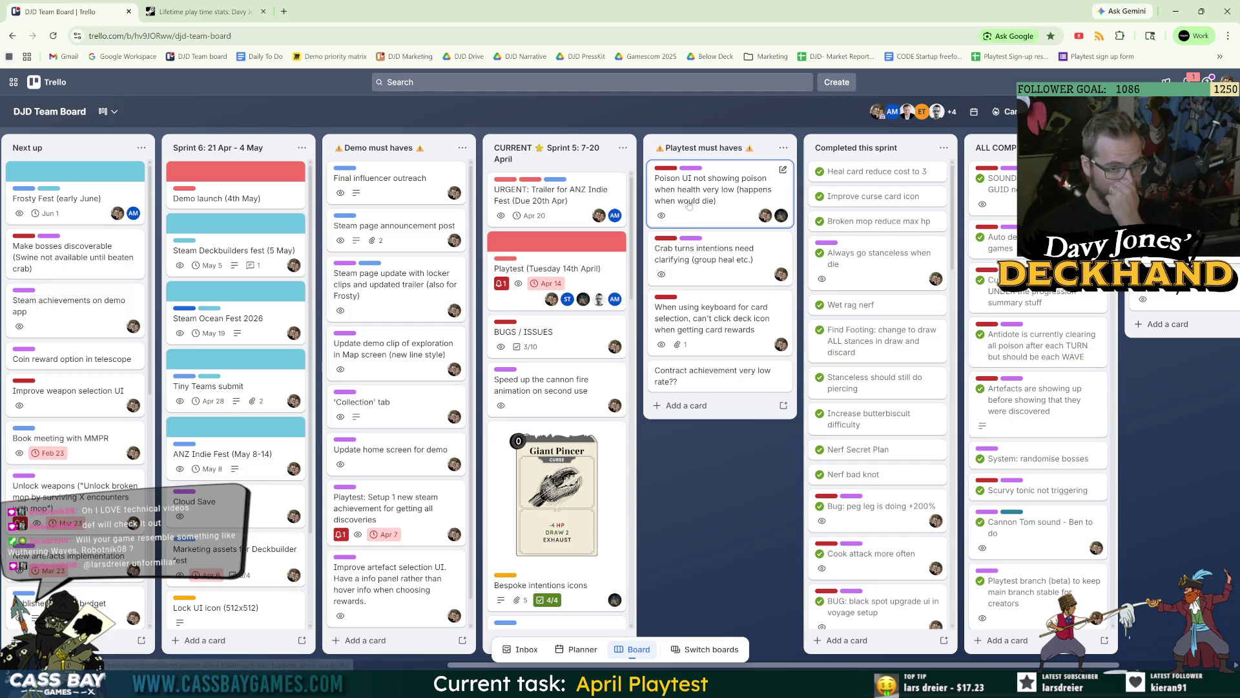
pyautogui.moveTo(692, 202); pyautogui.dragTo(969, 182)
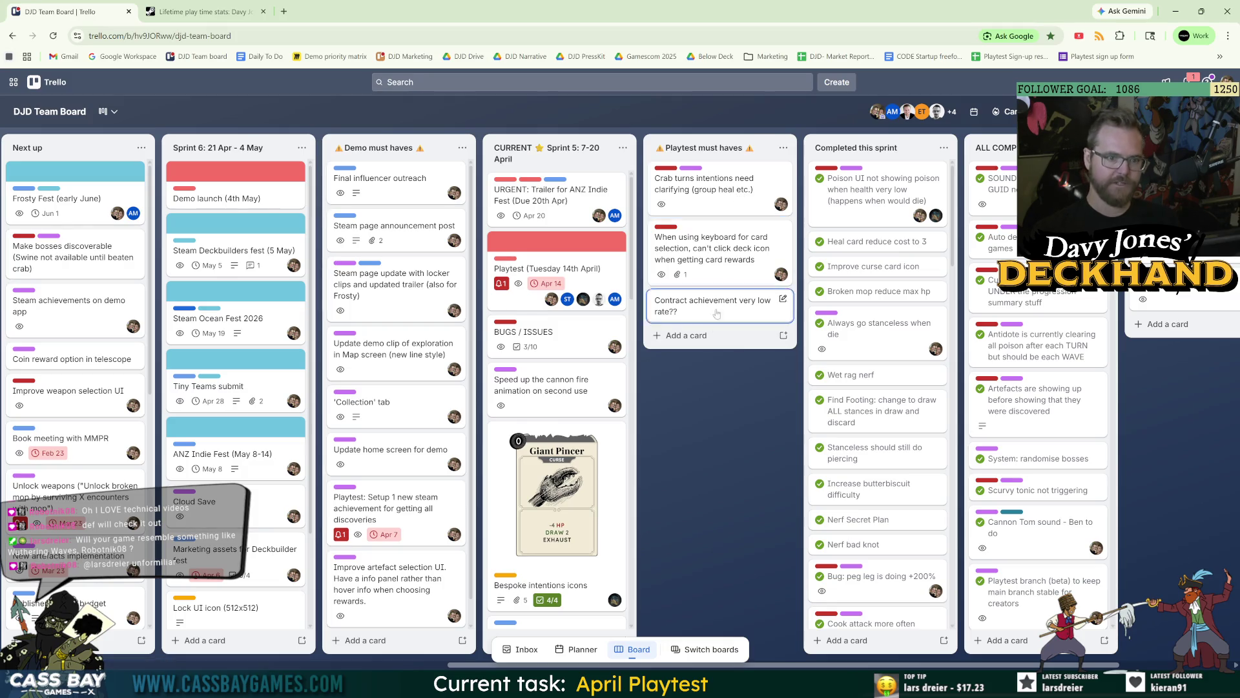
pyautogui.moveTo(713, 312); pyautogui.dragTo(722, 188)
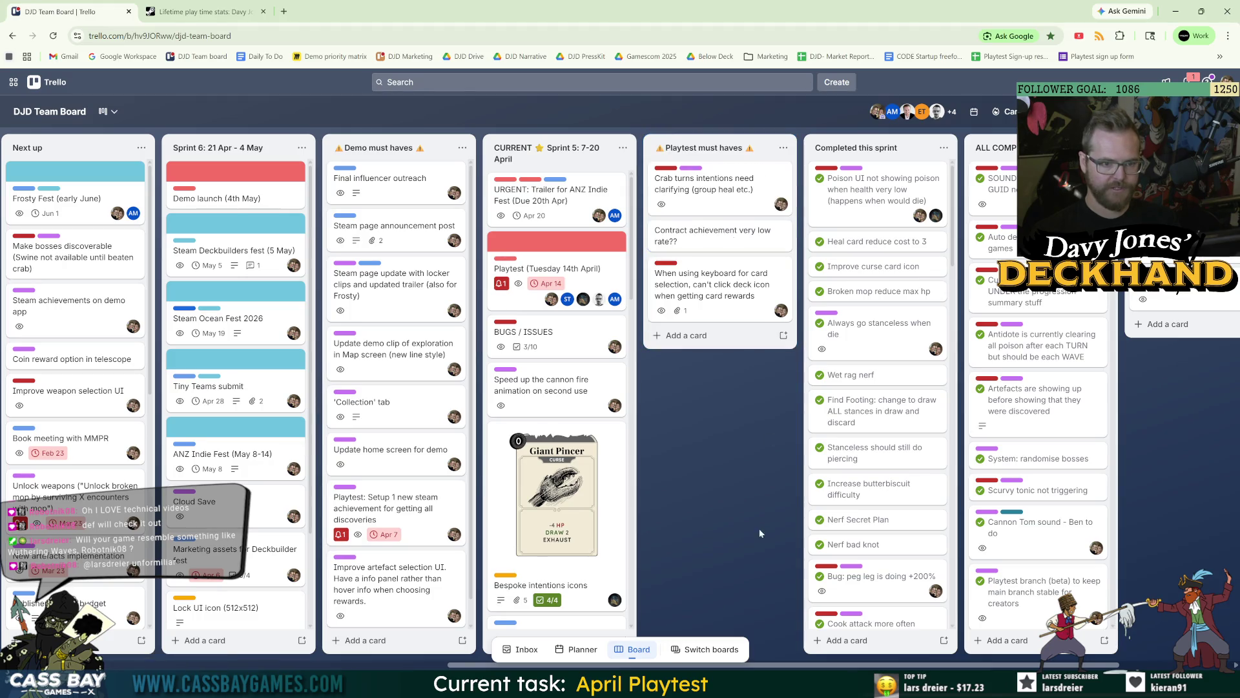
pyautogui.hotkey('alt', 'Tab')
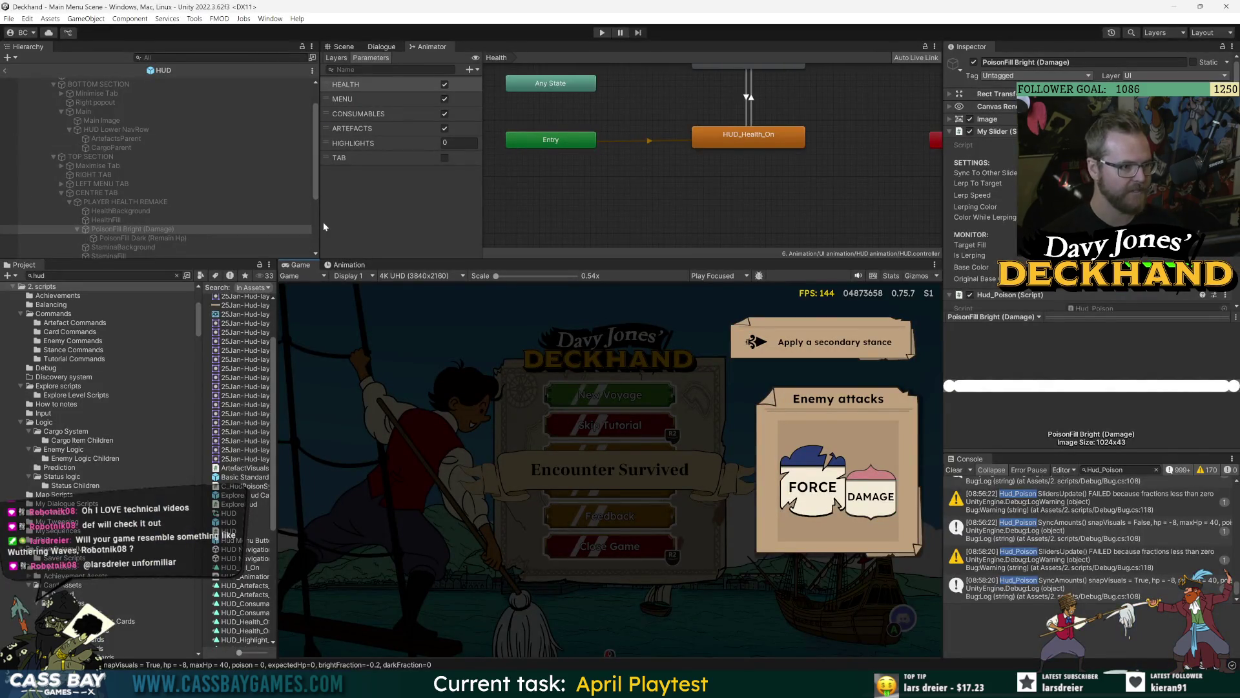
# Step: Leave HUD prefab editing and set Debug First Spawn Group to EnemySpawnGroup_1-2_Base_Creatures 3
pyautogui.moveTo(361, 258); pyautogui.dragTo(362, 354)
pyautogui.scroll(2, 8, 78)
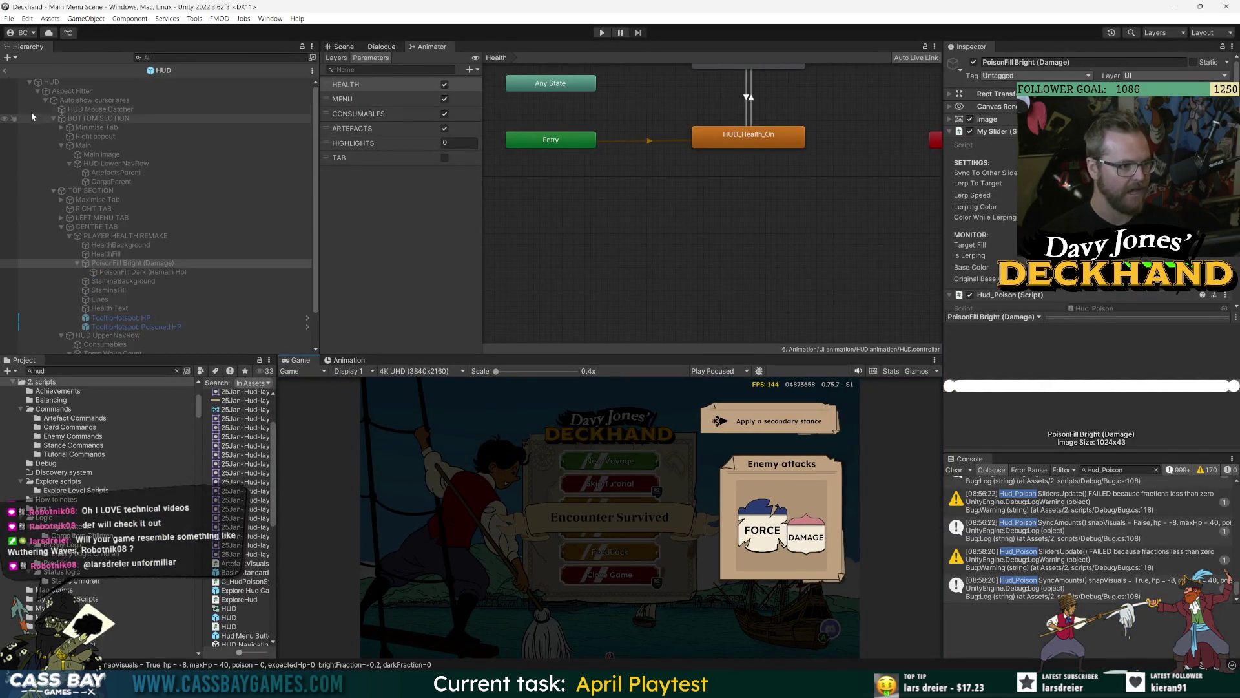
pyautogui.click(6, 71)
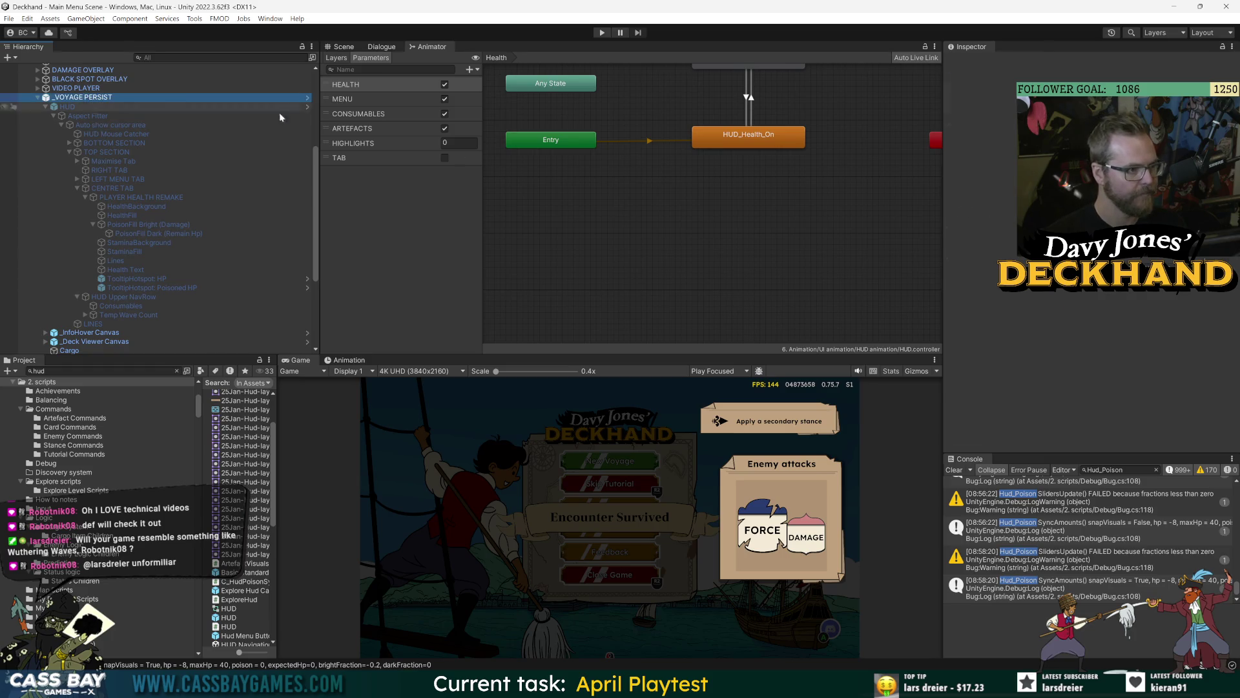
pyautogui.click(1224, 348)
pyautogui.write('cra')
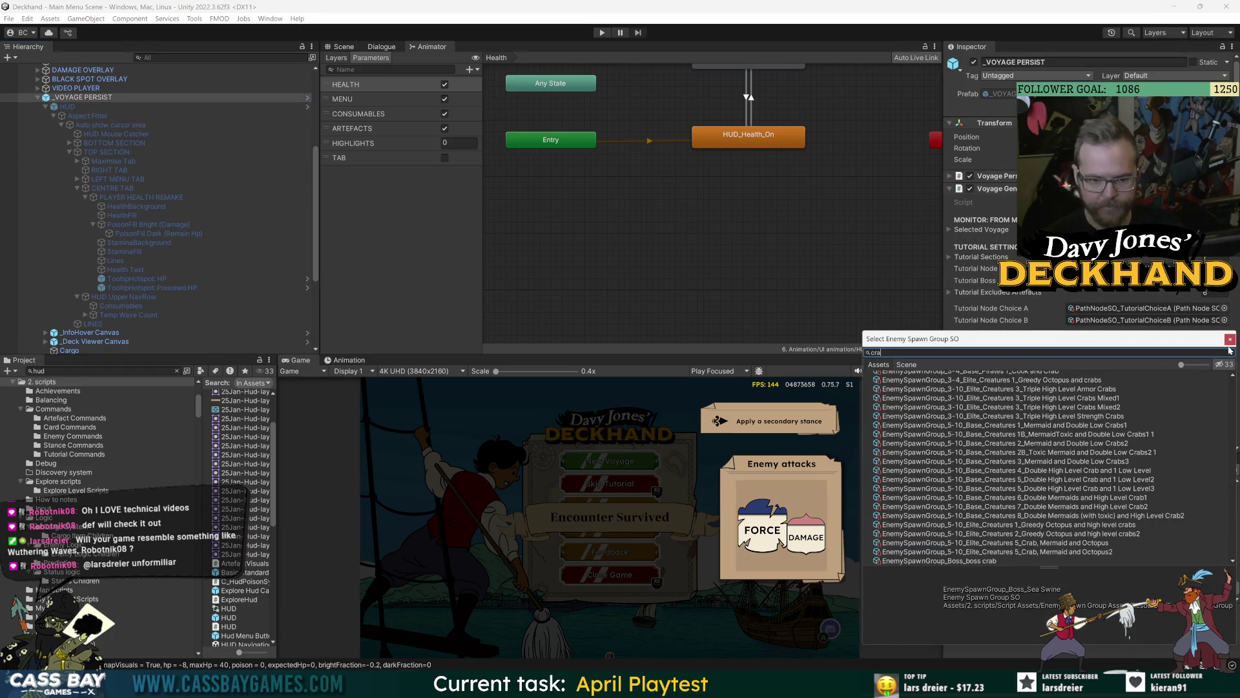
pyautogui.write('b')
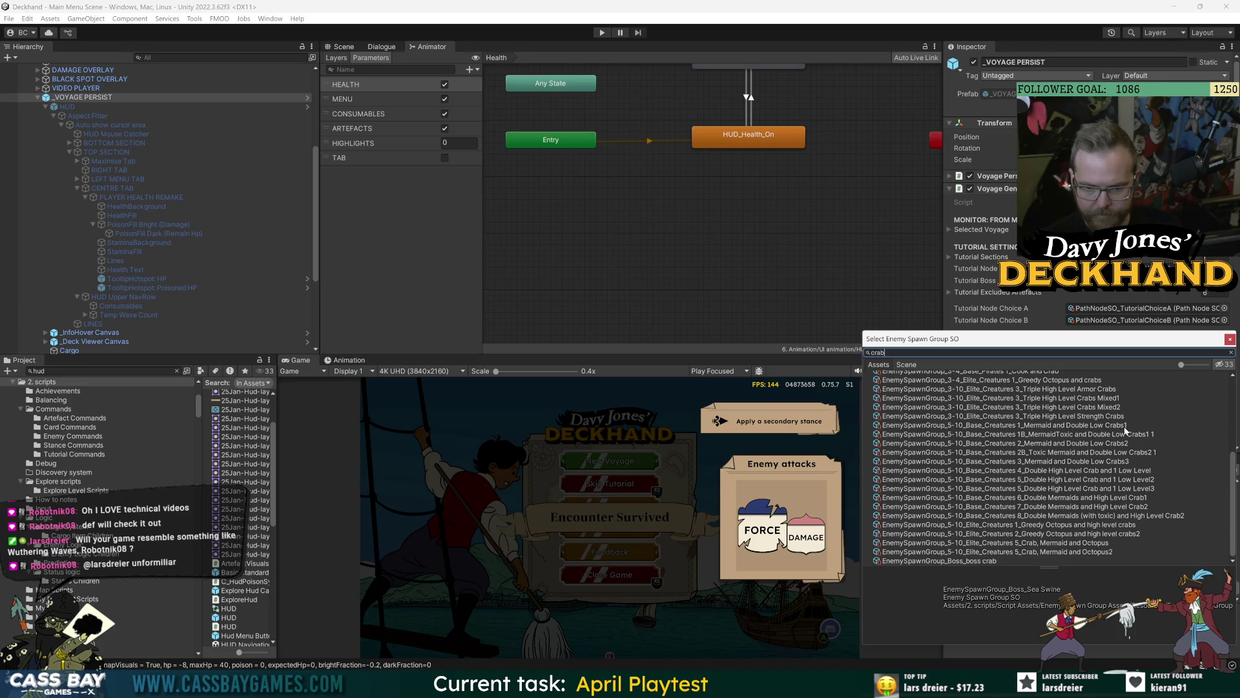
pyautogui.write(' mix')
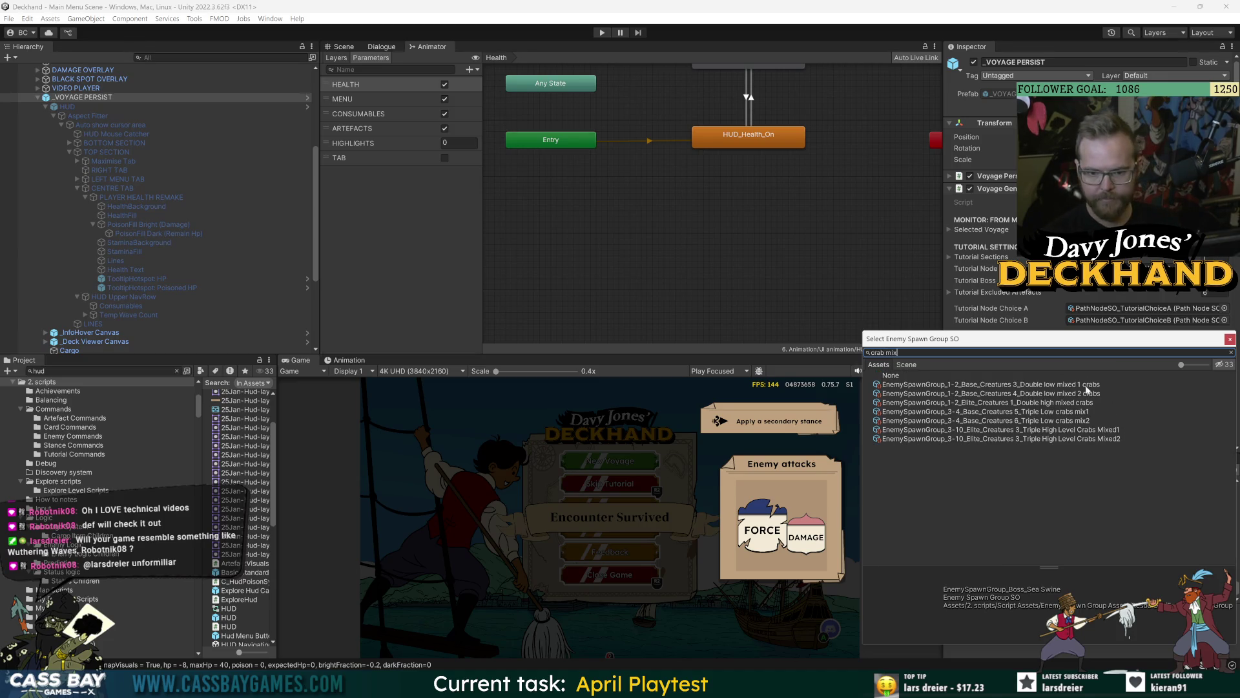
pyautogui.doubleClick(1086, 385)
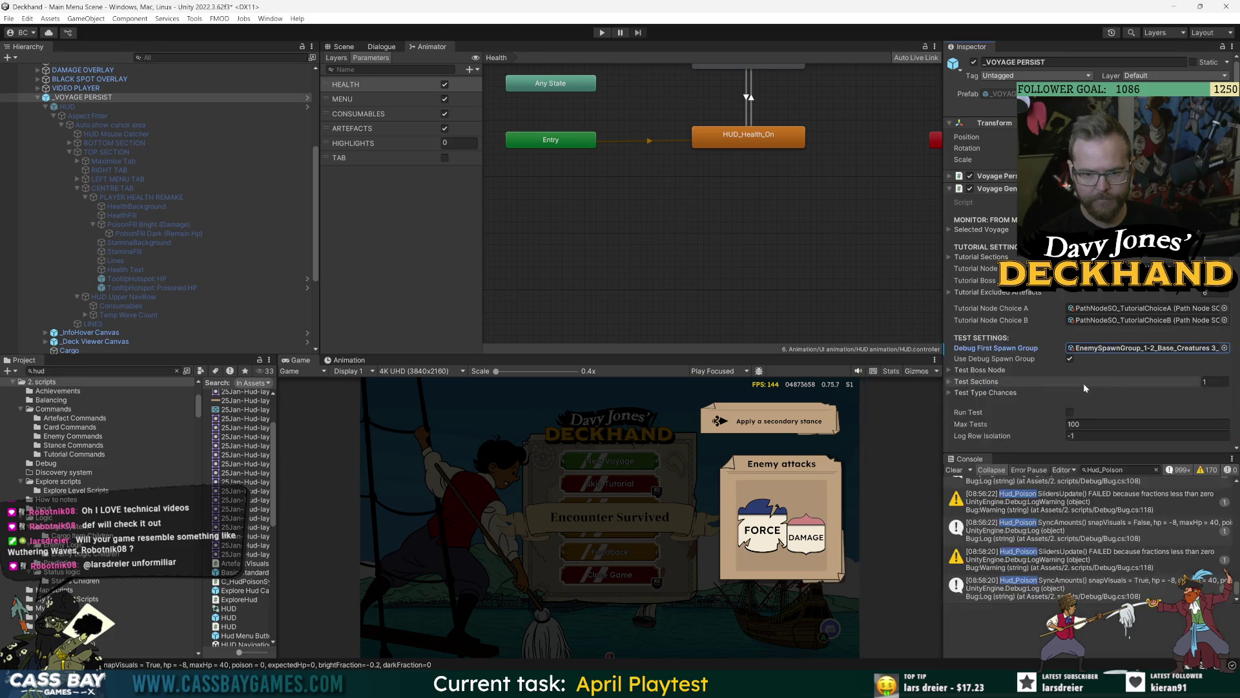
pyautogui.moveTo(278, 504); pyautogui.dragTo(395, 504)
# Step: Browse the Project window to Script Assets > Enemy Assets > Resources and widen the asset list
pyautogui.write('crab')
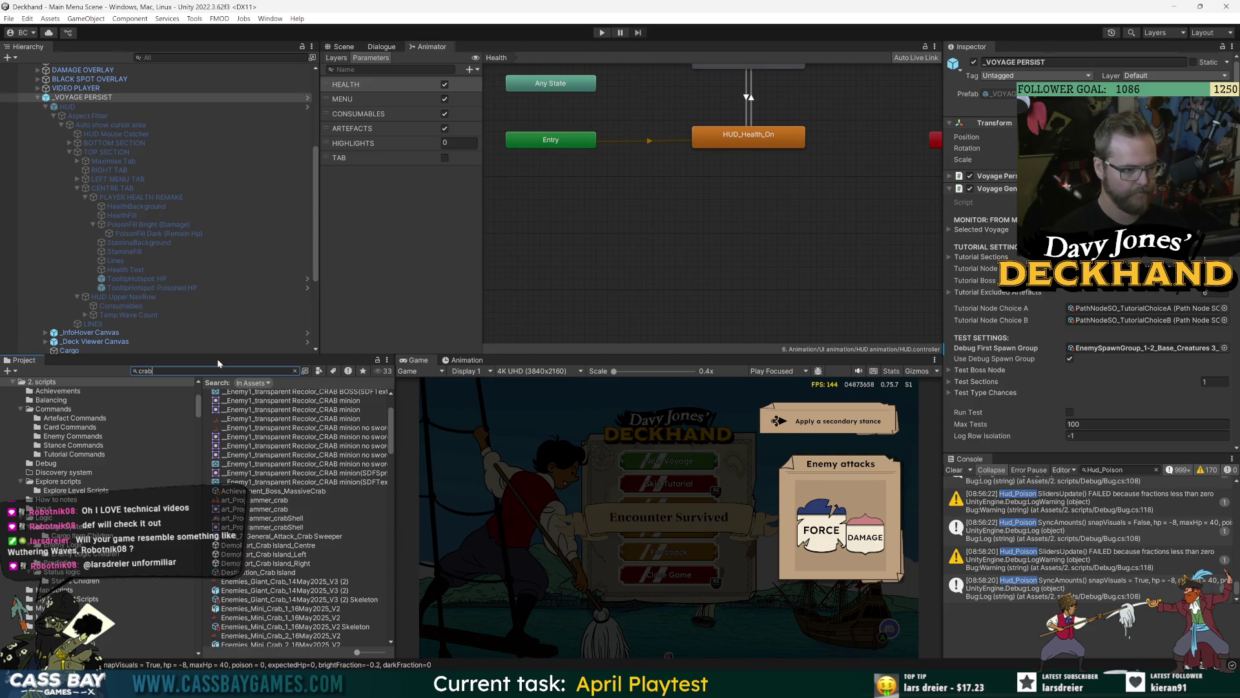
pyautogui.moveTo(392, 425); pyautogui.dragTo(392, 388)
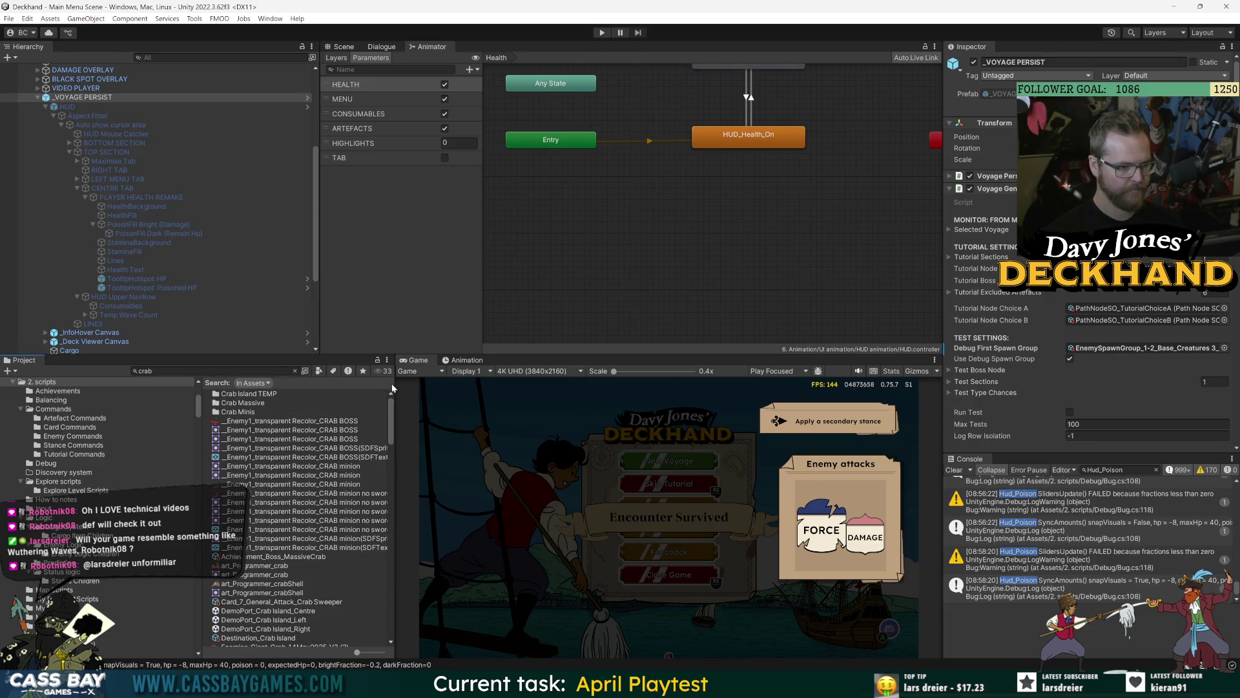
pyautogui.doubleClick(256, 412)
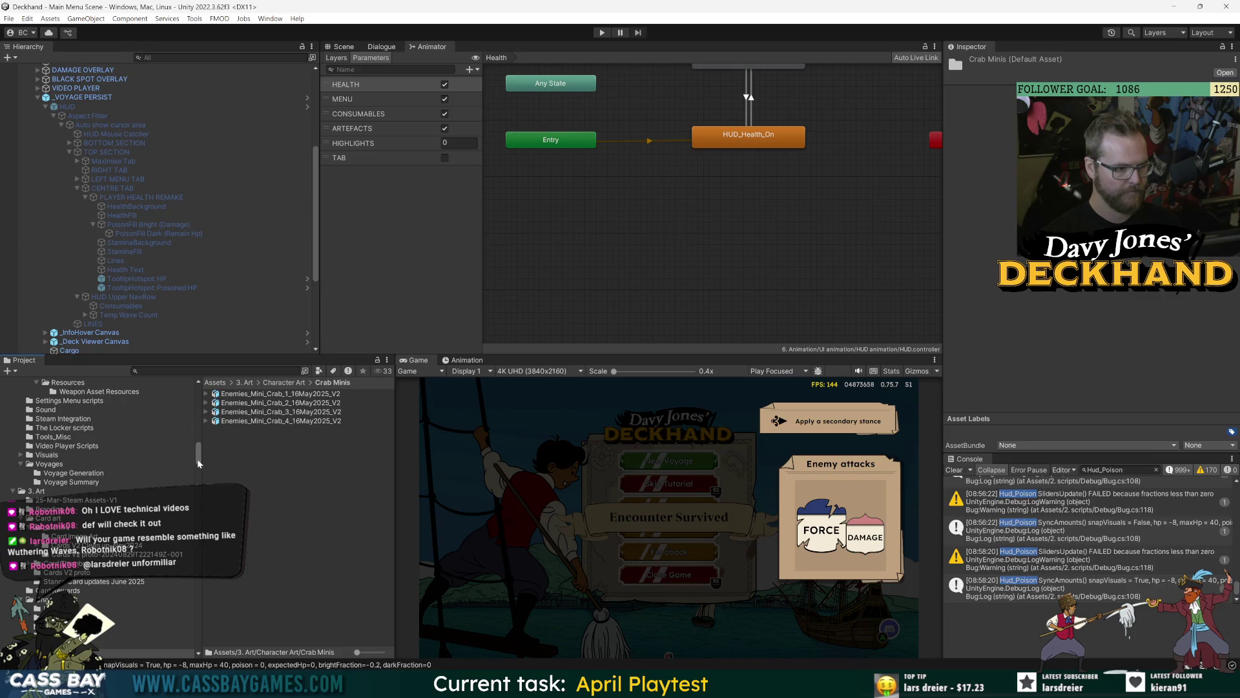
pyautogui.moveTo(198, 463); pyautogui.dragTo(198, 406)
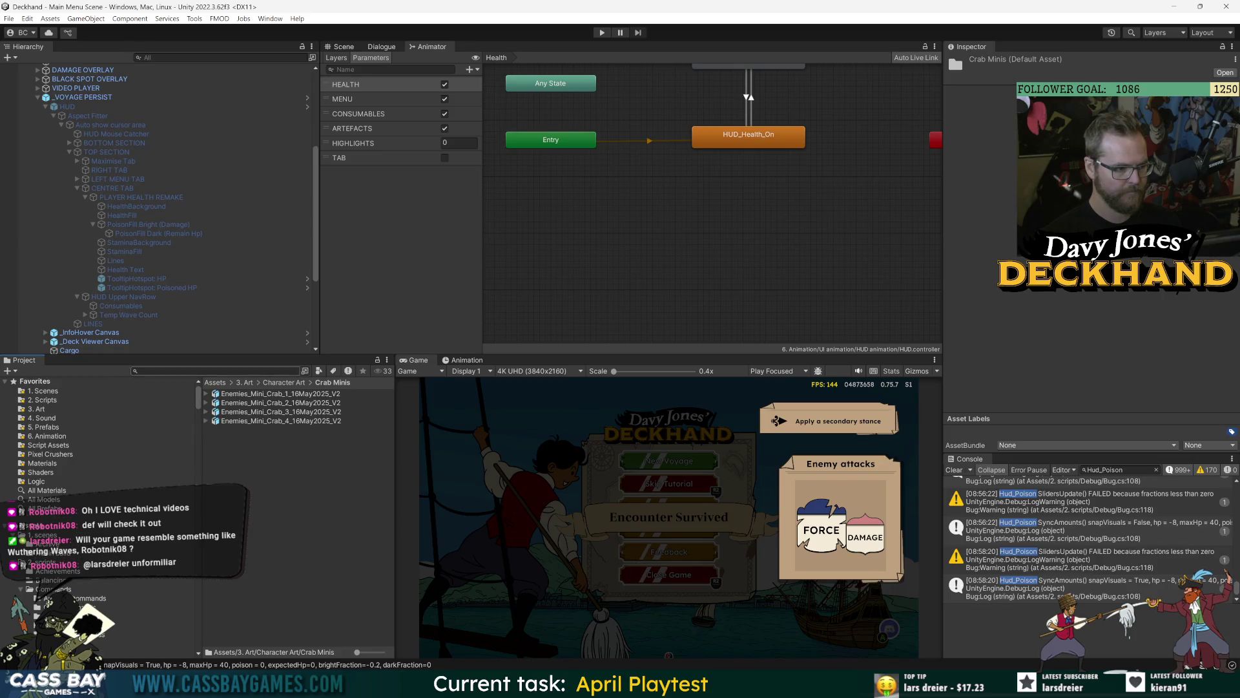
pyautogui.click(50, 446)
pyautogui.doubleClick(254, 468)
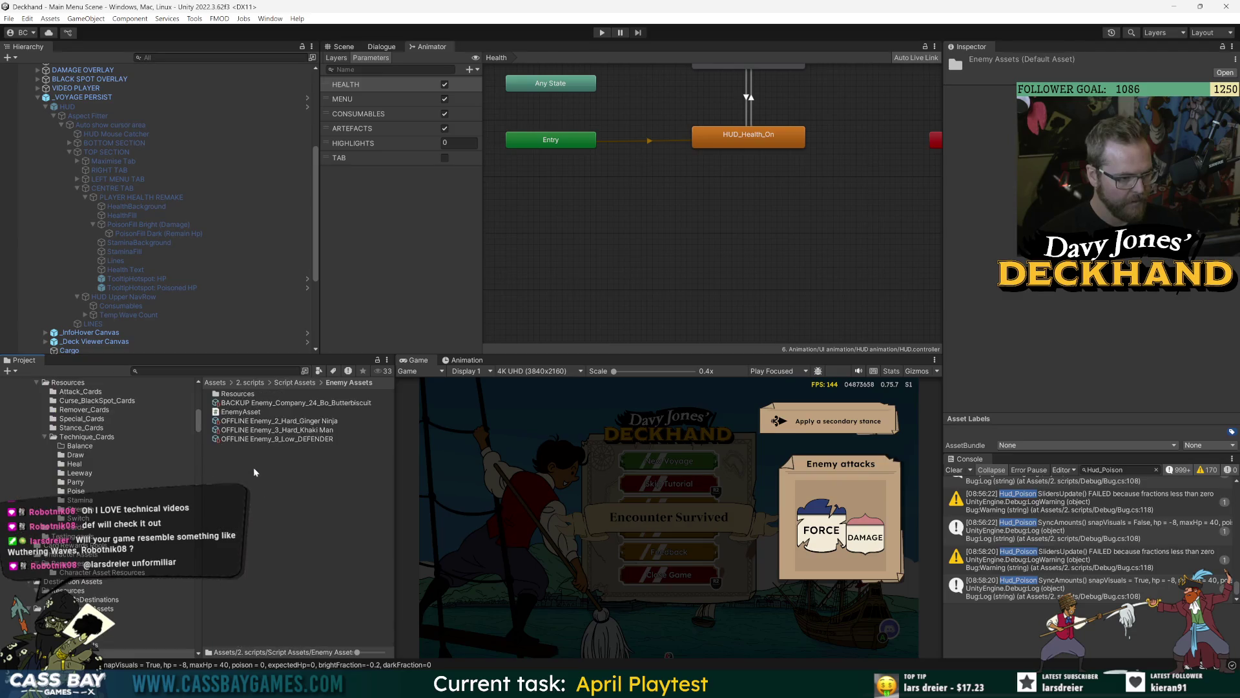
pyautogui.doubleClick(297, 394)
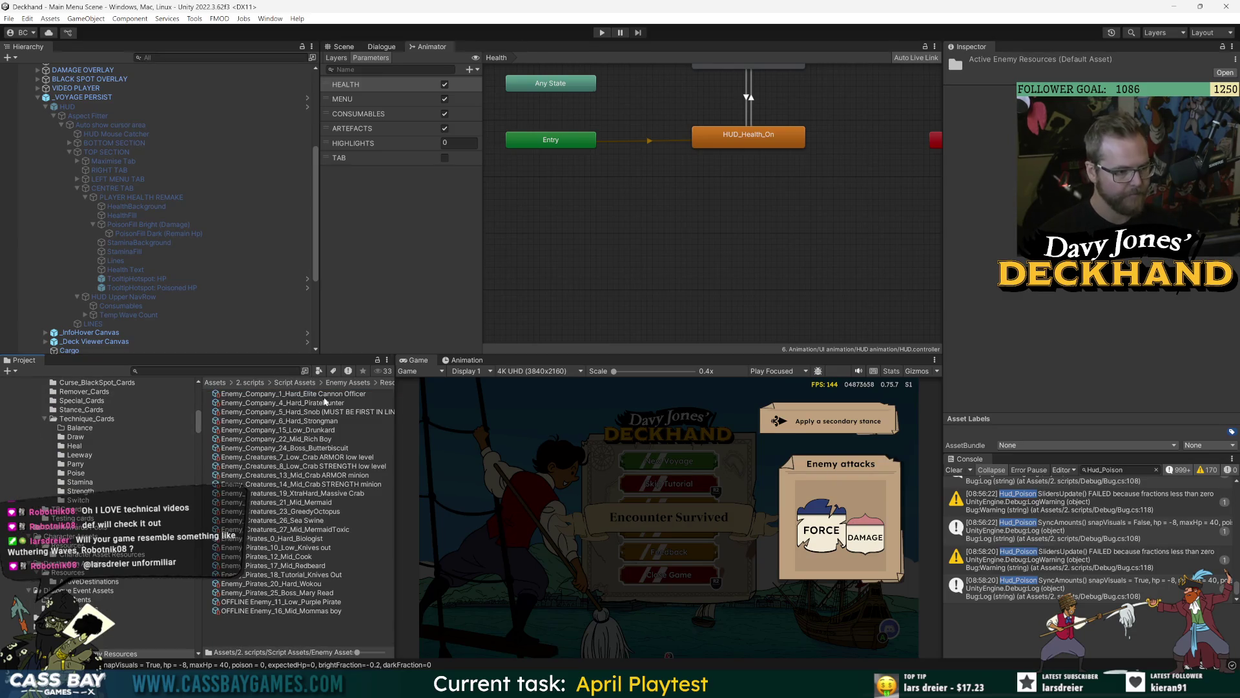
pyautogui.moveTo(399, 417); pyautogui.dragTo(496, 420)
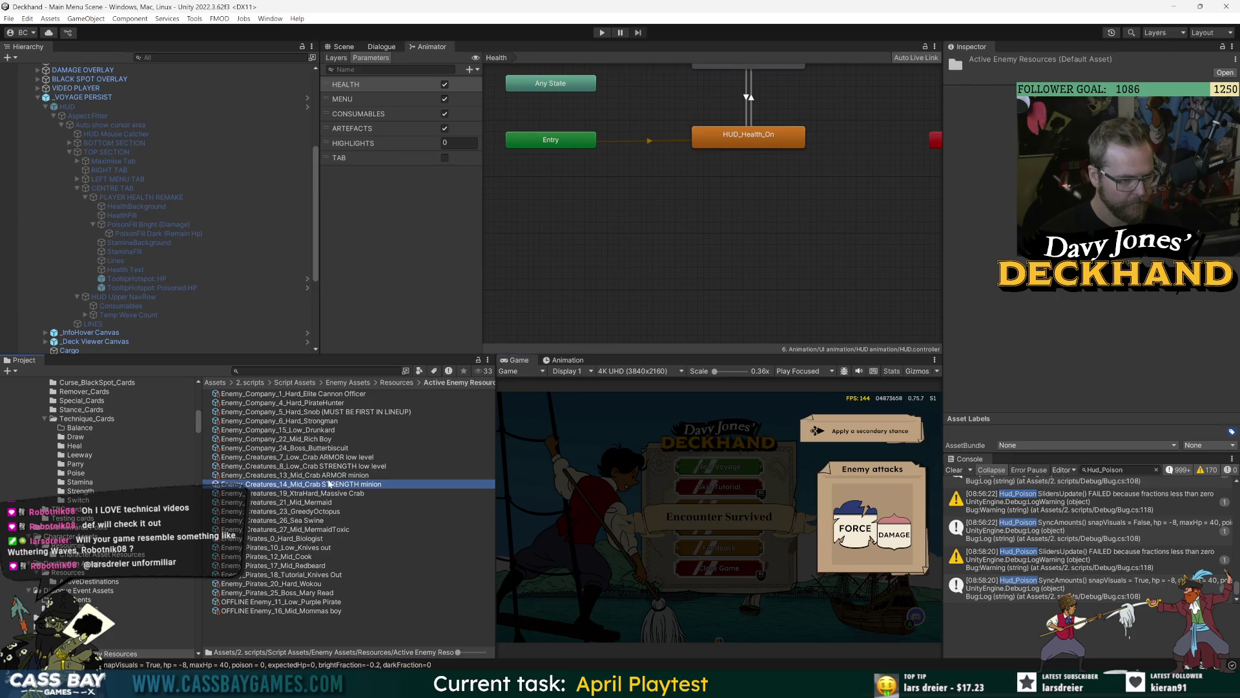
# Step: Select Enemy_Creatures_7_Low_Crab ARMOR and widen the Inspector to read its fields
pyautogui.click(343, 467)
pyautogui.press('Up')
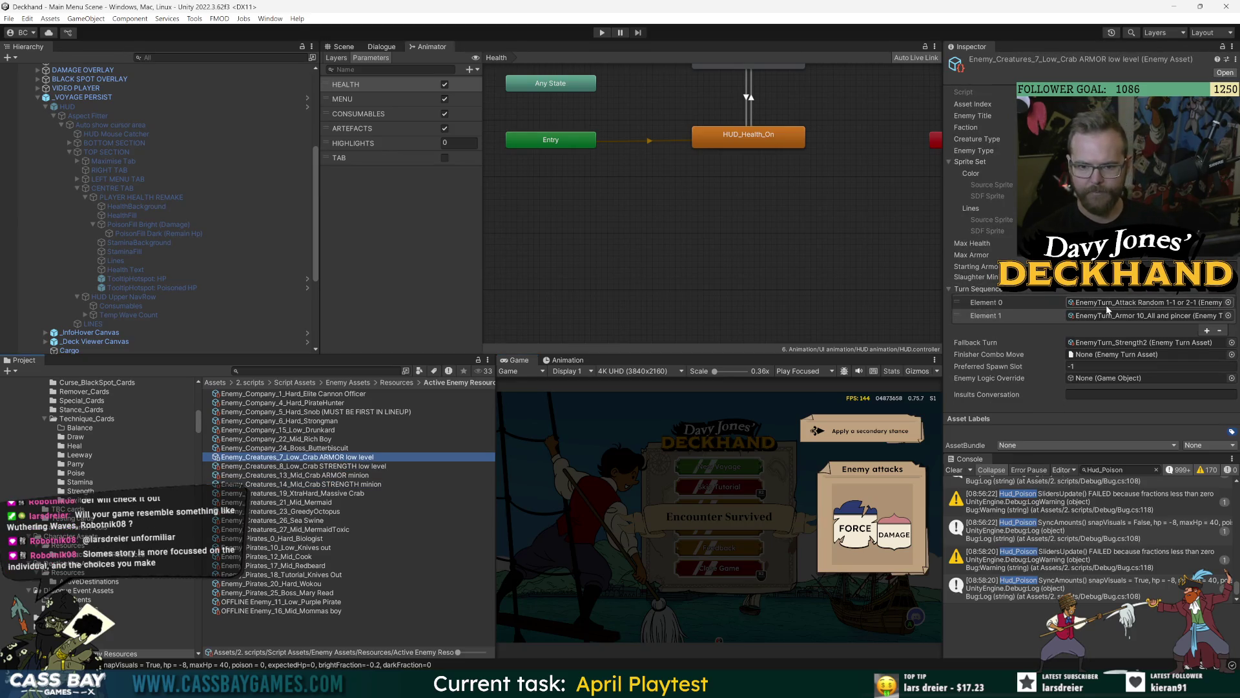
pyautogui.moveTo(943, 336); pyautogui.dragTo(838, 336)
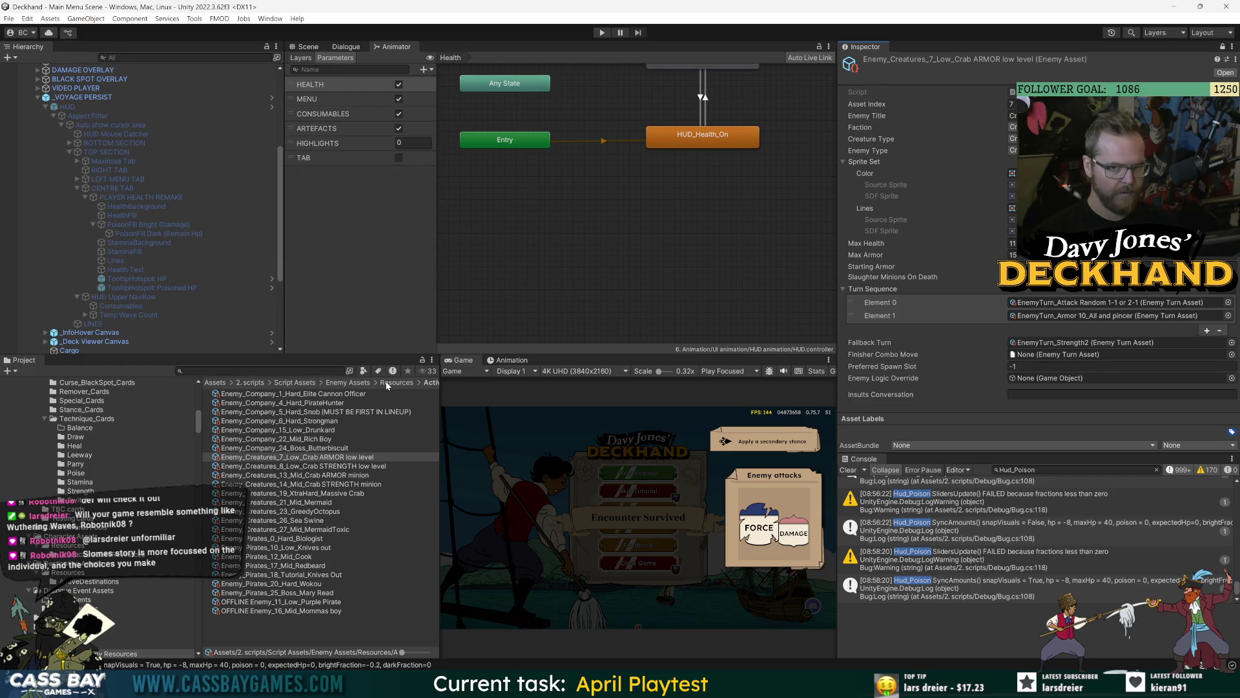
pyautogui.rightClick(334, 454)
# Step: Open Properties windows for crab assets 7, 8 and 13 and dock them together as tabs
pyautogui.click(374, 450)
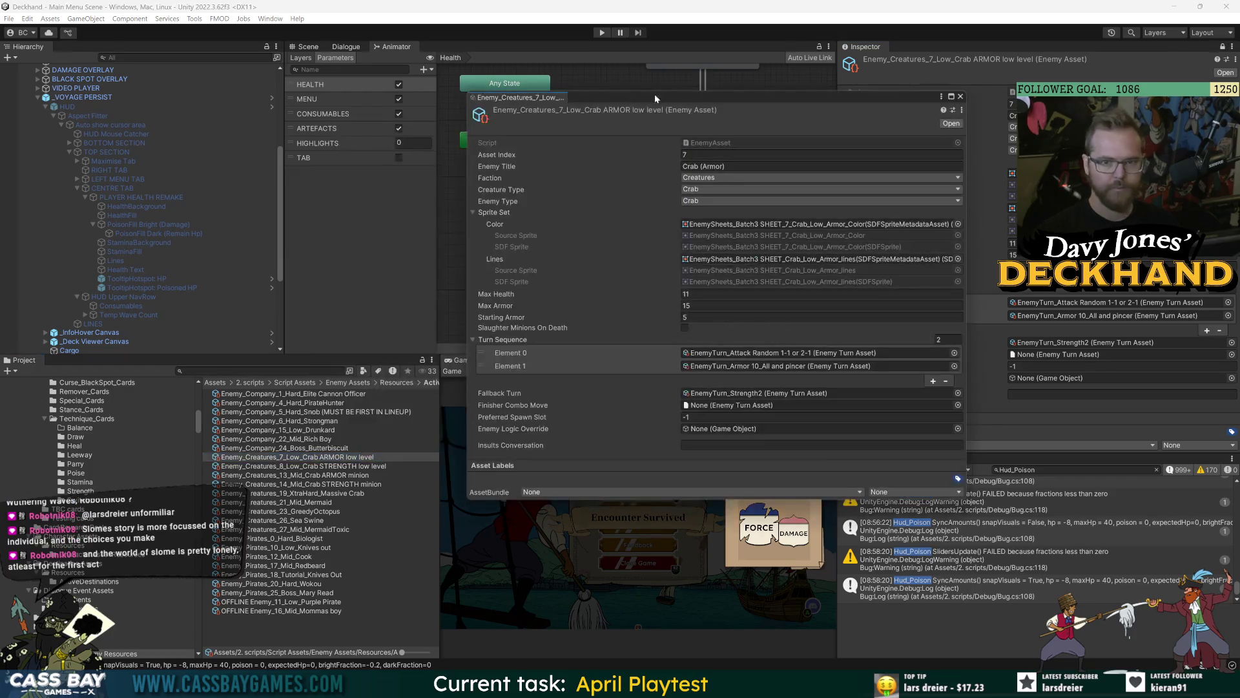
pyautogui.moveTo(521, 100)
pyautogui.mouseDown()
pyautogui.moveTo(783, 64)
pyautogui.moveTo(826, 114)
pyautogui.moveTo(832, 68)
pyautogui.mouseUp()
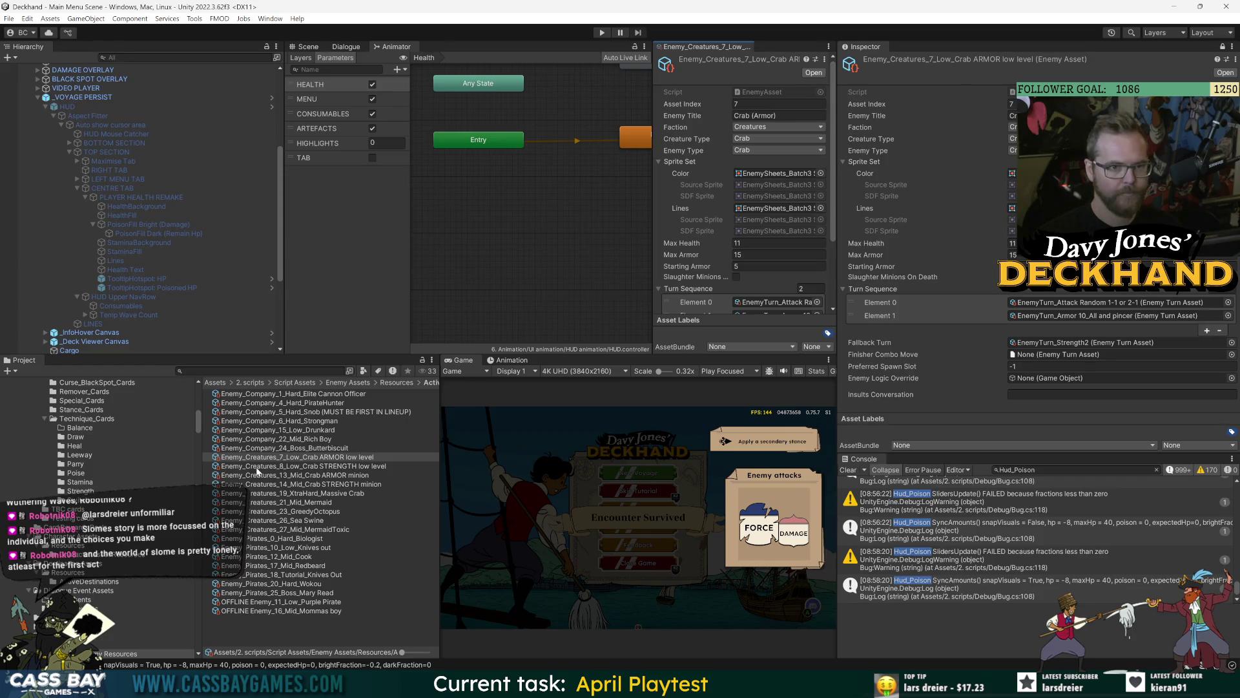
pyautogui.rightClick(257, 469)
pyautogui.click(323, 465)
pyautogui.moveTo(717, 66); pyautogui.dragTo(751, 53)
pyautogui.rightClick(360, 475)
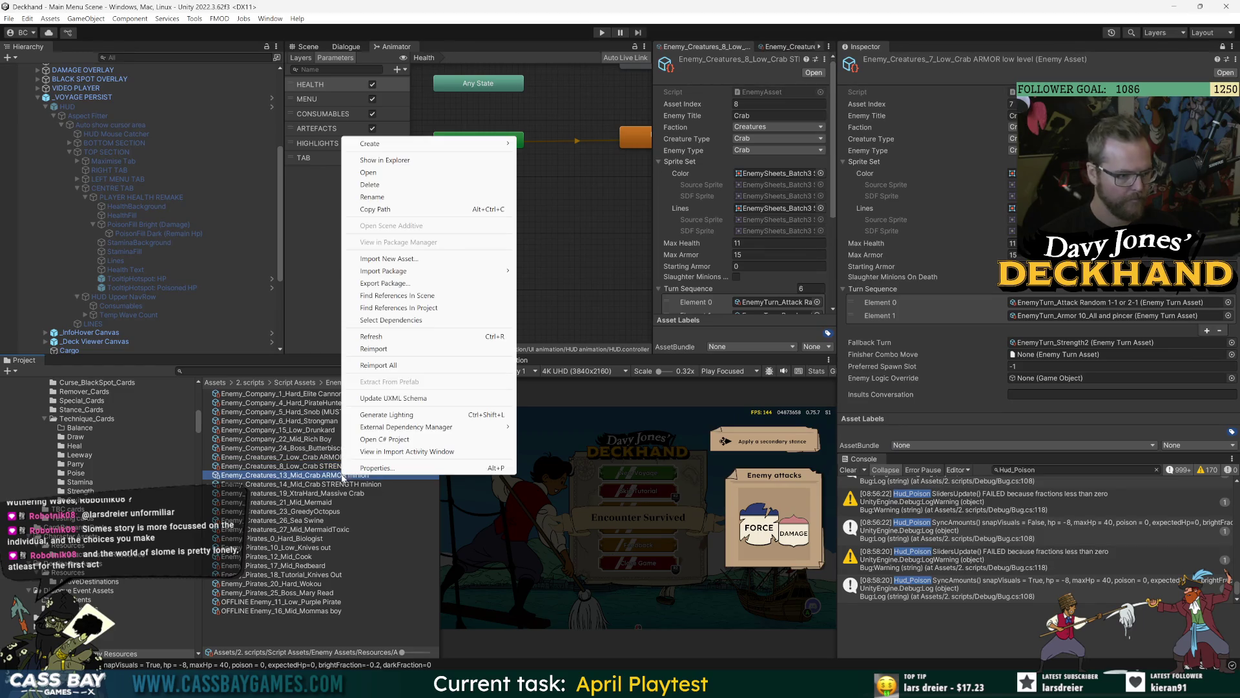
pyautogui.click(381, 469)
pyautogui.moveTo(708, 66); pyautogui.dragTo(704, 47)
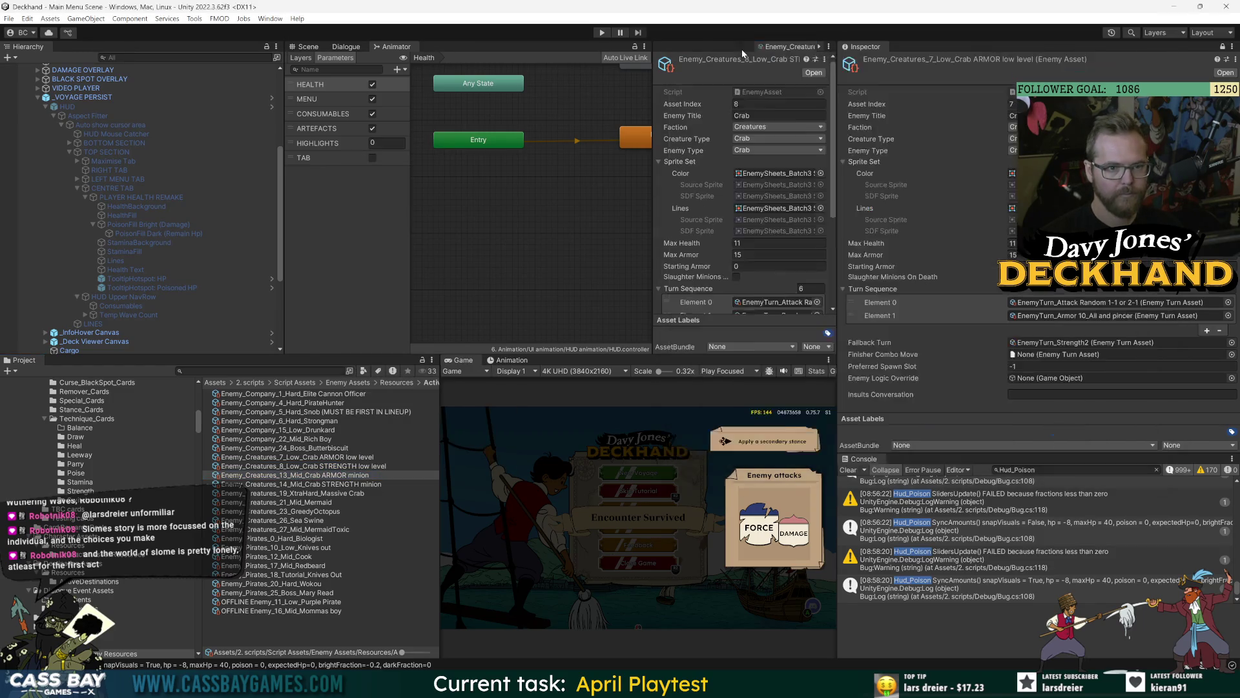
# Step: Close the Import Activity panel that was docked by mistake and show the Aggro Crab (Armor) properties
pyautogui.rightClick(321, 484)
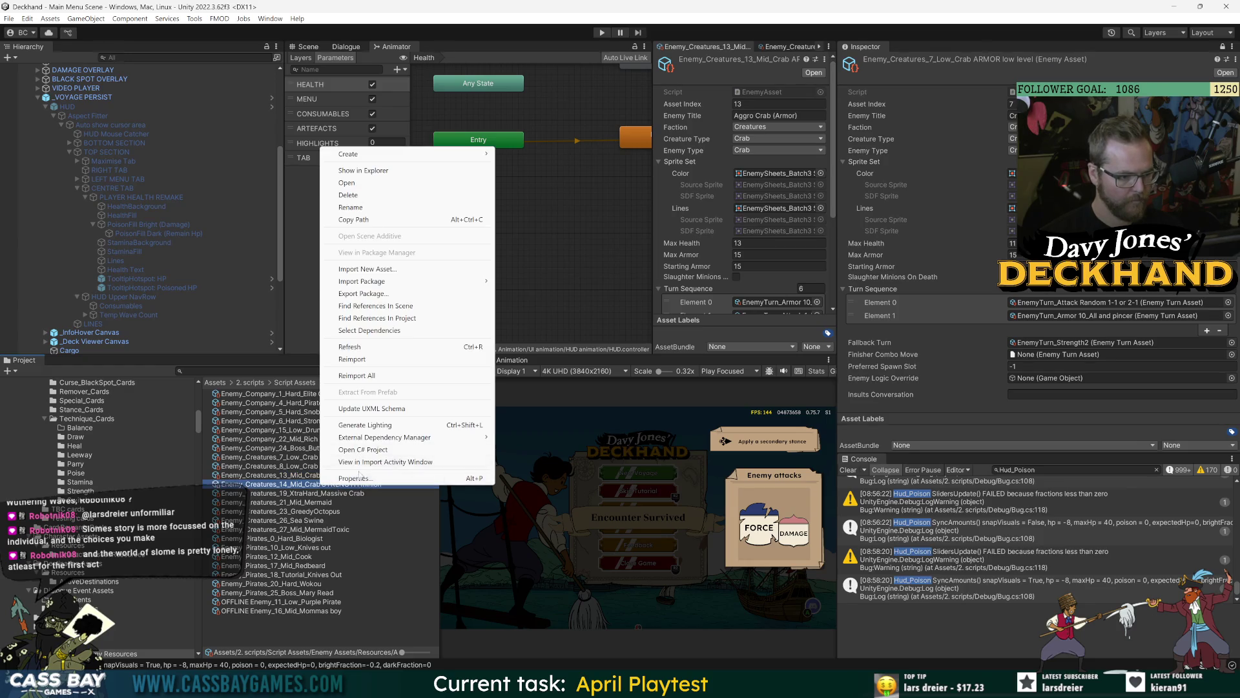
pyautogui.click(385, 461)
pyautogui.moveTo(518, 247)
pyautogui.mouseDown()
pyautogui.moveTo(685, 48)
pyautogui.moveTo(717, 48)
pyautogui.moveTo(510, 90)
pyautogui.mouseUp()
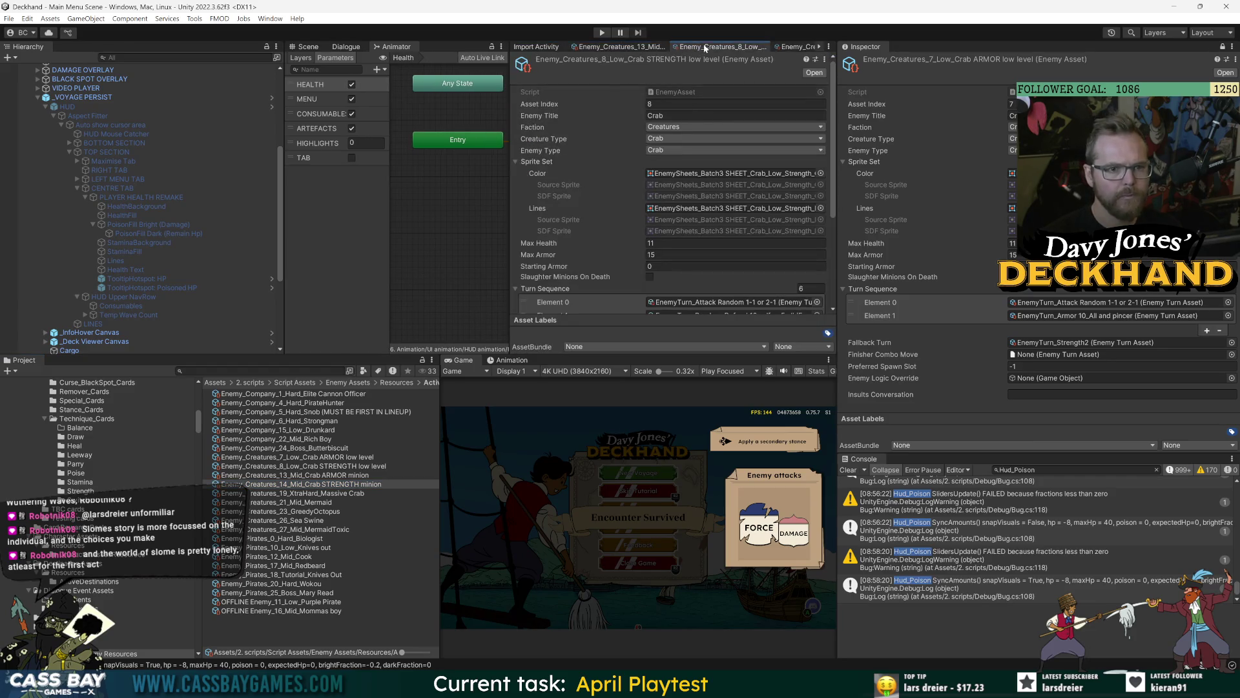
pyautogui.rightClick(538, 47)
pyautogui.click(566, 65)
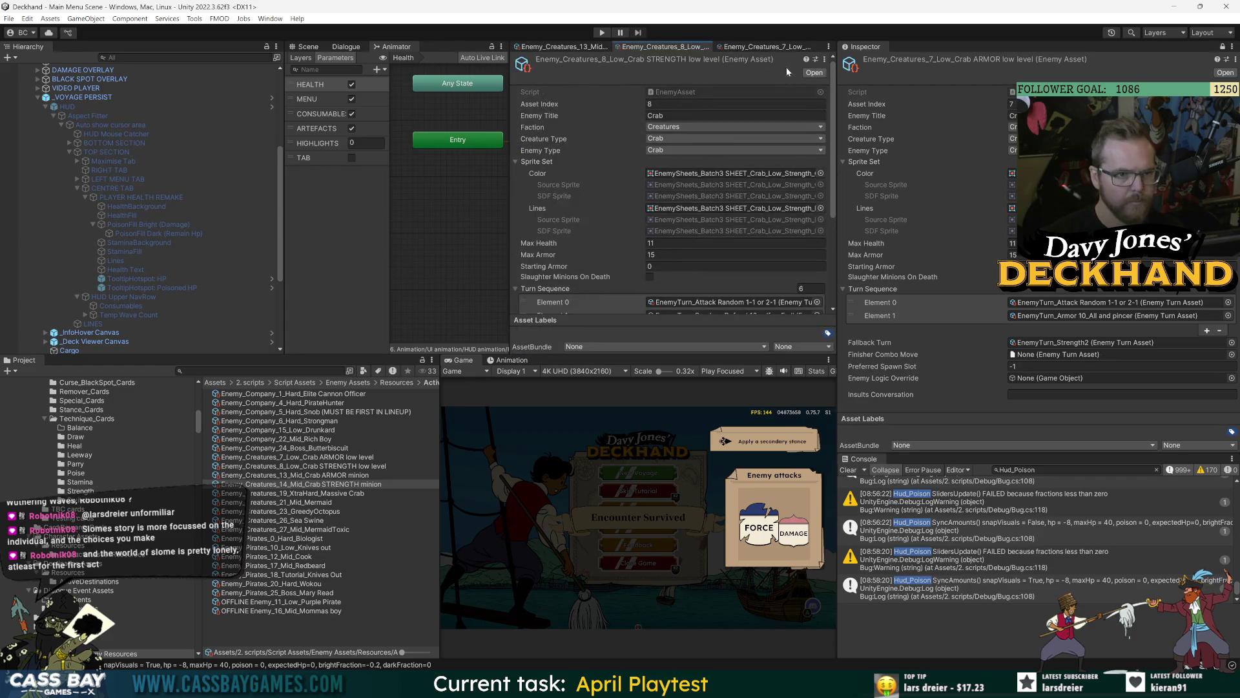
pyautogui.click(562, 47)
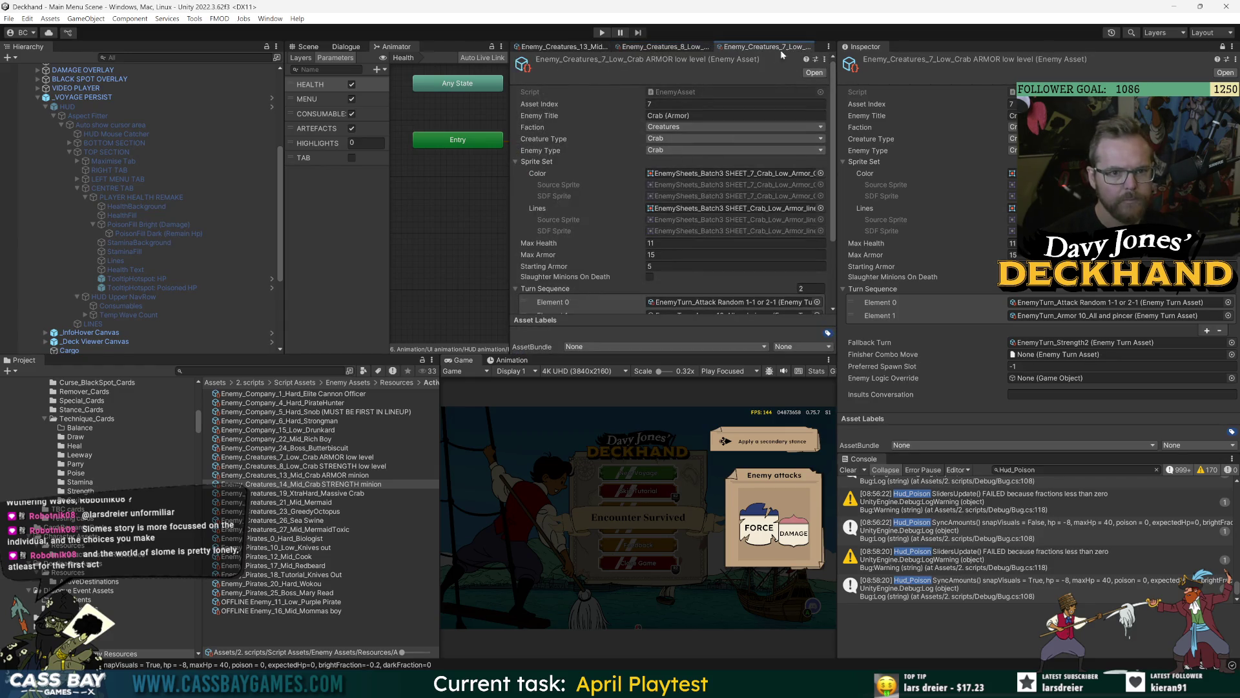
# Step: Open and dock the crab 14 STRENGTH minion's properties first, then widen the docked panels
pyautogui.rightClick(324, 486)
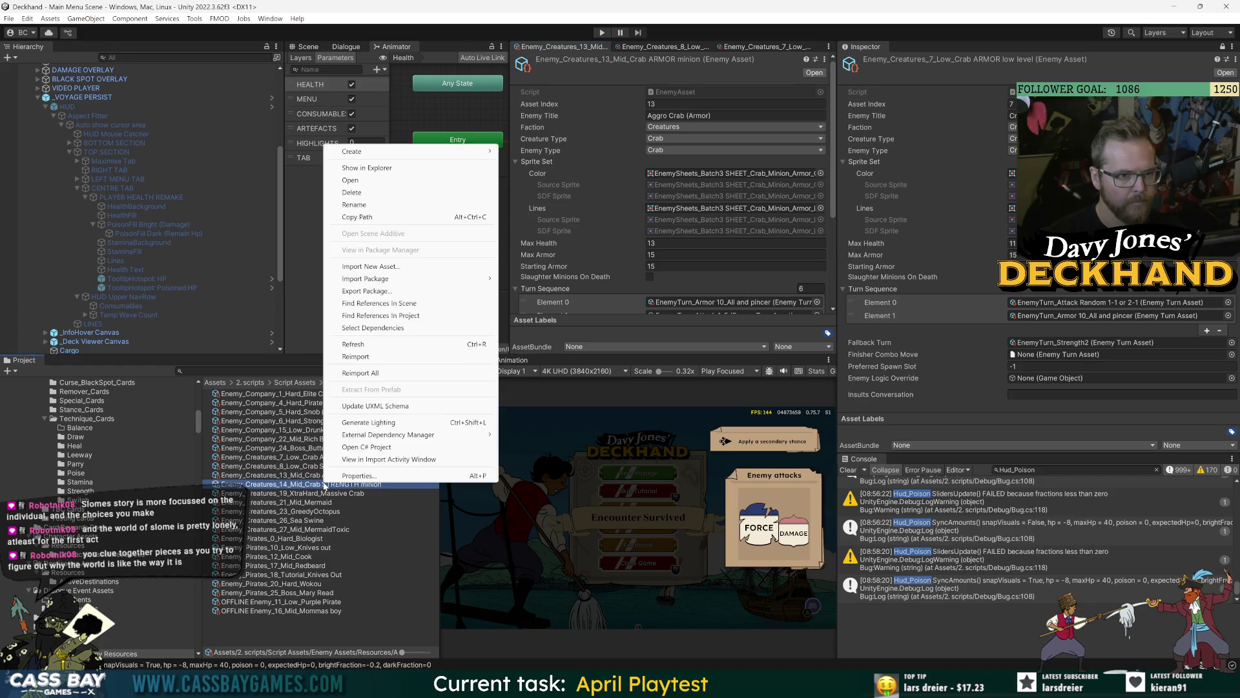
pyautogui.click(366, 477)
pyautogui.moveTo(553, 67); pyautogui.dragTo(565, 52)
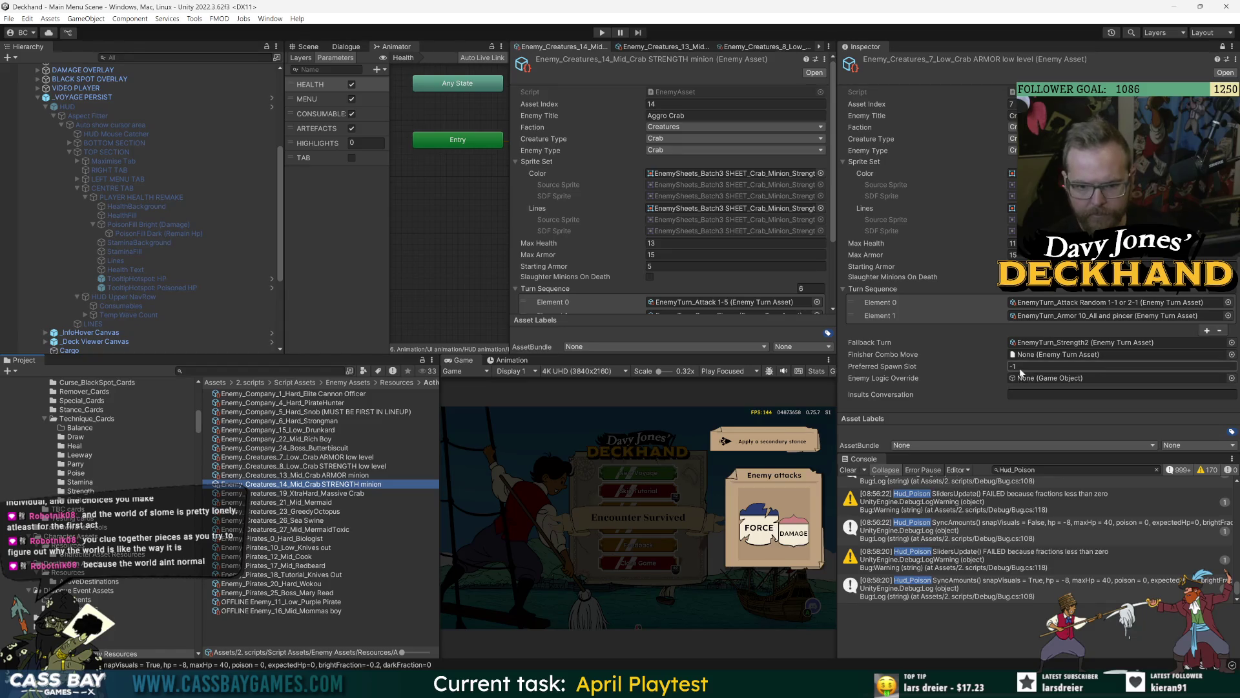
pyautogui.click(715, 234)
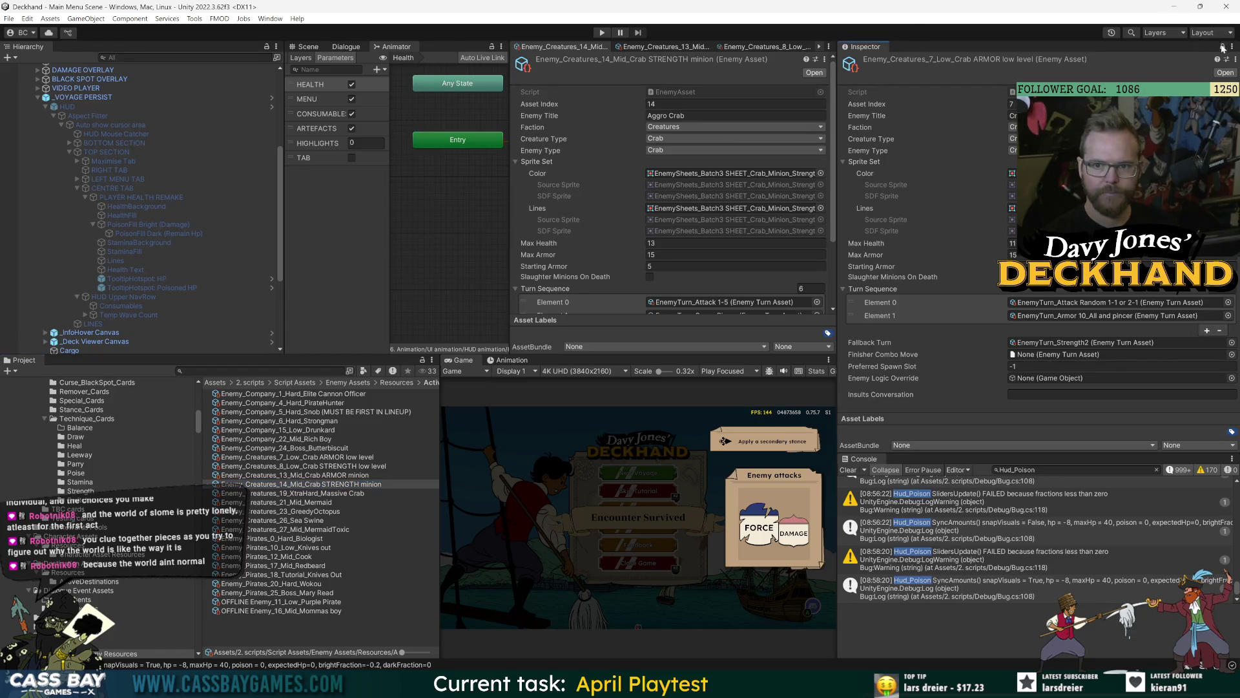
pyautogui.moveTo(510, 150); pyautogui.dragTo(388, 149)
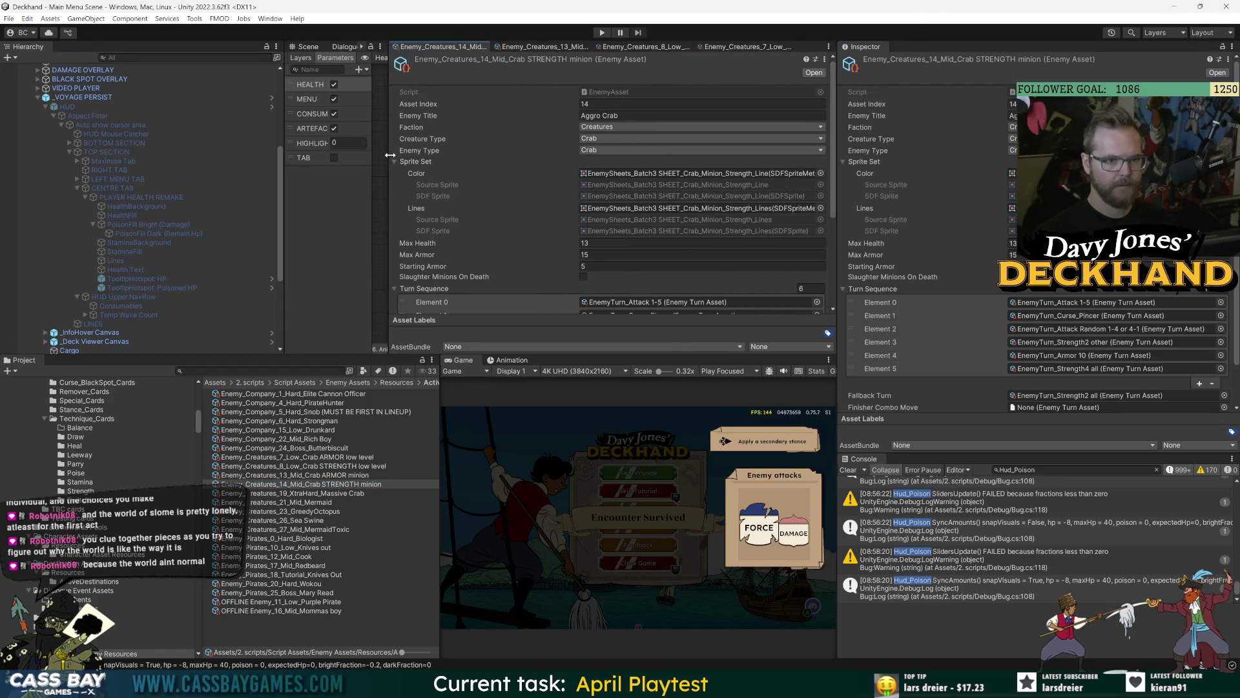
# Step: Navigate to Script Assets > Enemy Turn Assets > Resources > Bespoke in the Project window
pyautogui.moveTo(814, 357); pyautogui.dragTo(808, 425)
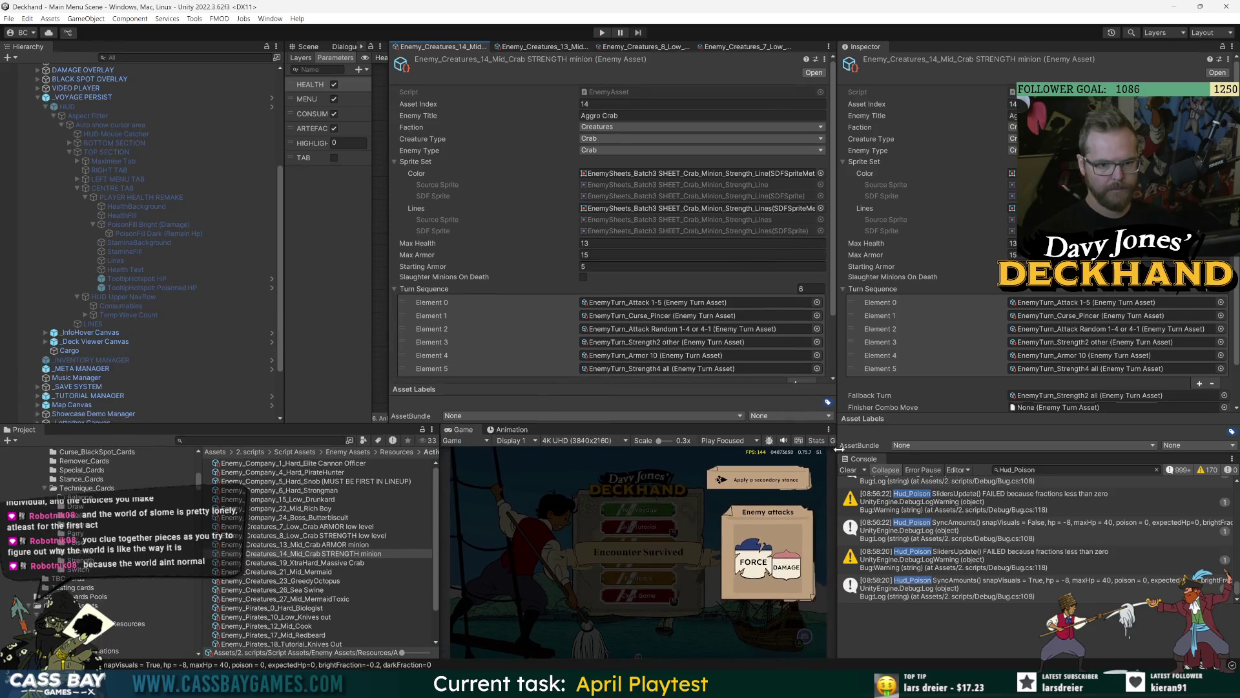
pyautogui.click(362, 538)
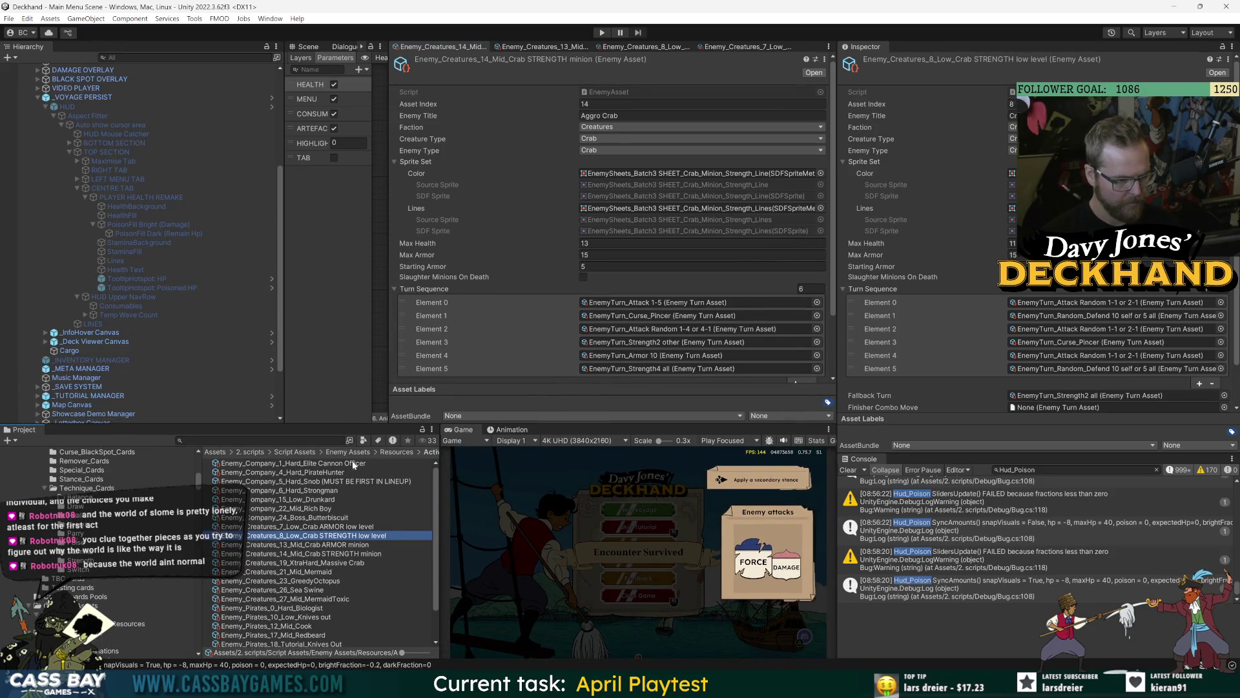
pyautogui.click(295, 453)
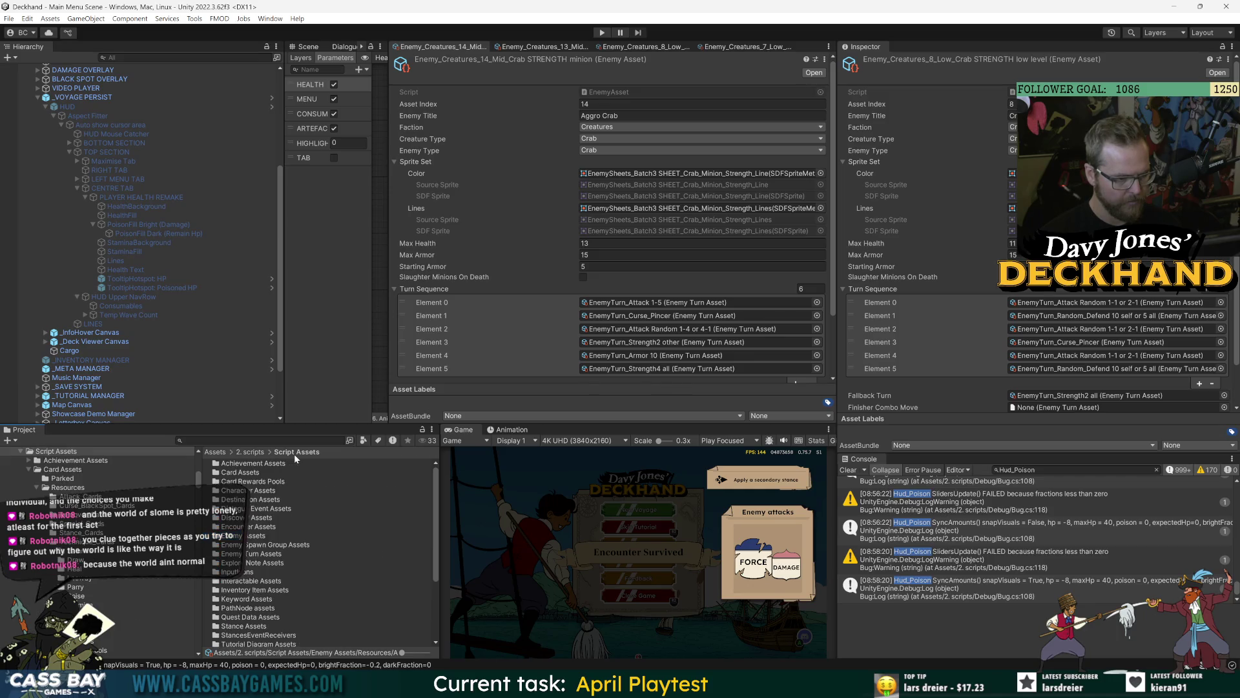
pyautogui.doubleClick(271, 554)
pyautogui.doubleClick(251, 465)
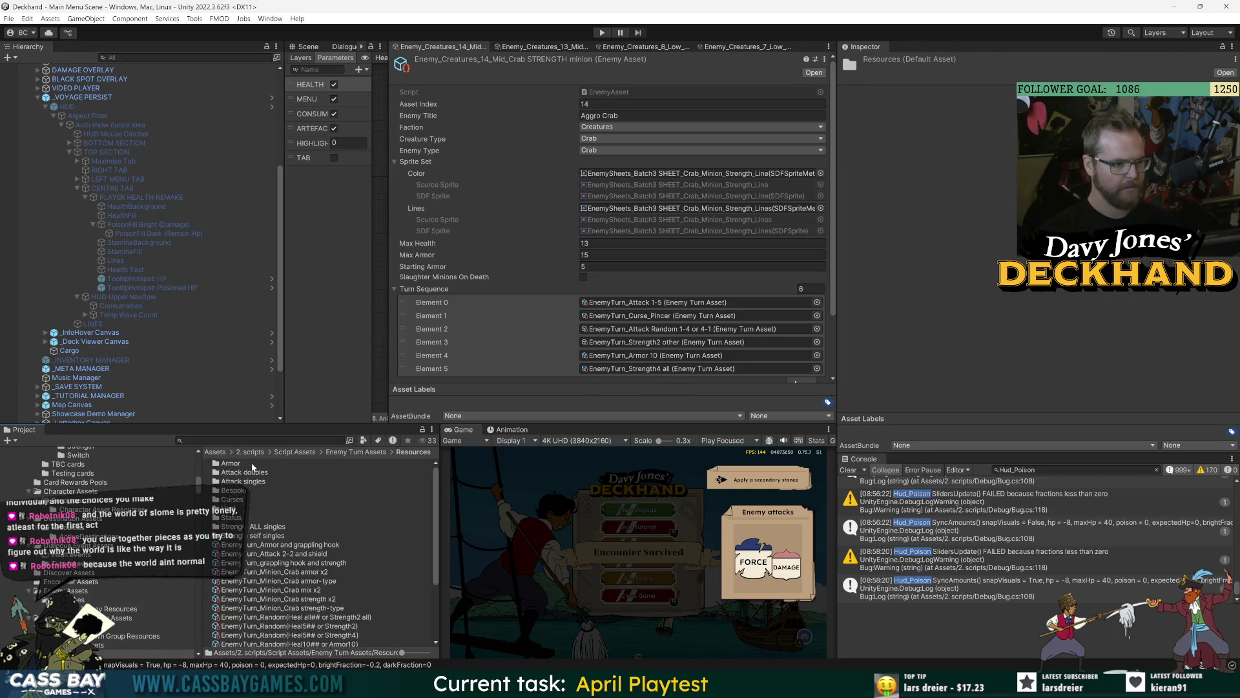
pyautogui.doubleClick(239, 494)
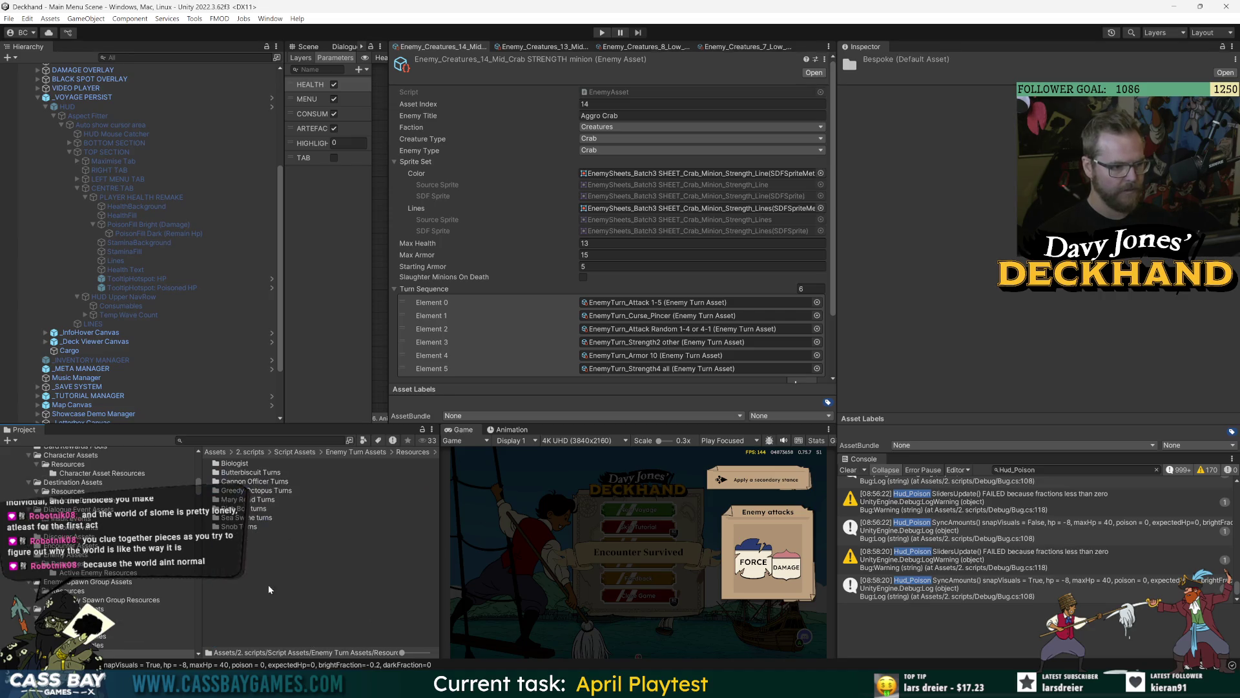
# Step: Create and open a new folder named Crab Minions Turns, then show the Crab (Armor) asset tab
pyautogui.rightClick(268, 585)
pyautogui.moveTo(318, 257)
pyautogui.moveTo(537, 256)
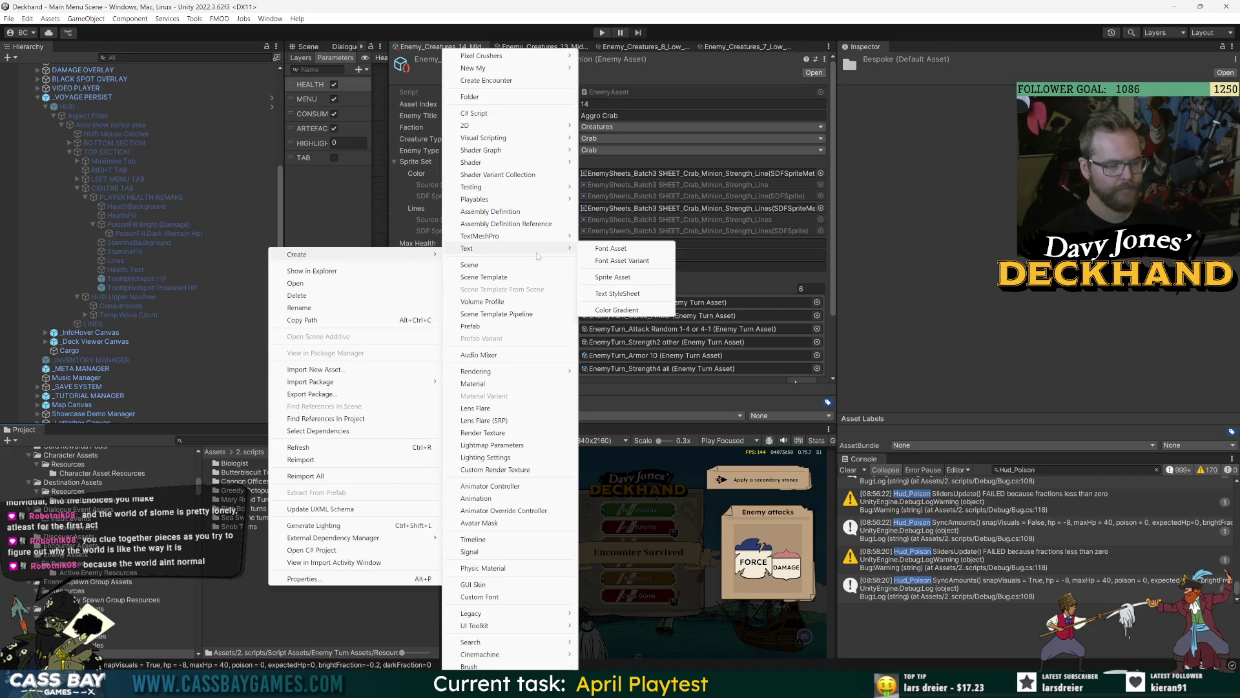
pyautogui.click(488, 97)
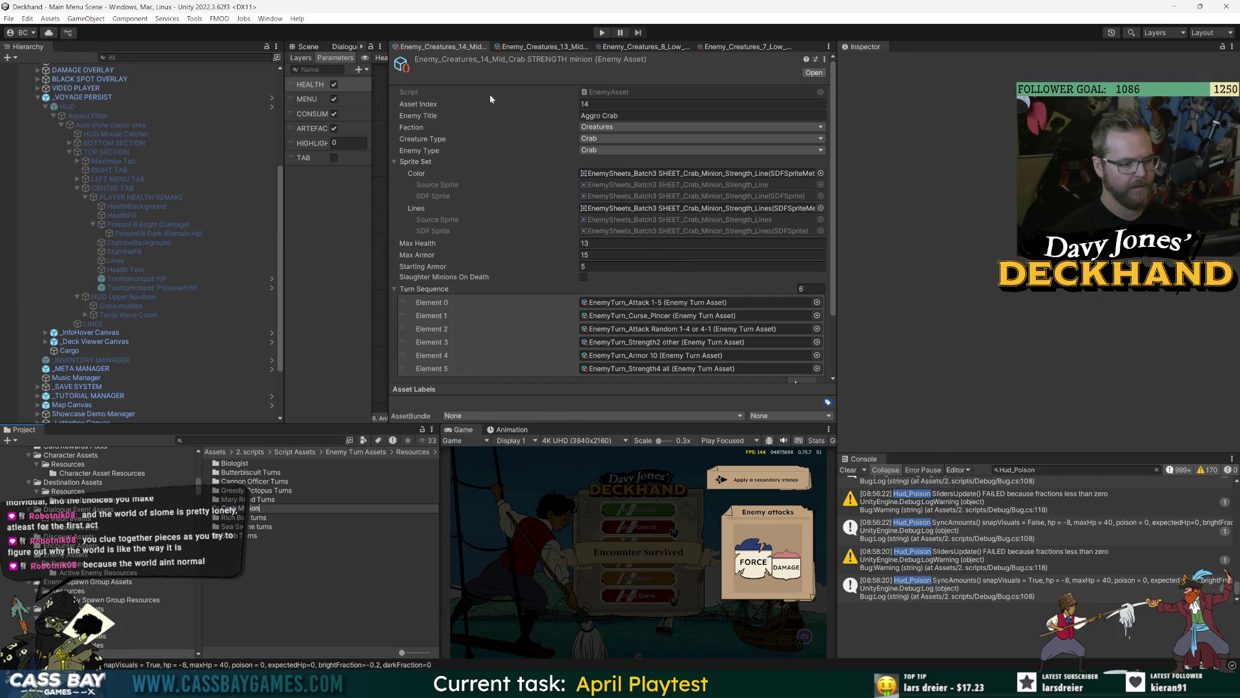
pyautogui.write('ns Tur')
pyautogui.press('Return')
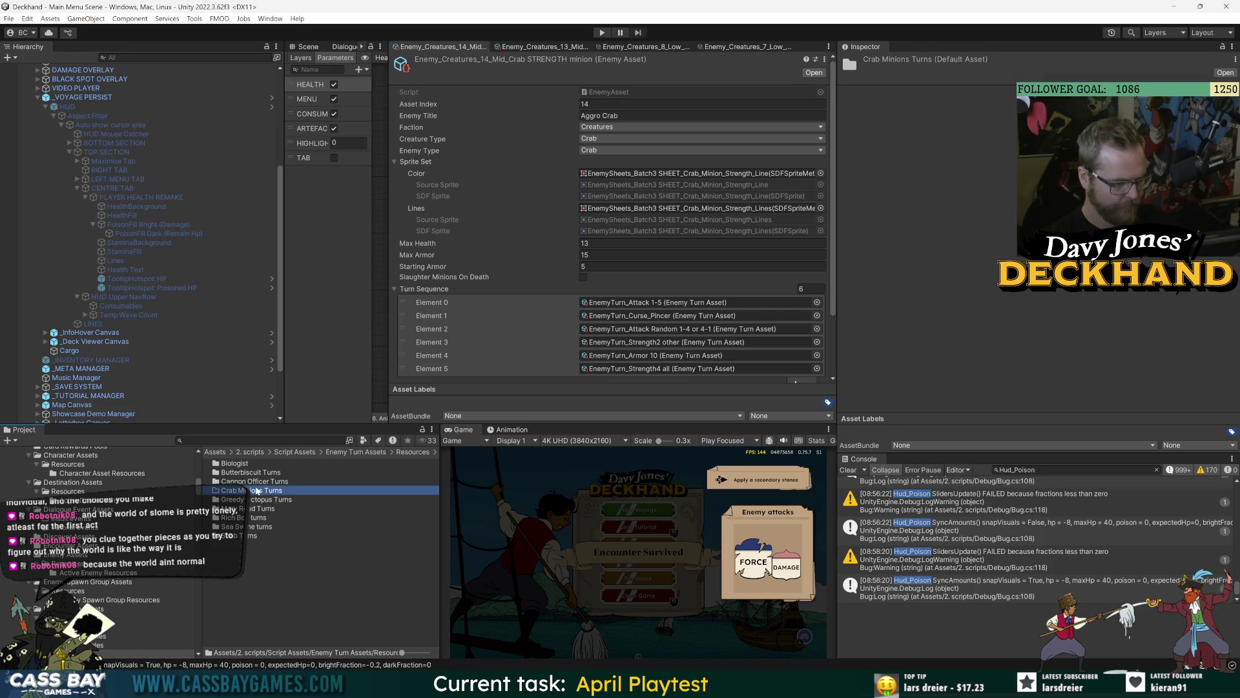
pyautogui.doubleClick(256, 492)
pyautogui.click(264, 487)
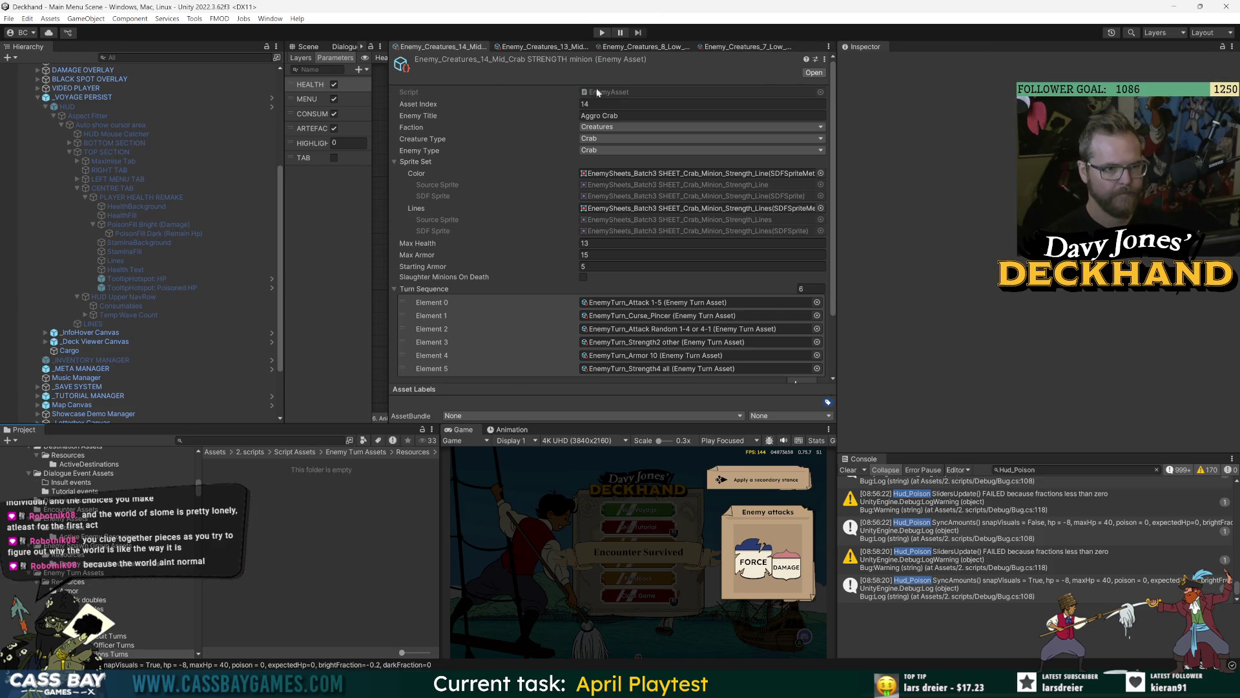
pyautogui.click(747, 46)
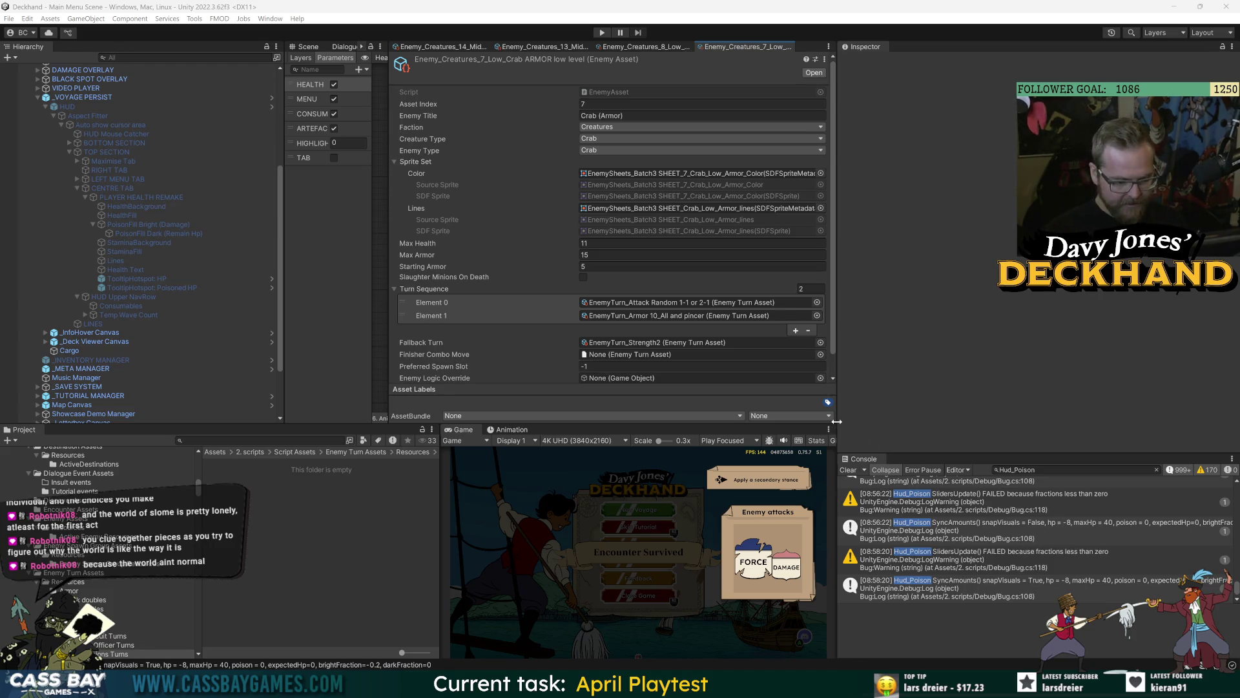
# Step: Widen the middle, Project and Animator panels, then bring up the context menu in Crab Minions Turns
pyautogui.moveTo(836, 422); pyautogui.dragTo(936, 423)
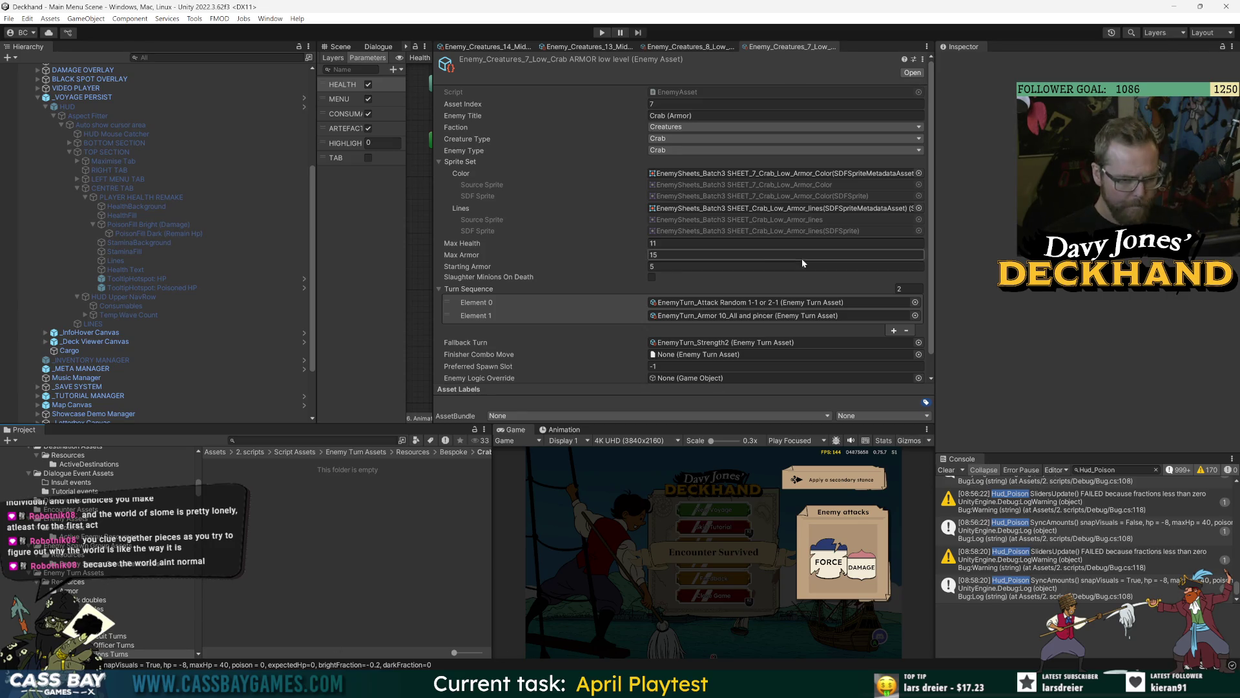
pyautogui.moveTo(493, 486); pyautogui.dragTo(535, 486)
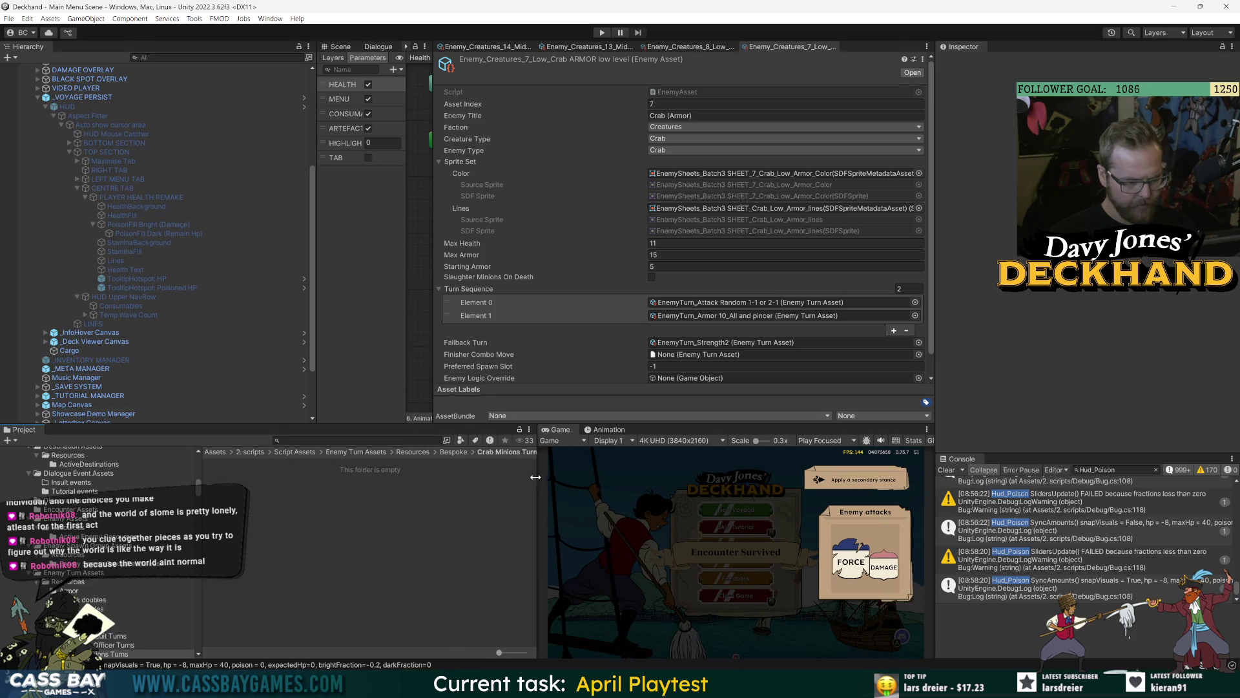
pyautogui.rightClick(294, 494)
pyautogui.press('Escape')
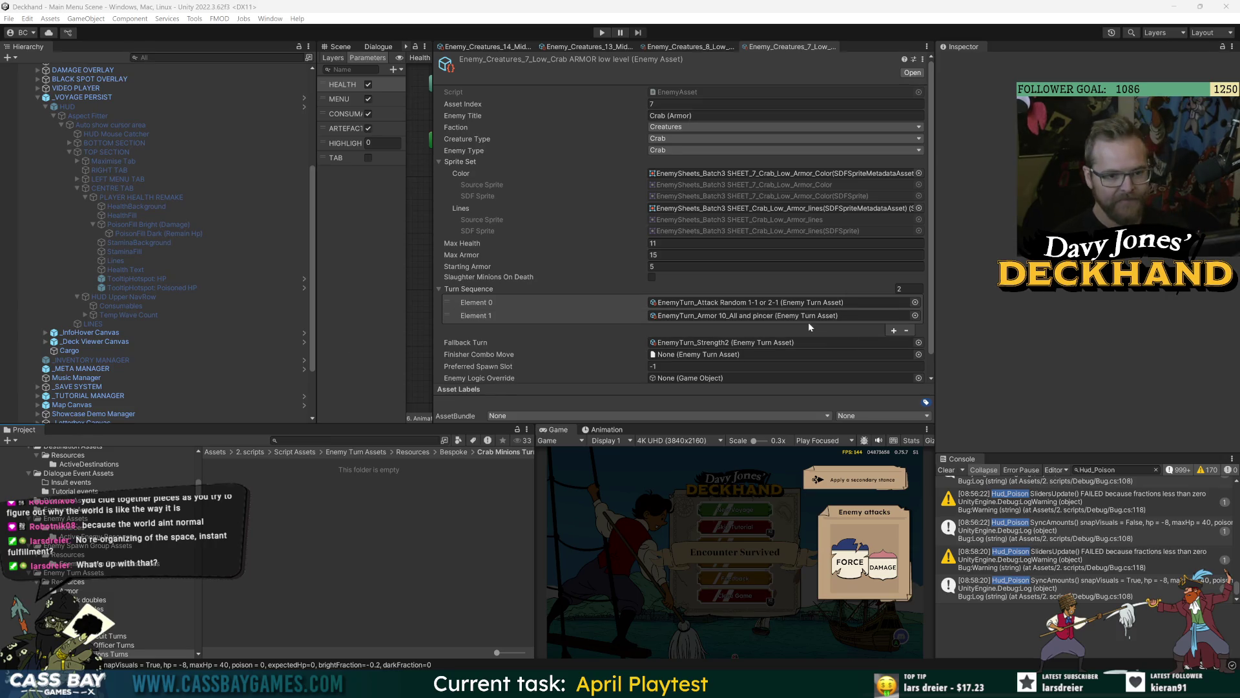
pyautogui.moveTo(432, 104)
pyautogui.mouseDown()
pyautogui.moveTo(725, 106)
pyautogui.moveTo(698, 110)
pyautogui.mouseUp()
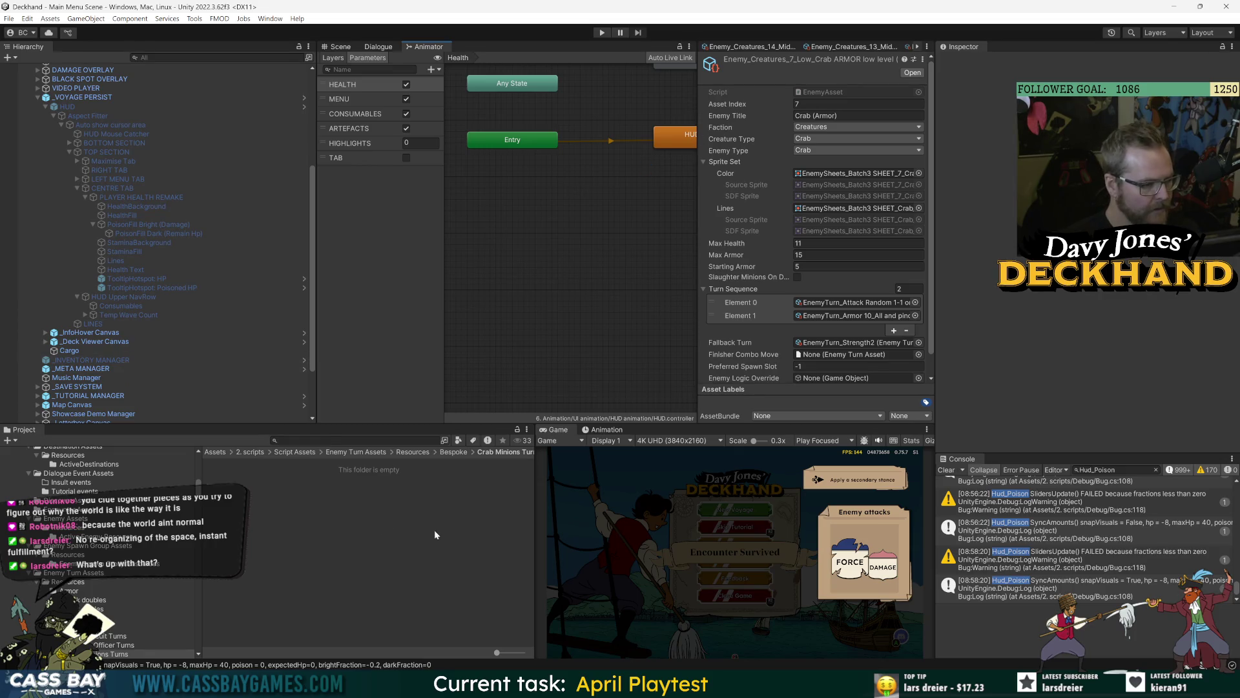
pyautogui.rightClick(416, 522)
# Step: Create a new Enemy Turn asset in Crab Minions Turns and widen the field display
pyautogui.moveTo(491, 181)
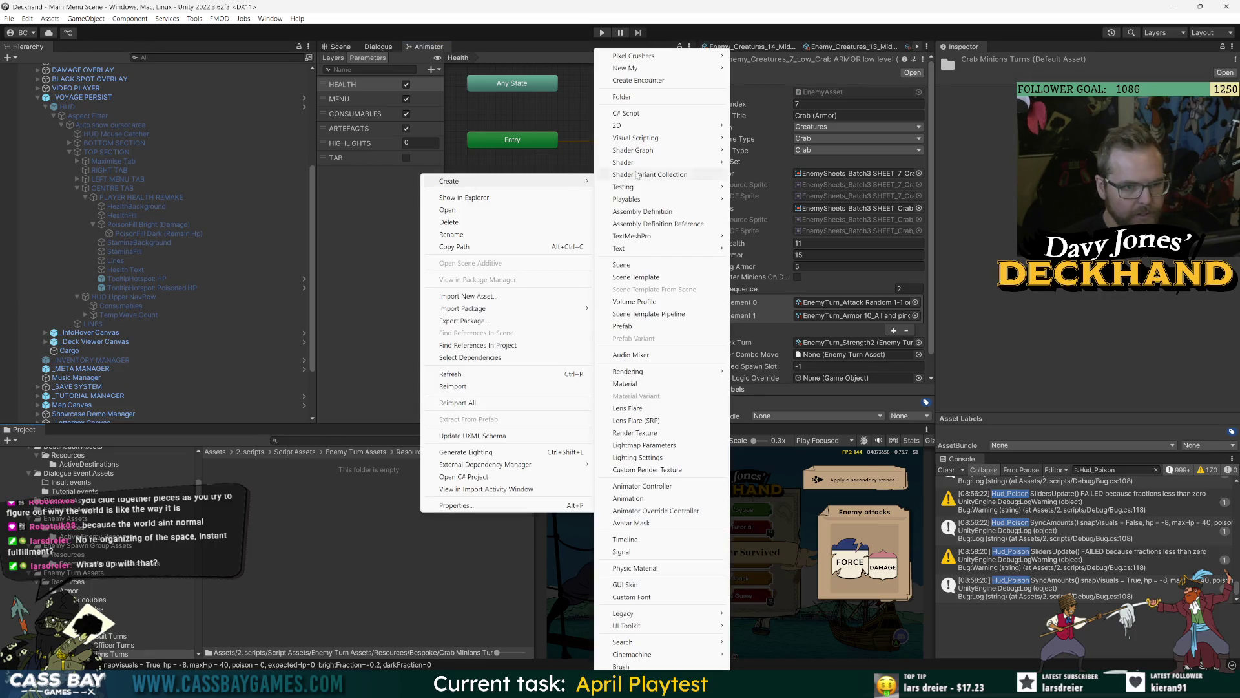
pyautogui.moveTo(676, 69)
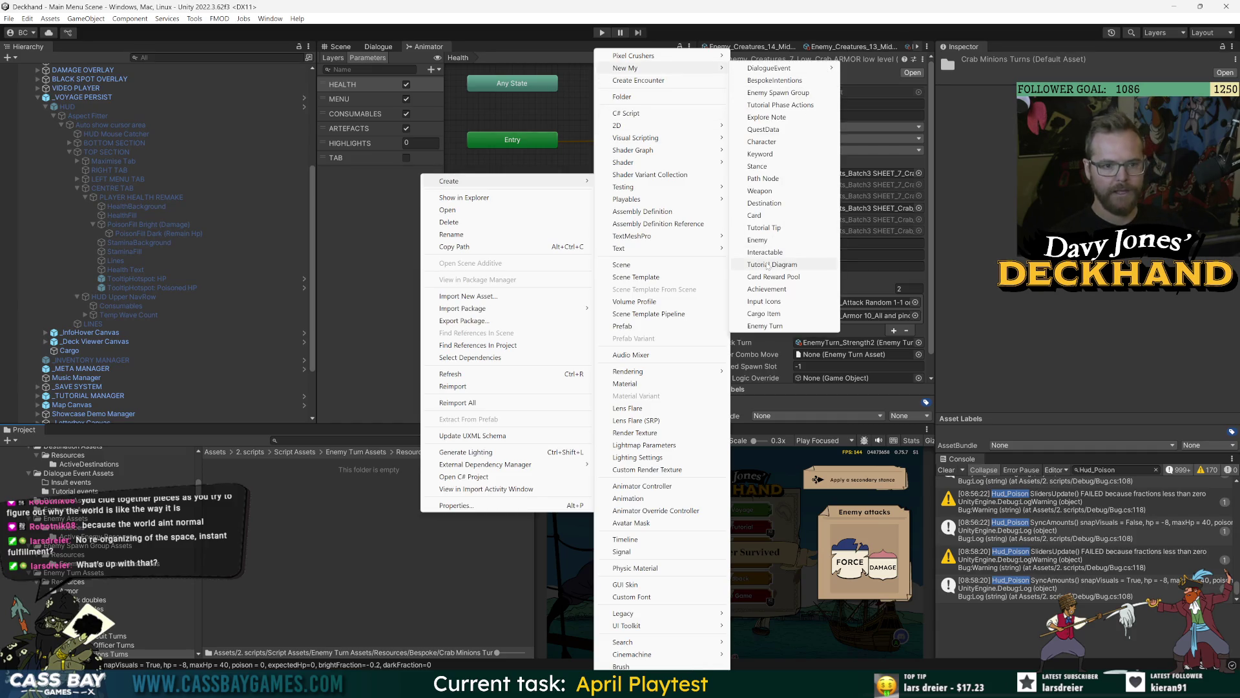
pyautogui.click(766, 326)
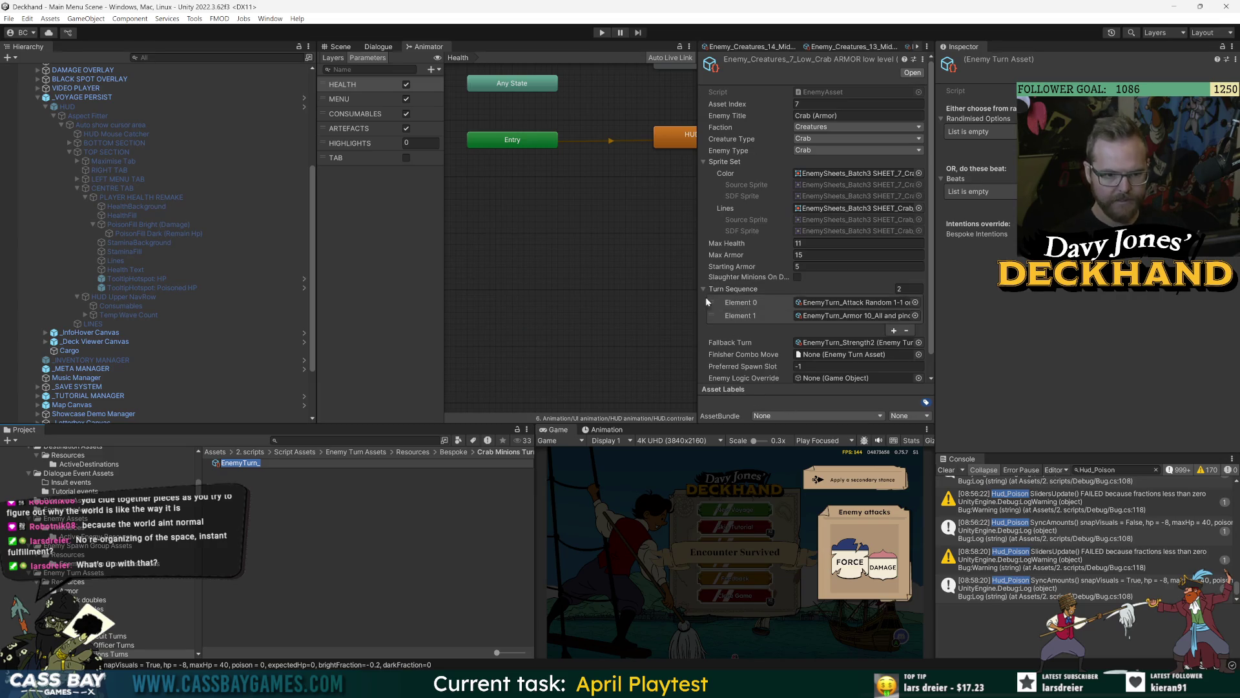
pyautogui.moveTo(698, 298)
pyautogui.mouseDown()
pyautogui.moveTo(471, 300)
pyautogui.moveTo(542, 305)
pyautogui.mouseUp()
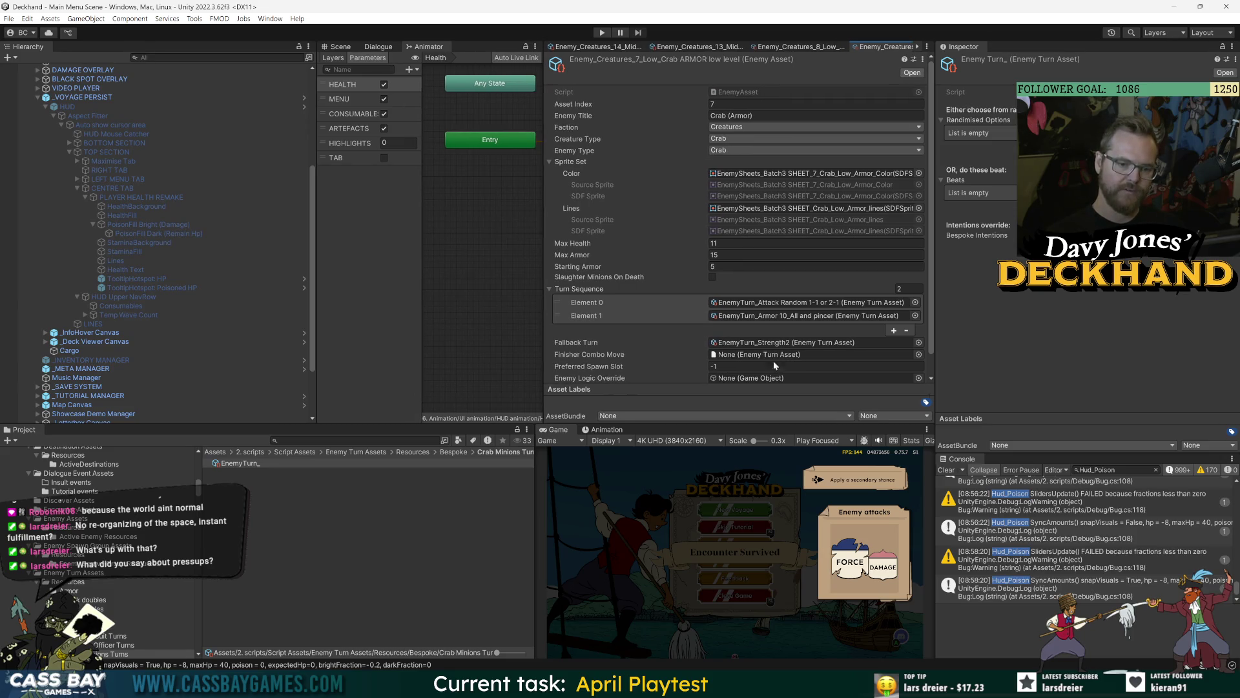
# Step: Duplicate the Attack Random 1-1 or 2-1 turn as a Crab_ copy and move it into Crab Minions Turns
pyautogui.click(757, 304)
pyautogui.click(339, 464)
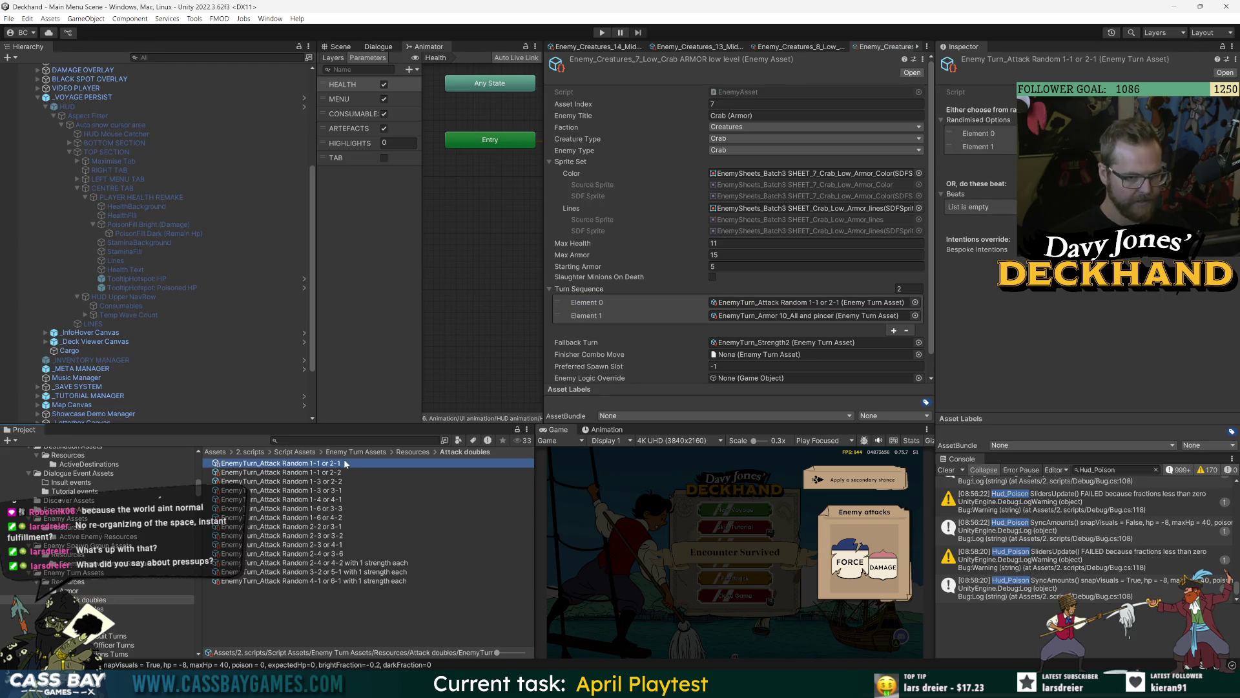
pyautogui.hotkey('ctrl', 'd')
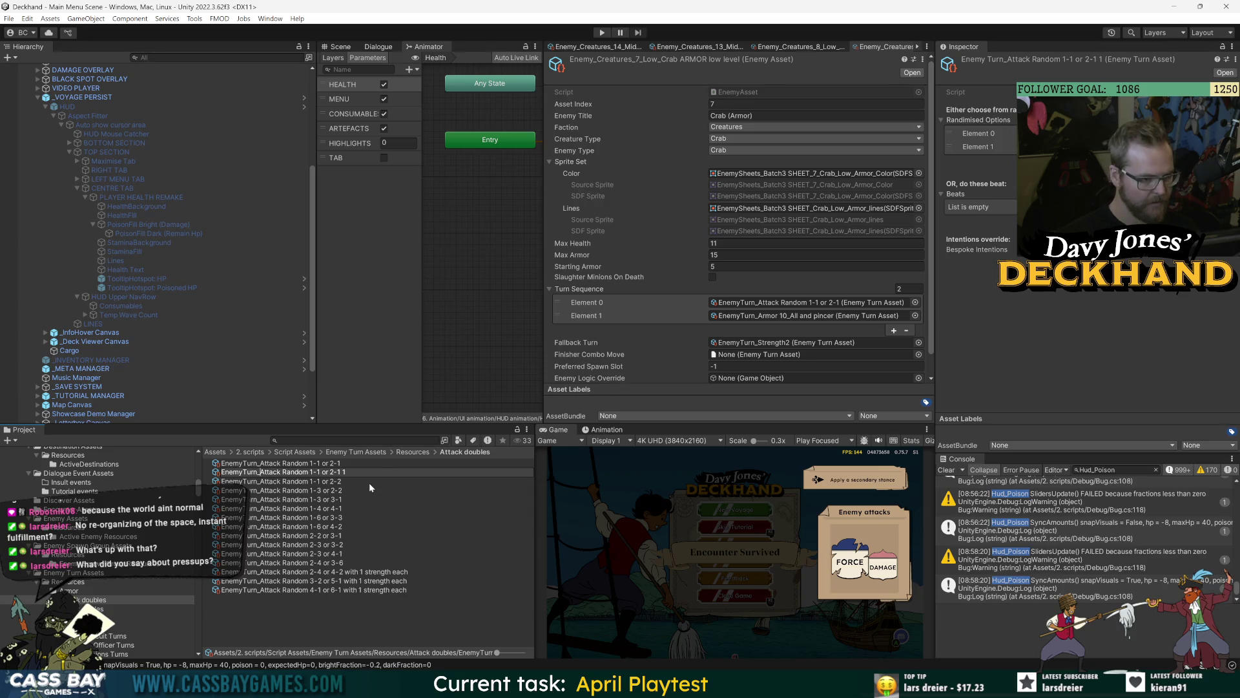
pyautogui.write('Crab_')
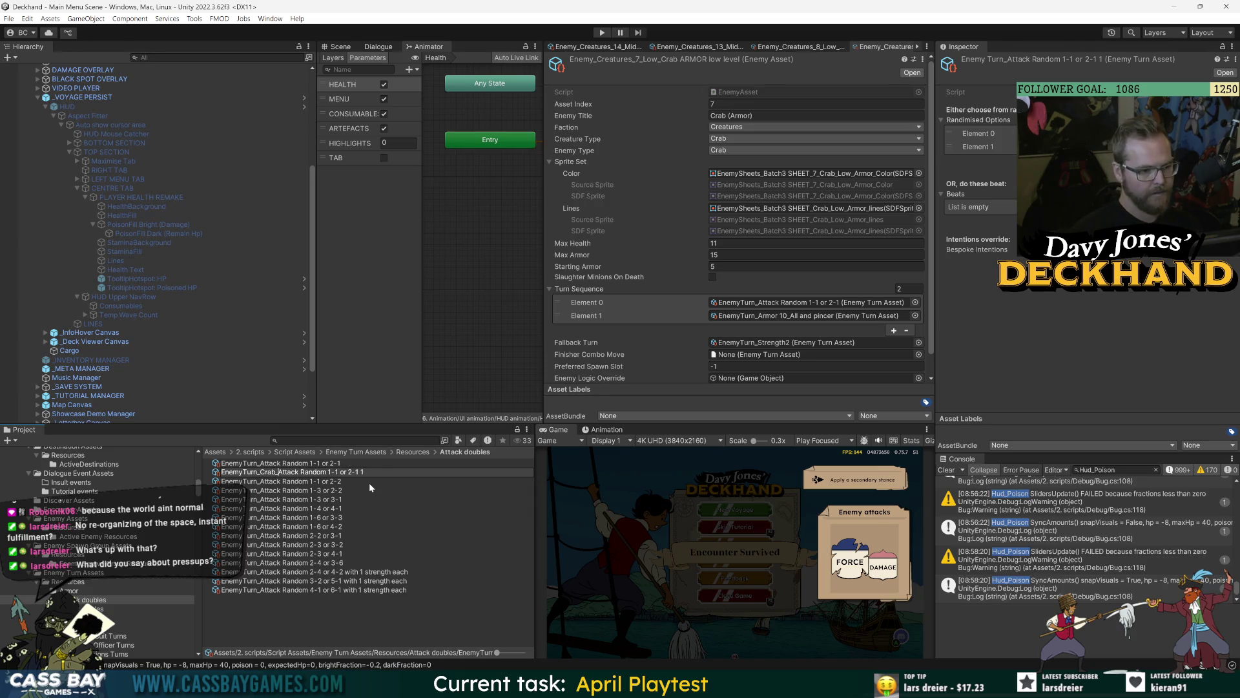
pyautogui.press('Return')
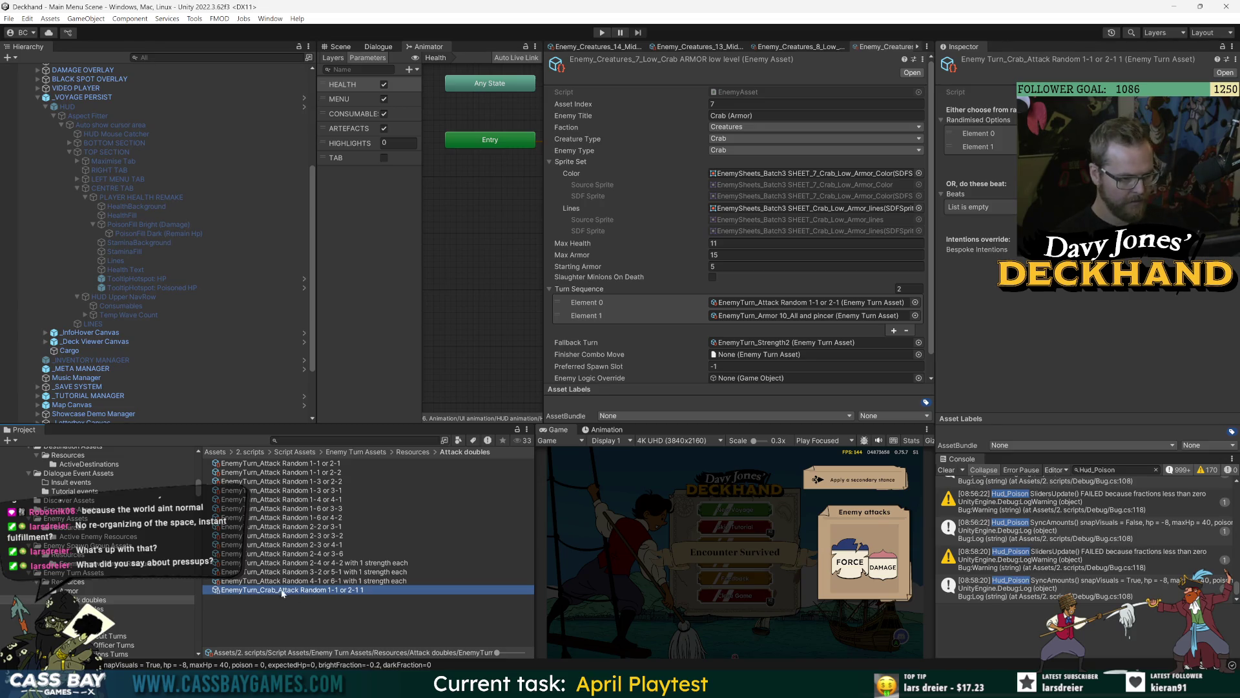
pyautogui.moveTo(286, 593)
pyautogui.mouseDown()
pyautogui.moveTo(353, 539)
pyautogui.moveTo(379, 454)
pyautogui.moveTo(266, 594)
pyautogui.moveTo(103, 614)
pyautogui.moveTo(102, 582)
pyautogui.mouseUp()
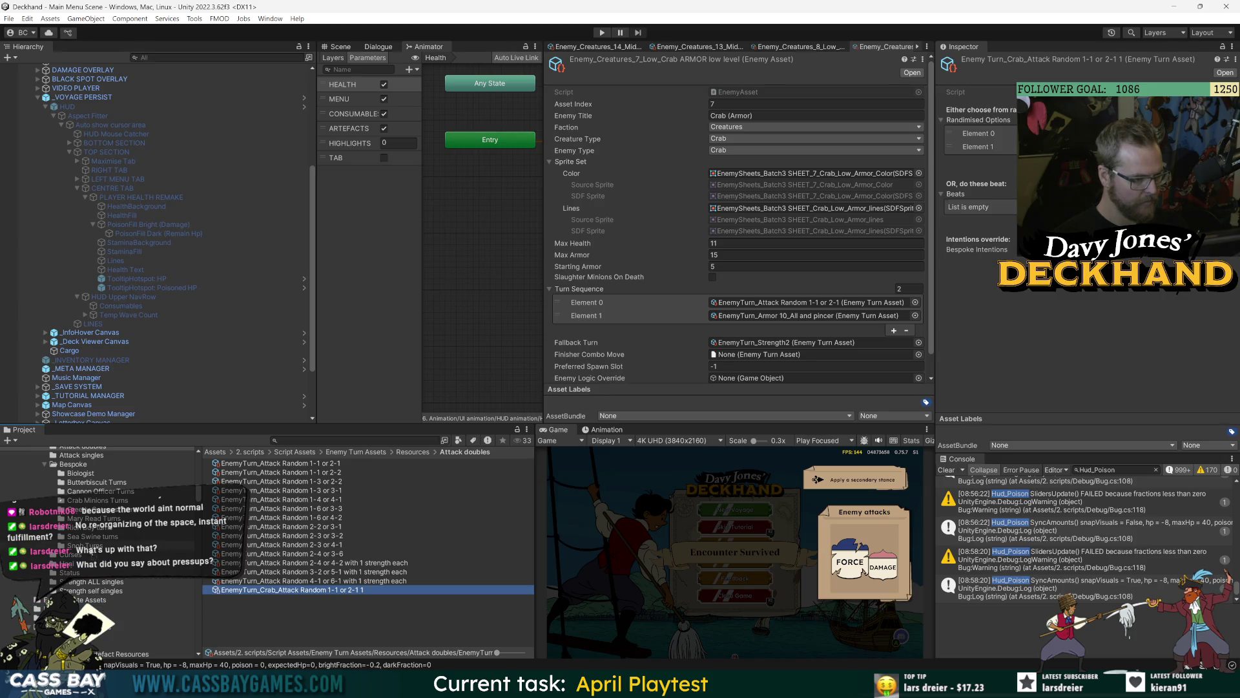
pyautogui.moveTo(94, 530); pyautogui.dragTo(92, 505)
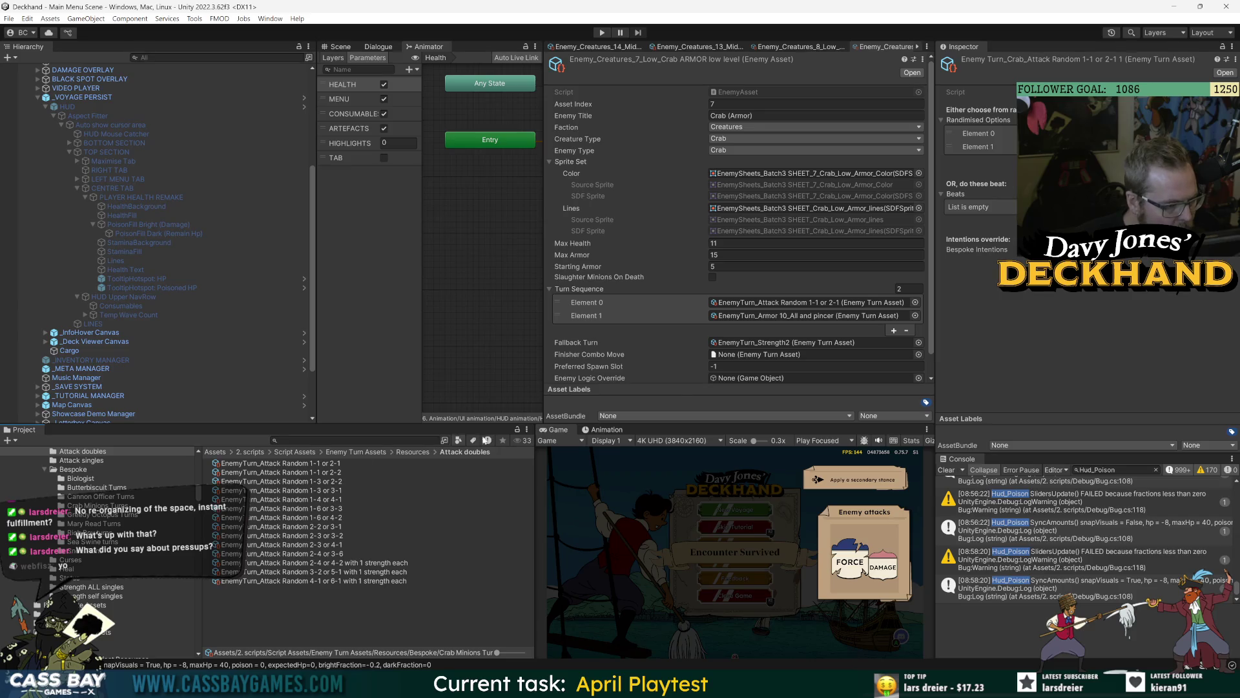
# Step: Duplicate the Armor 10_All and pincer turn as EnemyTurn_Crab_Armor 10_All and pincer and move it into Crab Minions Turns
pyautogui.doubleClick(797, 315)
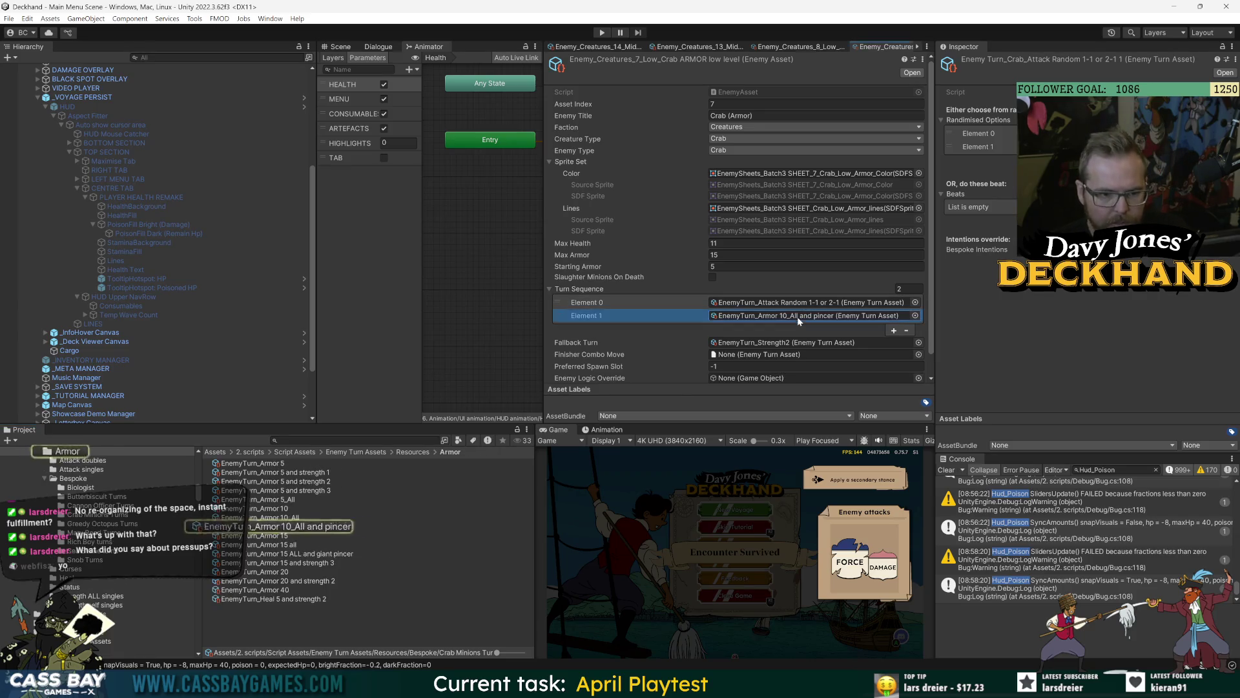
pyautogui.hotkey('ctrl', 'd')
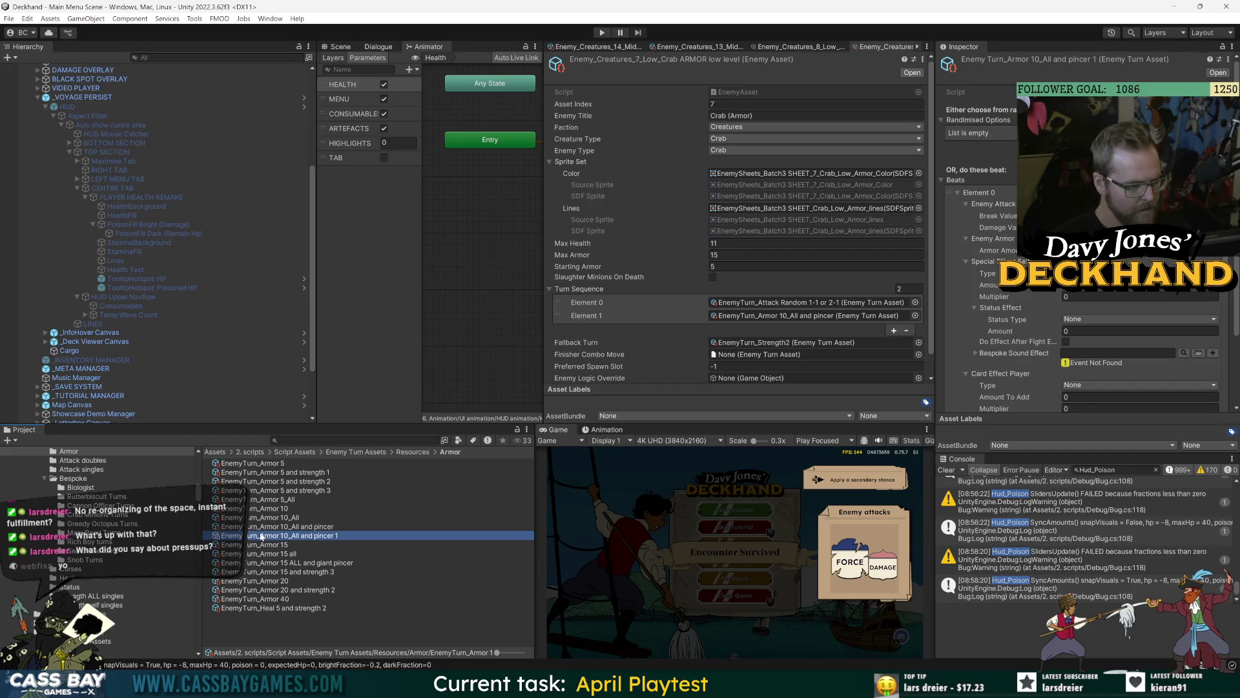
pyautogui.write('Crab_')
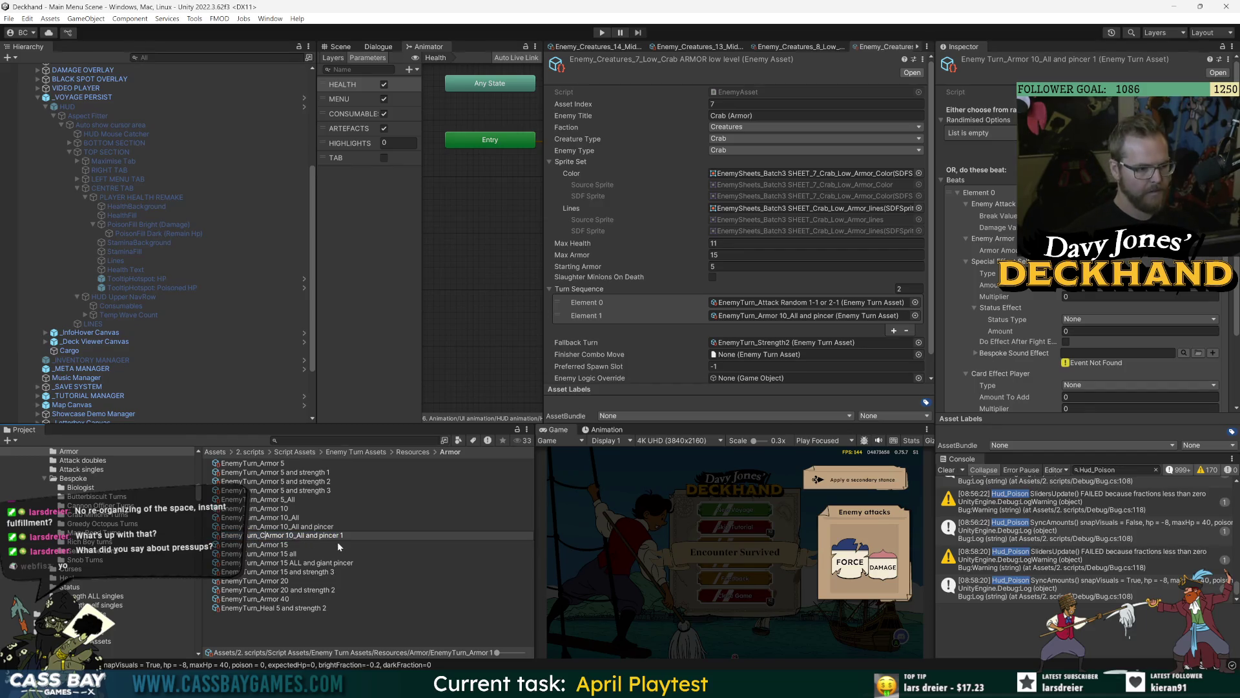
pyautogui.press('Return')
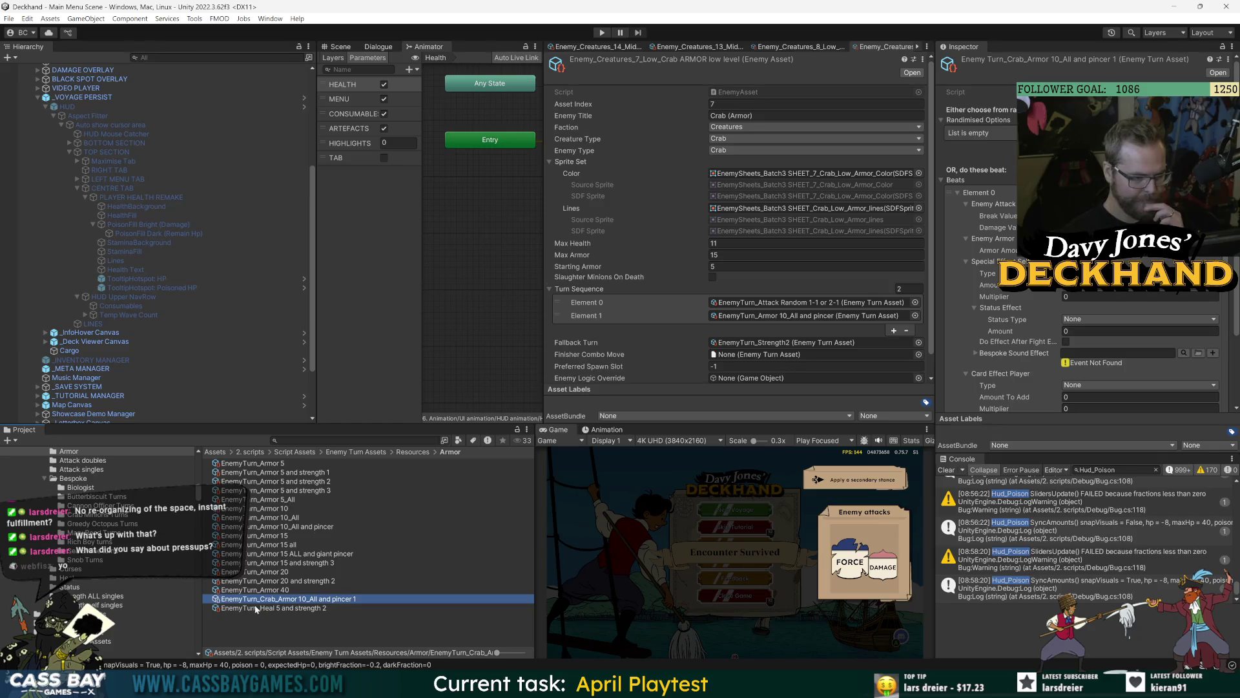
pyautogui.click(356, 600)
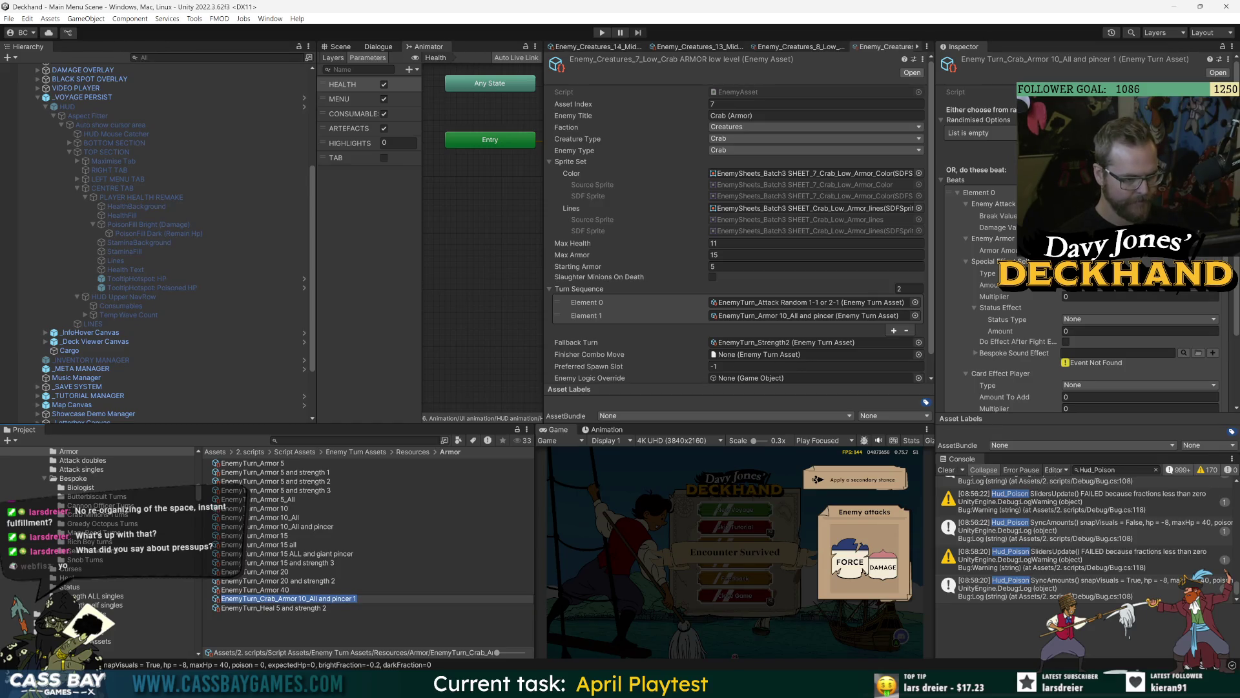
pyautogui.press('BackSpace')
pyautogui.press('BackSpace')
pyautogui.press('Return')
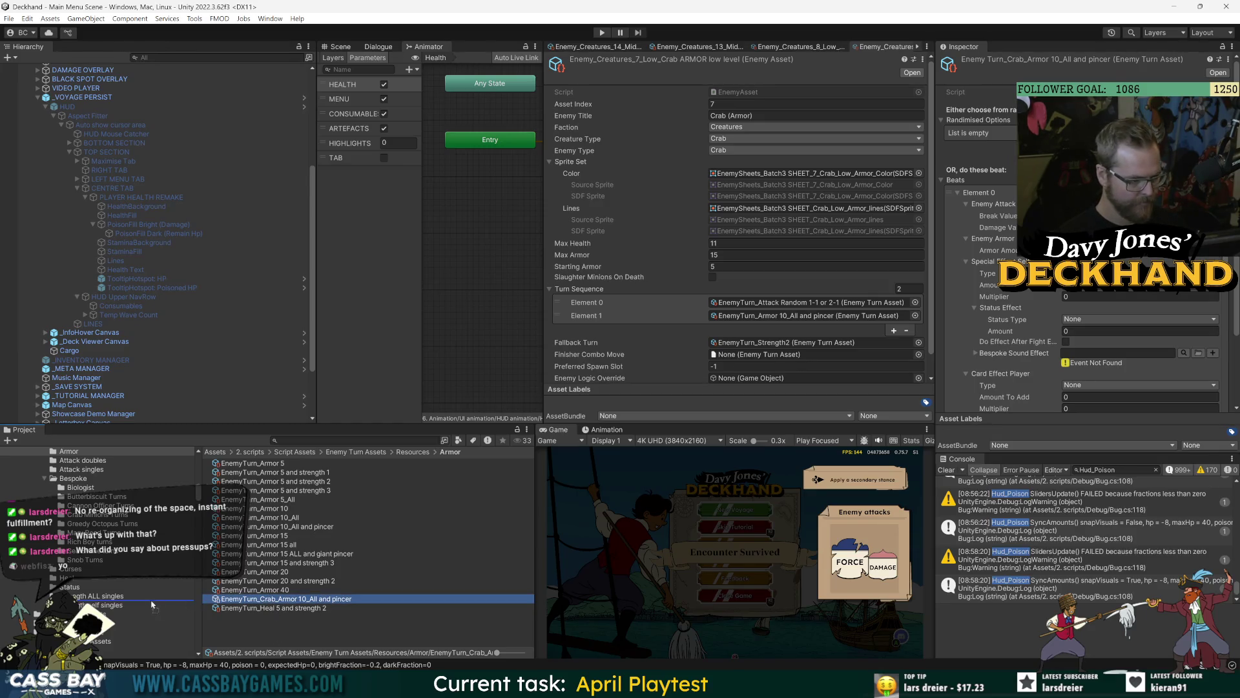
pyautogui.moveTo(95, 524); pyautogui.dragTo(90, 515)
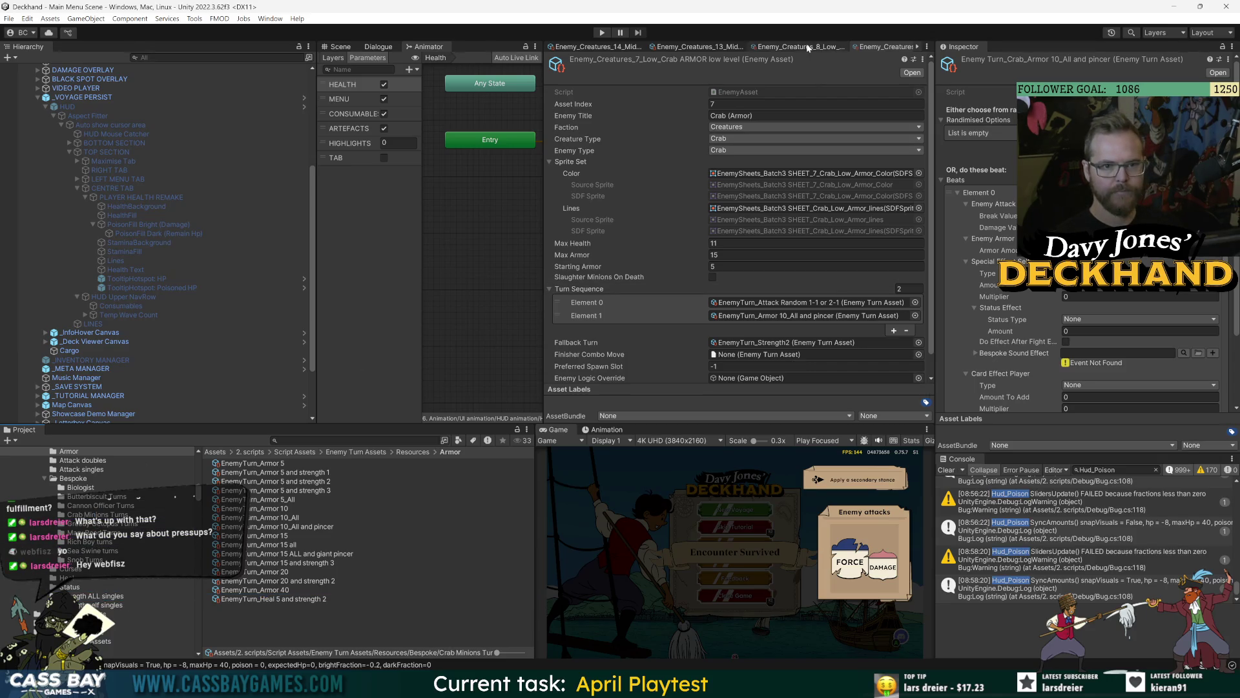
# Step: Compare the Crab STRENGTH and Crab ARMOR turn sequences, ending on the STRENGTH crab's six-step sequence
pyautogui.click(839, 49)
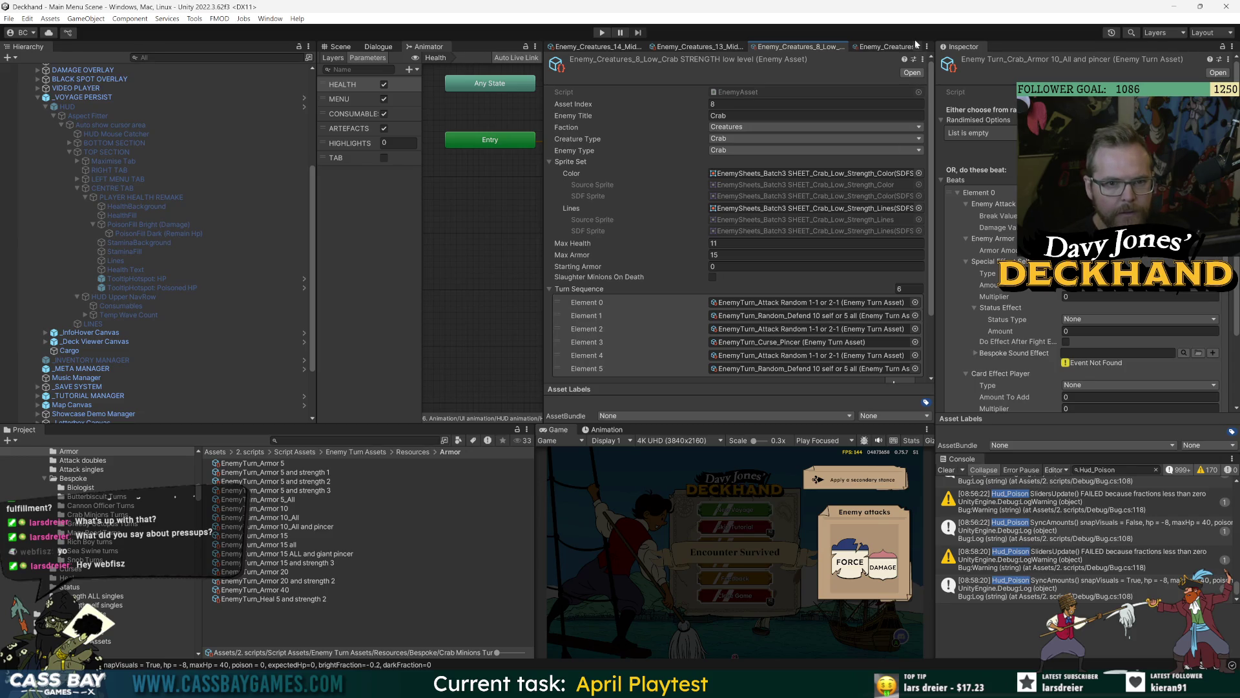
pyautogui.click(881, 46)
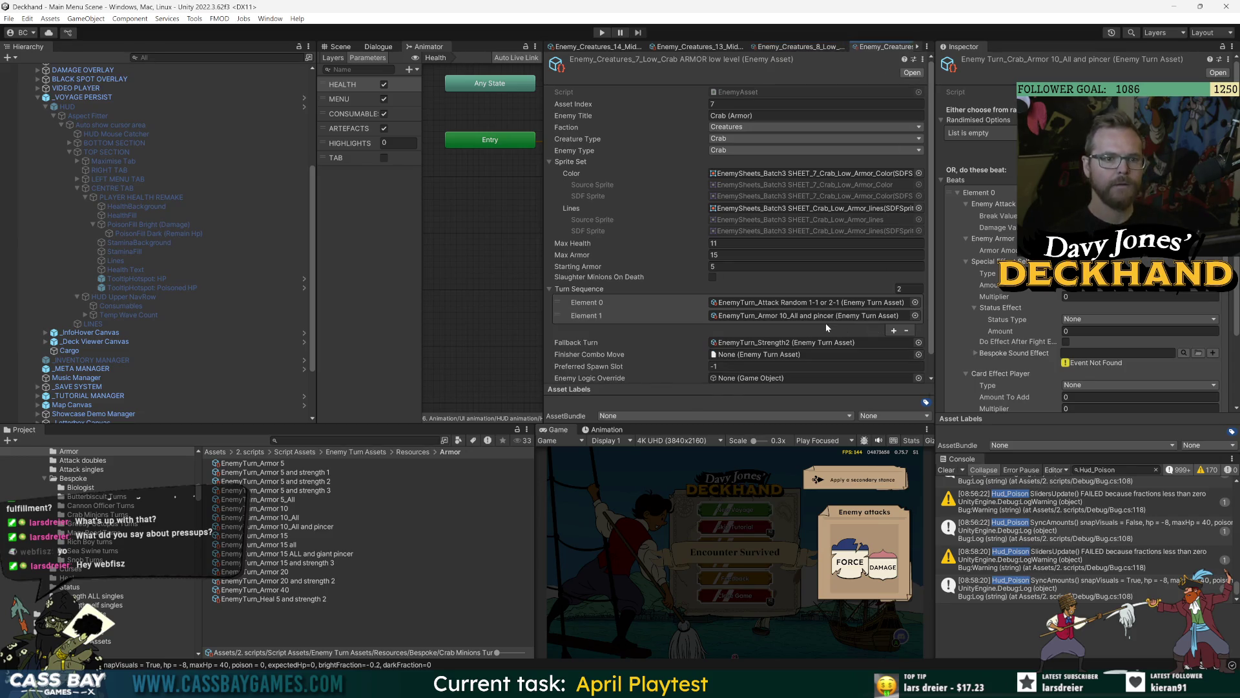
pyautogui.click(798, 47)
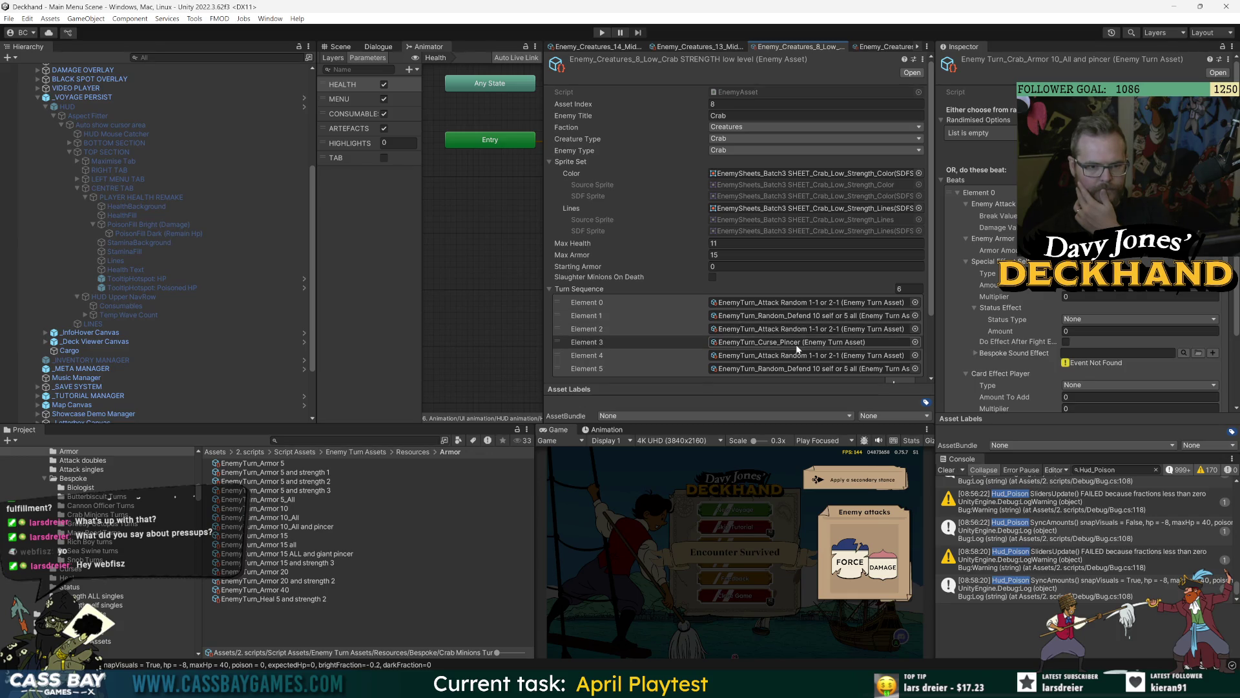
pyautogui.click(885, 47)
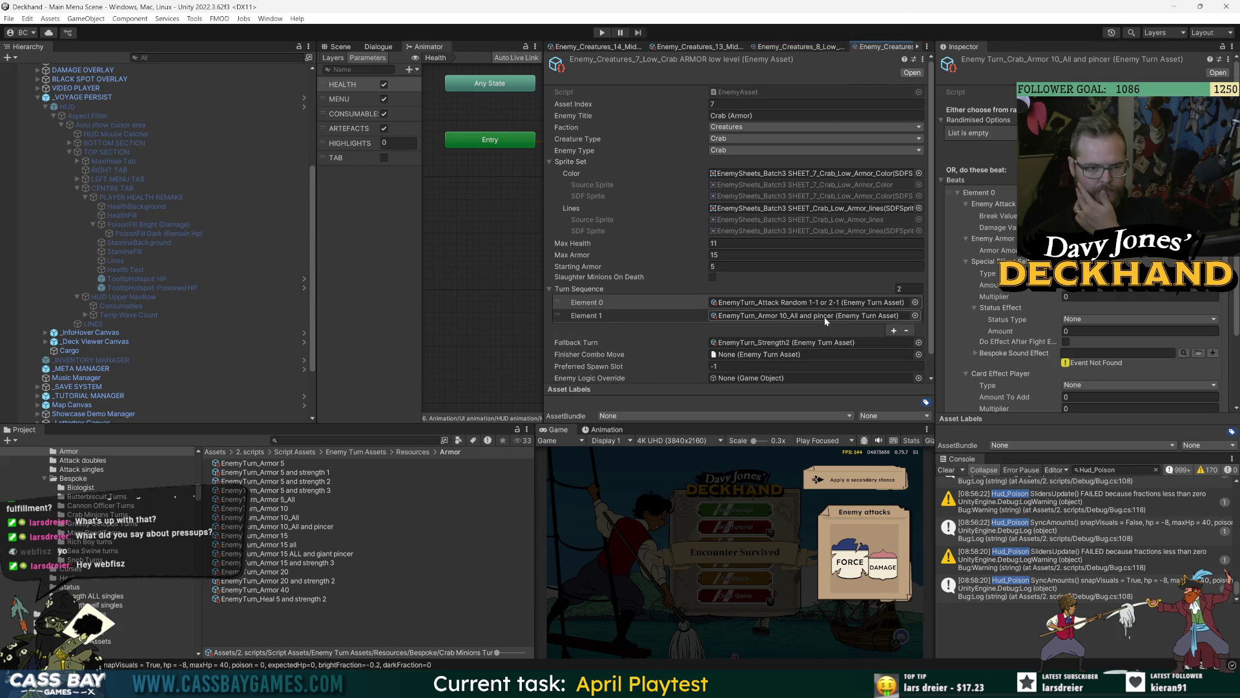
pyautogui.click(801, 46)
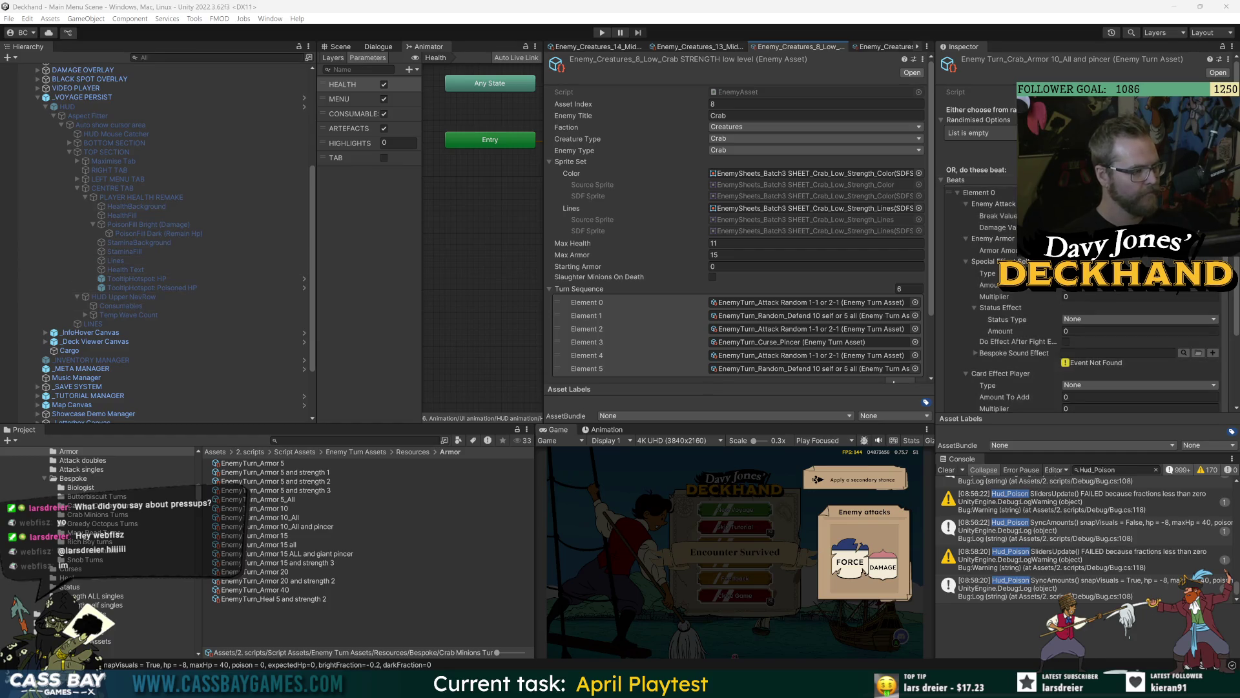
pyautogui.scroll(-3, 790, 297)
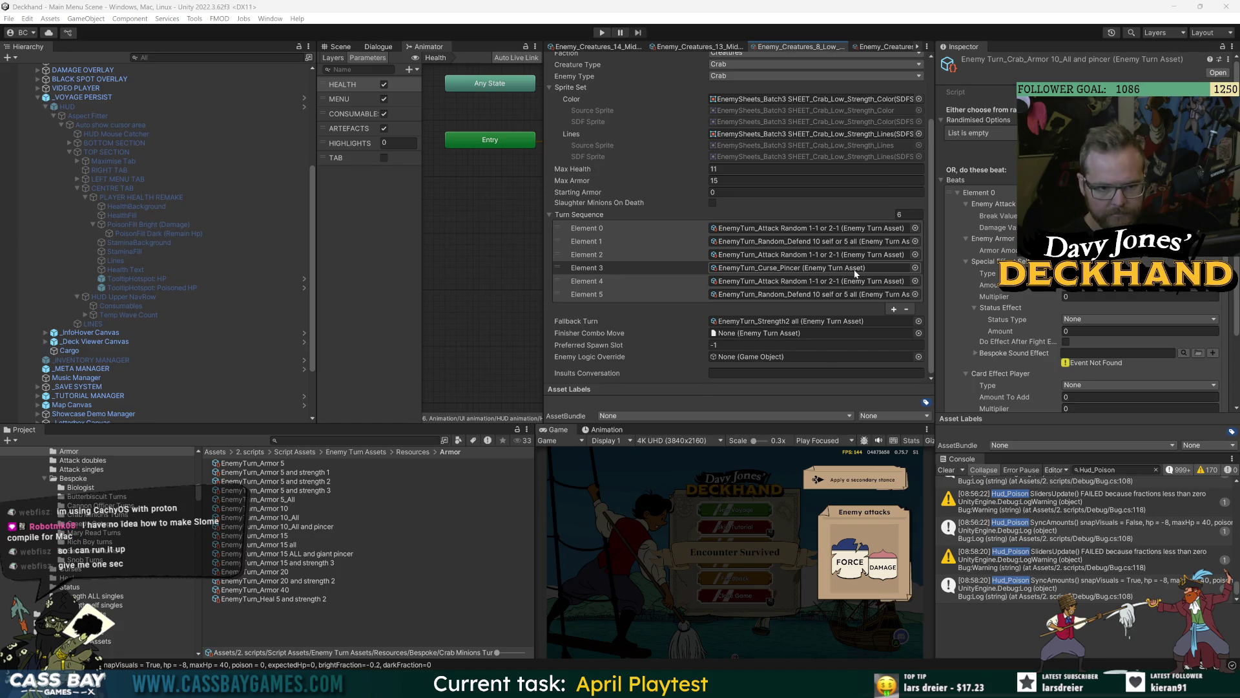
# Step: Ping Element 3, EnemyTurn_Curse_Pincer, to reveal it in the Curses folder
pyautogui.click(812, 271)
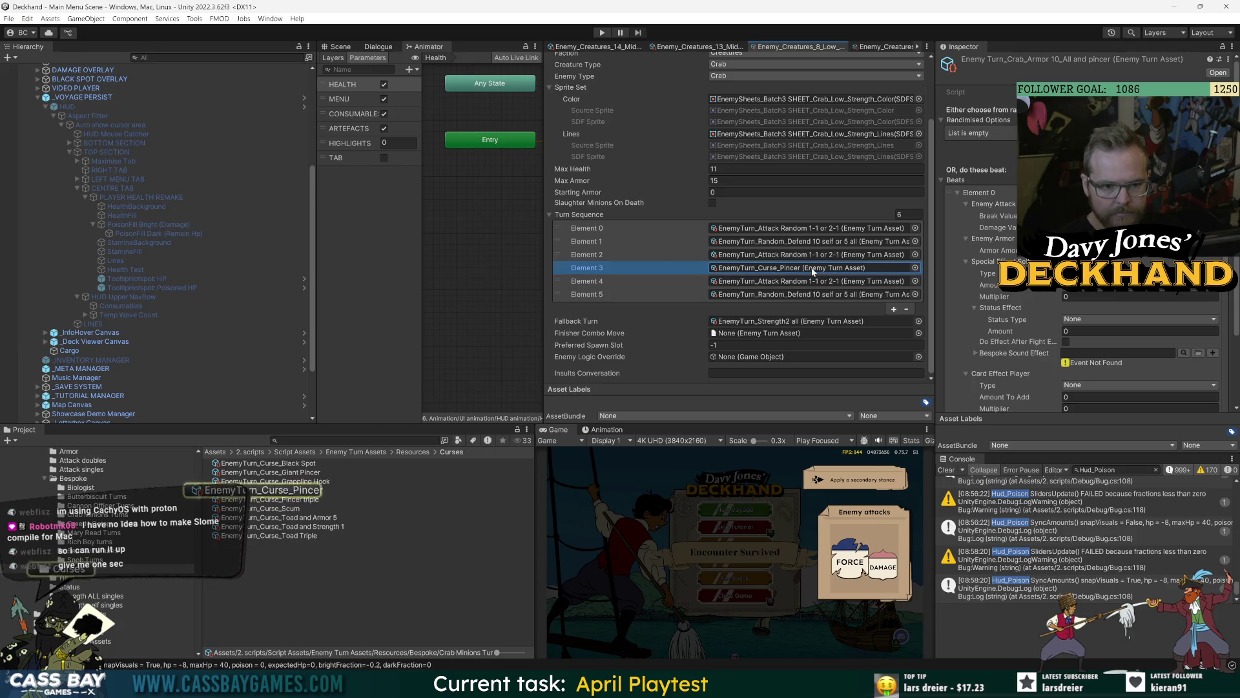
# Step: Name the new Bespoke Intentions asset Generic Curse Card
pyautogui.click(271, 490)
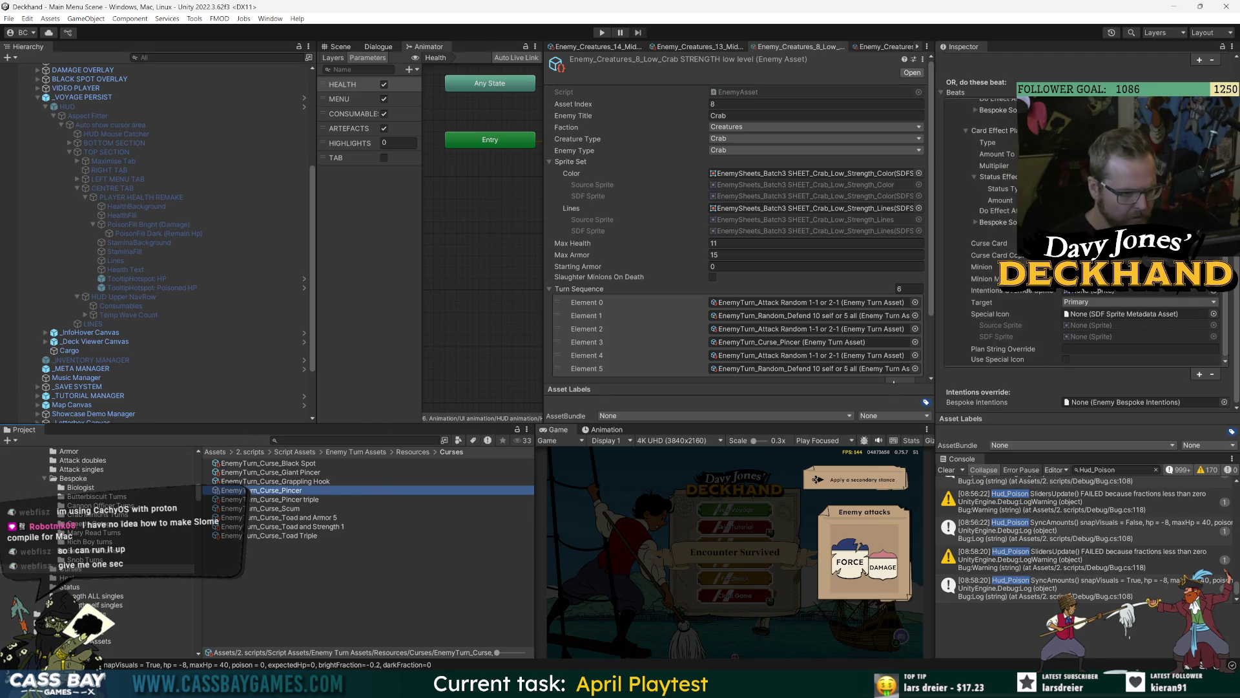
pyautogui.write('Curse Card')
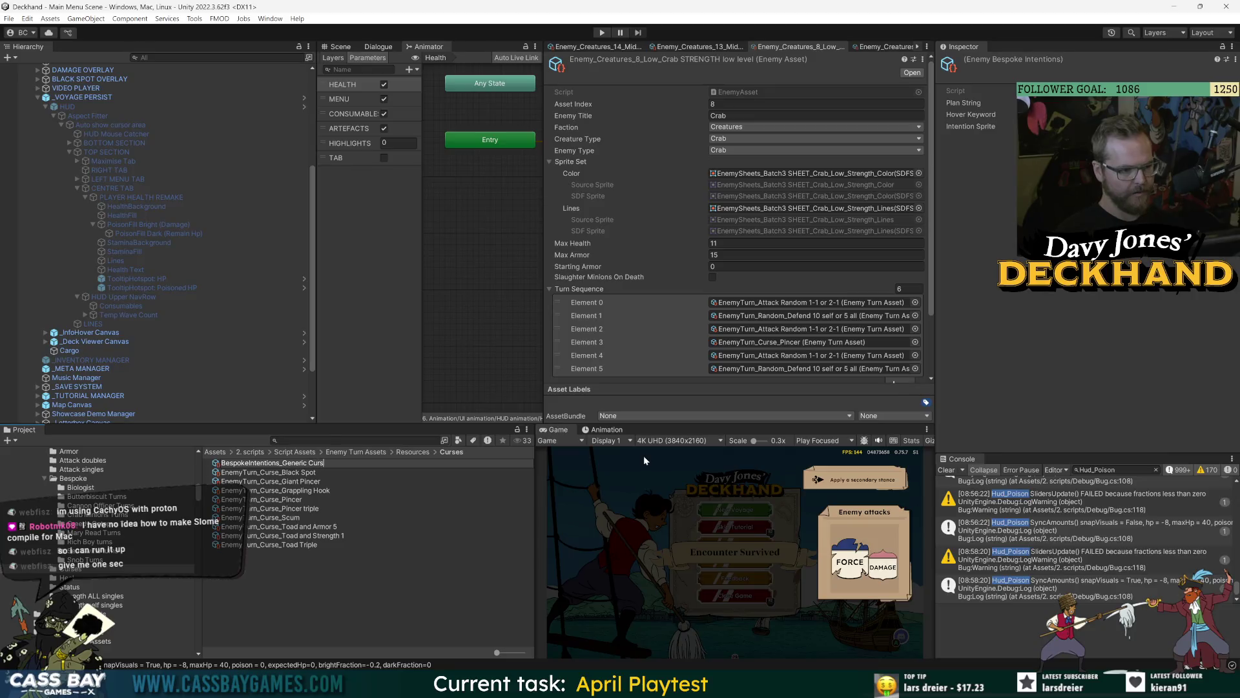
pyautogui.press('Return')
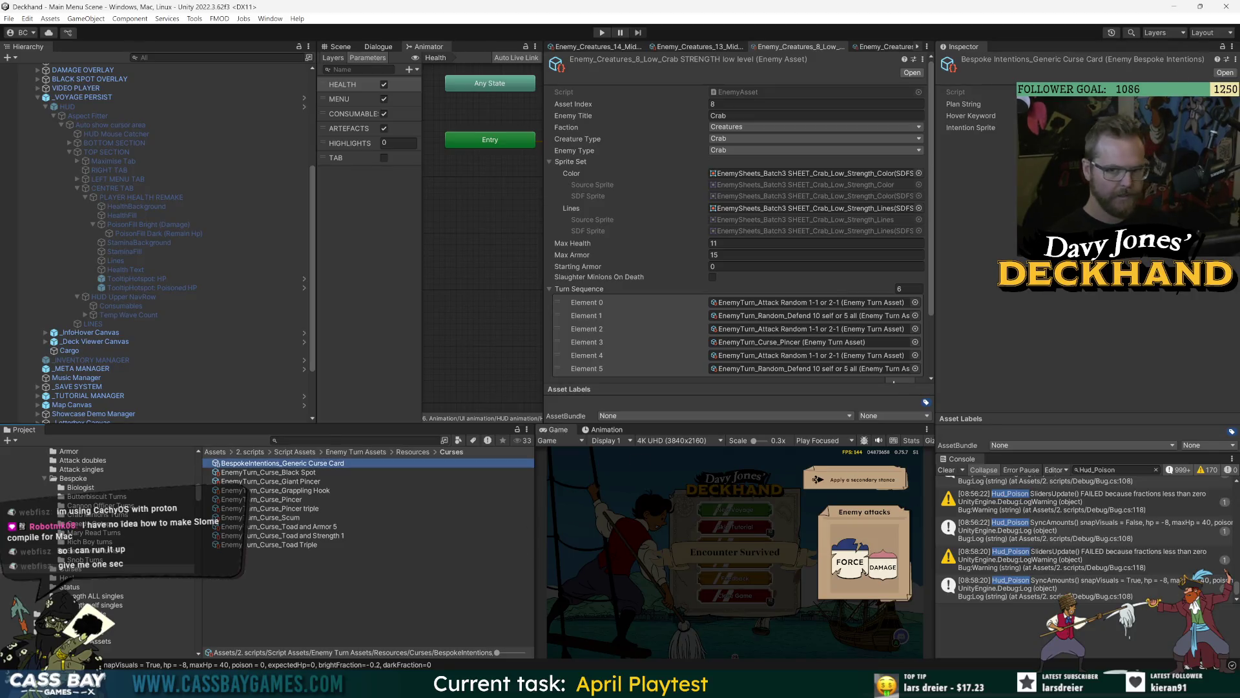
pyautogui.click(1066, 104)
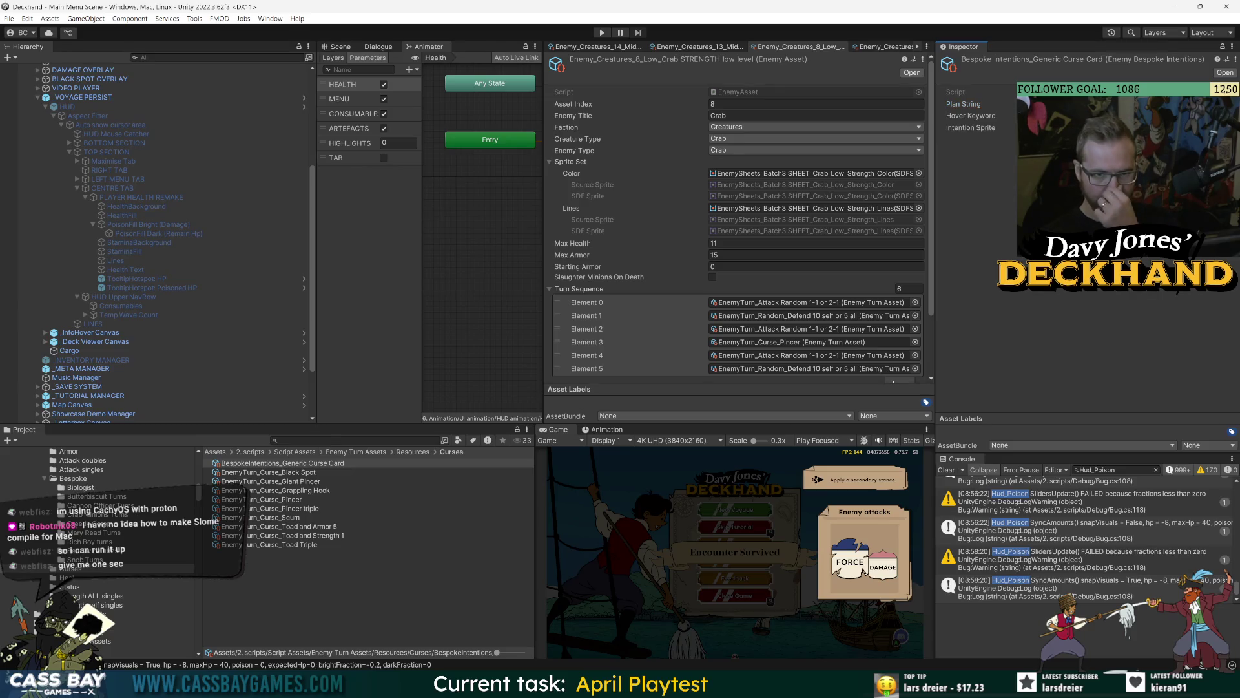
# Step: Set Hover Keyword to Keyword_intention_CurseCard and Intention Sprite to the CurseCard_Merged icon
pyautogui.click(1231, 116)
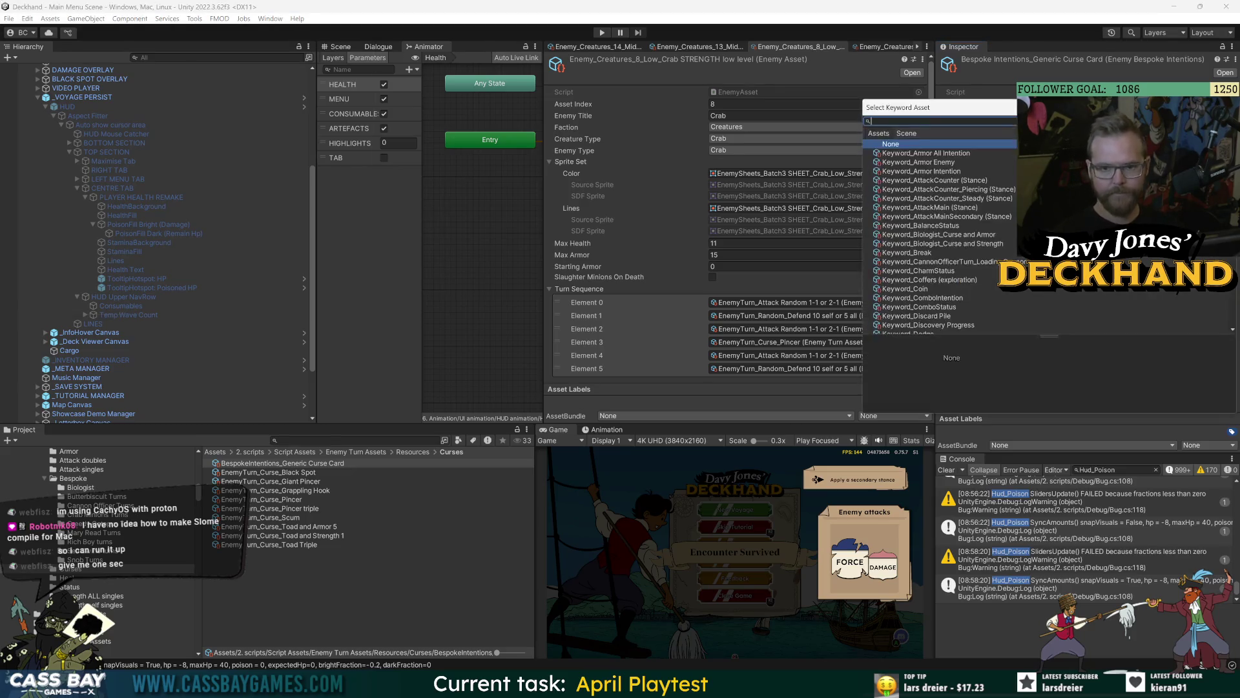
pyautogui.write('curse')
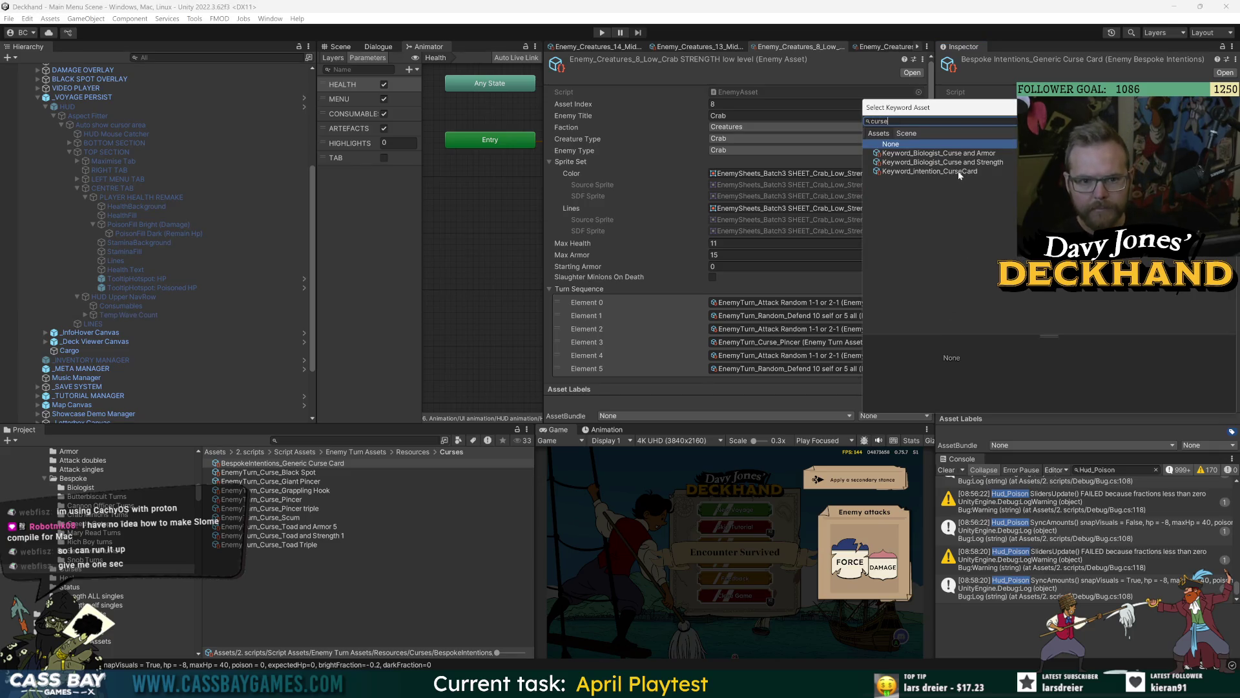
pyautogui.click(959, 172)
pyautogui.doubleClick(959, 172)
pyautogui.click(1231, 127)
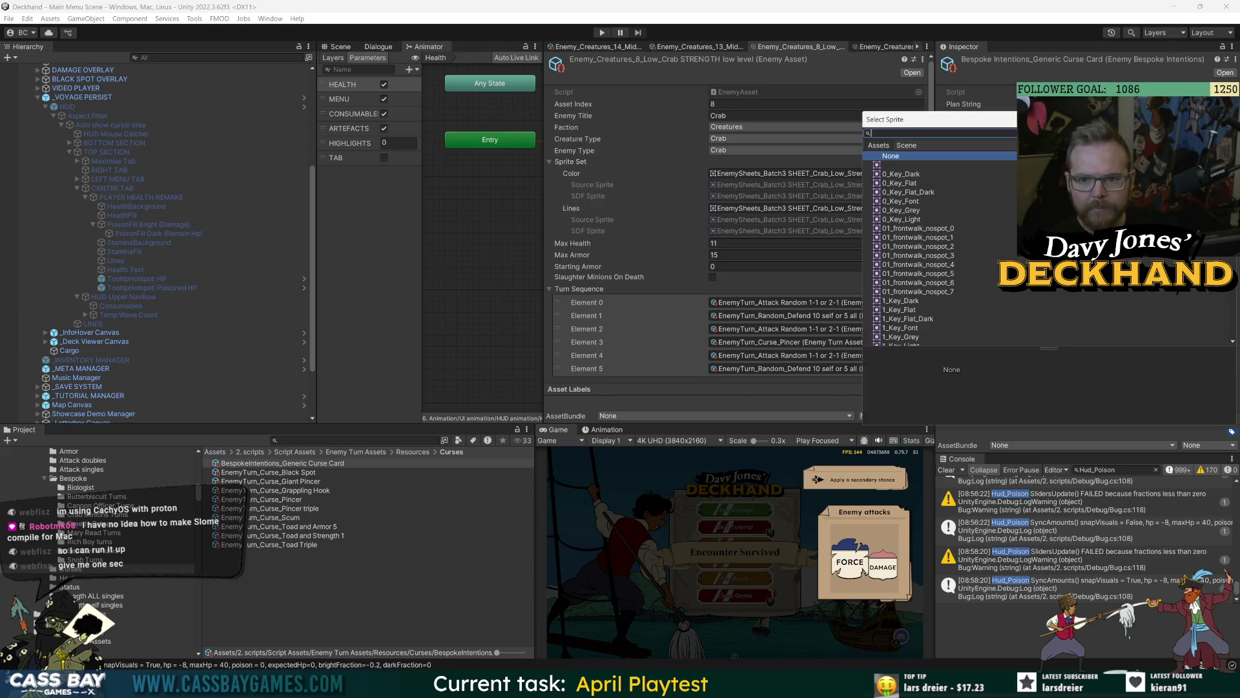
pyautogui.write('curse')
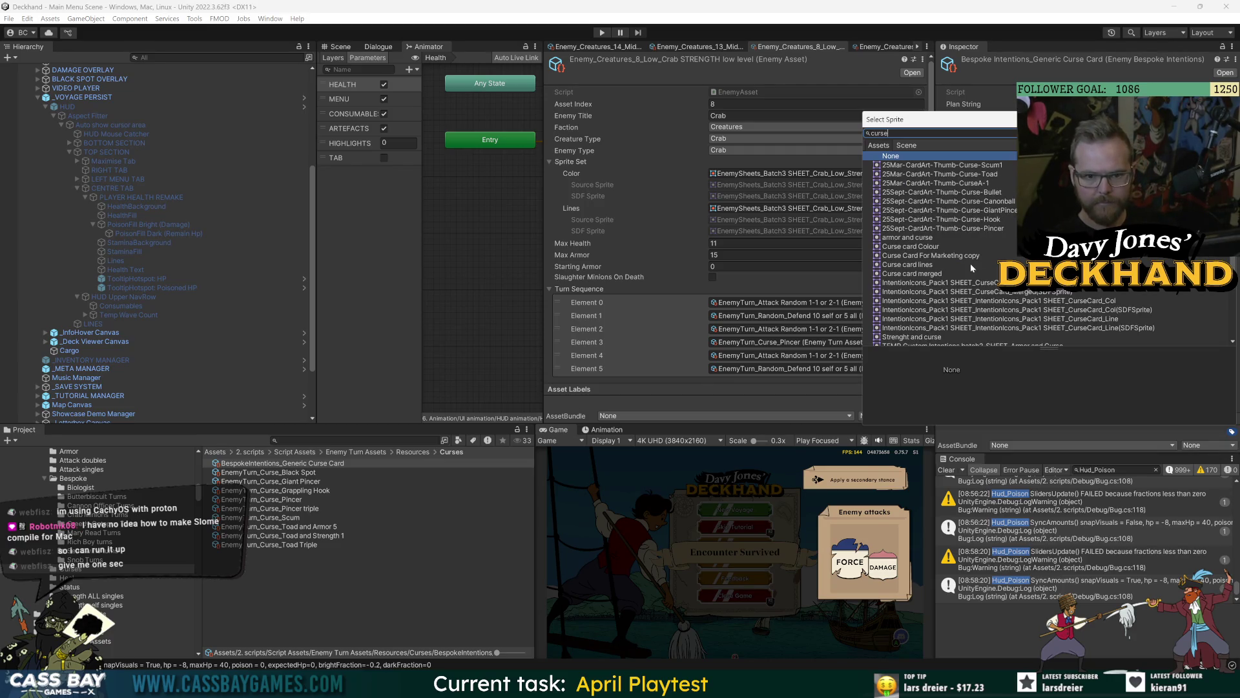
pyautogui.click(937, 282)
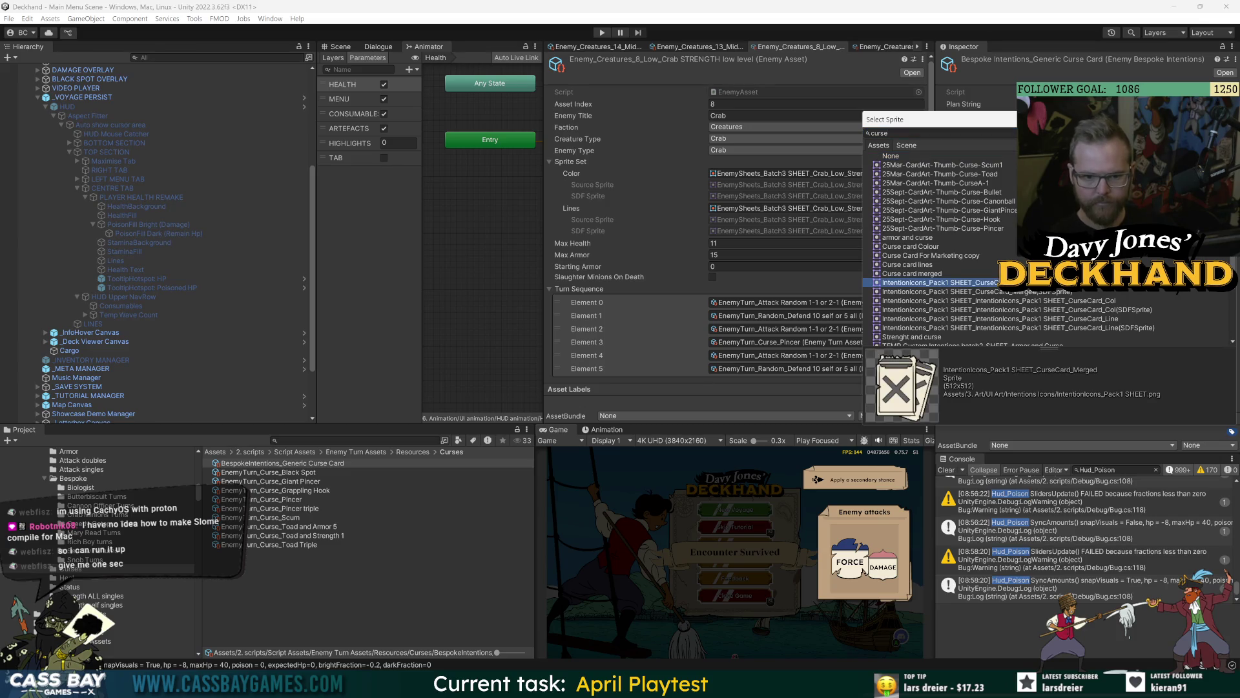
pyautogui.press('Return')
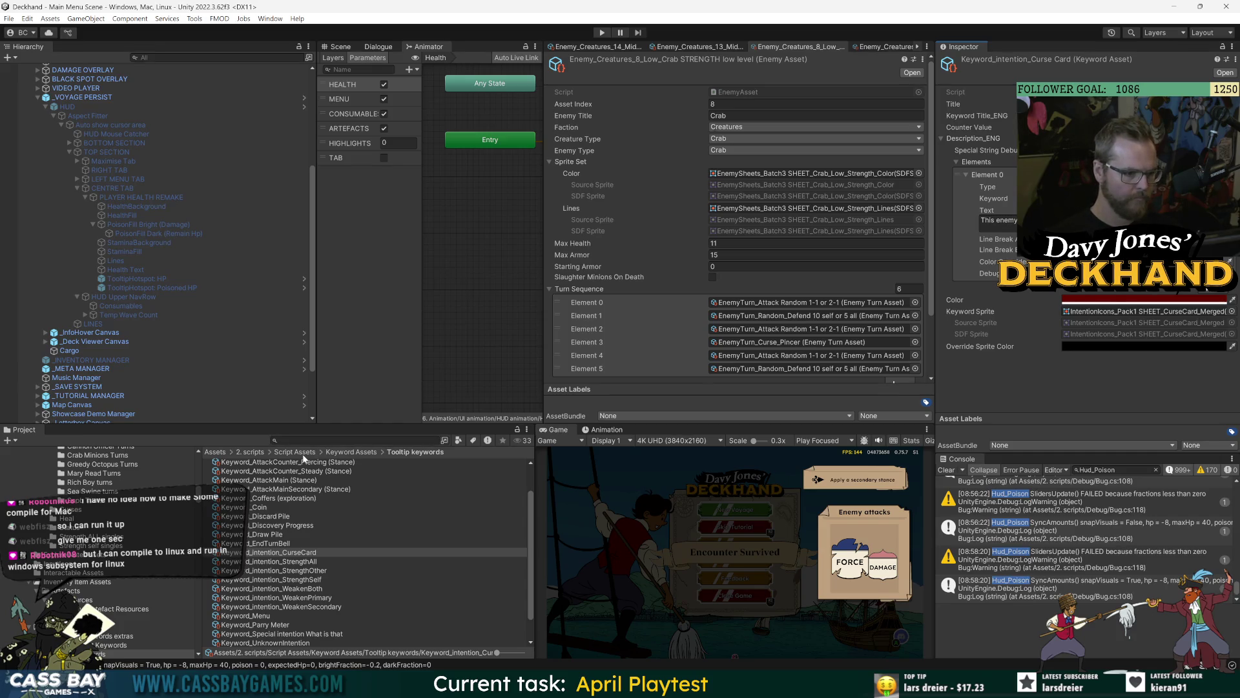
# Step: Search the project assets for 'card' and look through the results
pyautogui.click(323, 440)
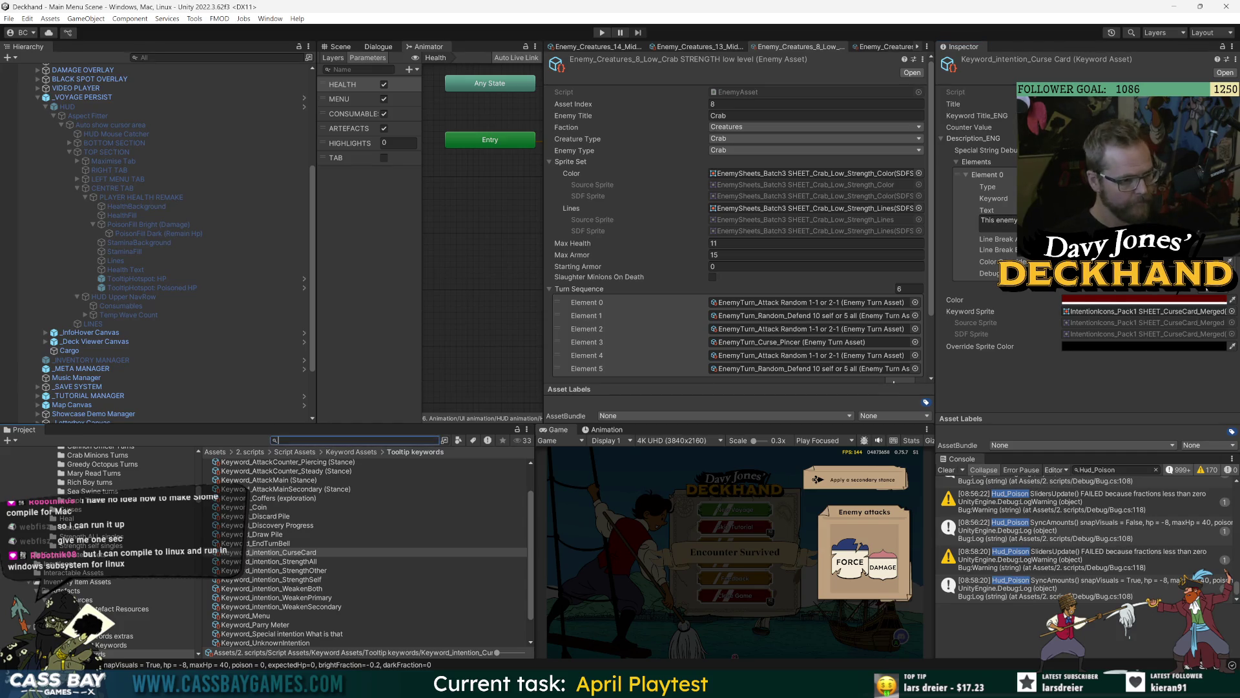
pyautogui.write('card')
pyautogui.scroll(5, 146, 536)
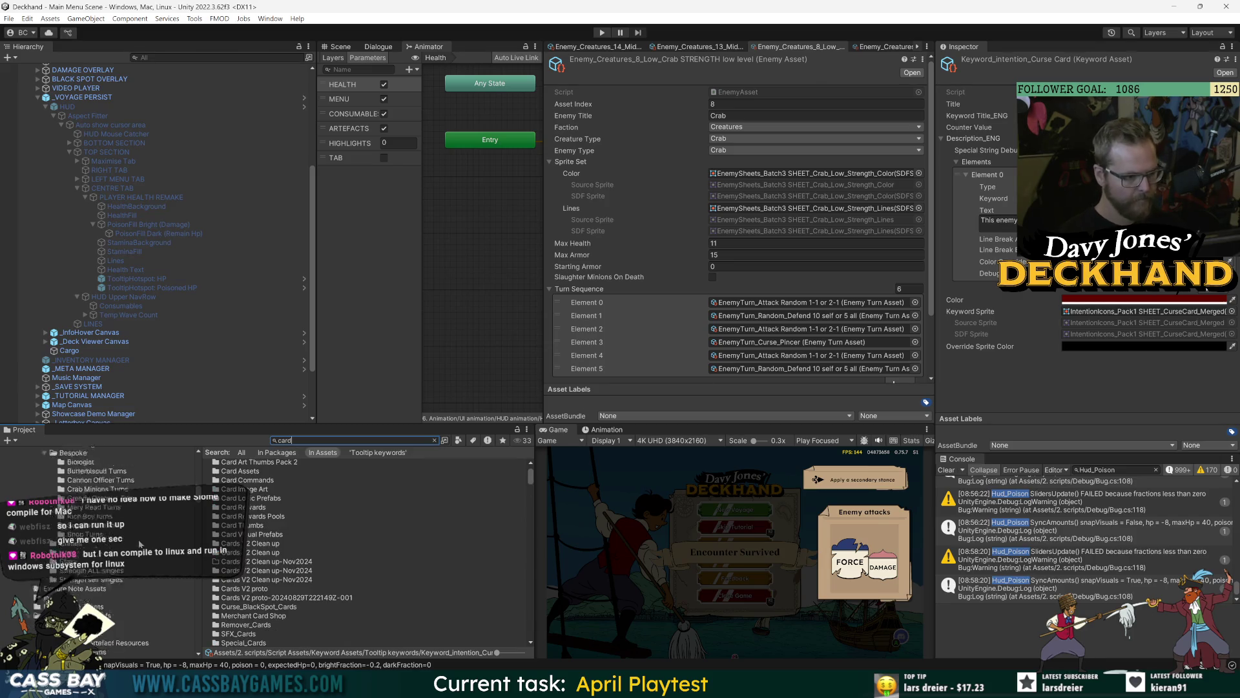
pyautogui.scroll(-5, 147, 533)
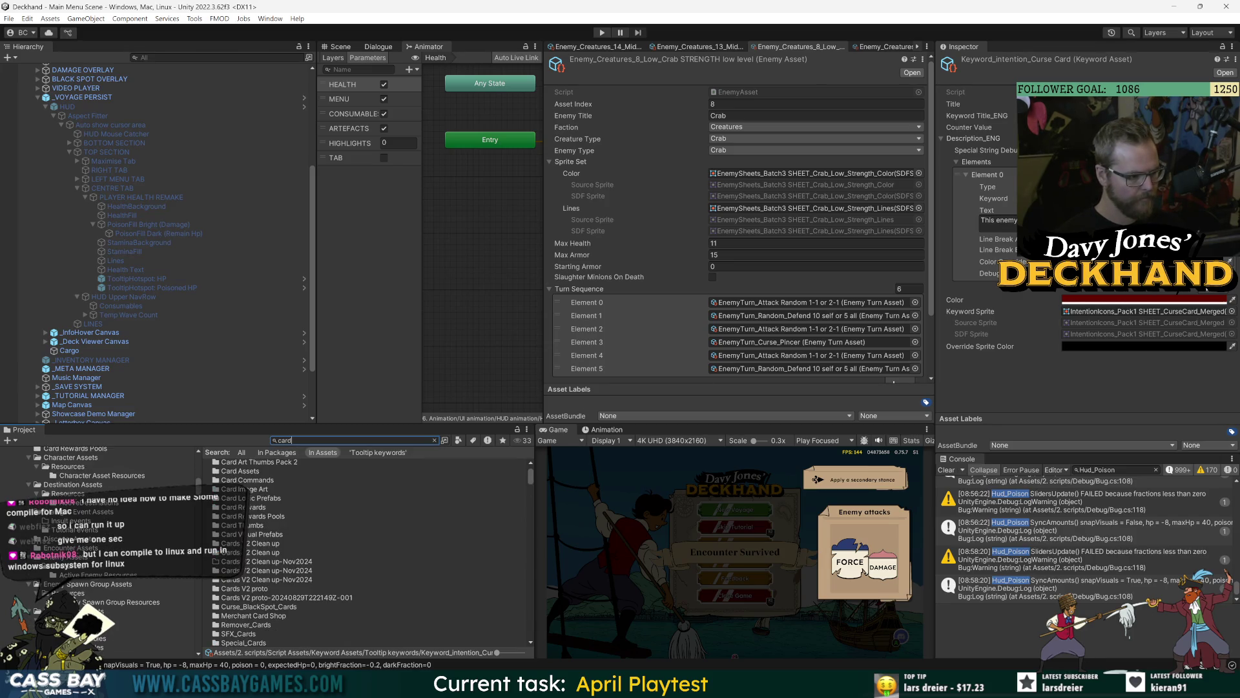
# Step: Browse Enemy Turn Assets > Resources > Curses and select all nine curse turns, Black Spot through Toad Triple
pyautogui.click(97, 619)
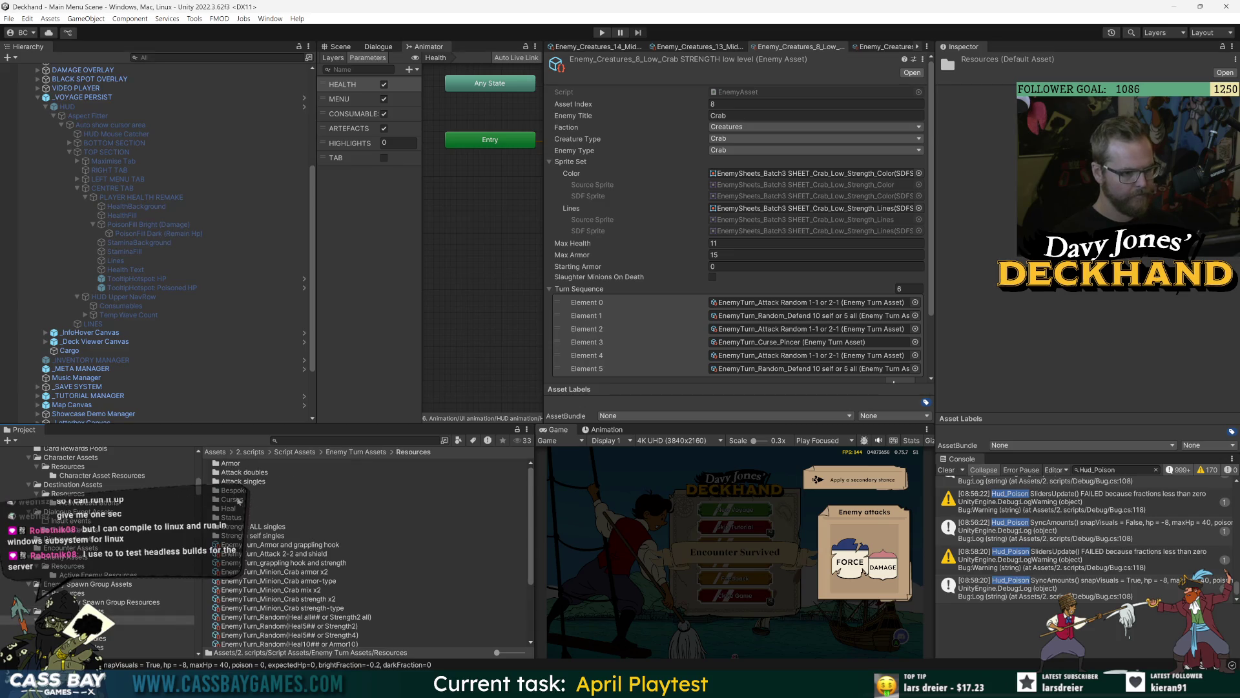
pyautogui.doubleClick(236, 490)
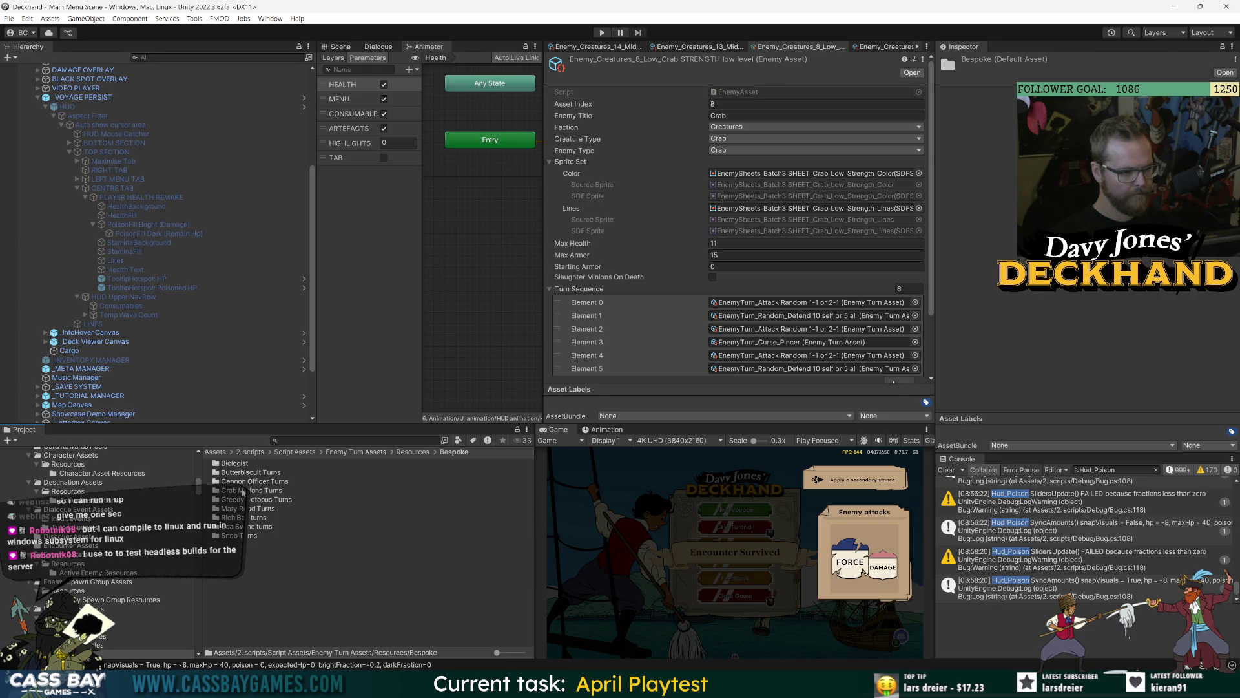
pyautogui.click(97, 609)
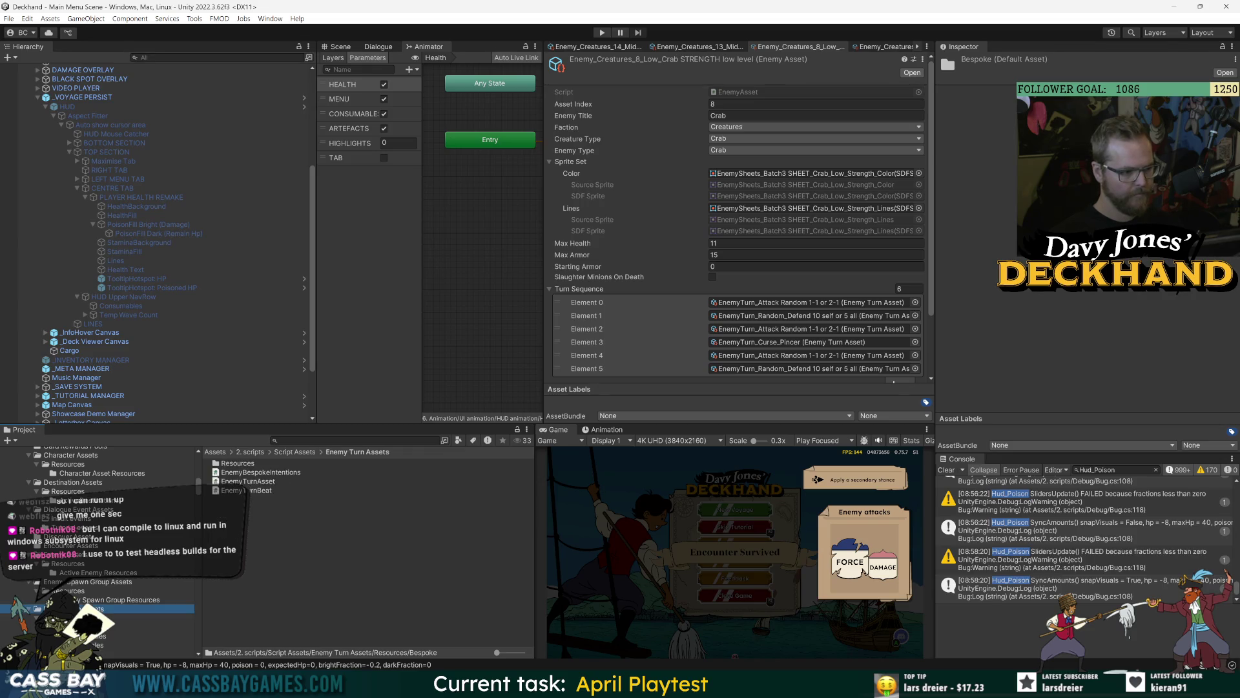
pyautogui.doubleClick(240, 465)
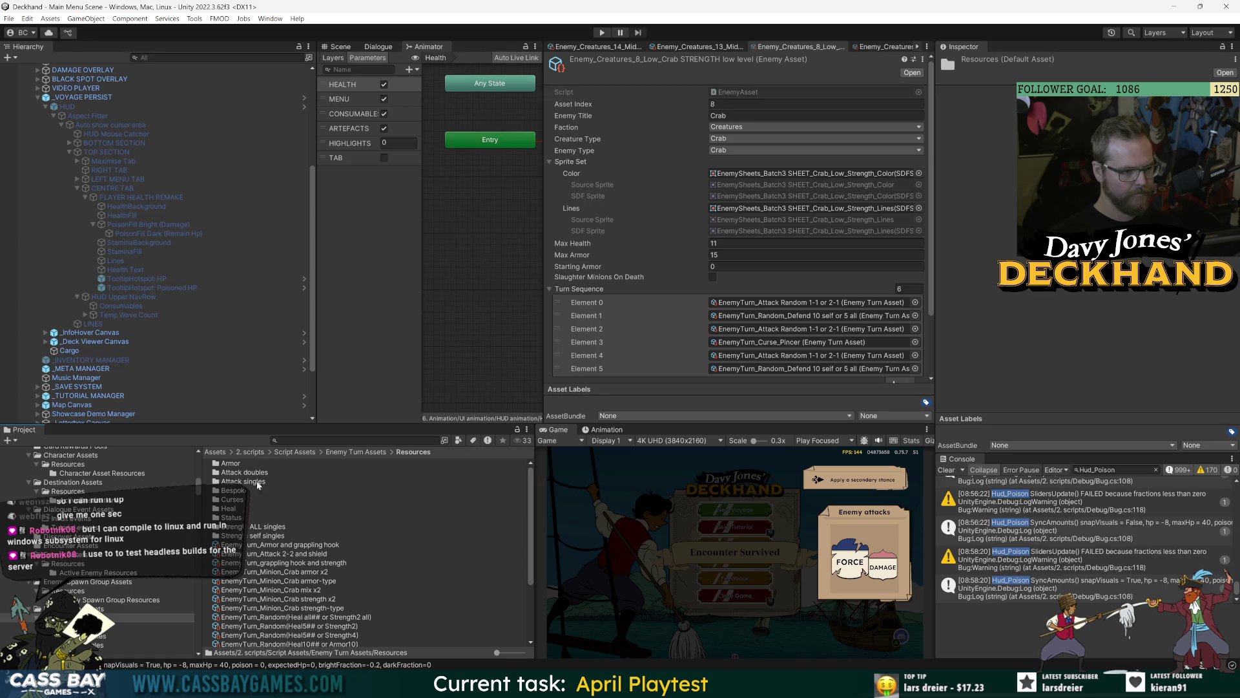
pyautogui.doubleClick(248, 498)
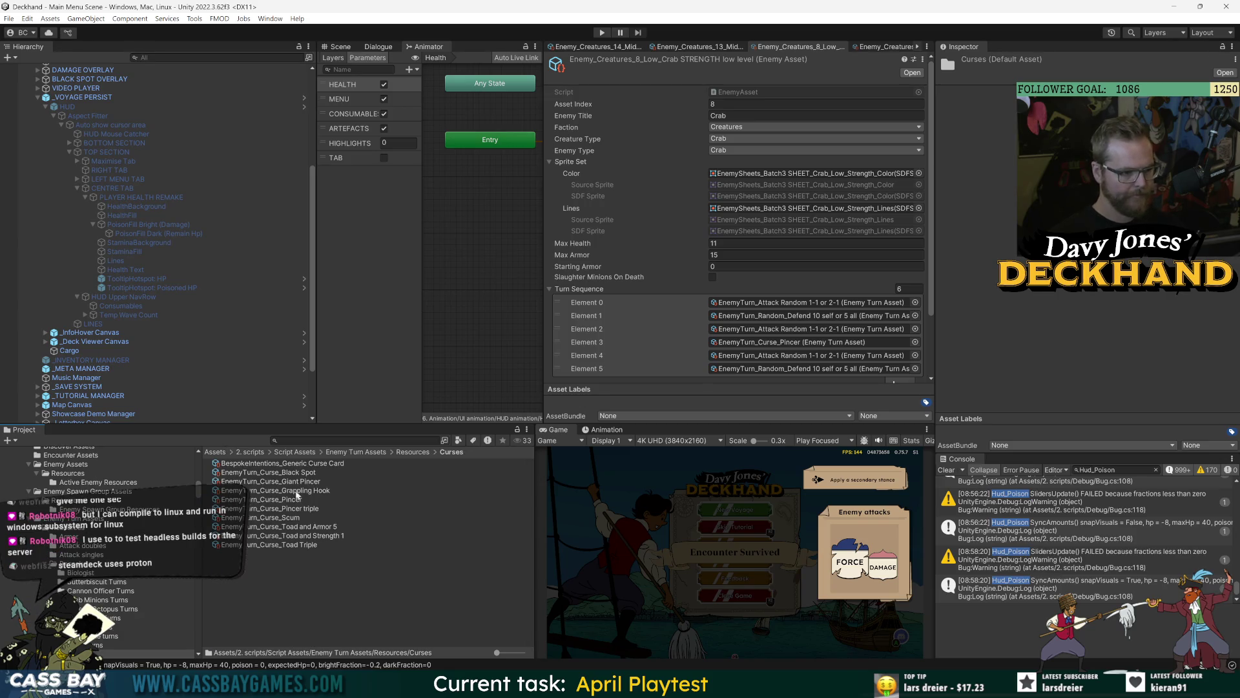
pyautogui.click(298, 472)
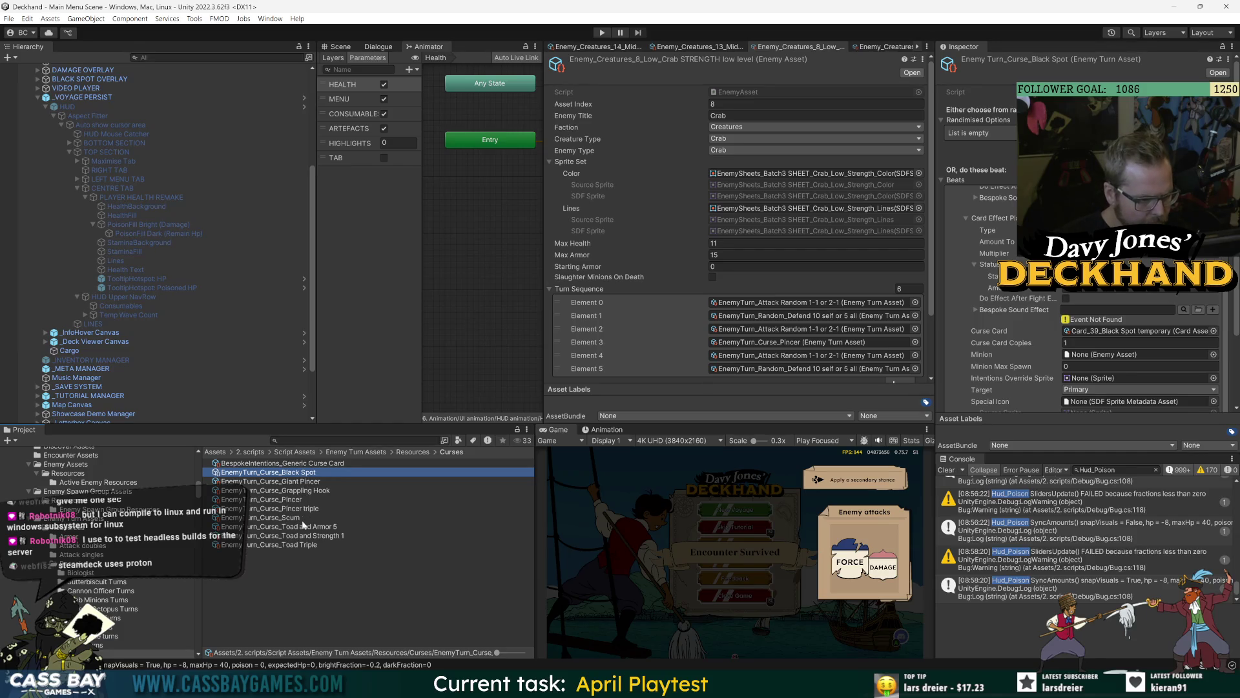
pyautogui.keyDown('shift'); pyautogui.click(307, 544); pyautogui.keyUp('shift')
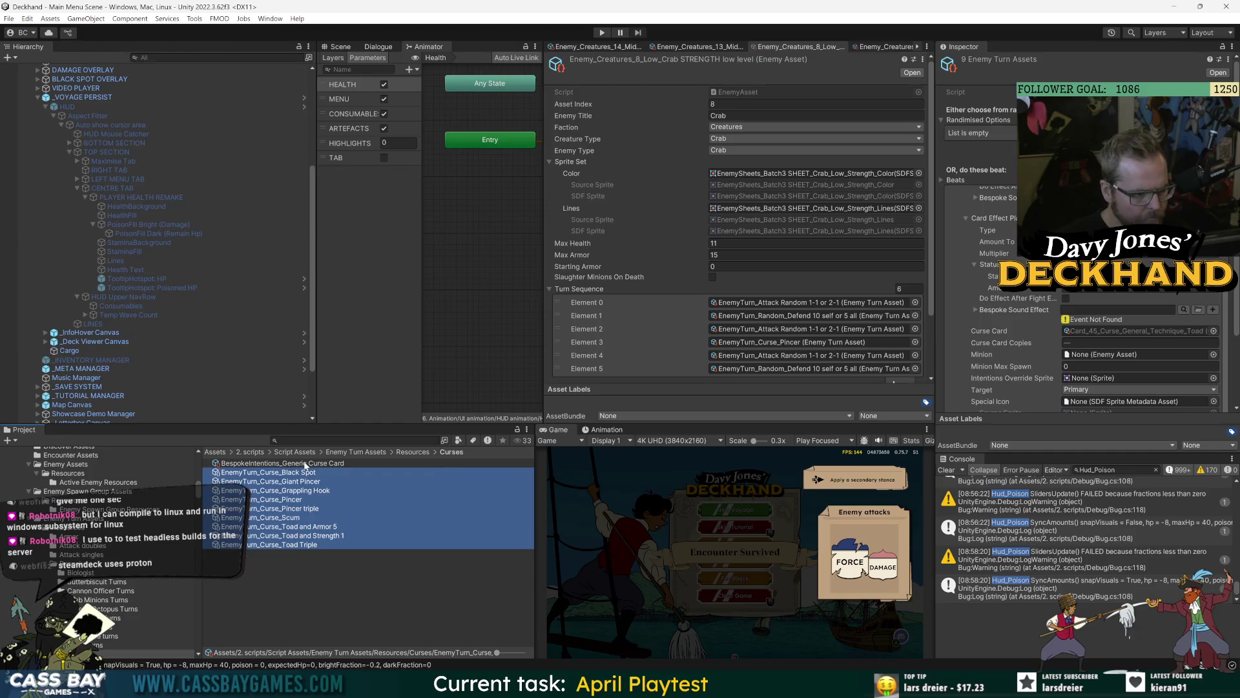
# Step: Inspect the Black Spot, Toad and Armor 5, Toad and Strength 1 and Toad Triple curse turns individually
pyautogui.moveTo(308, 468)
pyautogui.mouseDown()
pyautogui.moveTo(1095, 392)
pyautogui.moveTo(1099, 372)
pyautogui.moveTo(1086, 430)
pyautogui.moveTo(1092, 388)
pyautogui.moveTo(1093, 405)
pyautogui.mouseUp()
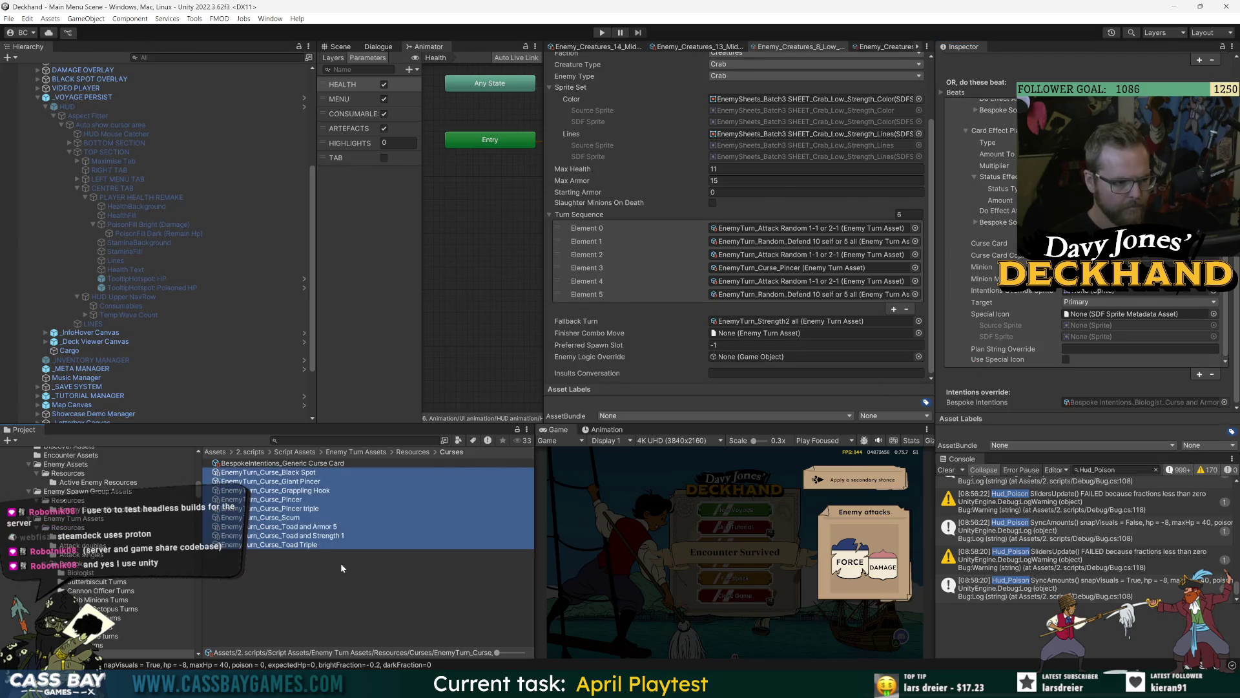
pyautogui.click(352, 472)
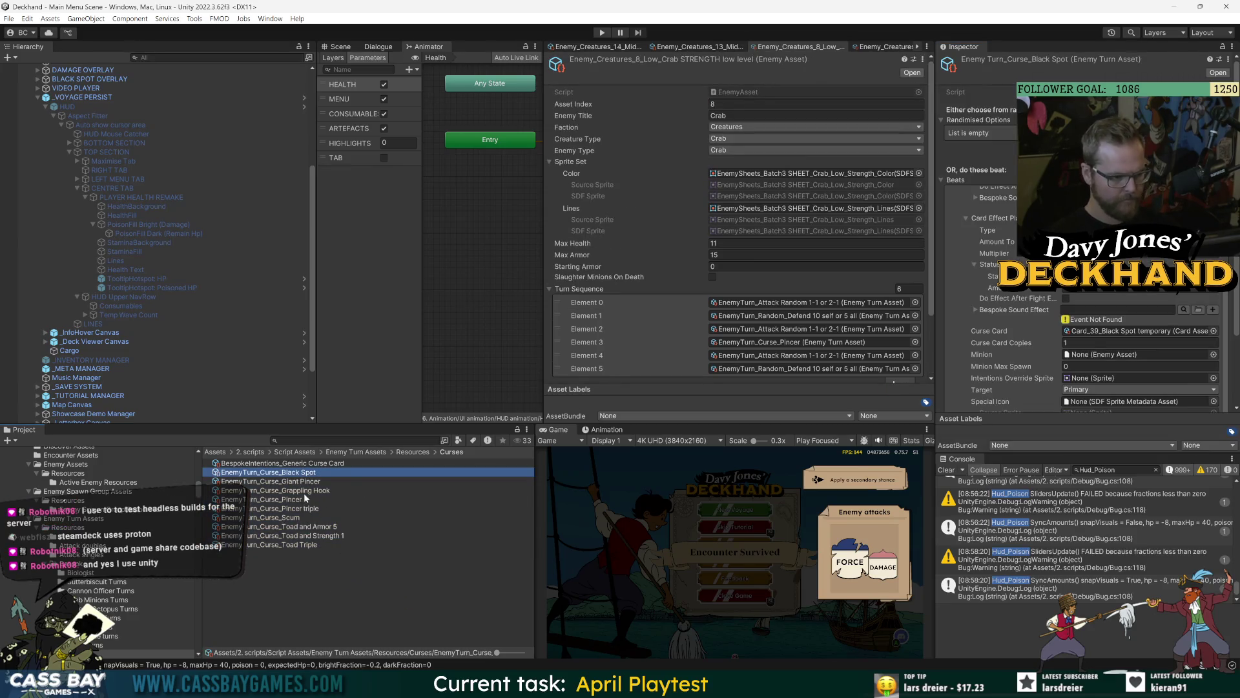
pyautogui.click(303, 526)
pyautogui.scroll(-3, 1022, 358)
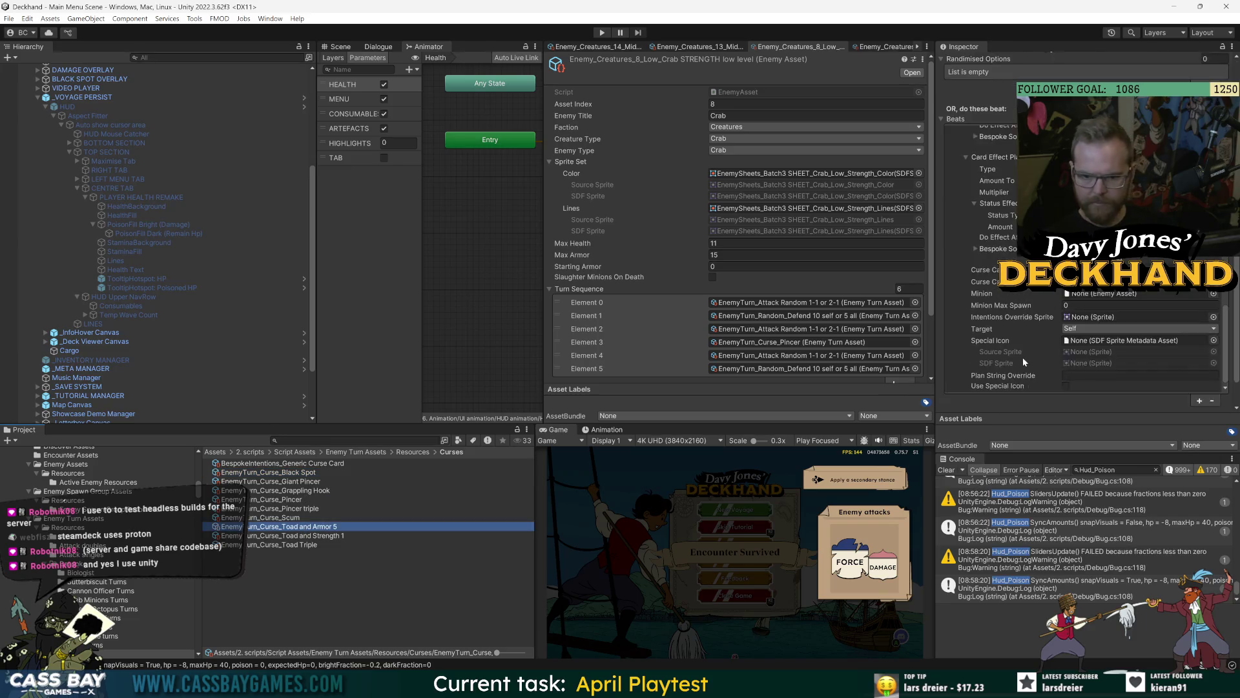
pyautogui.scroll(-2, 1026, 356)
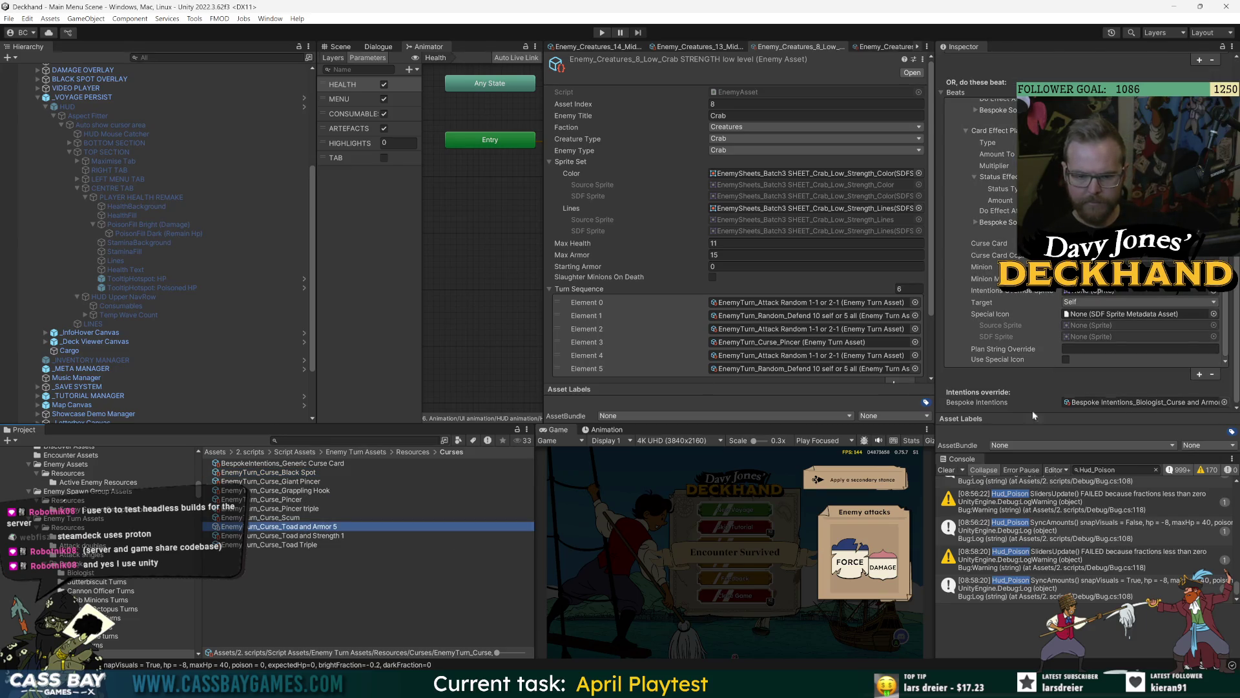
pyautogui.click(316, 536)
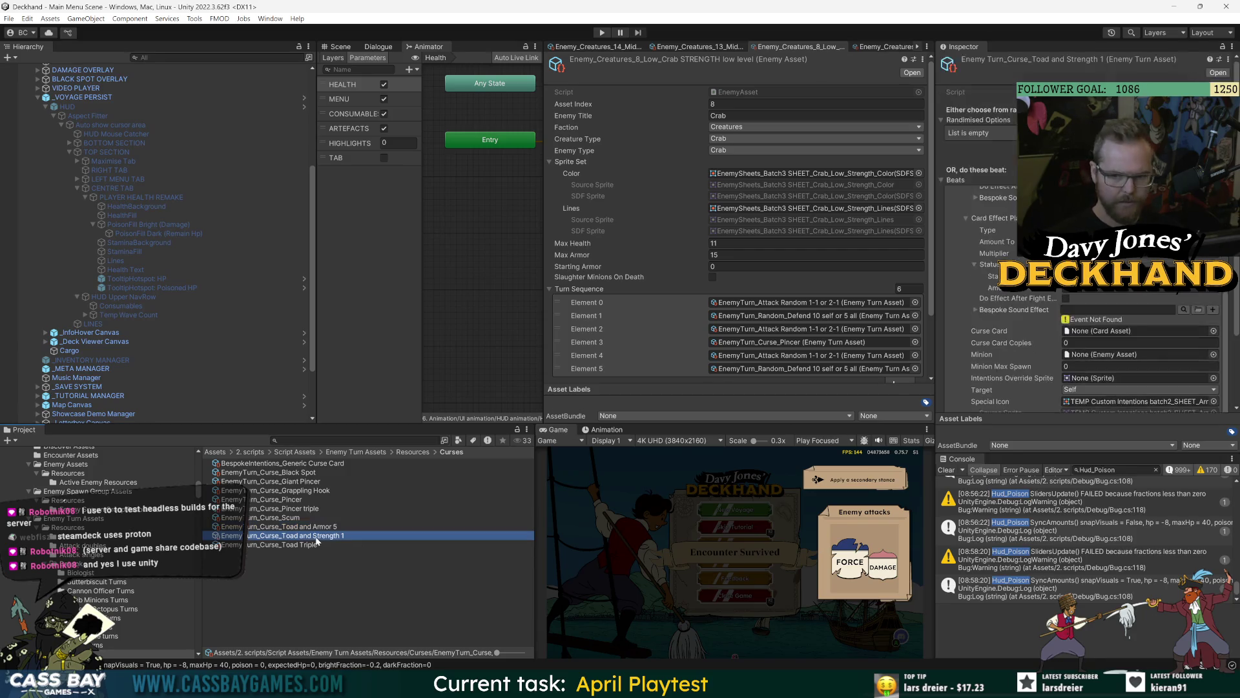
pyautogui.press('Down')
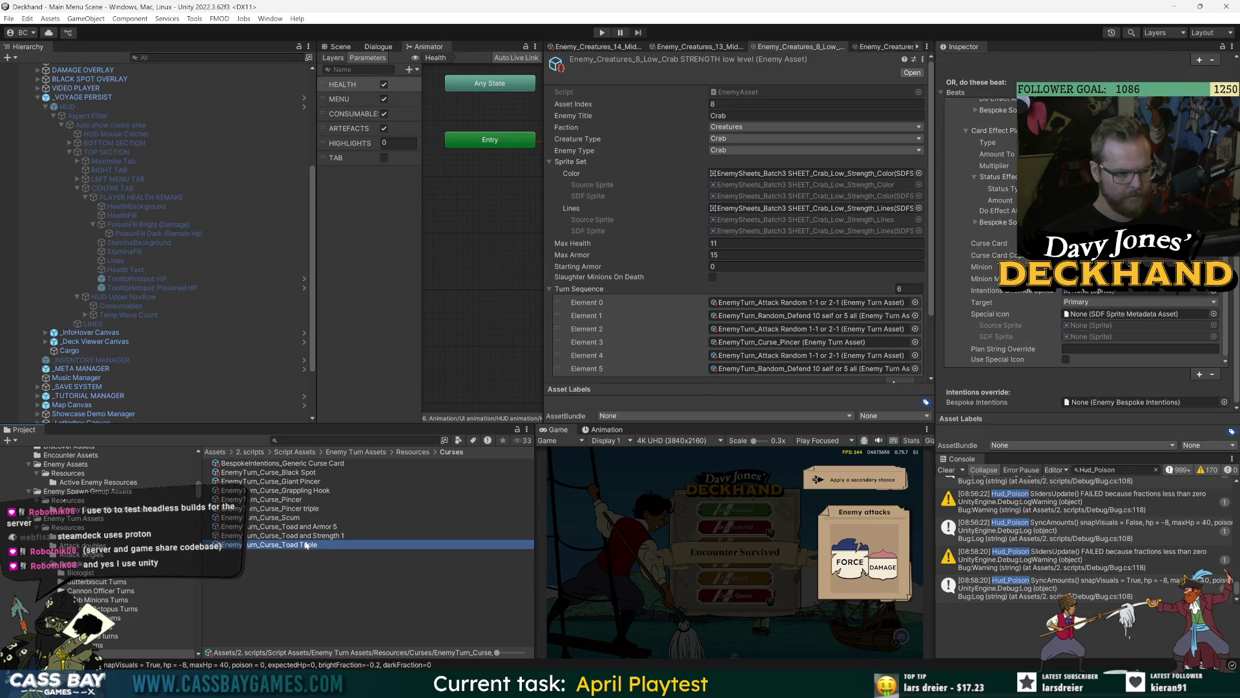
# Step: Select the seven curse turns, Scum through Black Spot, and view their shared Intentions override
pyautogui.keyDown('ctrl'); pyautogui.click(294, 518); pyautogui.keyUp('ctrl')
pyautogui.keyDown('ctrl'); pyautogui.click(301, 509); pyautogui.keyUp('ctrl')
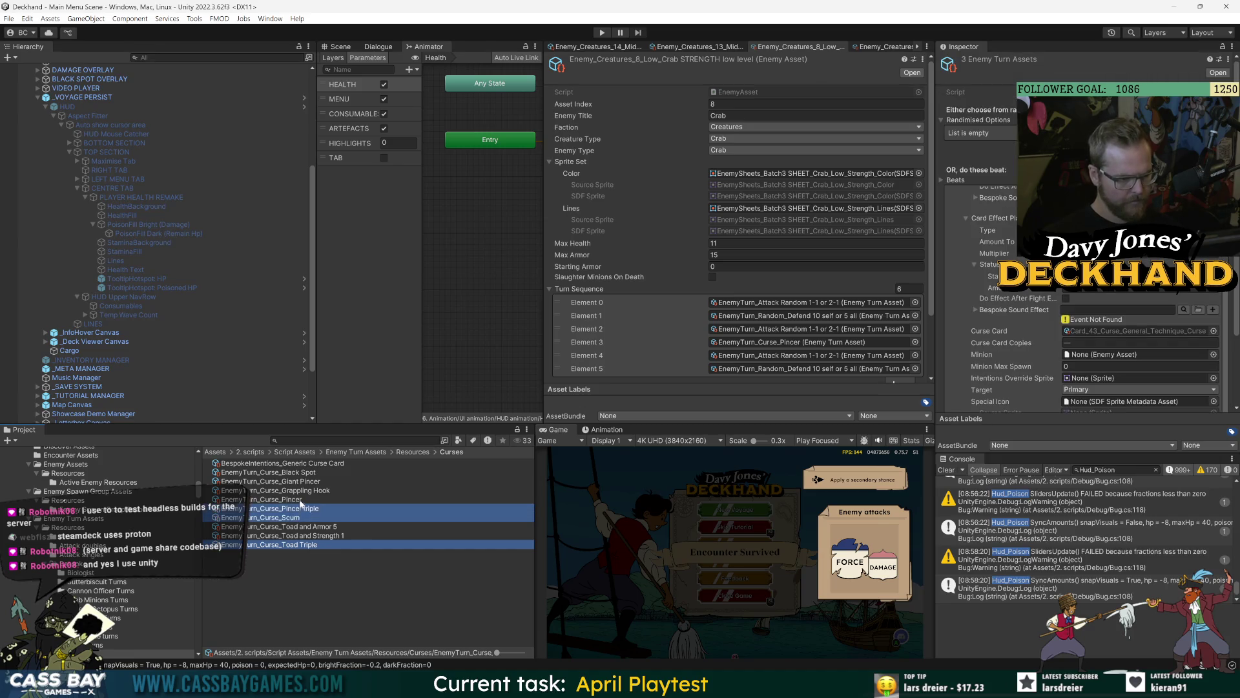
pyautogui.keyDown('ctrl'); pyautogui.click(304, 500); pyautogui.keyUp('ctrl')
pyautogui.keyDown('ctrl'); pyautogui.click(305, 490); pyautogui.keyUp('ctrl')
pyautogui.keyDown('ctrl'); pyautogui.click(308, 482); pyautogui.keyUp('ctrl')
pyautogui.keyDown('ctrl'); pyautogui.click(310, 471); pyautogui.keyUp('ctrl')
pyautogui.scroll(-3, 736, 252)
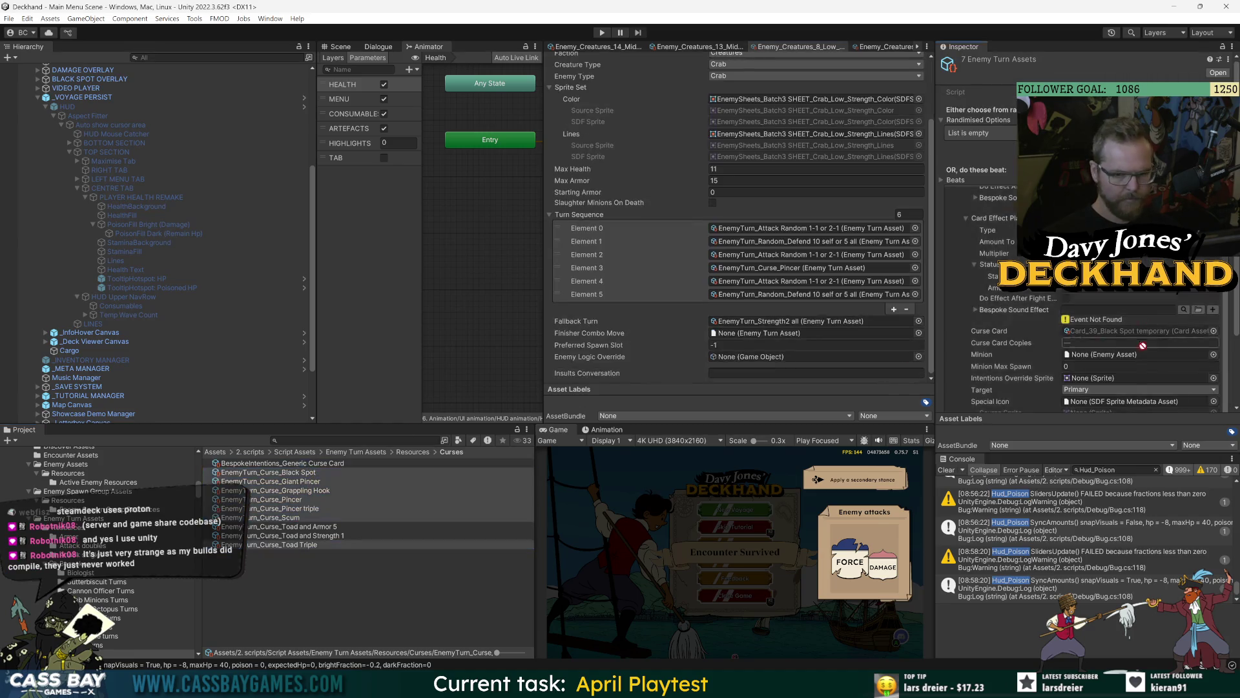
pyautogui.scroll(-3, 1085, 258)
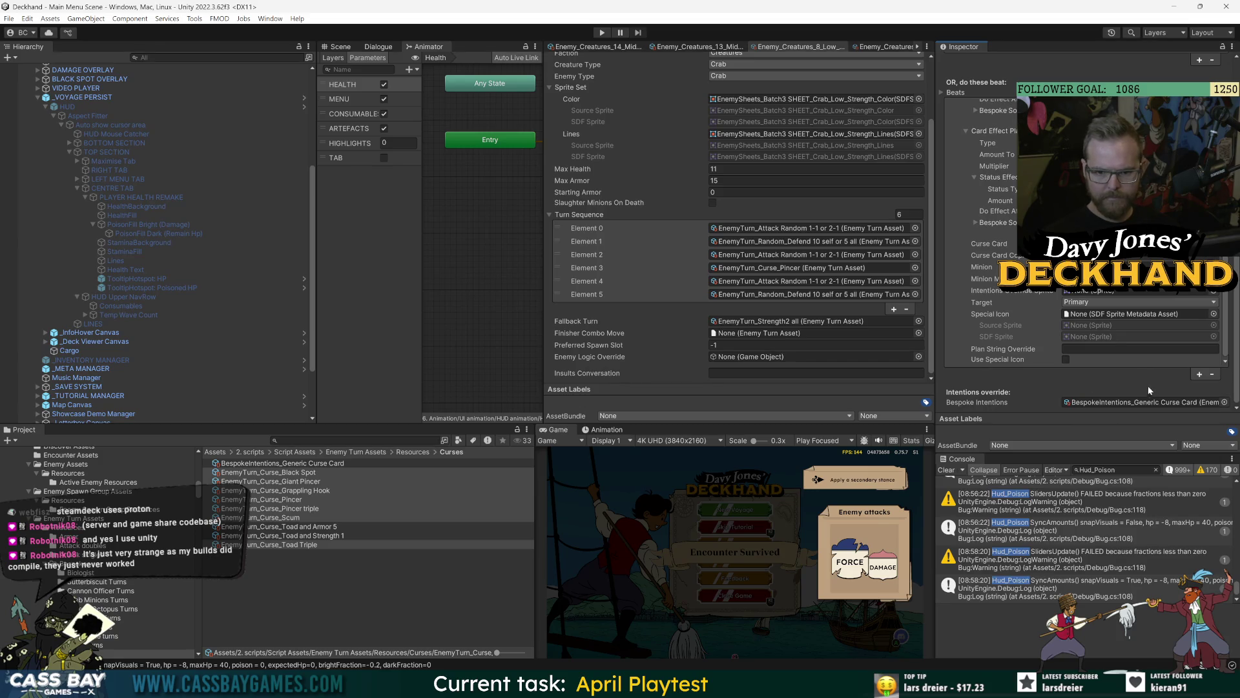
# Step: Duplicate BespokeIntentions_Generic Curse Card and rename the copy 'Generic Curse Cards MULTIPLE'
pyautogui.click(317, 571)
pyautogui.click(332, 463)
pyautogui.hotkey('ctrl', 'd')
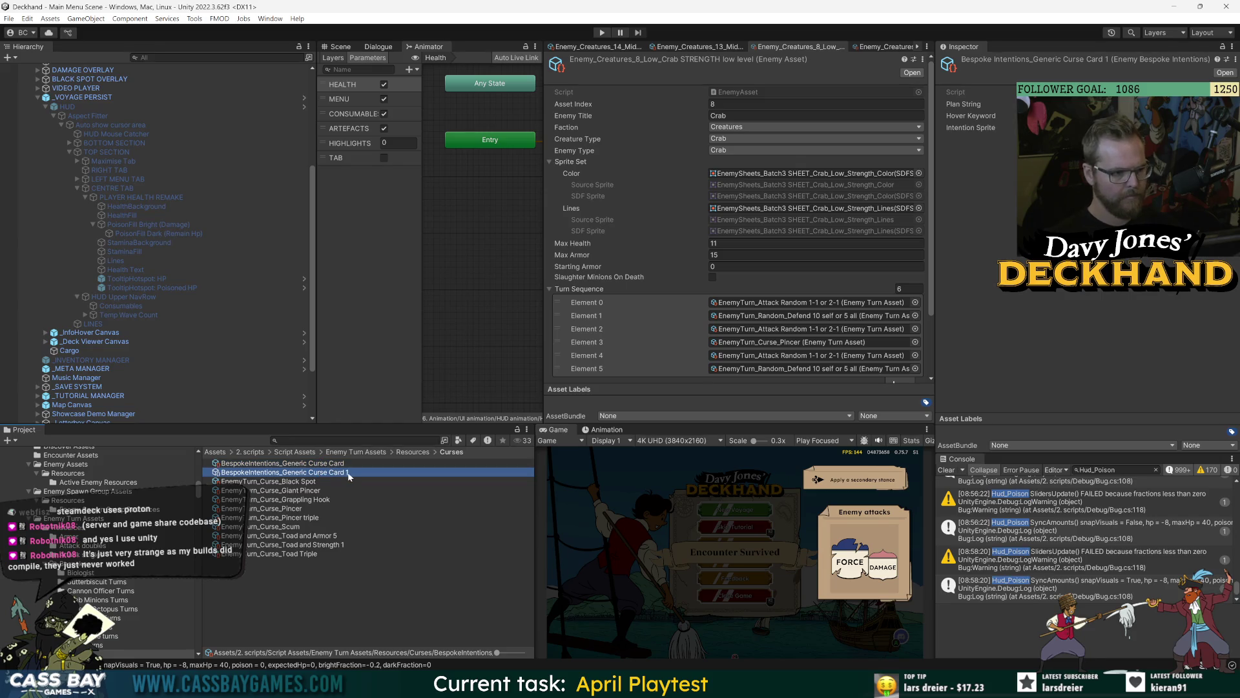
pyautogui.press('F2')
pyautogui.write('MULTIPLE')
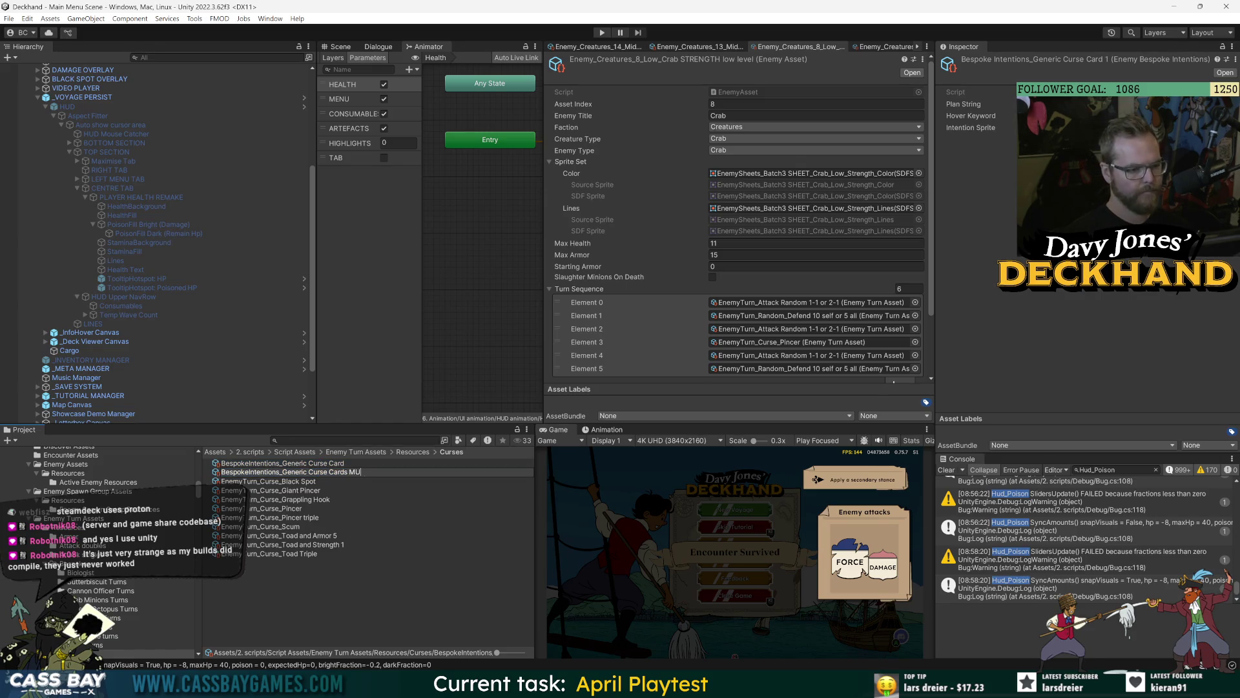
pyautogui.press('Return')
pyautogui.click(1131, 104)
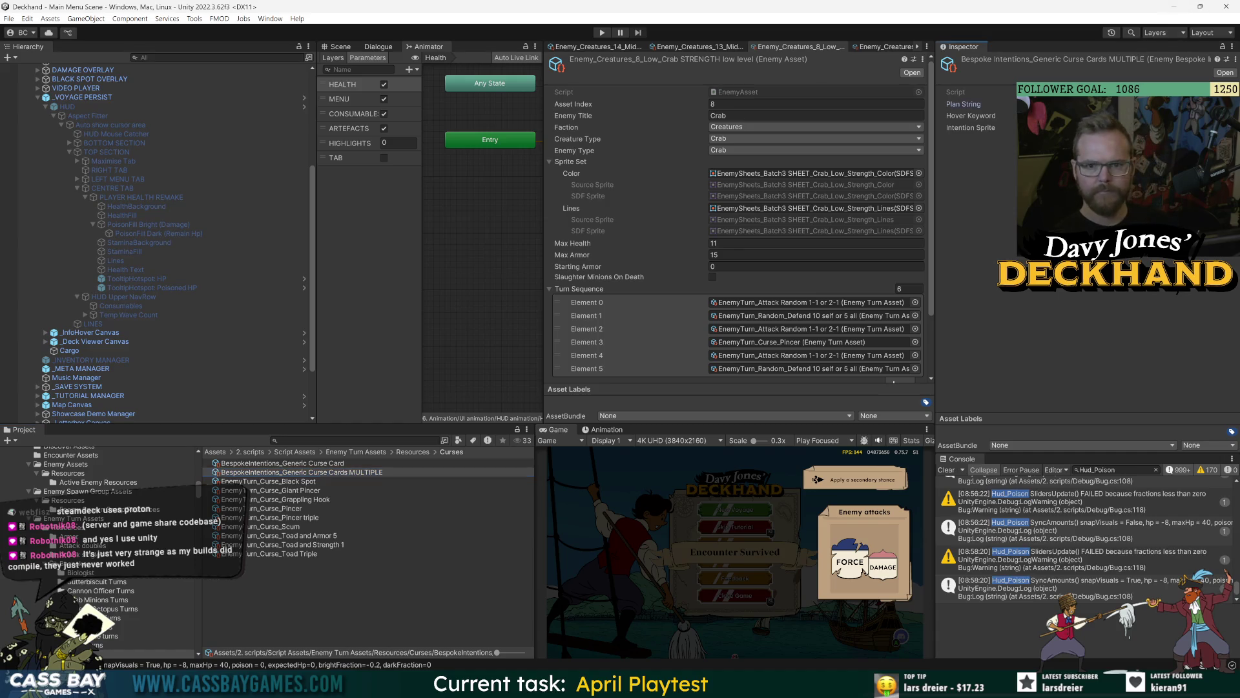
pyautogui.moveTo(971, 116)
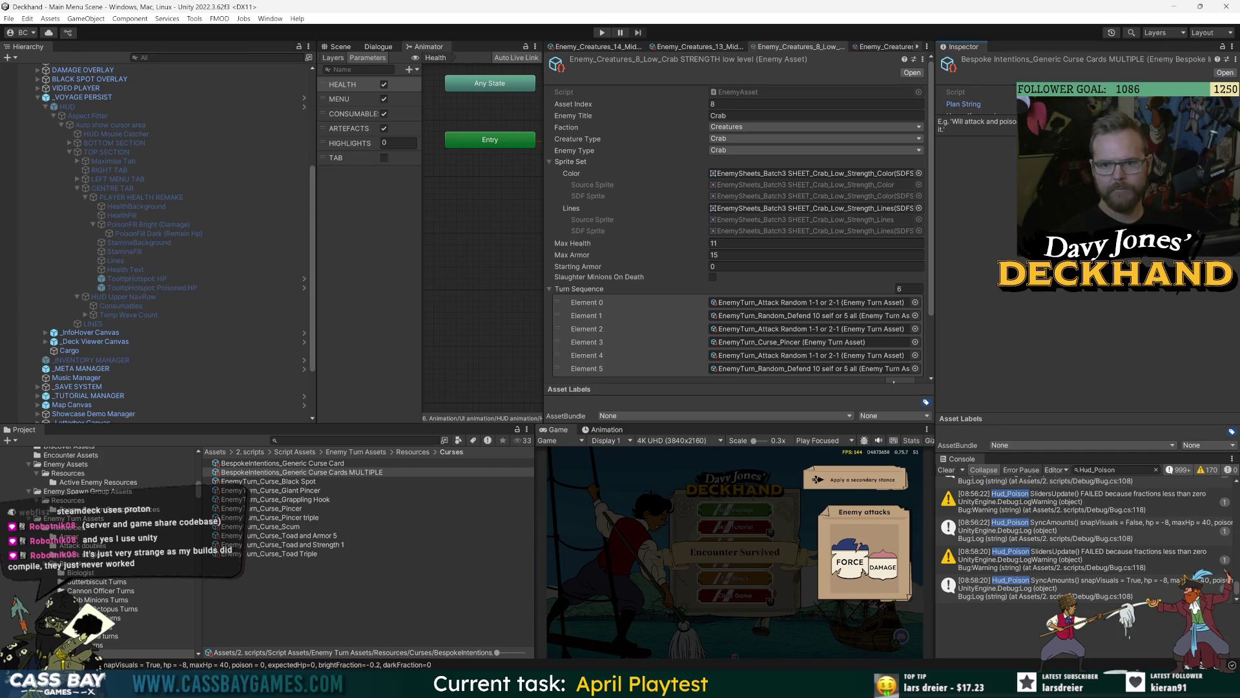
# Step: Duplicate Keyword_intention_CurseCard and name the copy Keyword_intention_CurseCards Multiple
pyautogui.click(1098, 116)
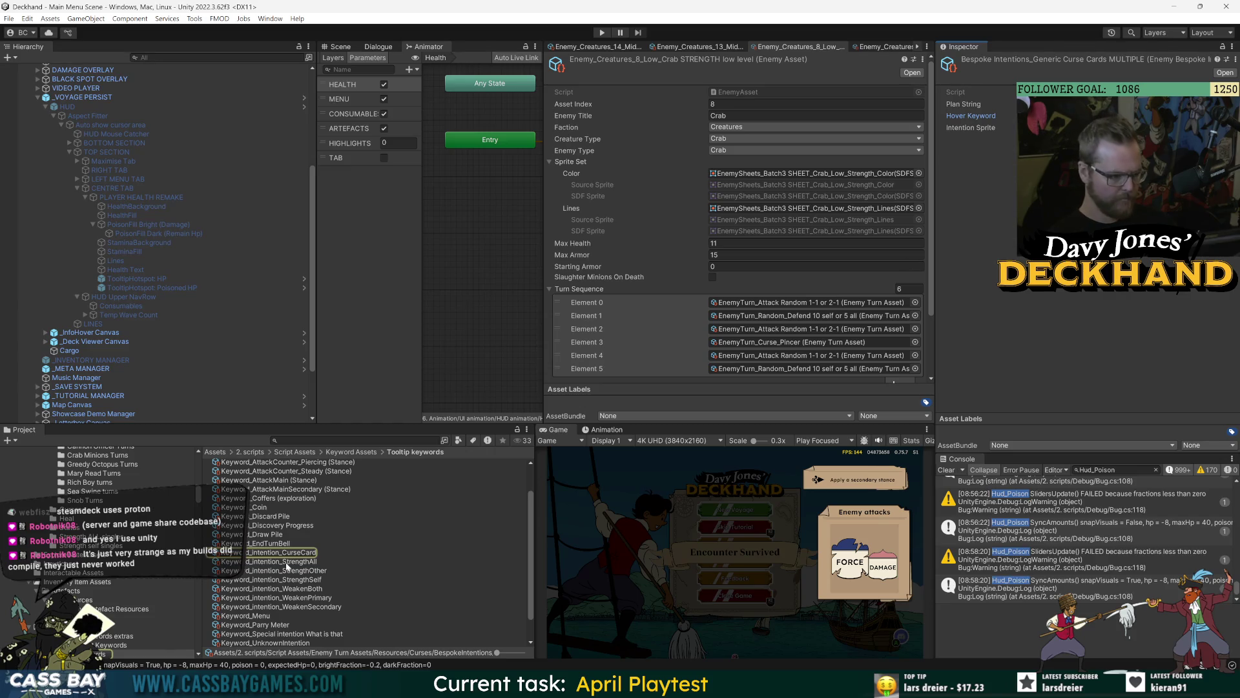
pyautogui.click(314, 553)
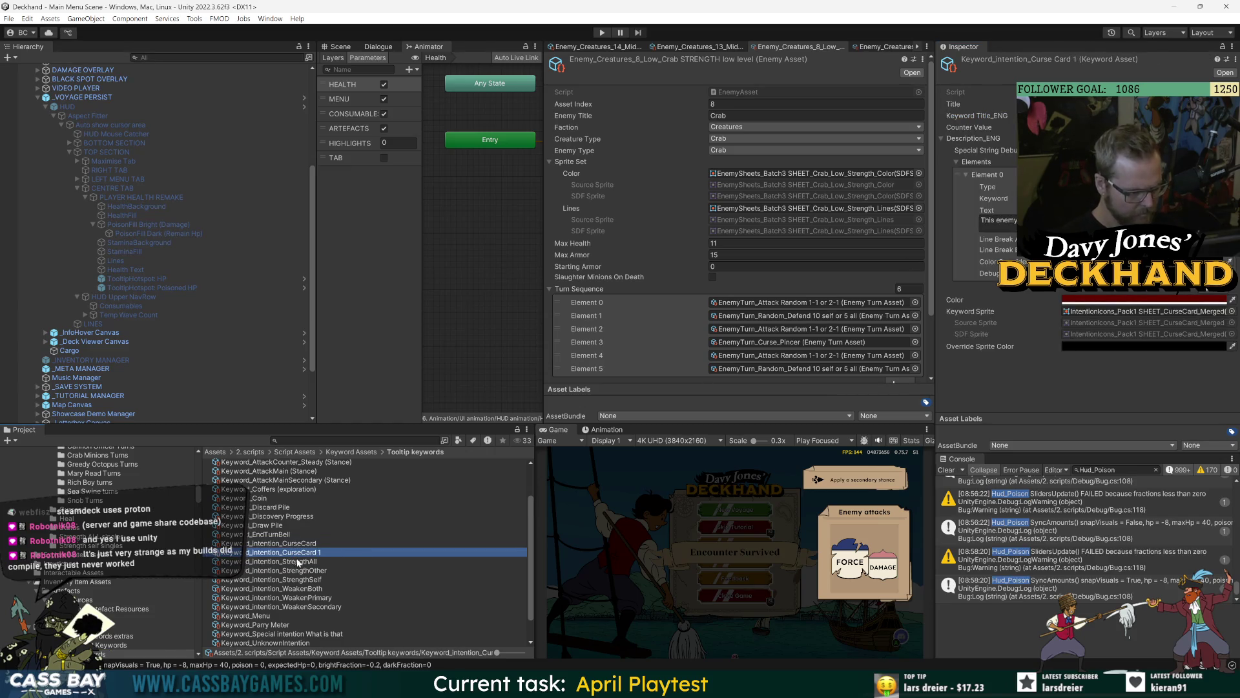
pyautogui.hotkey('ctrl', 'd')
pyautogui.write('Multiple')
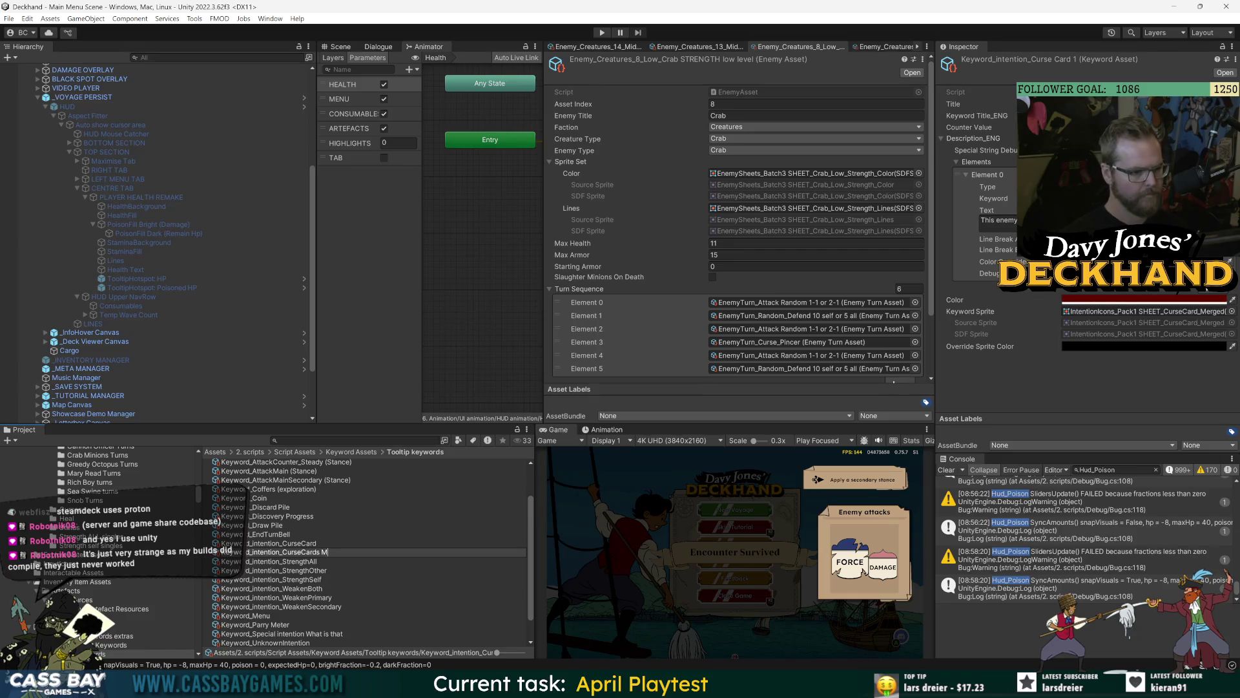
pyautogui.press('Return')
# Step: Check the new keyword's title, English title and description fields against the original keyword
pyautogui.click(1098, 104)
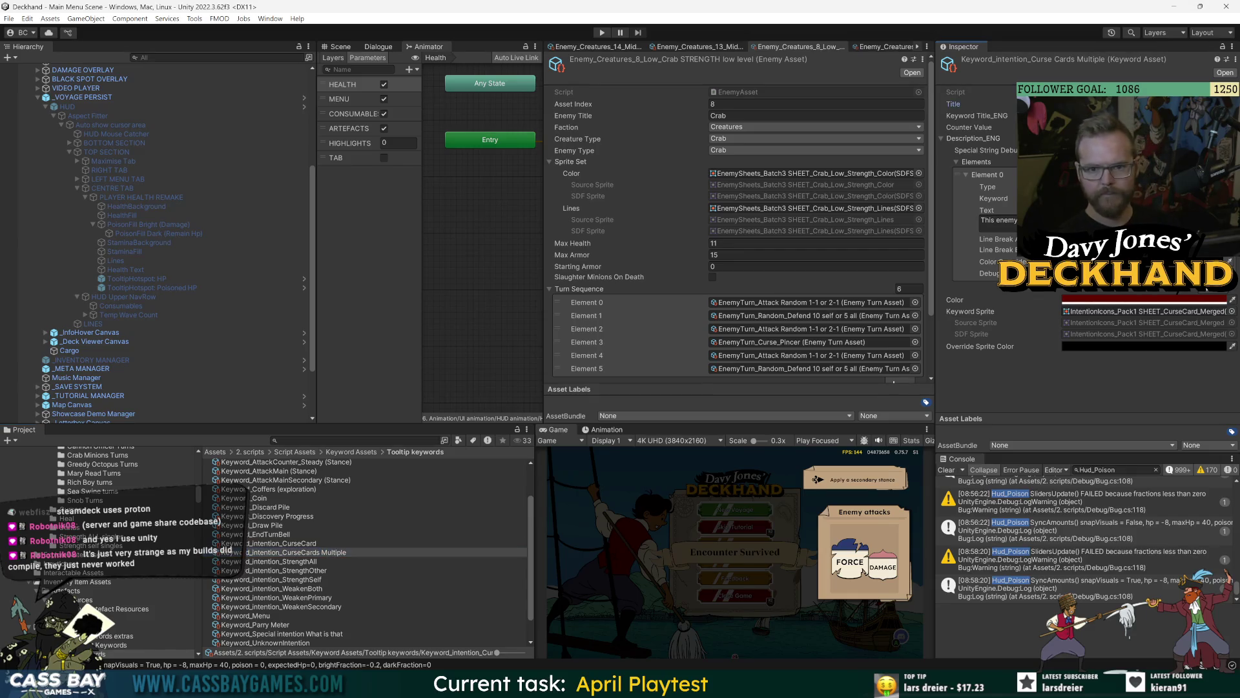
pyautogui.click(1098, 115)
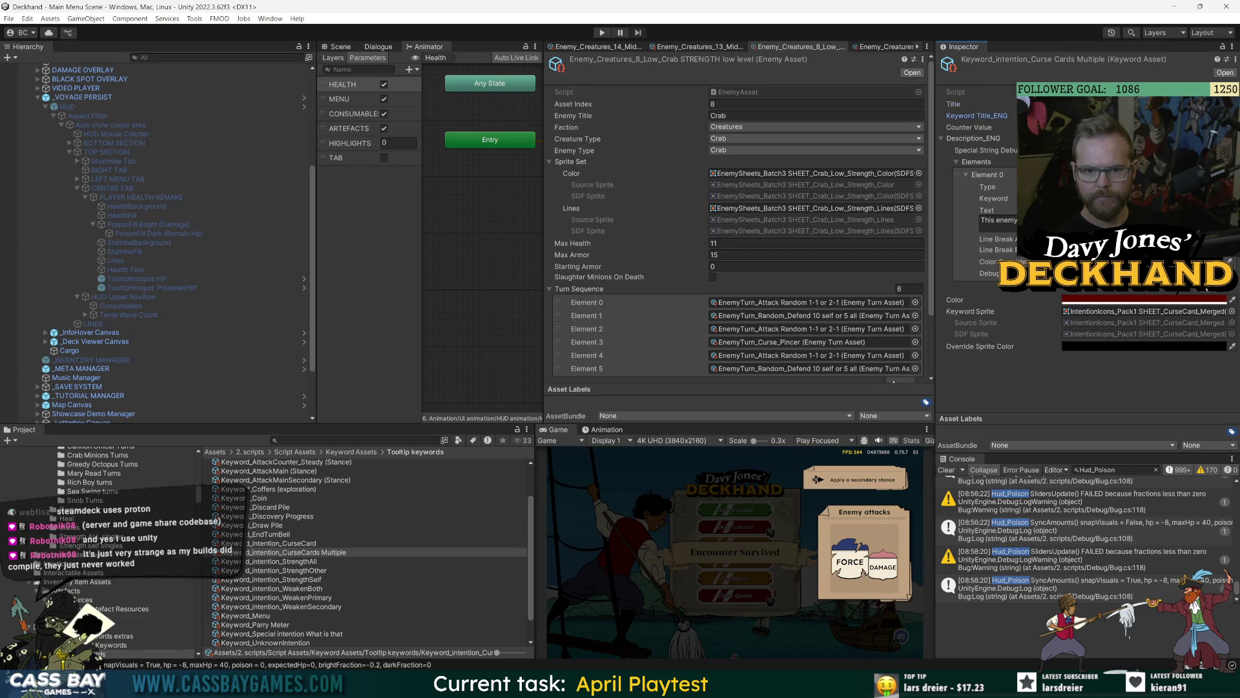
pyautogui.click(1098, 222)
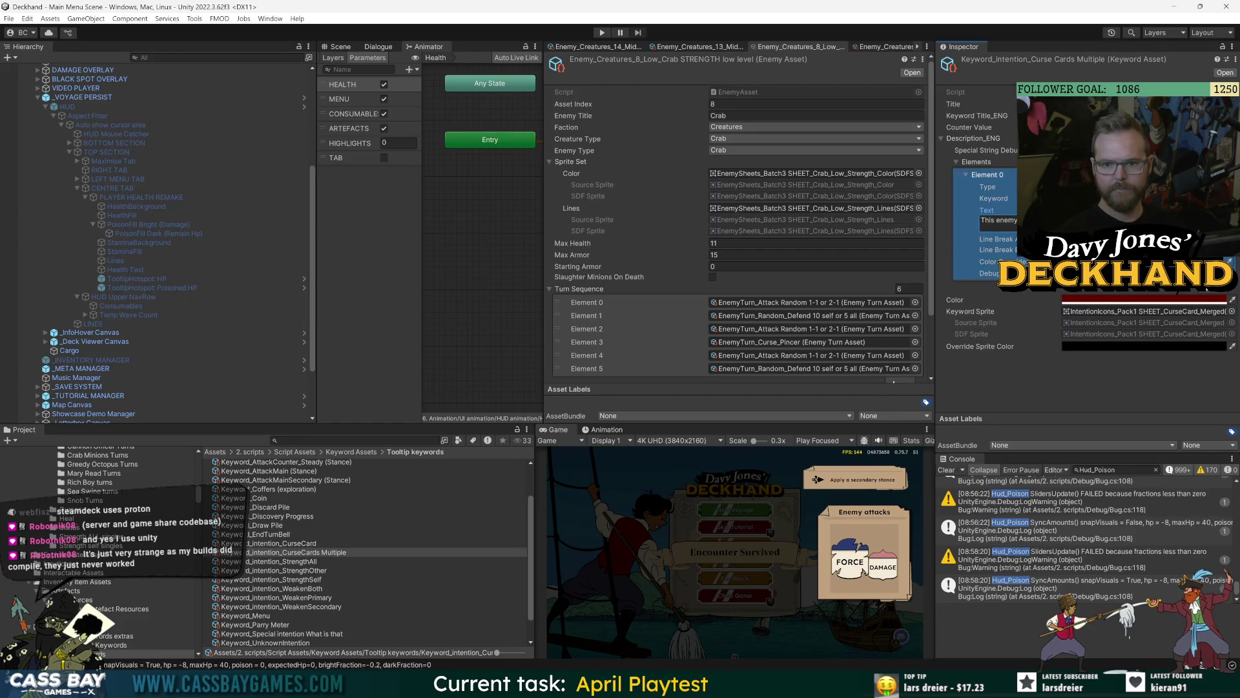
pyautogui.click(314, 545)
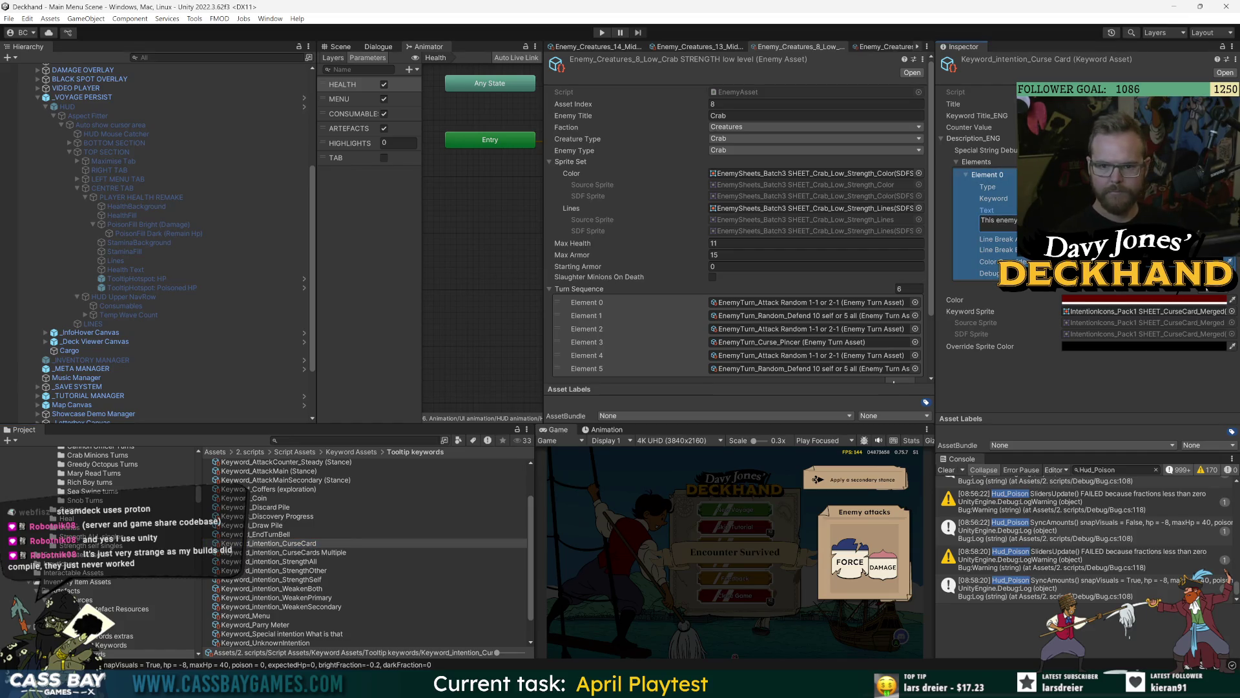
pyautogui.click(319, 555)
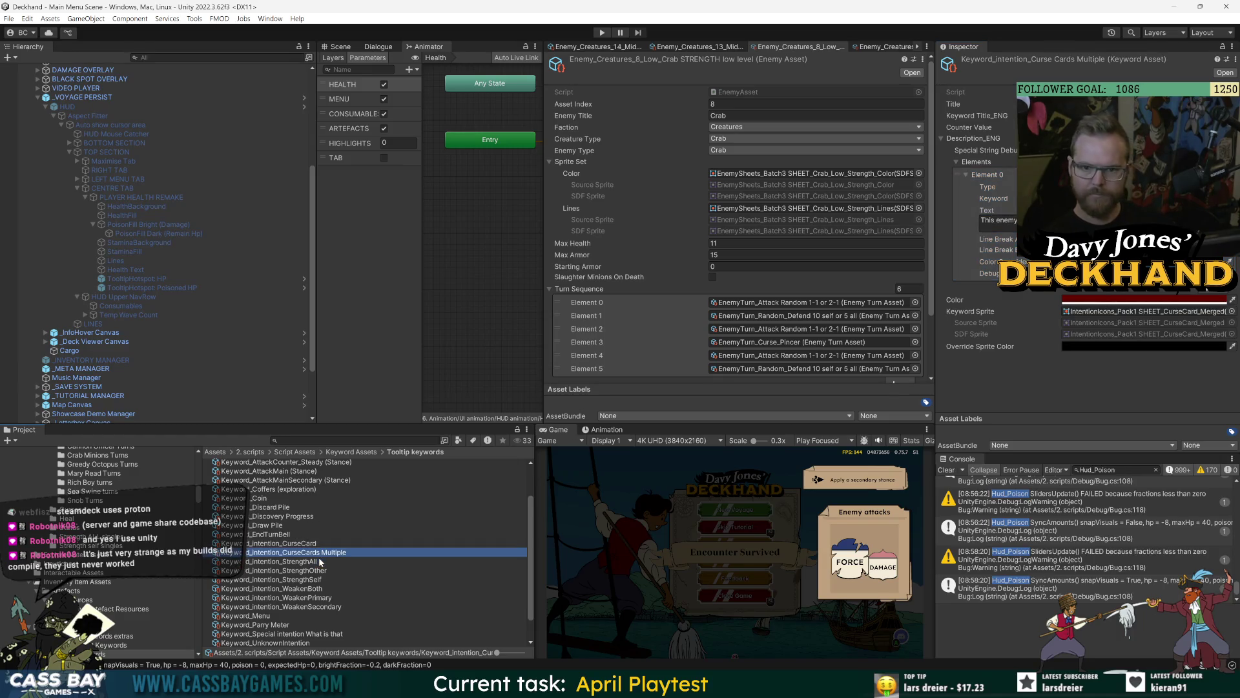
pyautogui.press('Up')
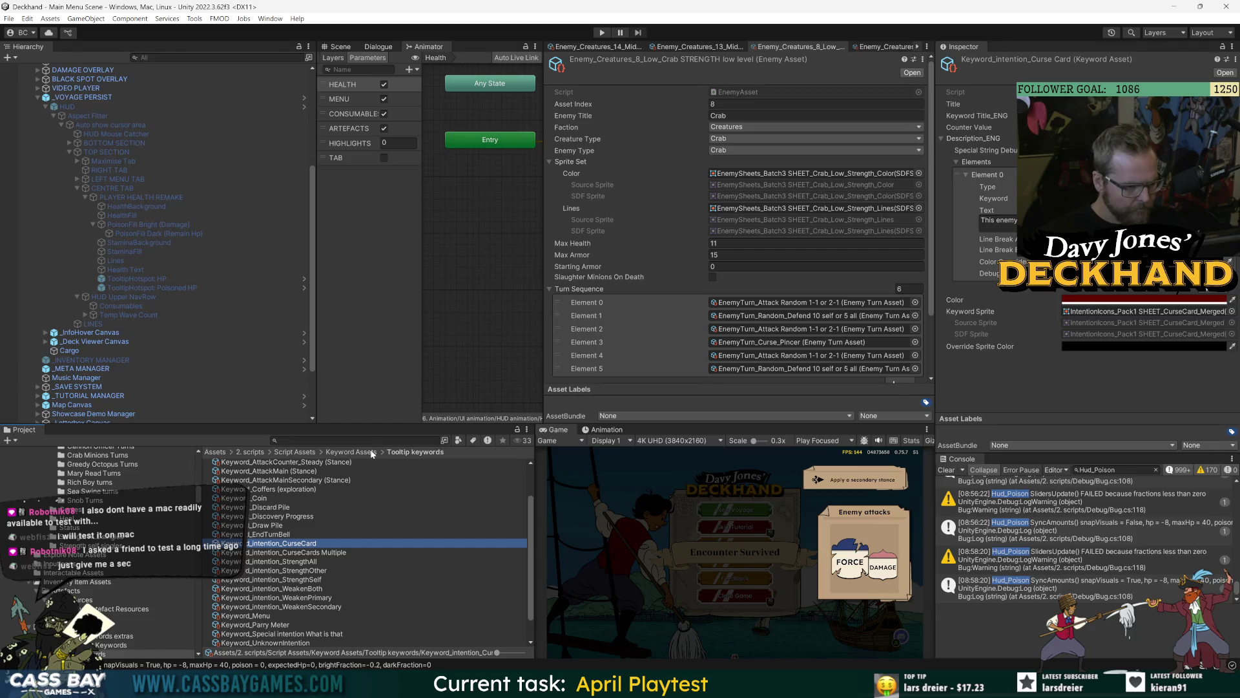
# Step: Set the Pincer triple curse turn's Intentions override to Generic Curse Cards MULTIPLE
pyautogui.click(80, 509)
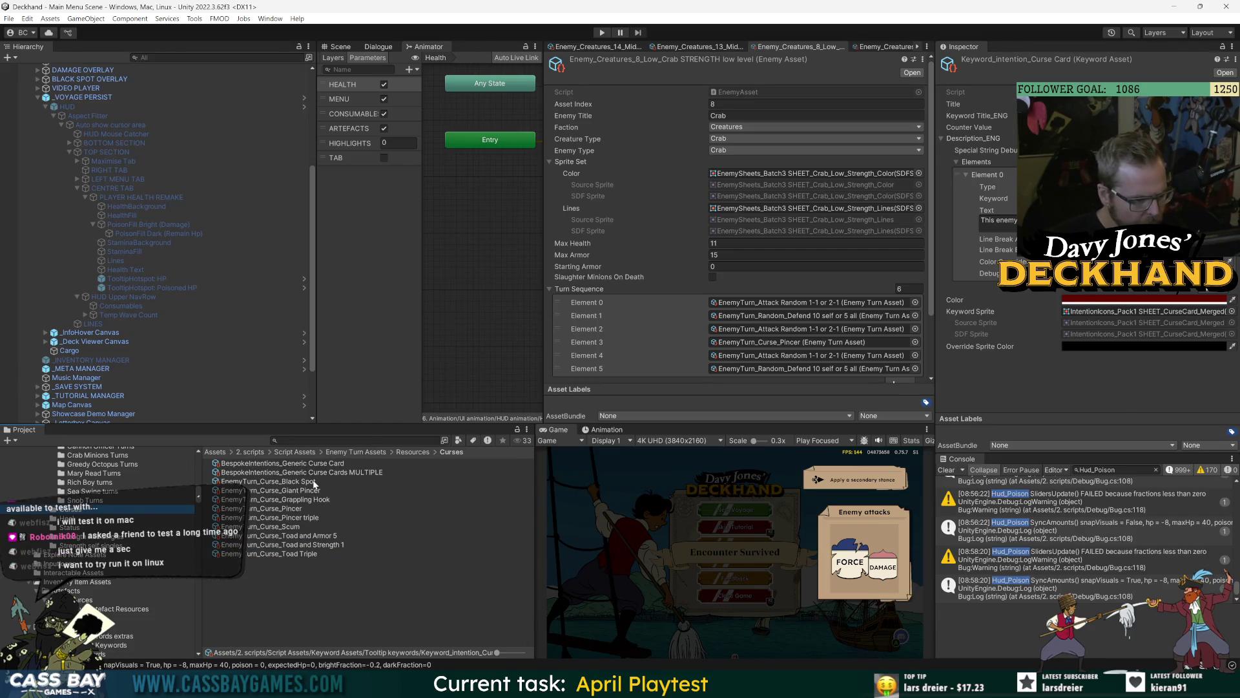
pyautogui.click(328, 489)
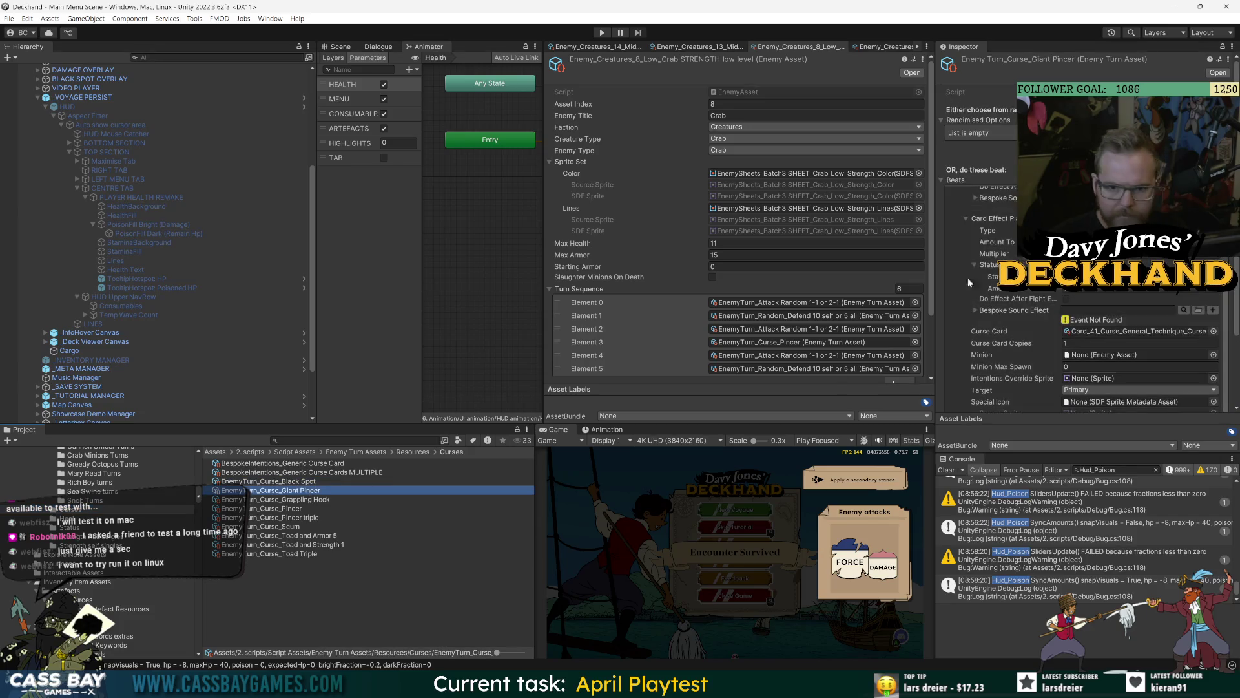
pyautogui.scroll(-3, 958, 335)
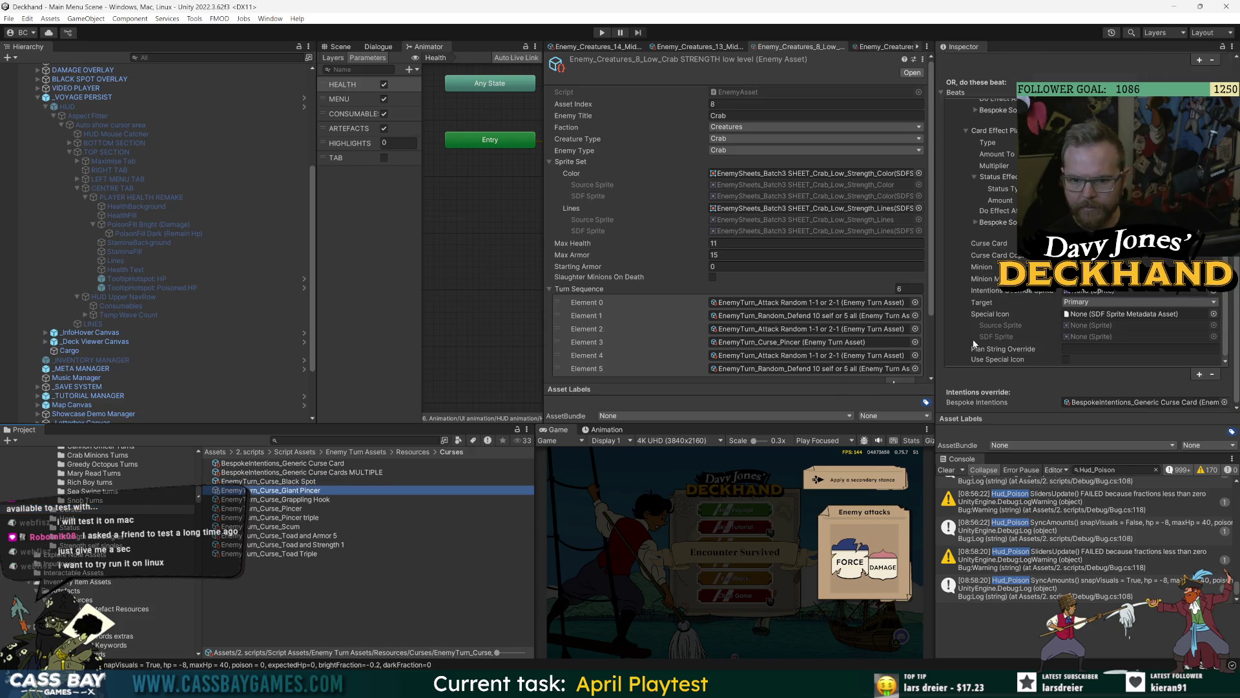
pyautogui.click(291, 499)
pyautogui.click(298, 508)
pyautogui.click(307, 517)
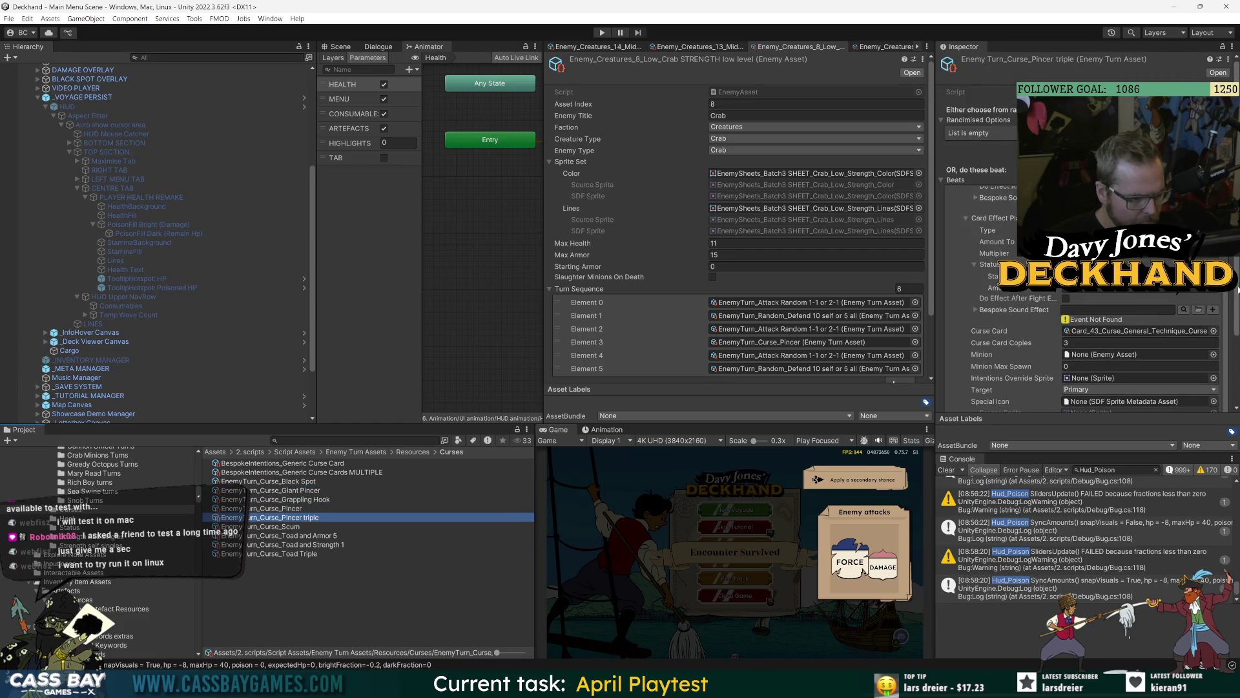
pyautogui.scroll(-3, 1234, 291)
pyautogui.click(1228, 405)
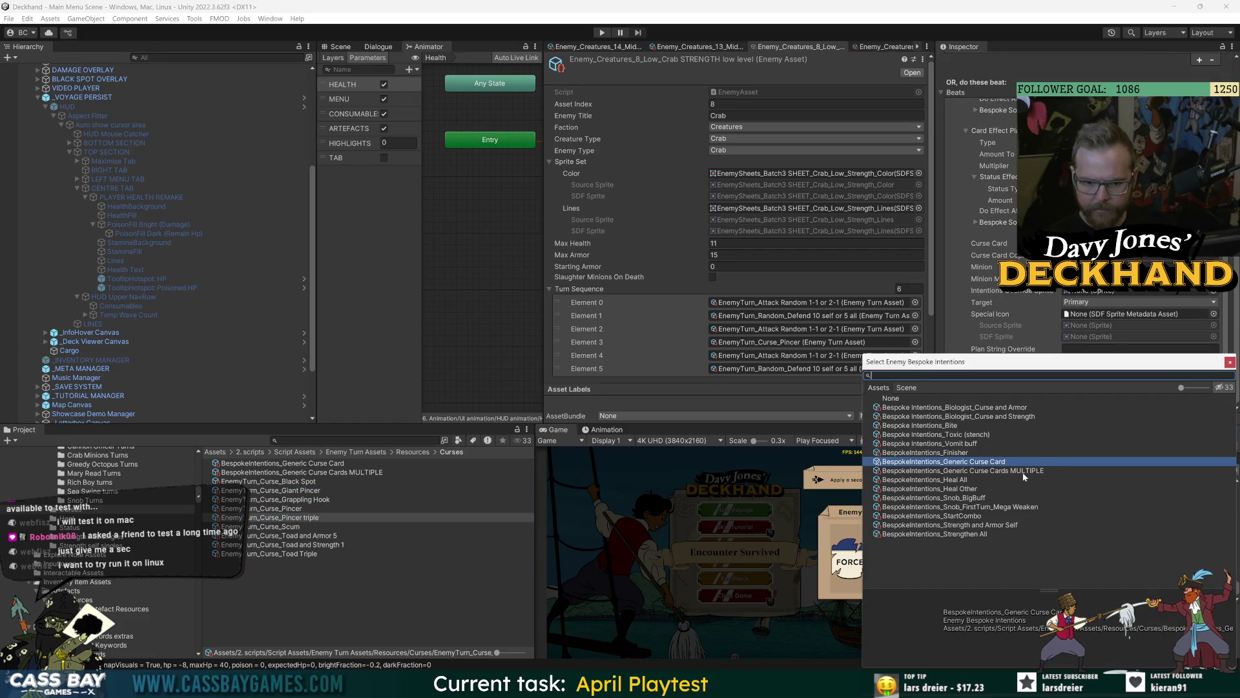
pyautogui.doubleClick(1023, 471)
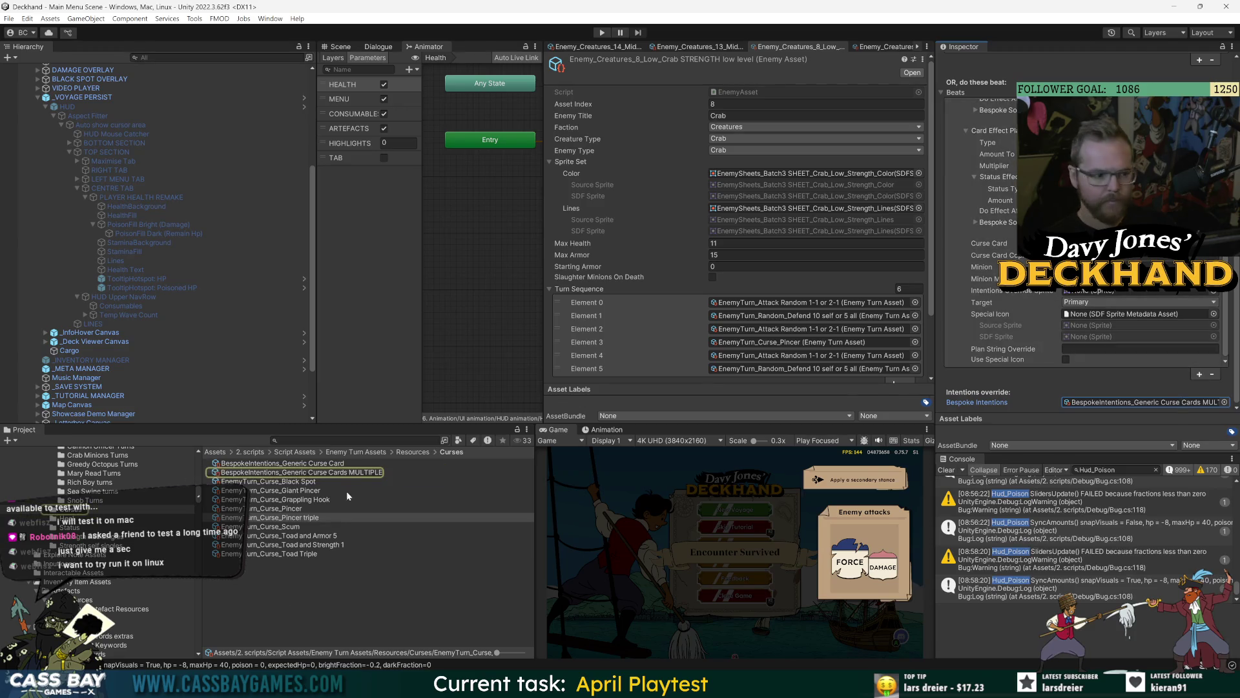
# Step: Set the MULTIPLE intention's Hover Keyword to Keyword_intention_CurseCards Multiple
pyautogui.click(303, 472)
pyautogui.click(1214, 264)
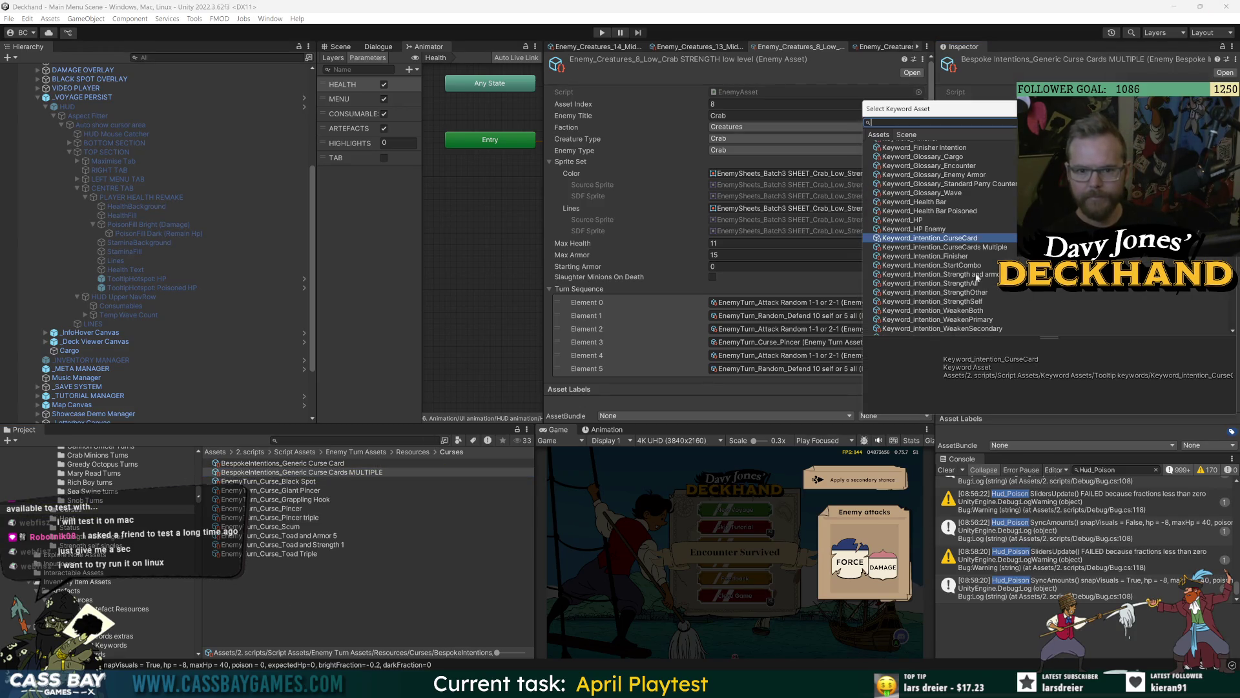
pyautogui.doubleClick(943, 247)
# Step: Give the Toad Triple curse turn the Generic Curse Cards MULTIPLE intentions override
pyautogui.click(340, 481)
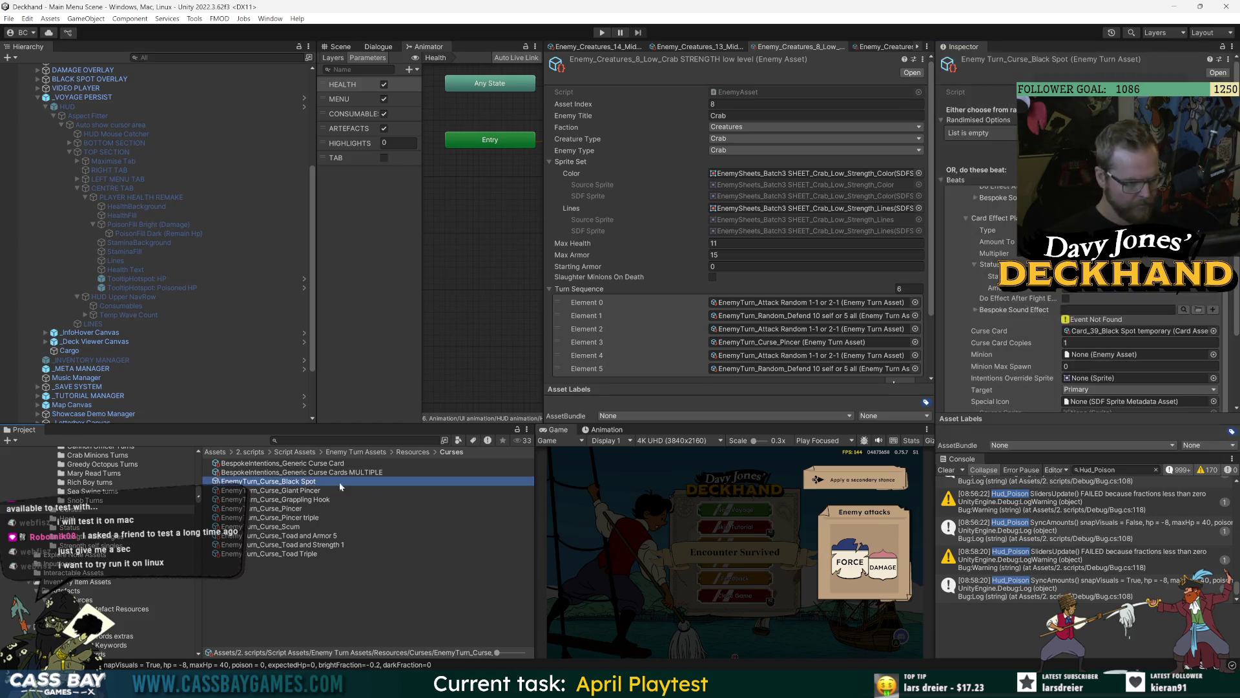
pyautogui.click(316, 520)
pyautogui.click(328, 527)
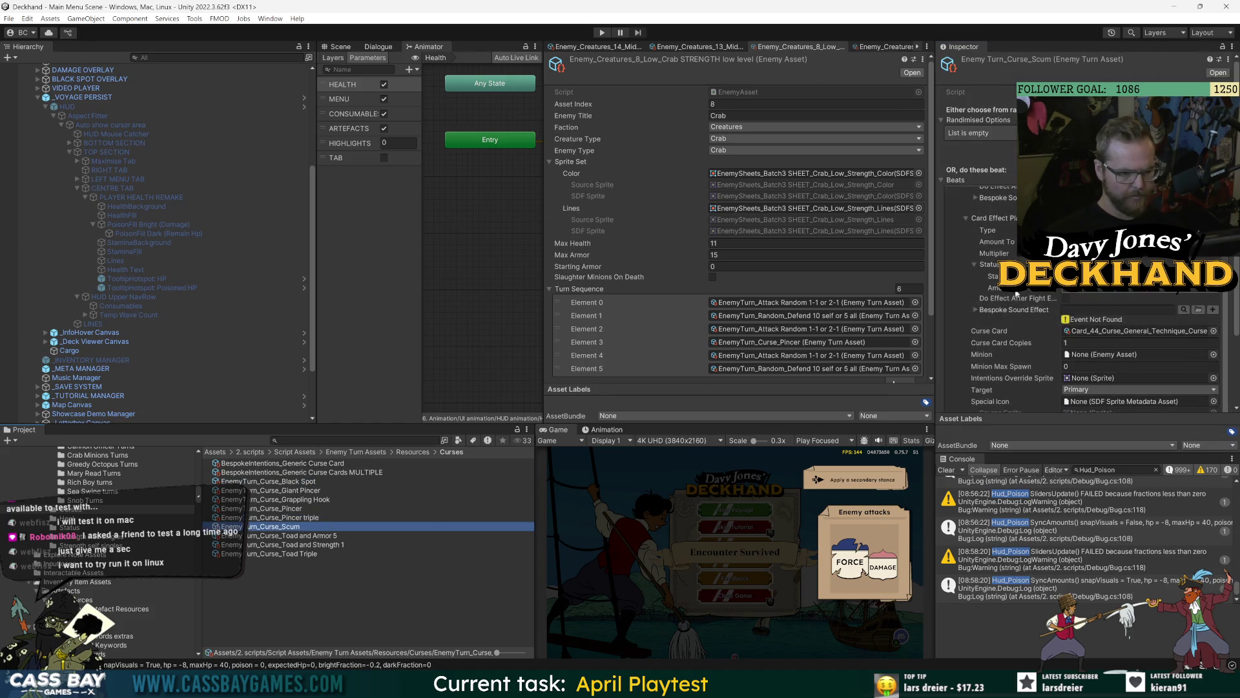
pyautogui.scroll(-3, 979, 330)
pyautogui.click(296, 556)
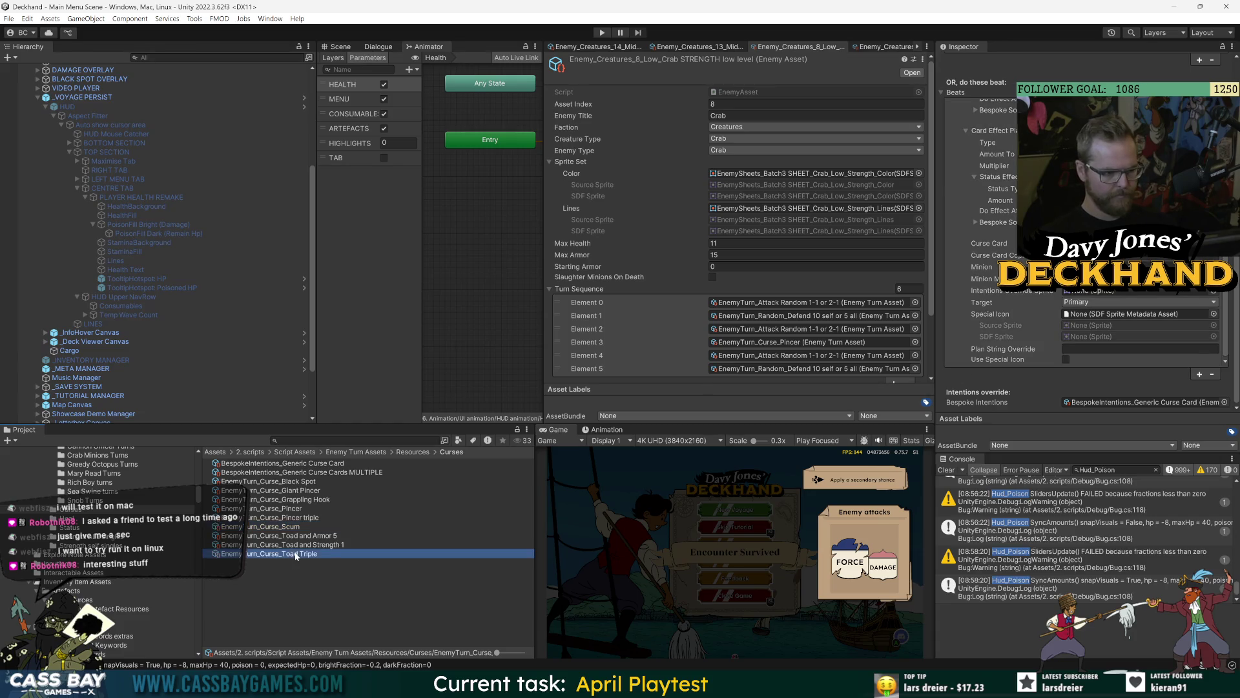
pyautogui.click(1224, 403)
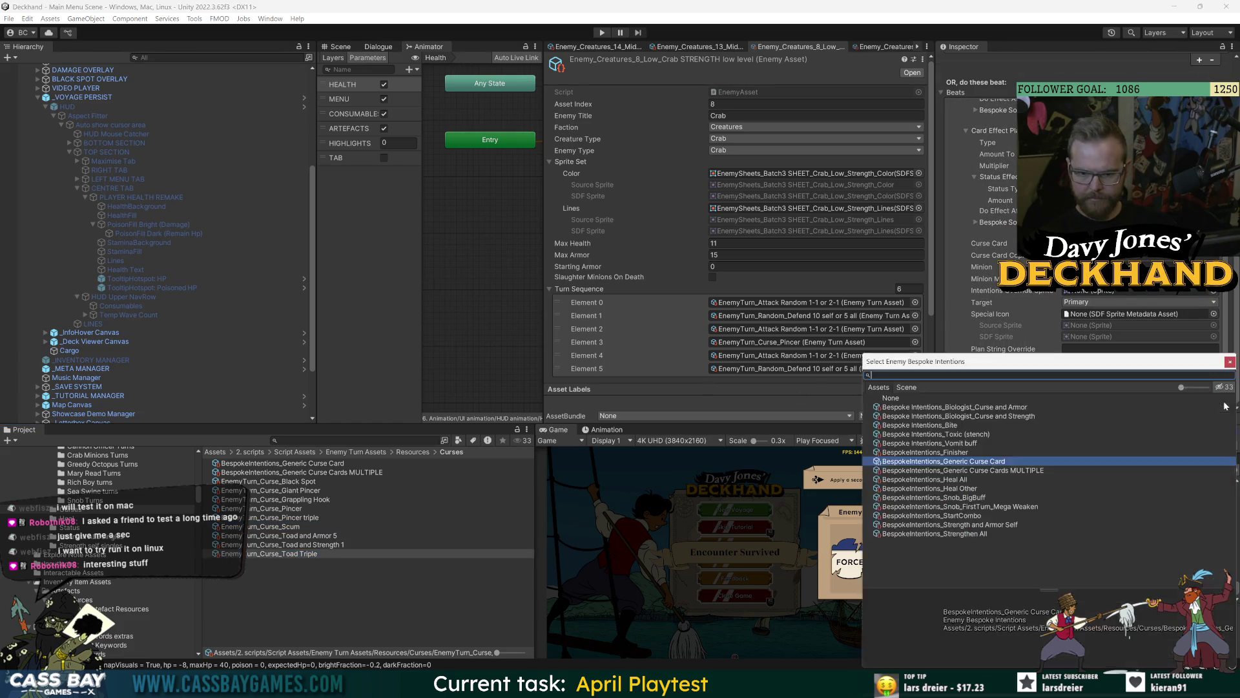
pyautogui.doubleClick(1033, 471)
pyautogui.click(384, 595)
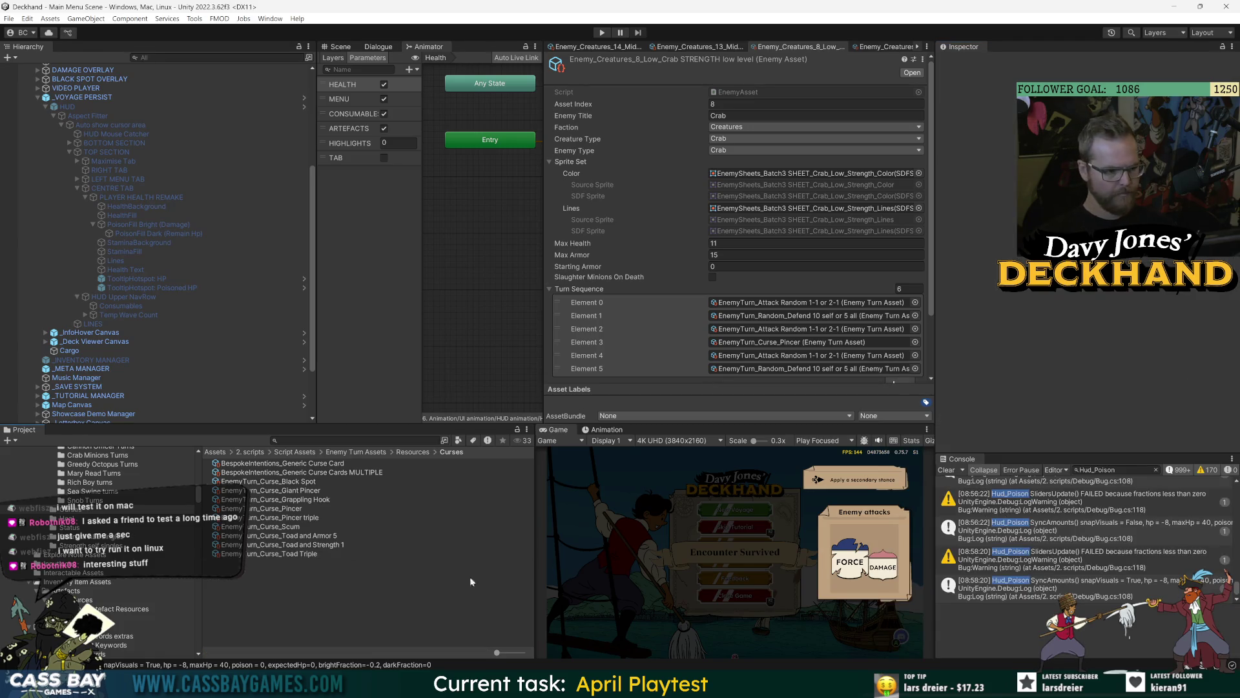
# Step: Enter play mode, start a new voyage, and enlarge the game view
pyautogui.click(602, 32)
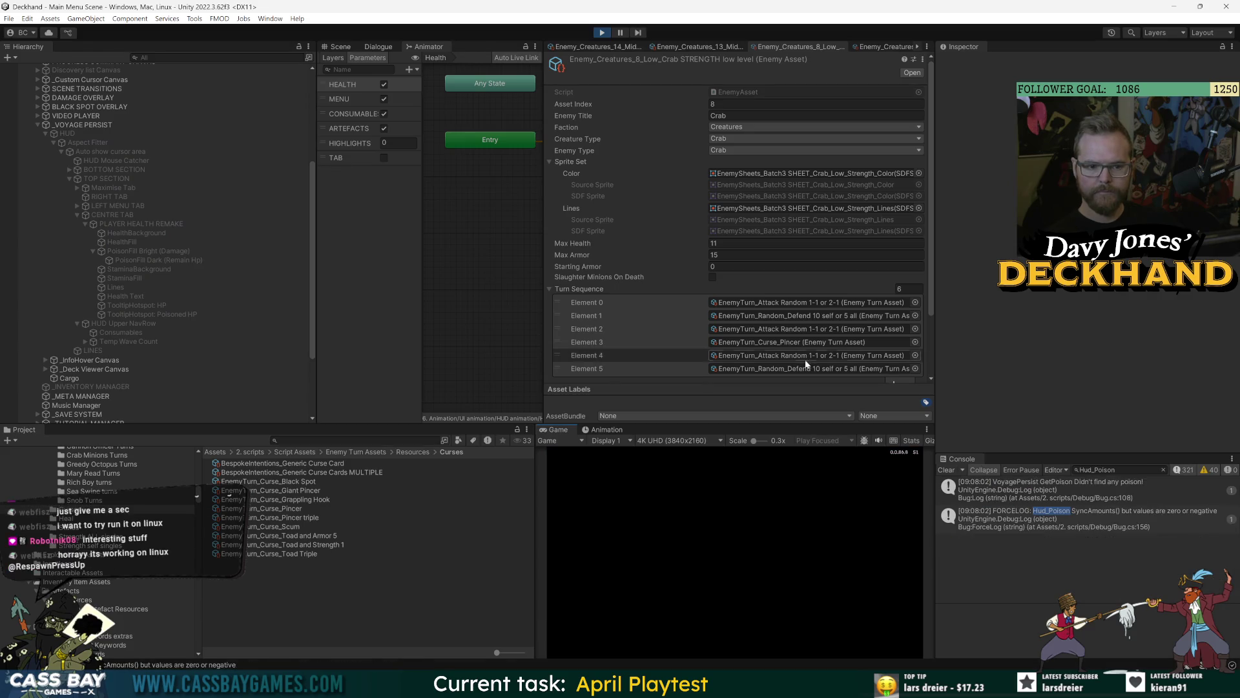
pyautogui.scroll(-3, 814, 342)
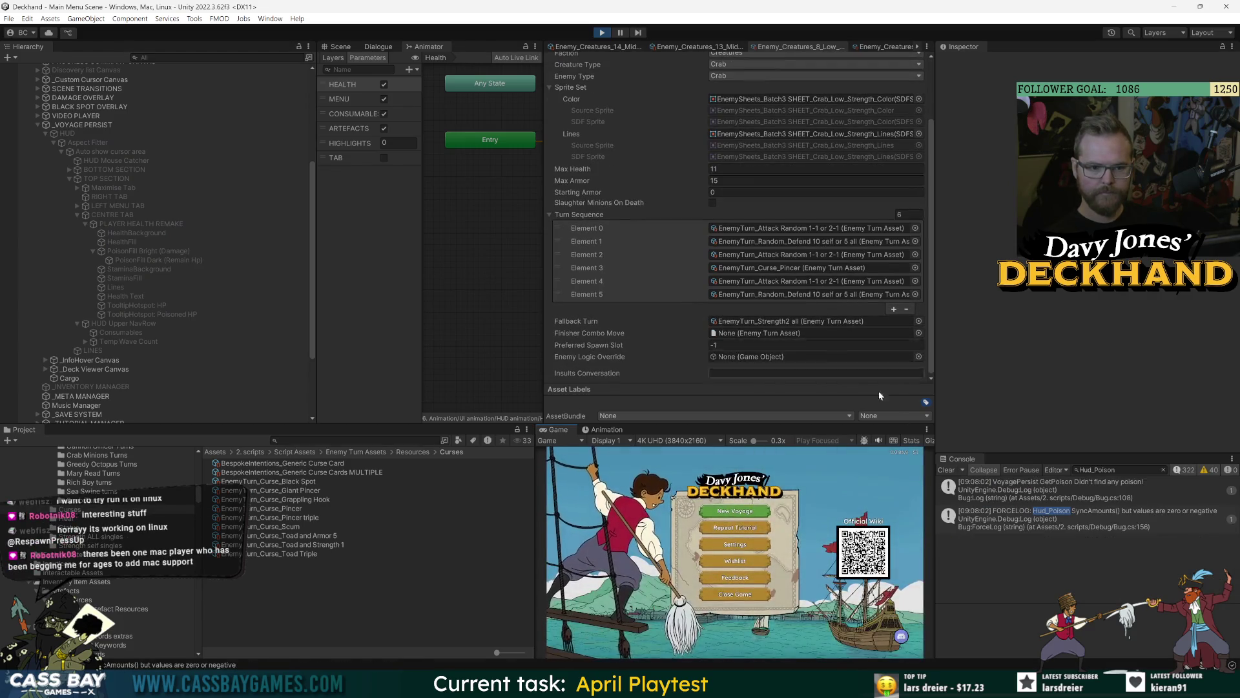
pyautogui.click(725, 521)
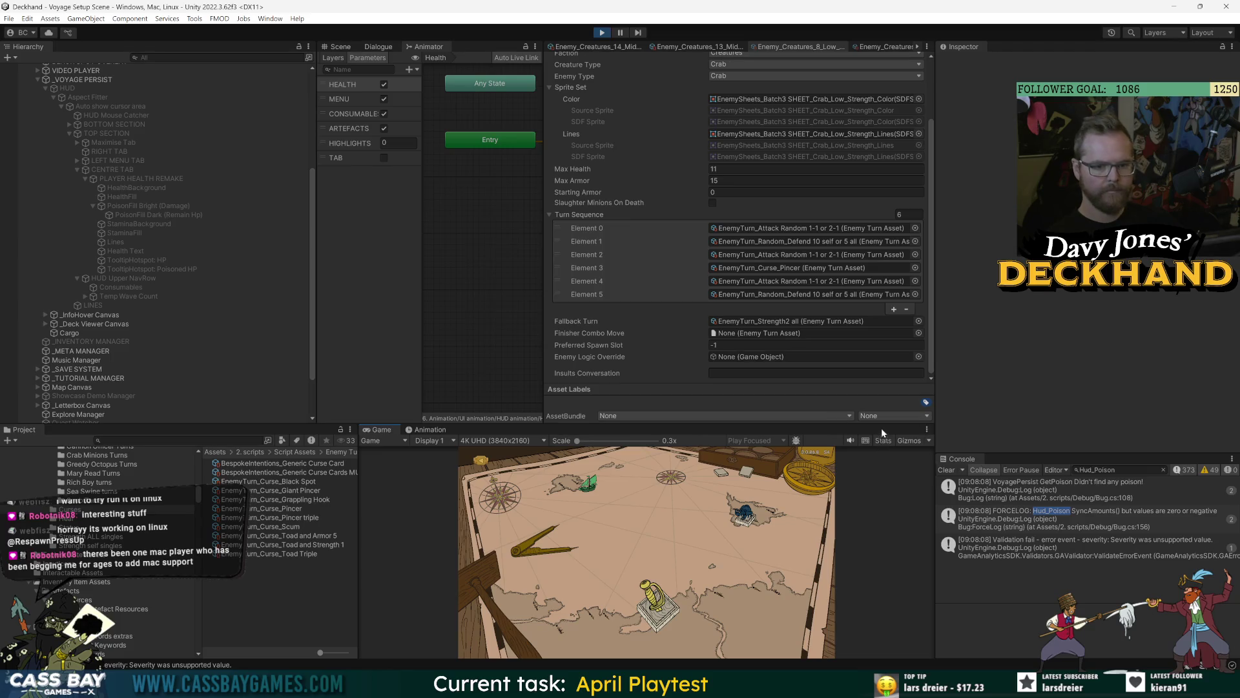
pyautogui.moveTo(882, 426); pyautogui.dragTo(888, 315)
pyautogui.moveTo(934, 372); pyautogui.dragTo(979, 372)
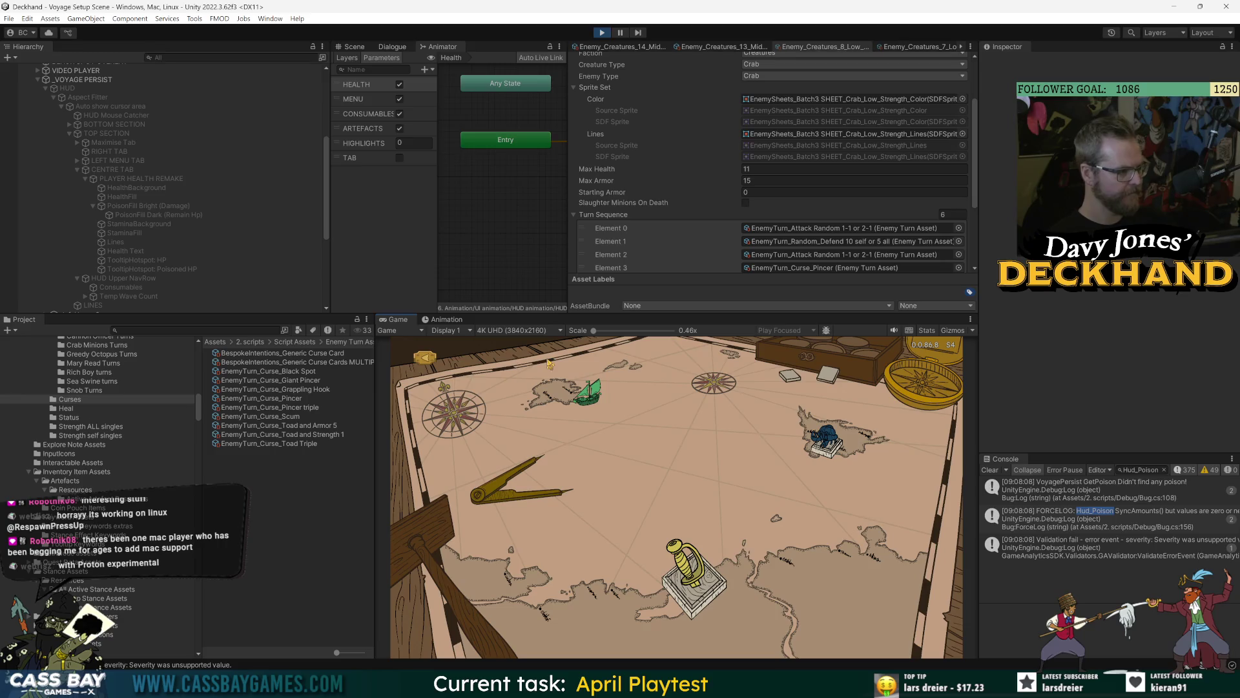
# Step: Voyage to Crab Island with Saber, load the clay pot, set sail and start the Navy encounter
pyautogui.click(824, 439)
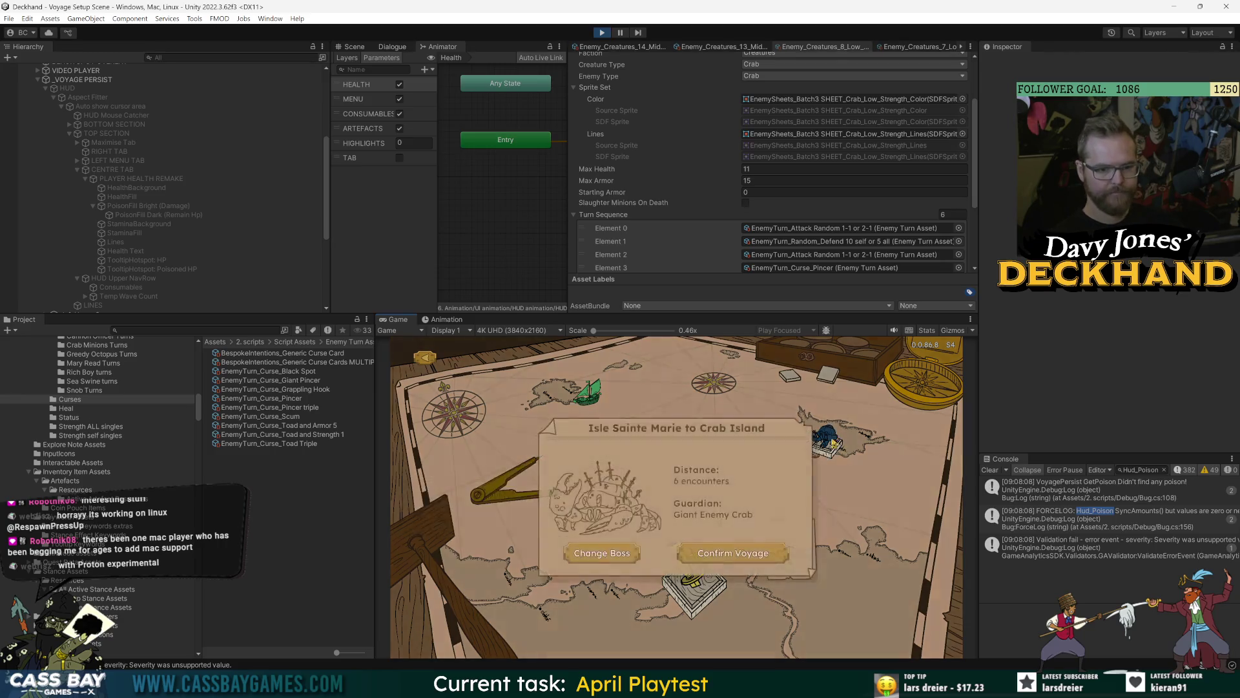
pyautogui.click(733, 553)
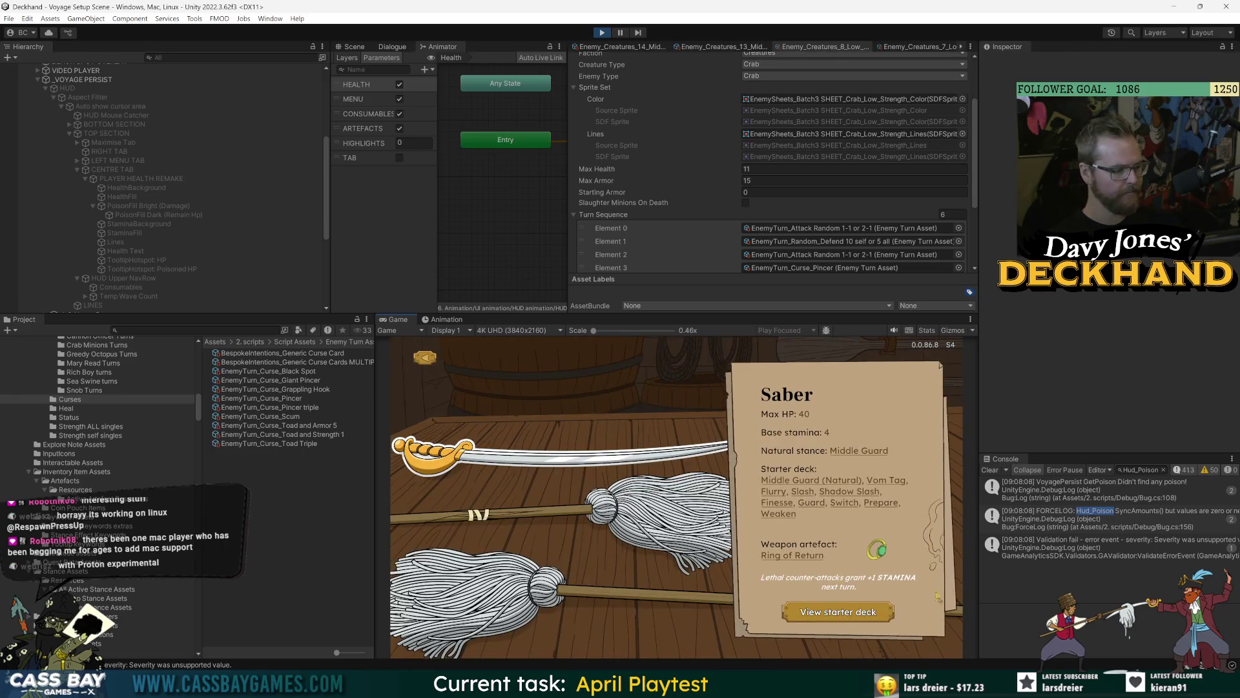
pyautogui.click(666, 511)
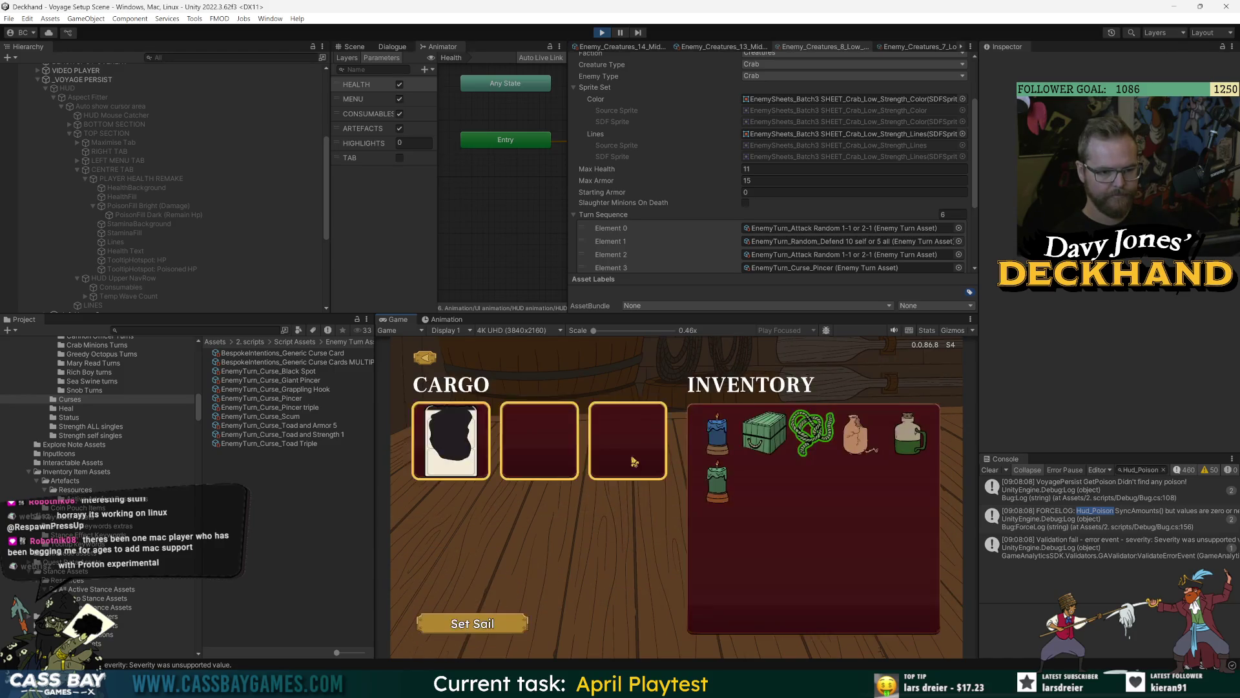
pyautogui.click(856, 436)
pyautogui.click(472, 624)
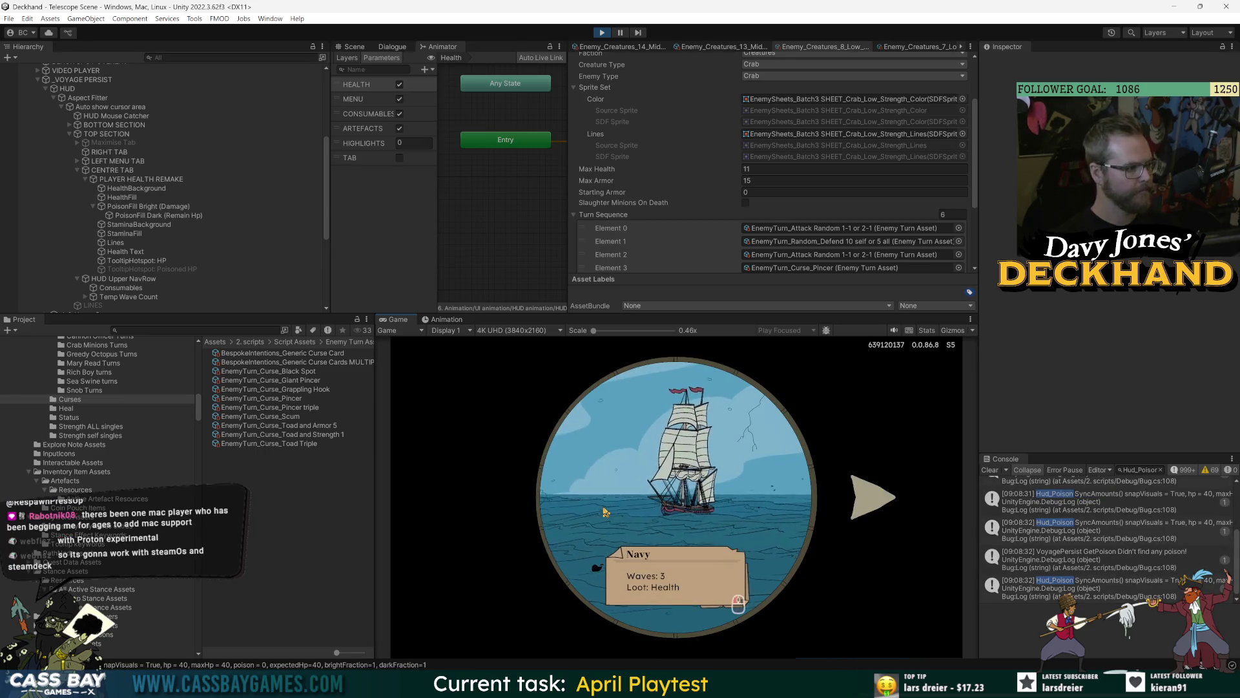
pyautogui.click(869, 497)
pyautogui.click(869, 496)
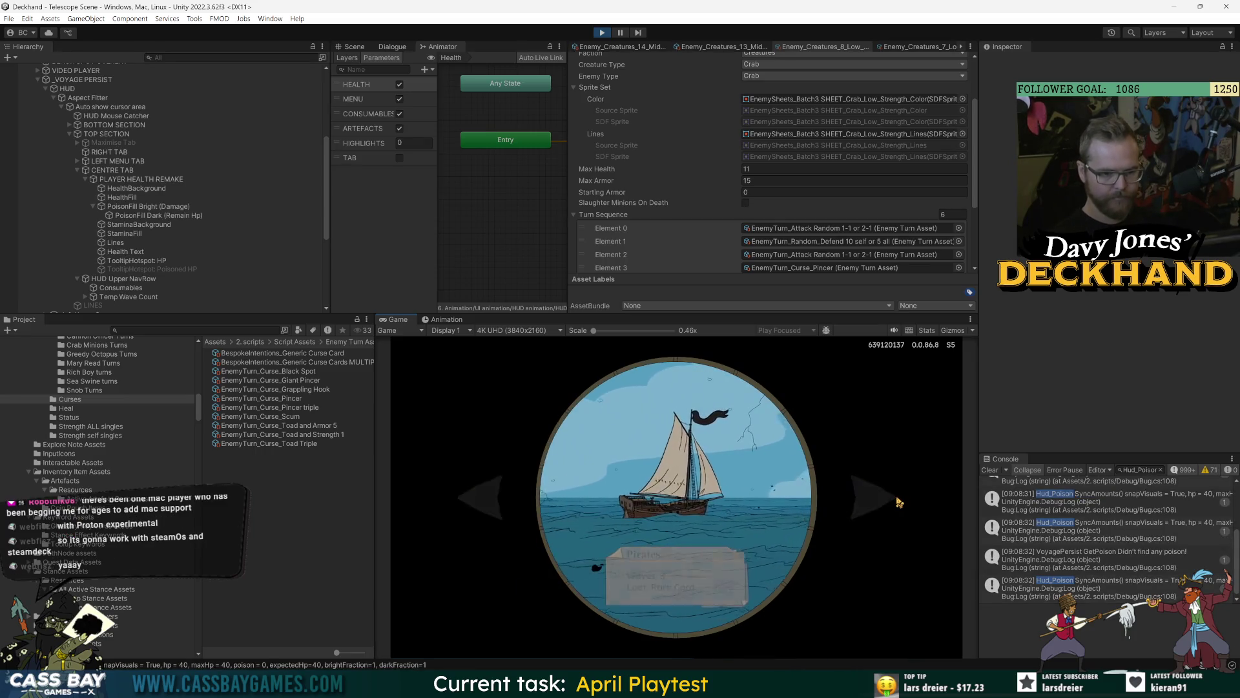
pyautogui.click(655, 467)
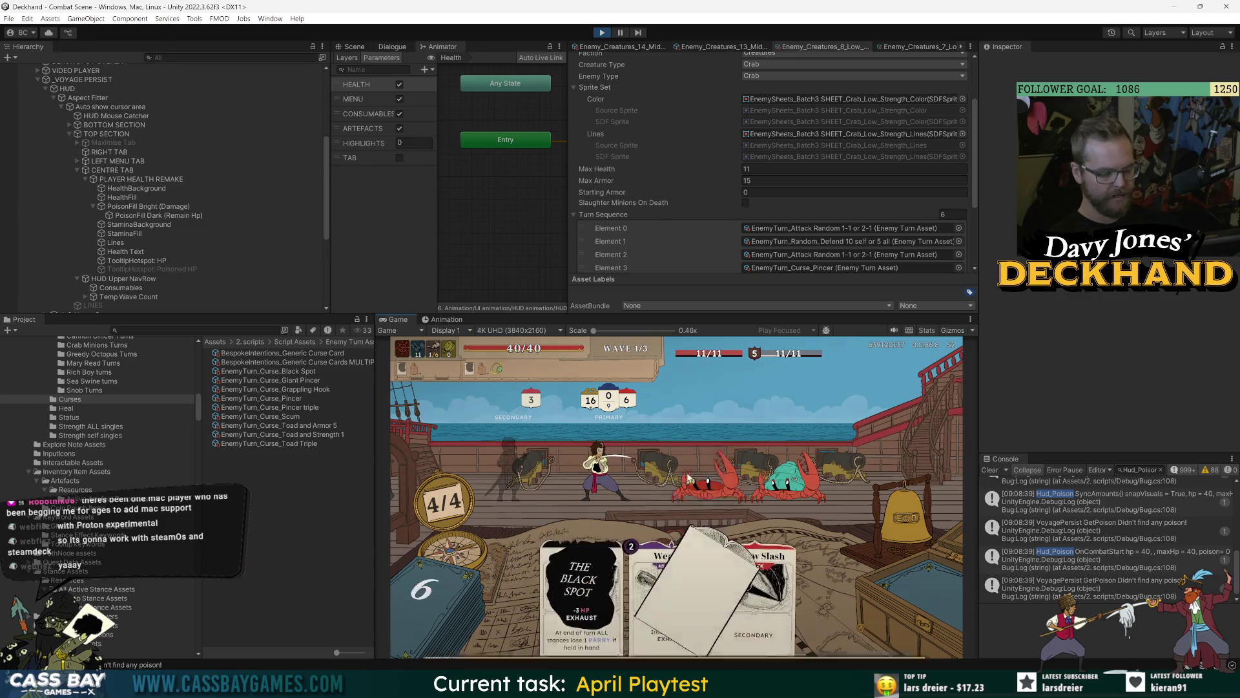
# Step: In the game's display settings, turn the frame counter on and set the FPS limit to 120
pyautogui.press('Escape')
pyautogui.click(578, 372)
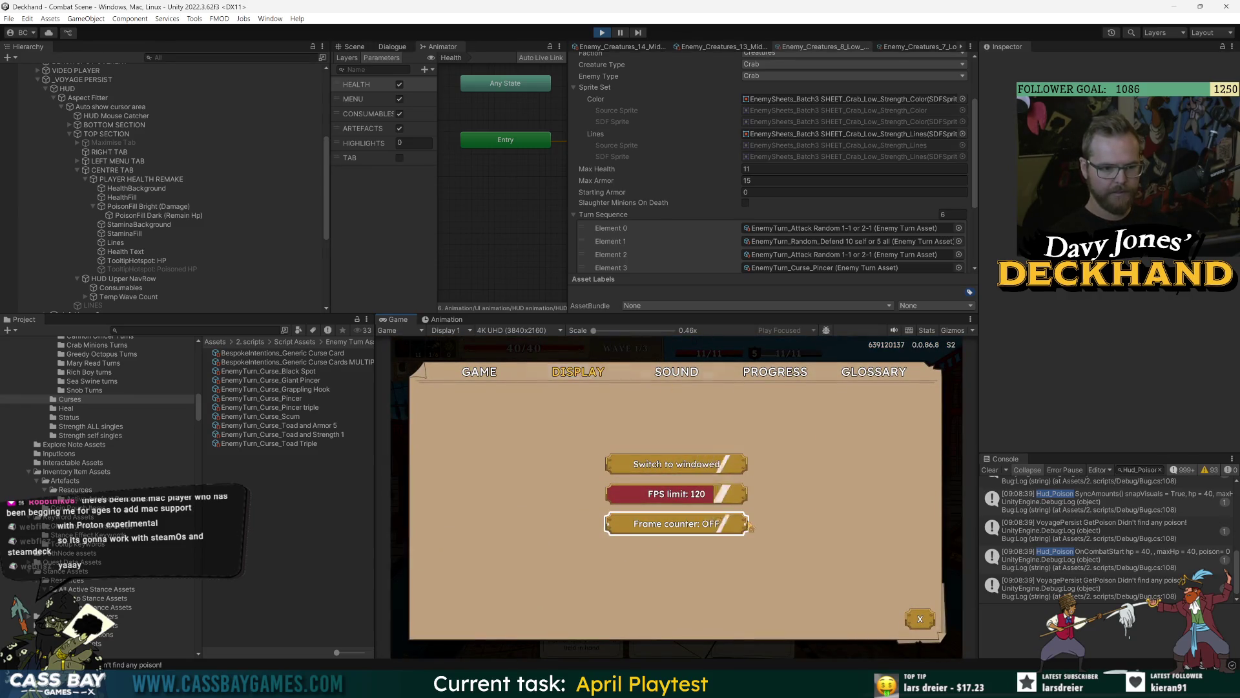
pyautogui.click(677, 523)
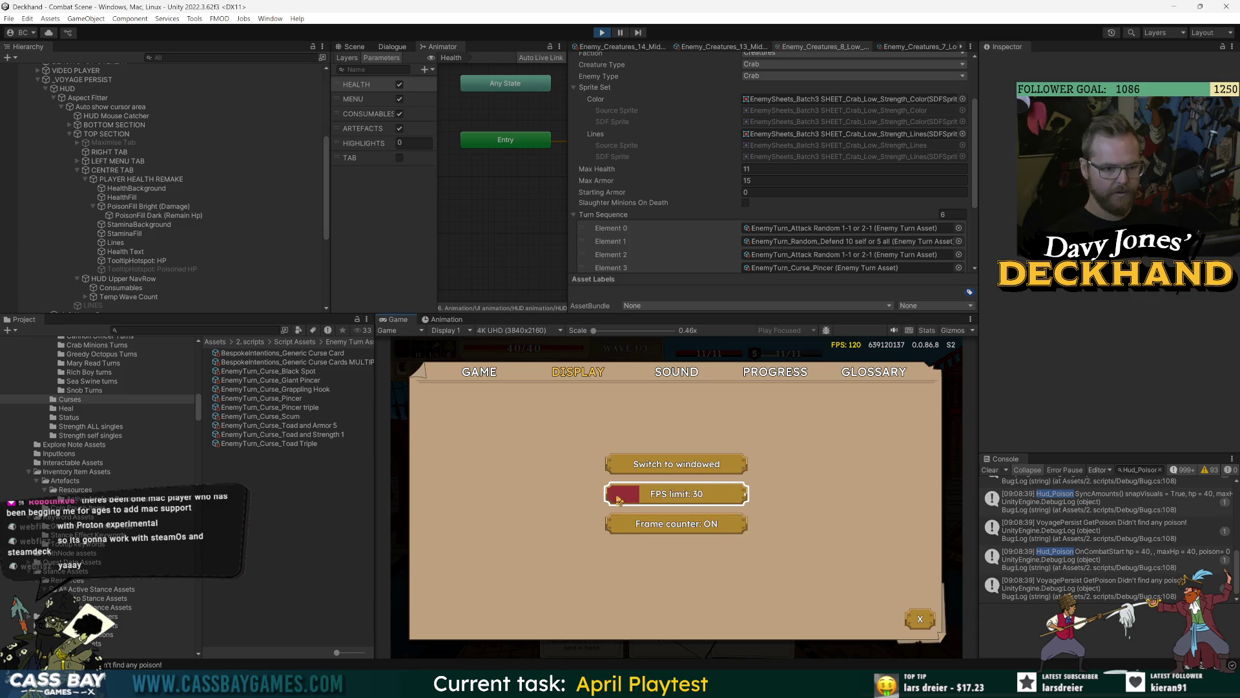
pyautogui.moveTo(619, 498); pyautogui.dragTo(660, 502)
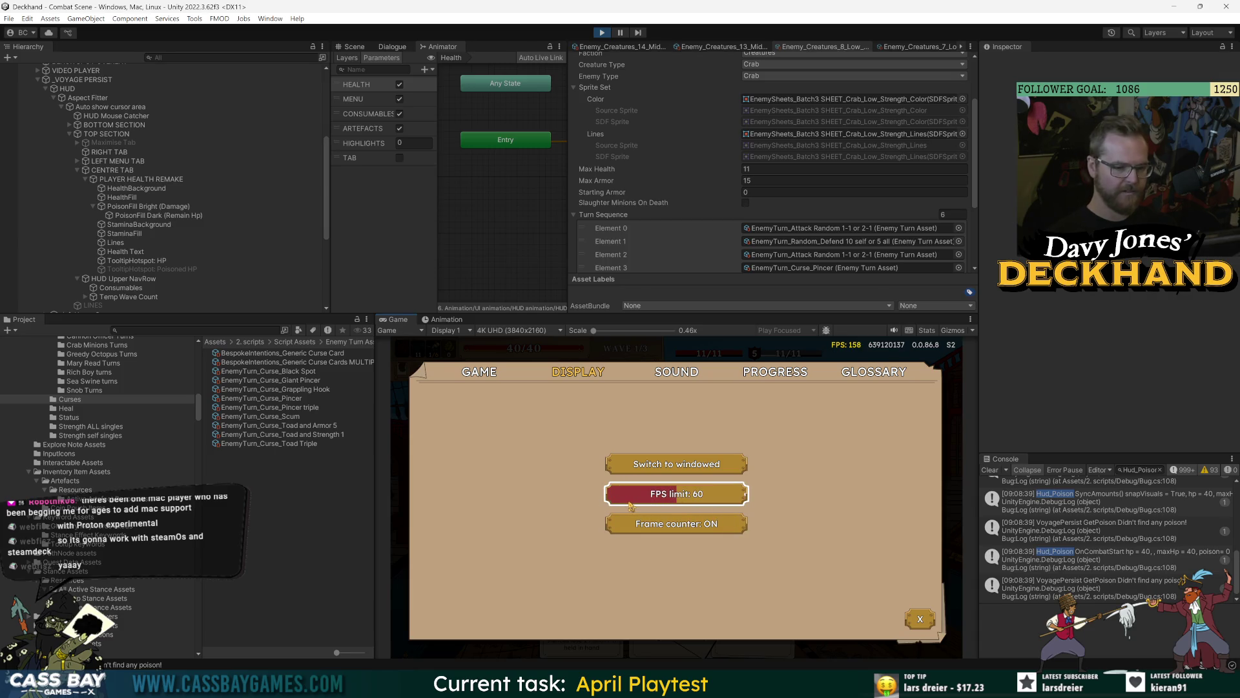
pyautogui.moveTo(631, 506)
pyautogui.mouseDown()
pyautogui.moveTo(744, 498)
pyautogui.moveTo(628, 507)
pyautogui.moveTo(719, 496)
pyautogui.mouseUp()
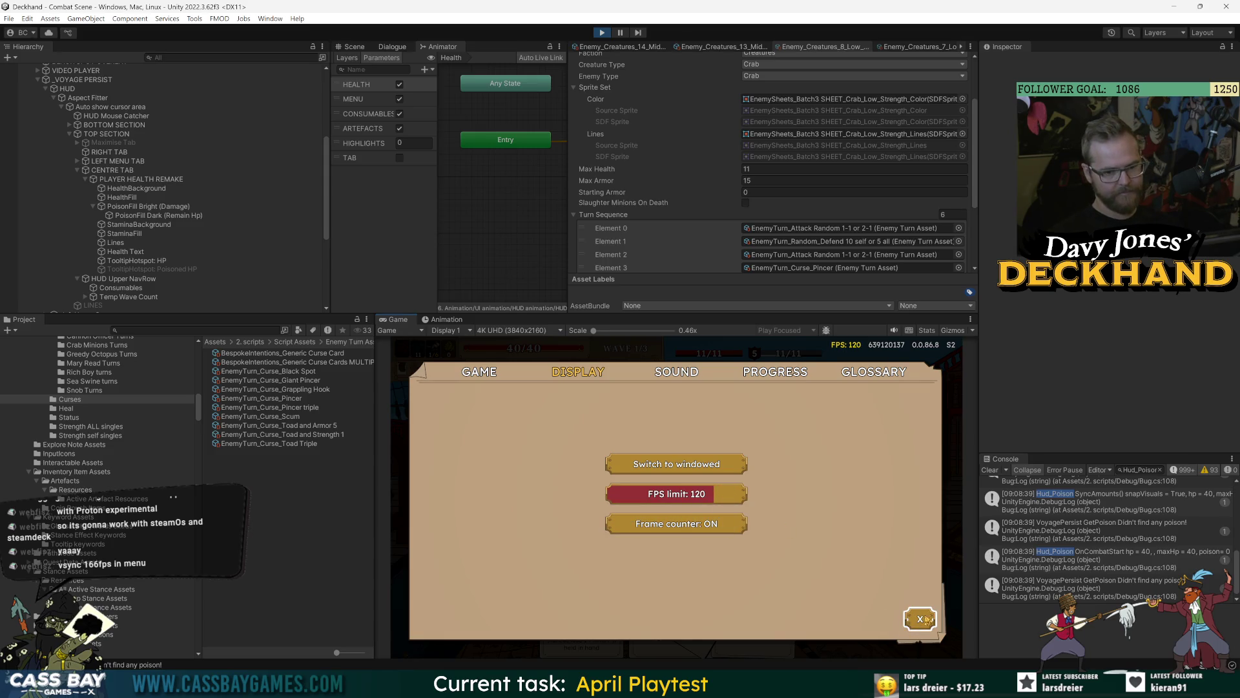
pyautogui.click(925, 619)
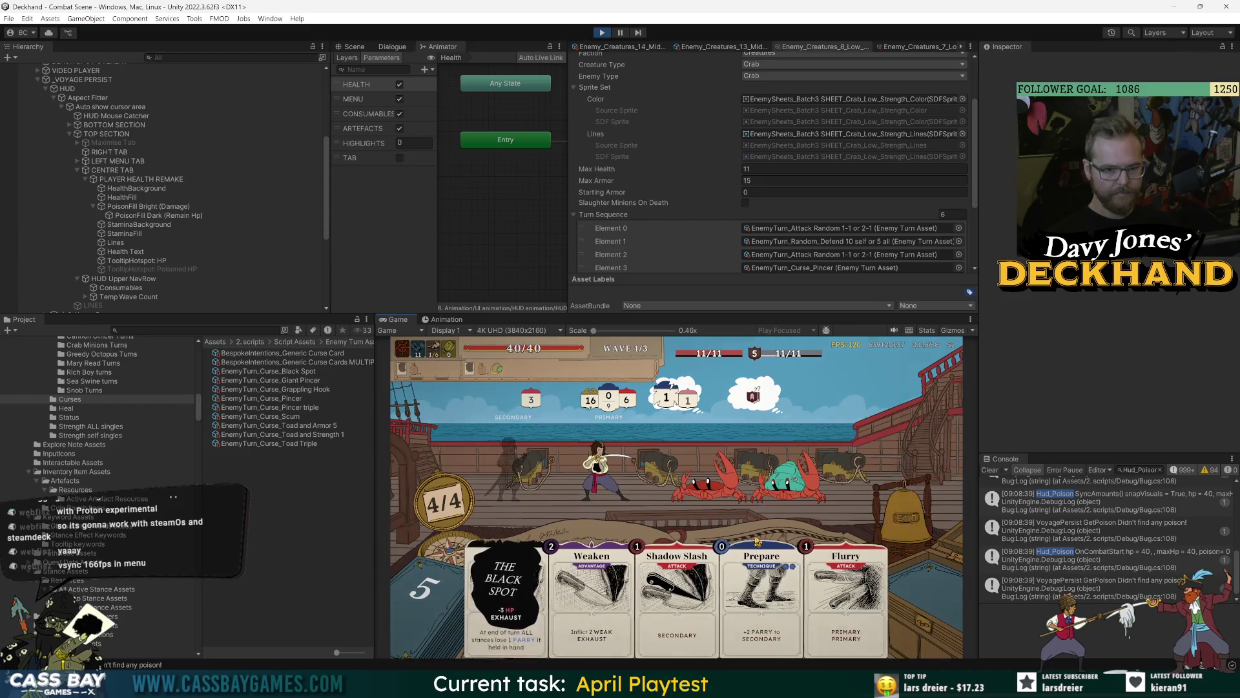
# Step: Reset the FPS limit to 120 again and check the crab's curse card intent tooltip
pyautogui.press('Escape')
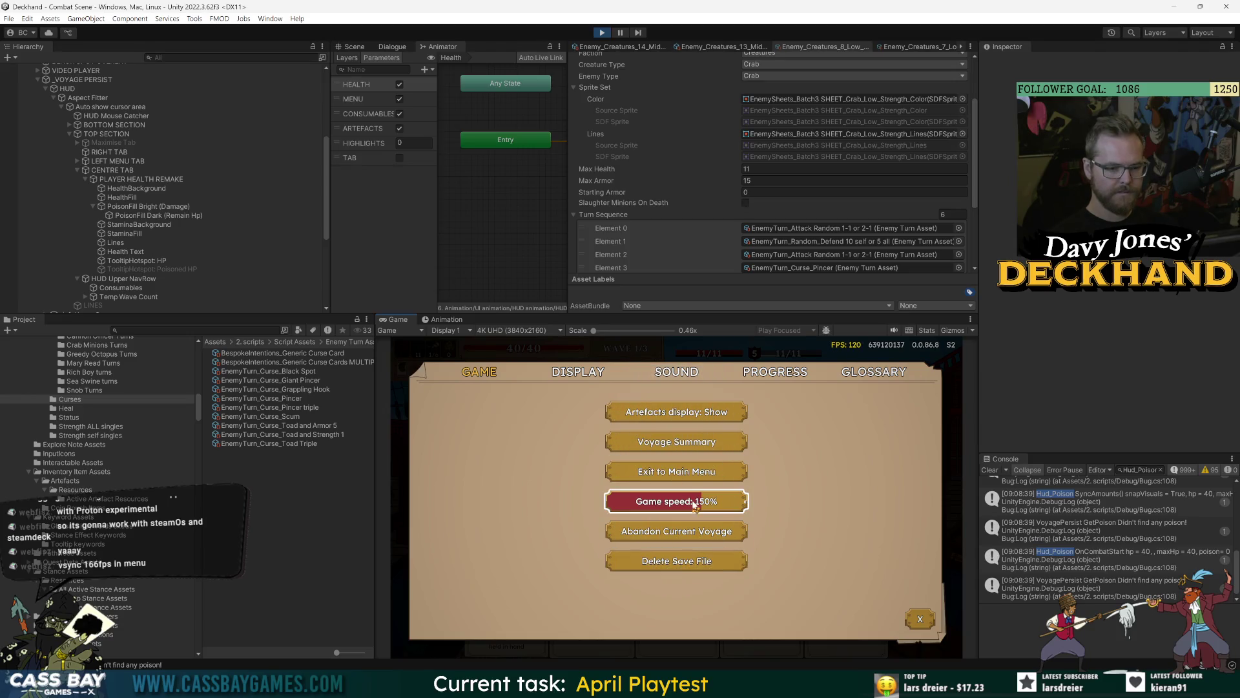
pyautogui.press('e')
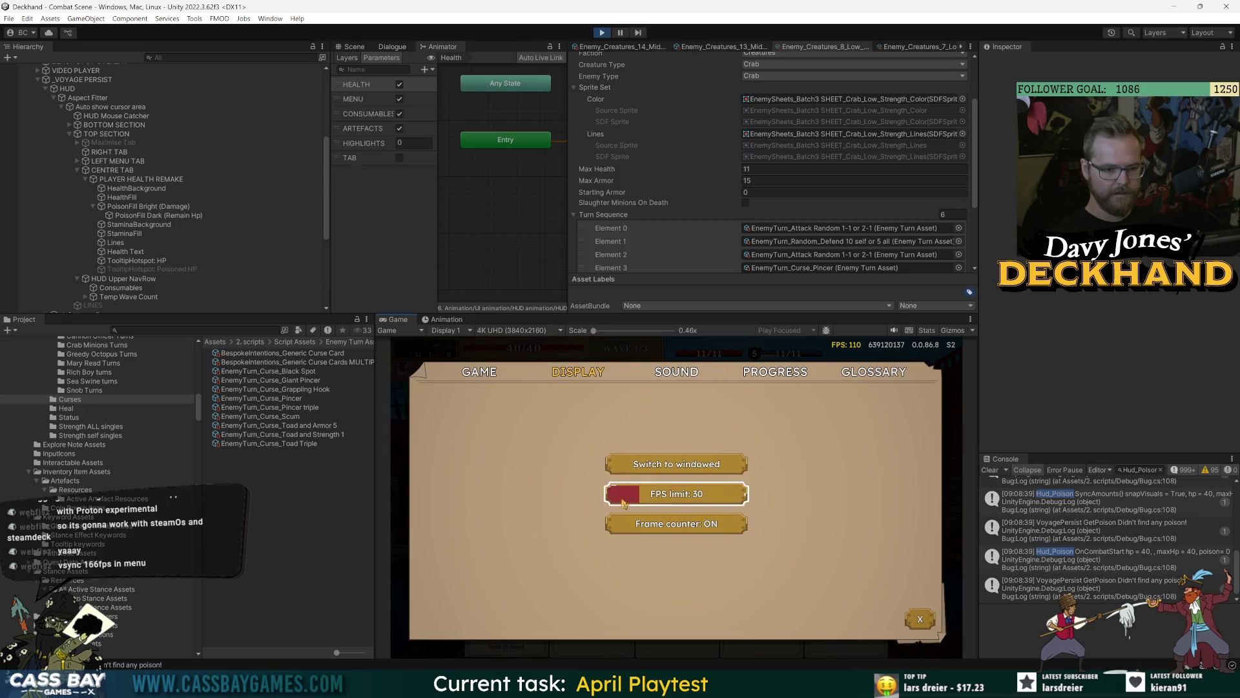
pyautogui.click(630, 503)
pyautogui.moveTo(608, 509)
pyautogui.mouseDown()
pyautogui.moveTo(750, 501)
pyautogui.moveTo(703, 503)
pyautogui.mouseUp()
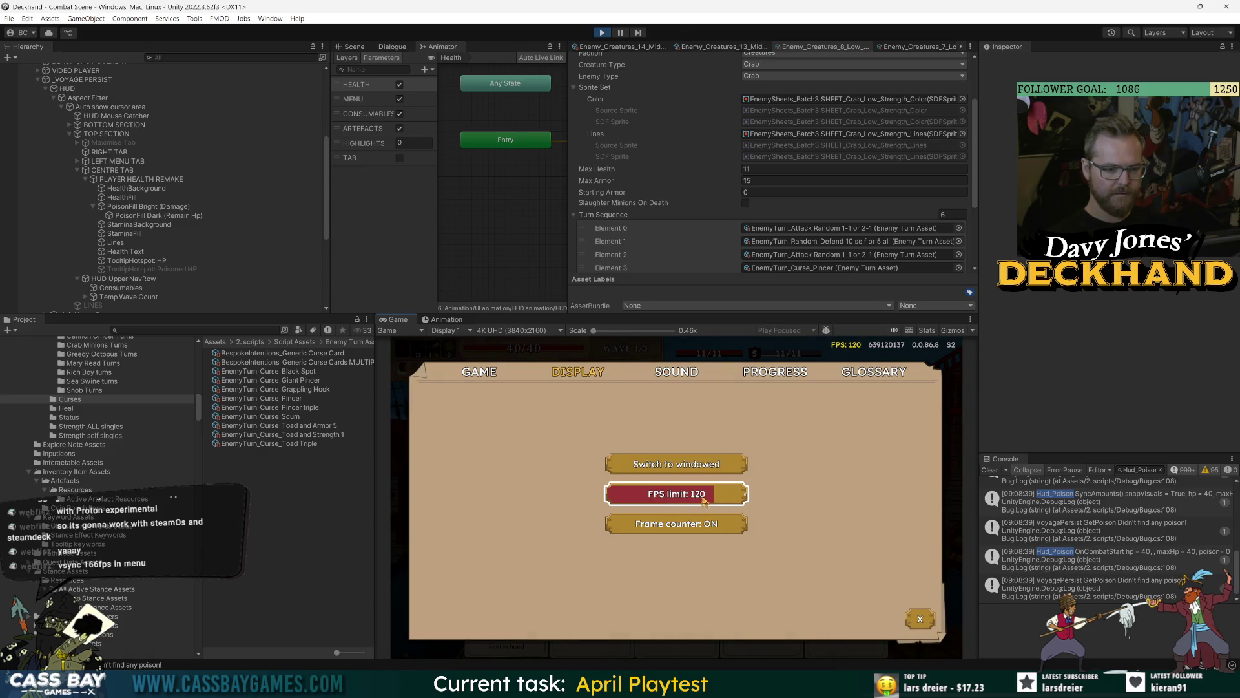
pyautogui.press('Escape')
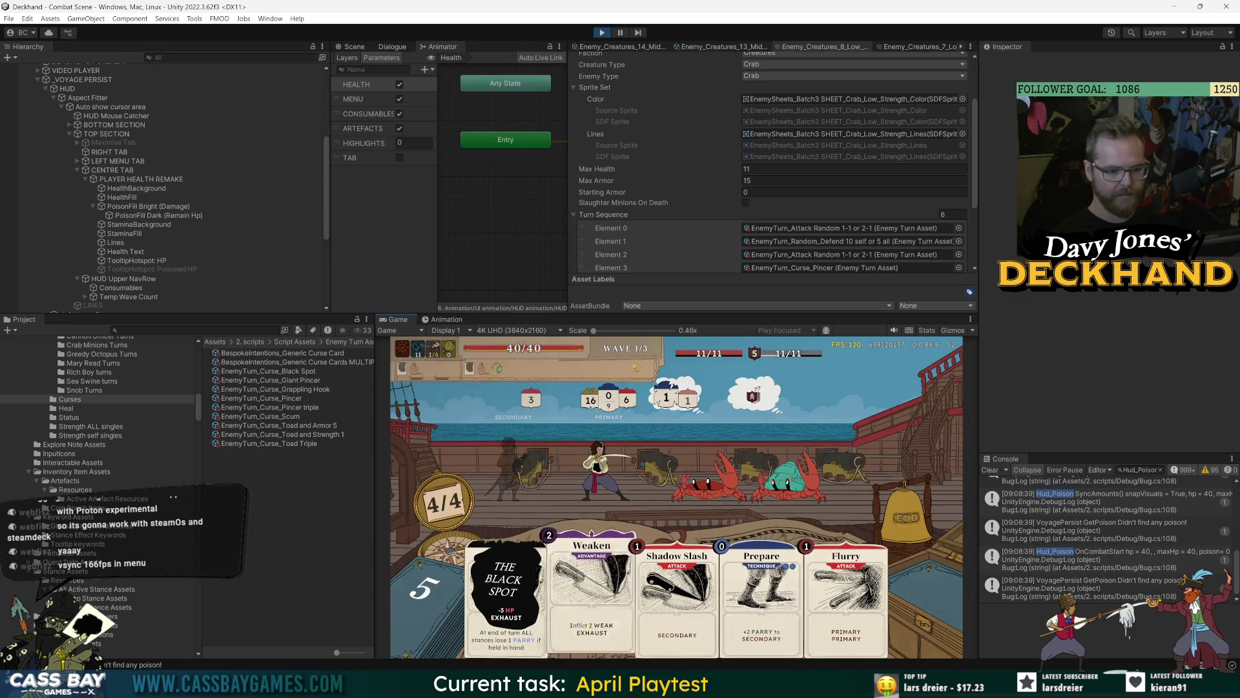
pyautogui.moveTo(753, 401)
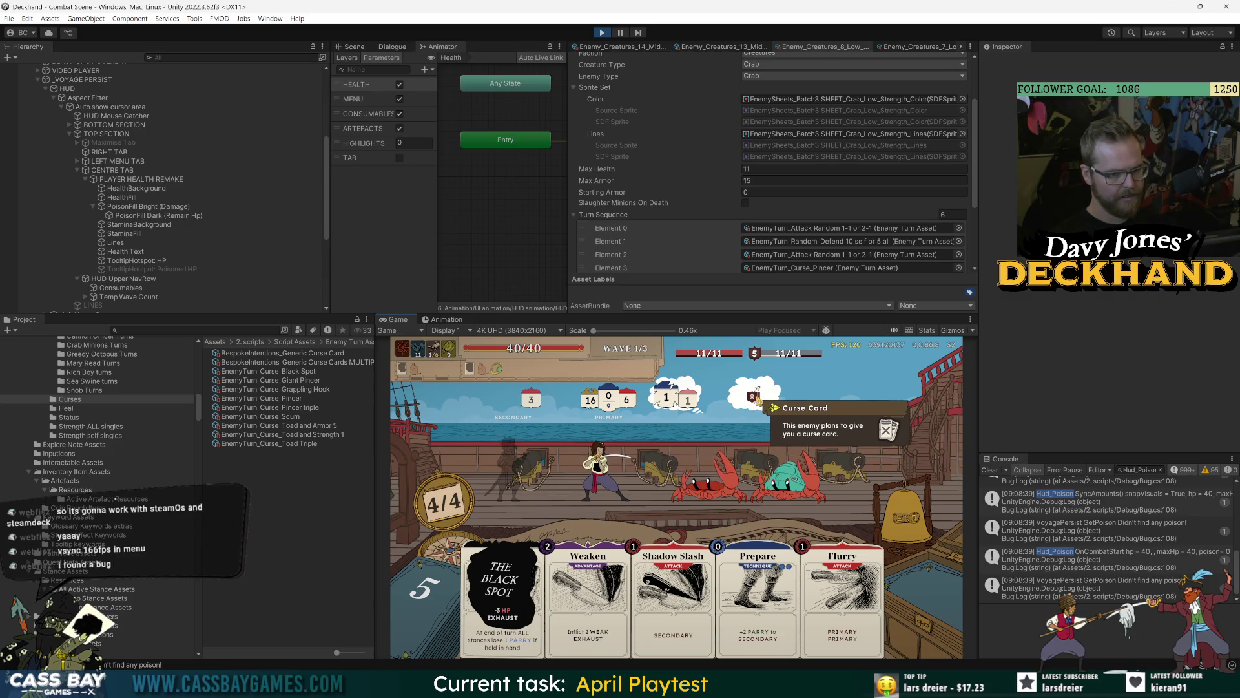
# Step: Expand Combat Scene > COMBAT and open the crab armor minion's first turn, EnemyTurn_Armor 10_All and pincer
pyautogui.scroll(10, 13, 220)
pyautogui.click(12, 158)
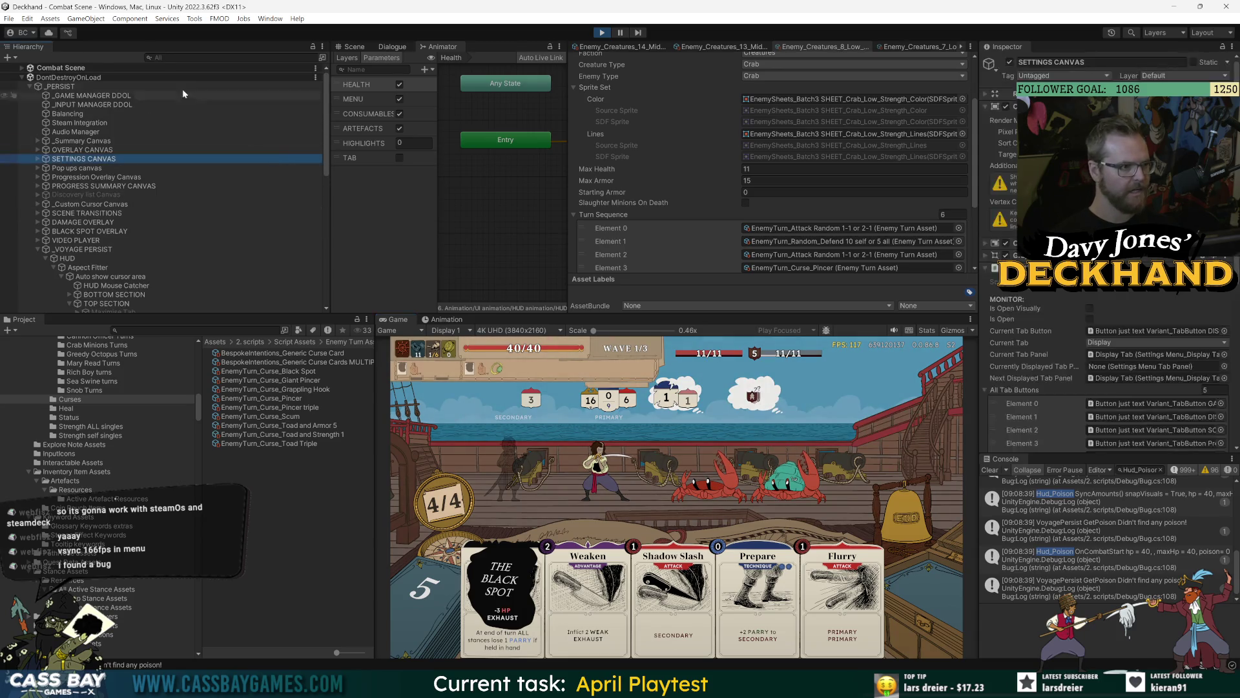
pyautogui.click(22, 68)
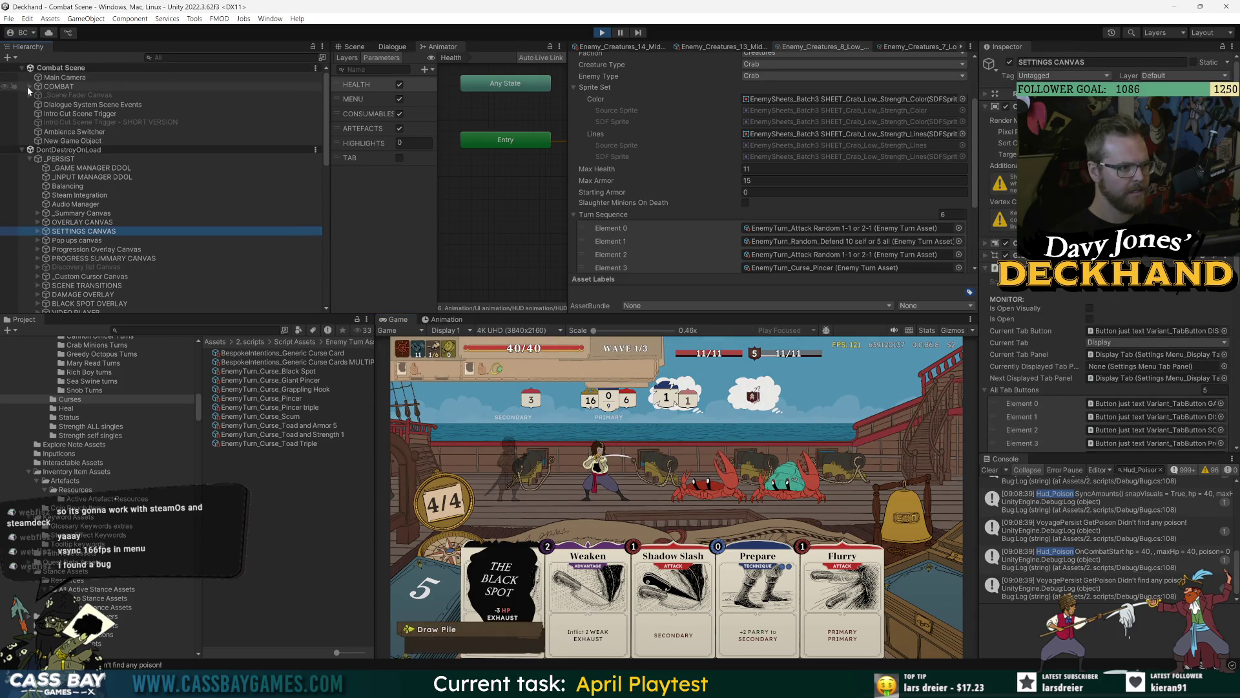
pyautogui.click(28, 87)
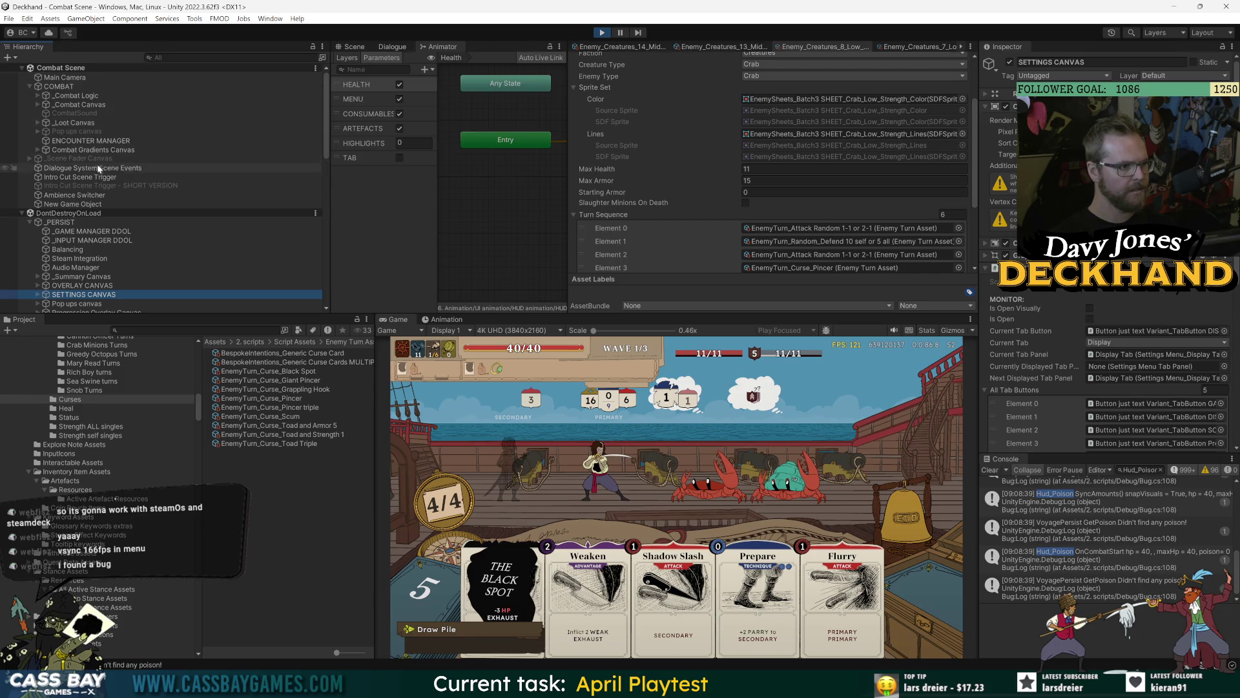
pyautogui.click(712, 48)
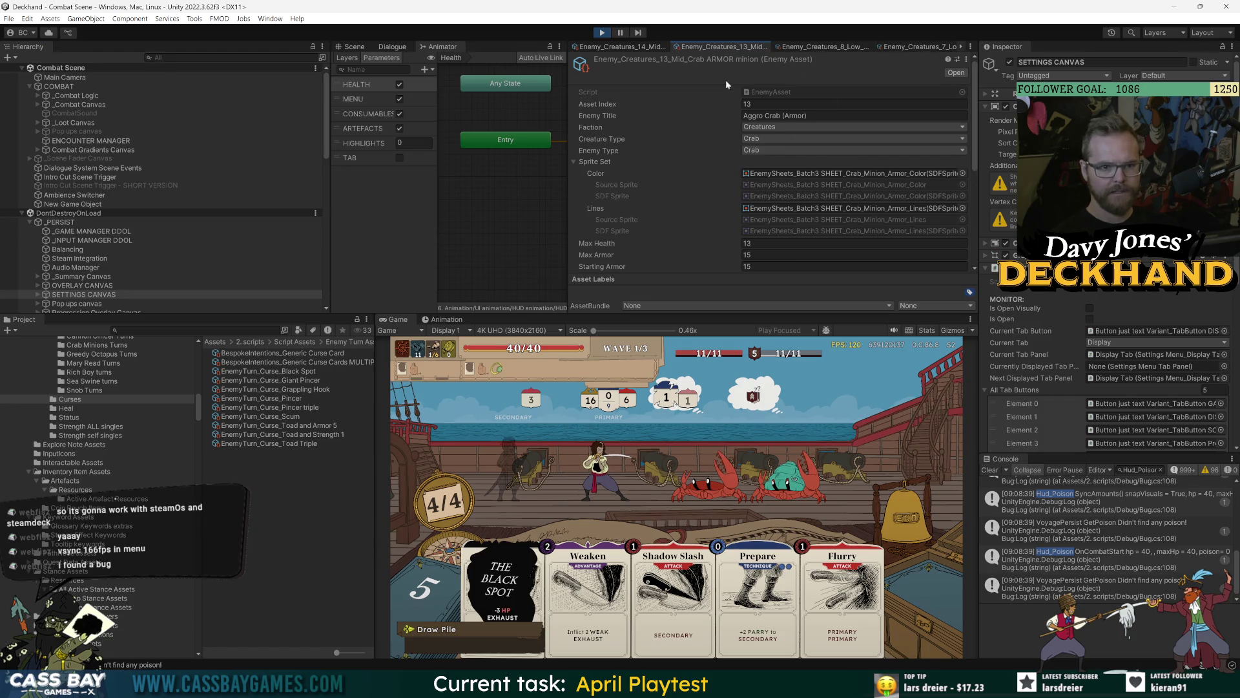
pyautogui.scroll(-4, 713, 215)
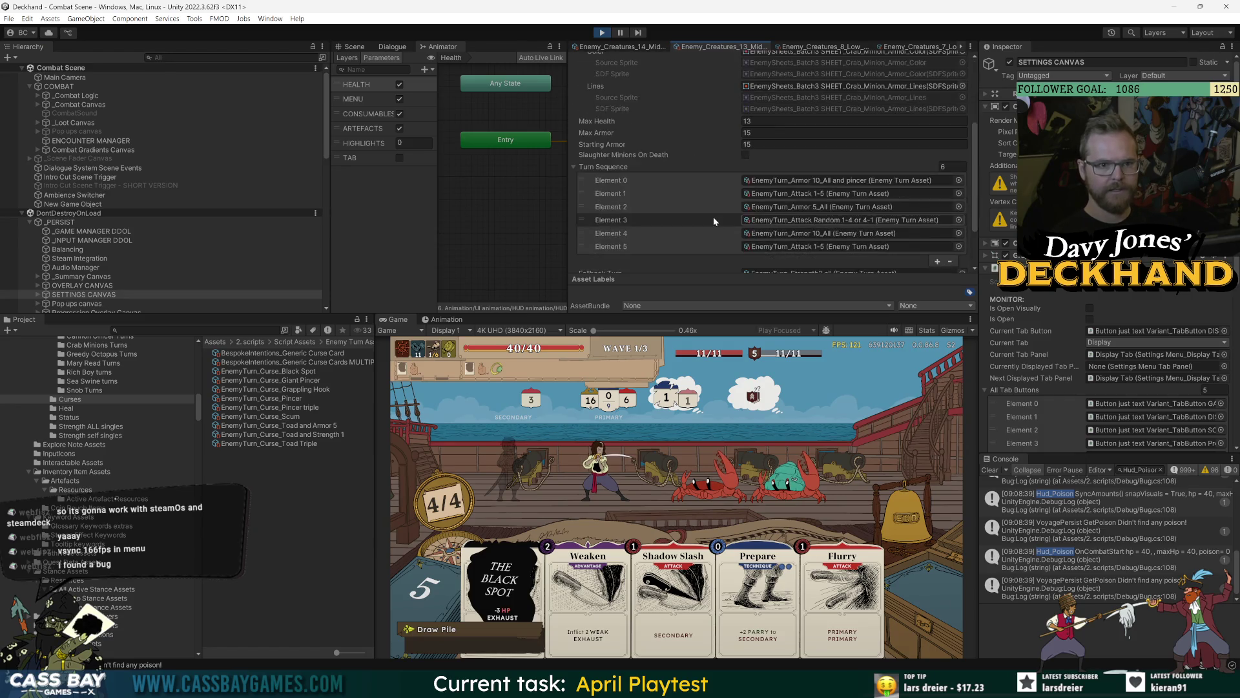
pyautogui.click(863, 180)
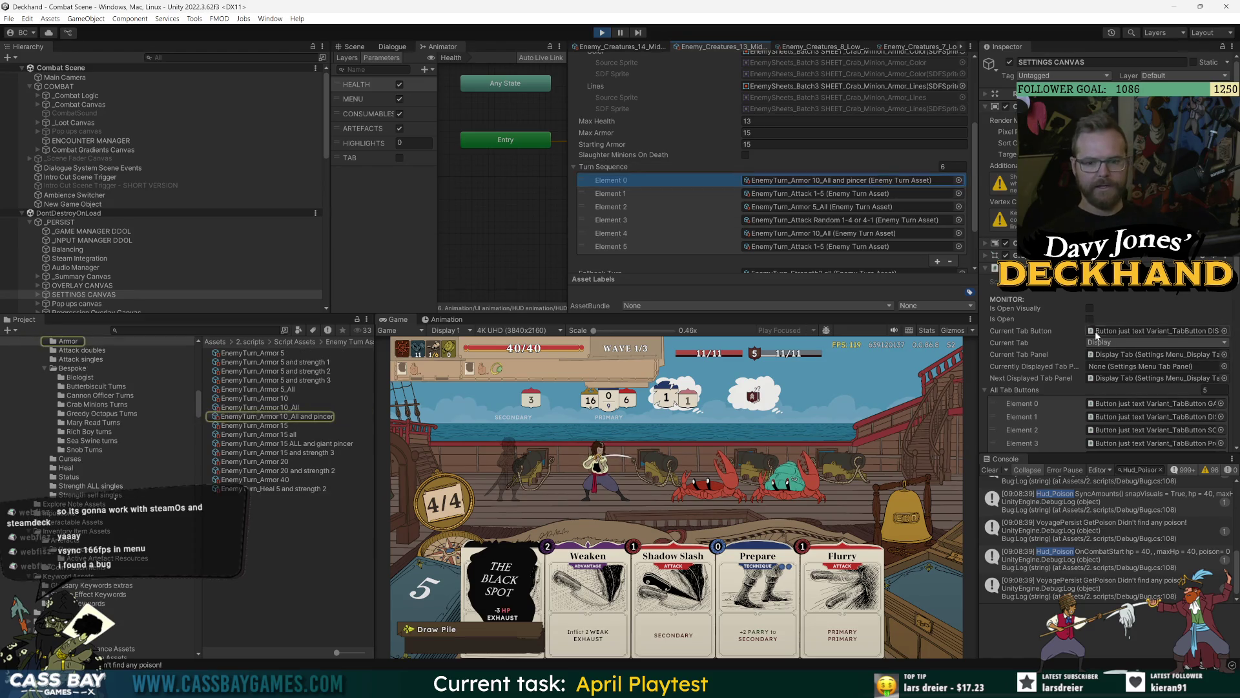
pyautogui.click(313, 419)
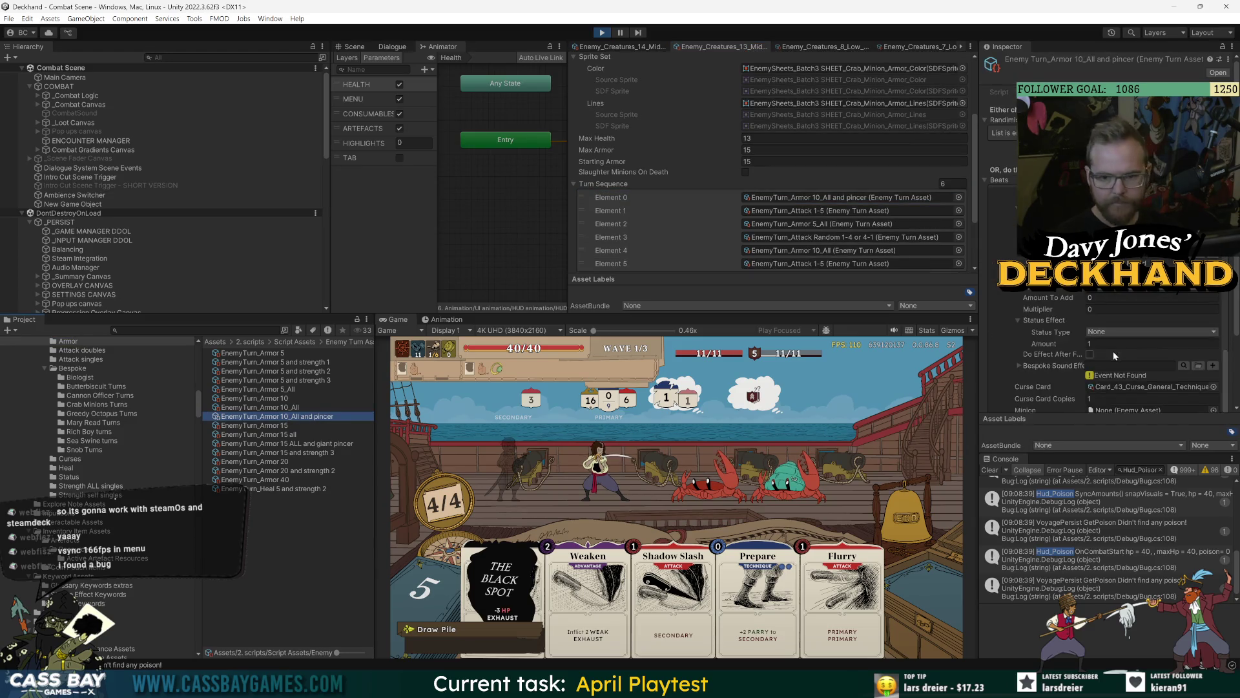
# Step: Move EnemyTurn_Armor 10_All and pincer and EnemyTurn_Armor 15 ALL and giant pincer into Crab Minions Turns
pyautogui.rightClick(260, 573)
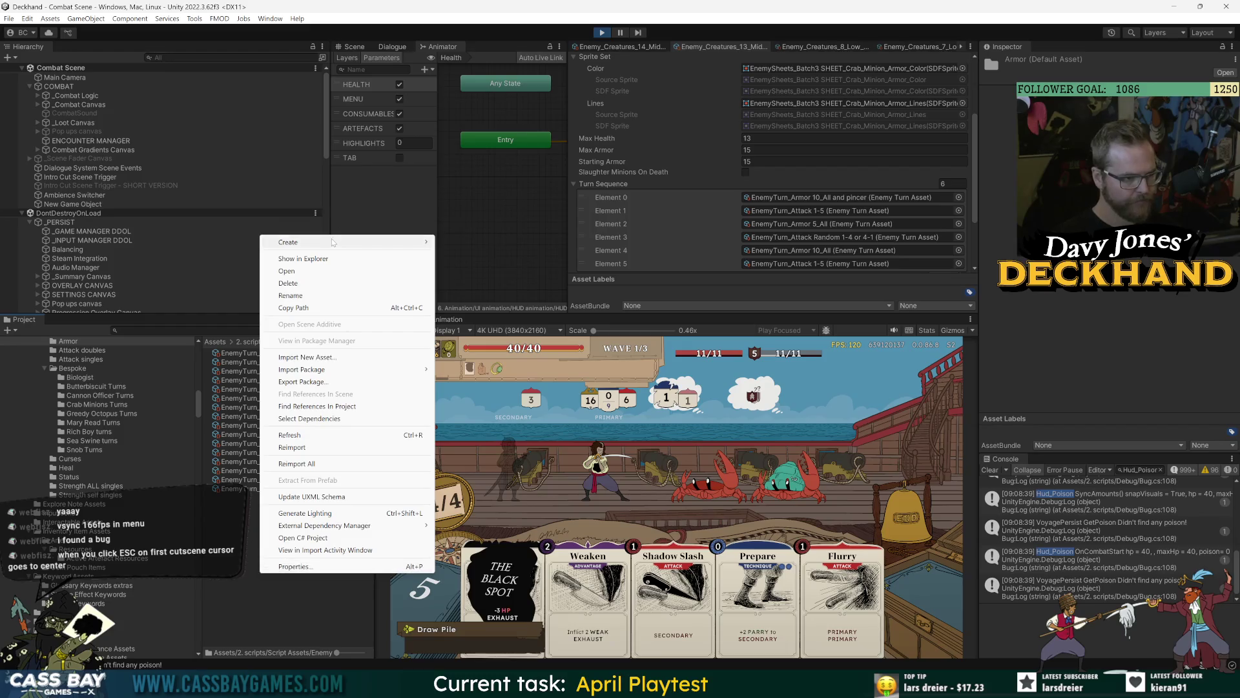
pyautogui.click(344, 325)
pyautogui.moveTo(376, 347); pyautogui.dragTo(538, 348)
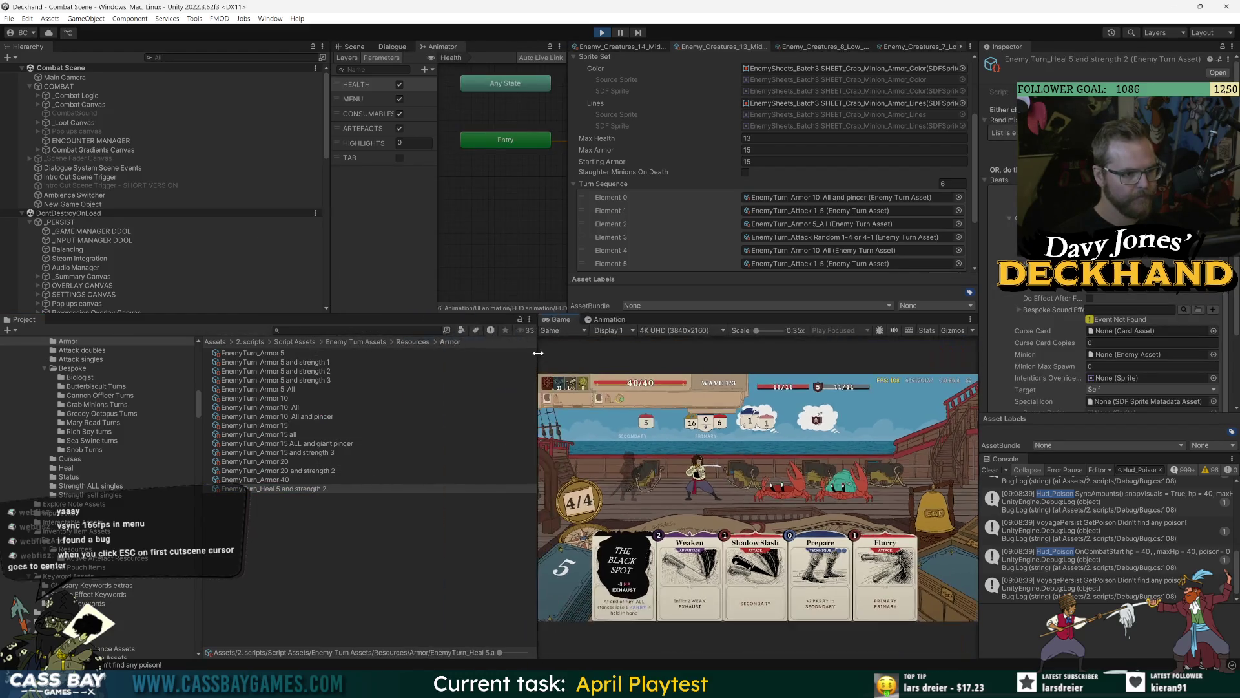
pyautogui.click(328, 540)
pyautogui.click(312, 417)
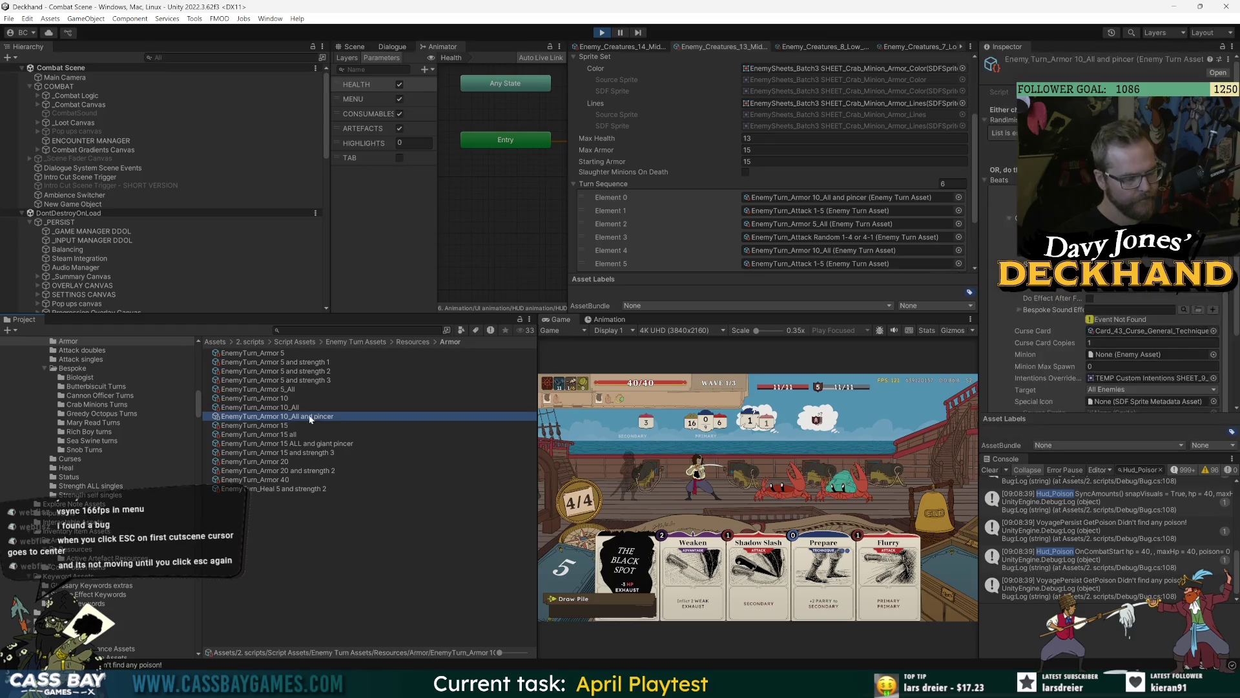
pyautogui.keyDown('ctrl'); pyautogui.click(329, 443); pyautogui.keyUp('ctrl')
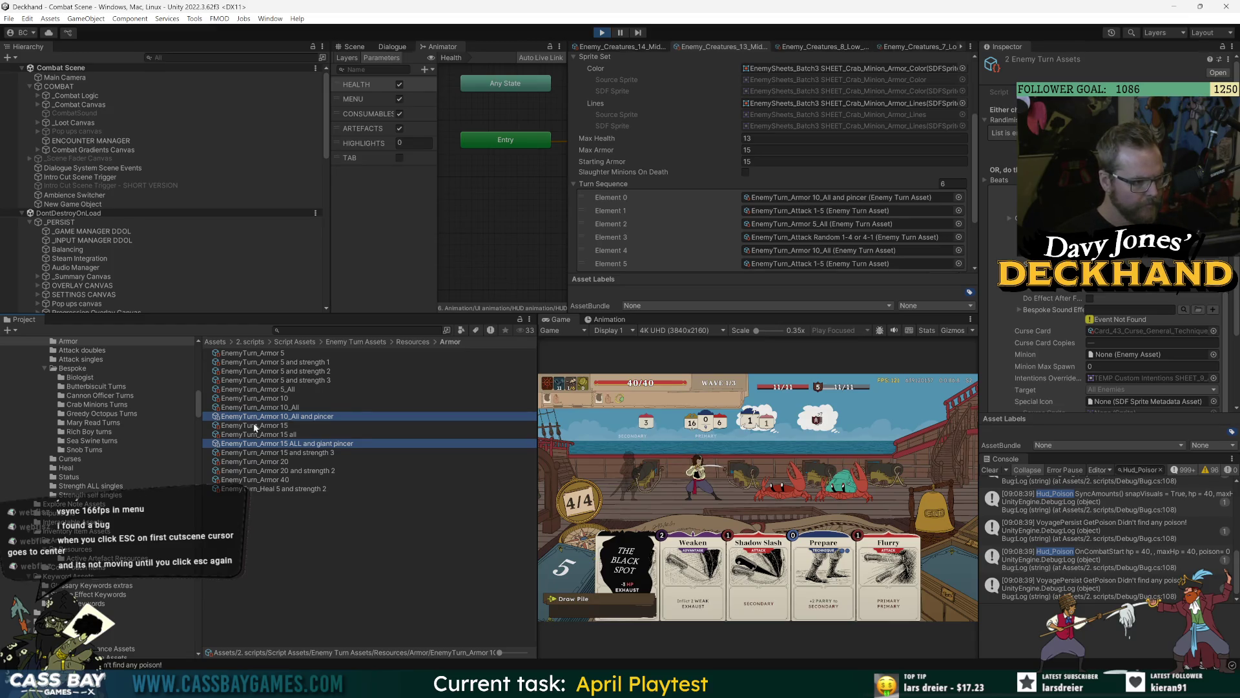
pyautogui.moveTo(118, 409); pyautogui.dragTo(117, 406)
pyautogui.click(104, 405)
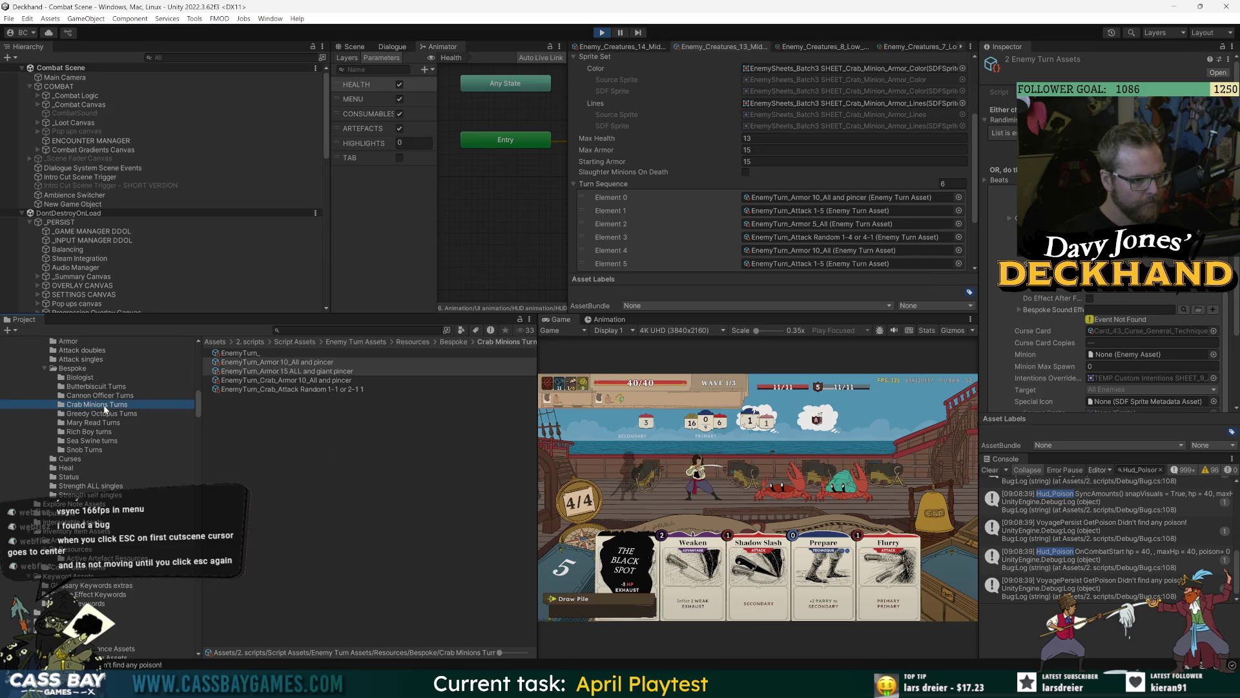
pyautogui.click(353, 454)
# Step: Delete the stray blank EnemyTurn_ asset
pyautogui.click(247, 354)
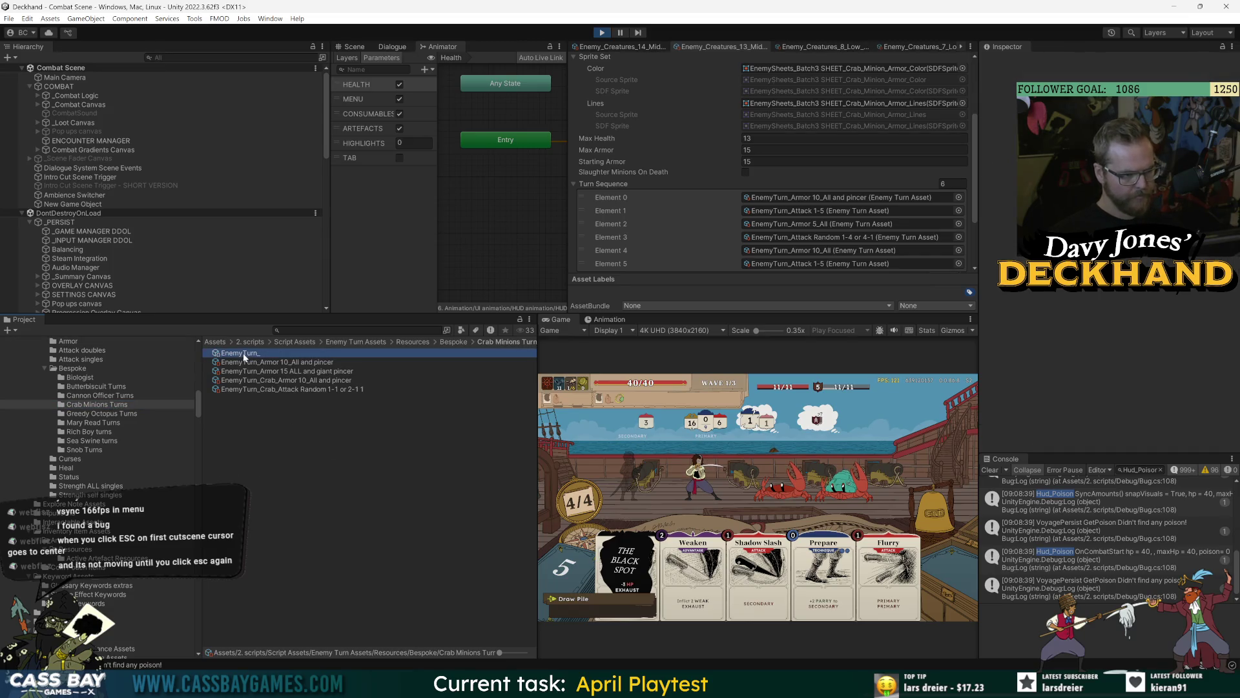
pyautogui.press('Delete')
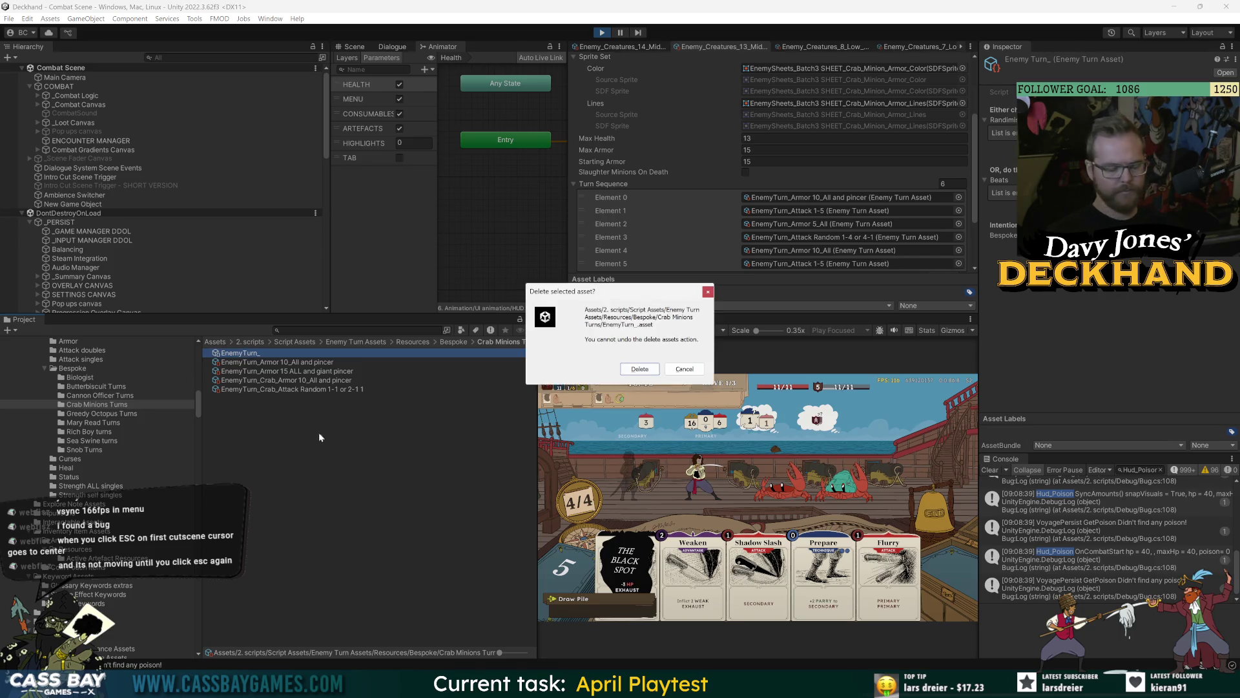
pyautogui.press('Return')
# Step: Open the Create menu without creating anything, then search the project for 'armor curse'
pyautogui.rightClick(304, 427)
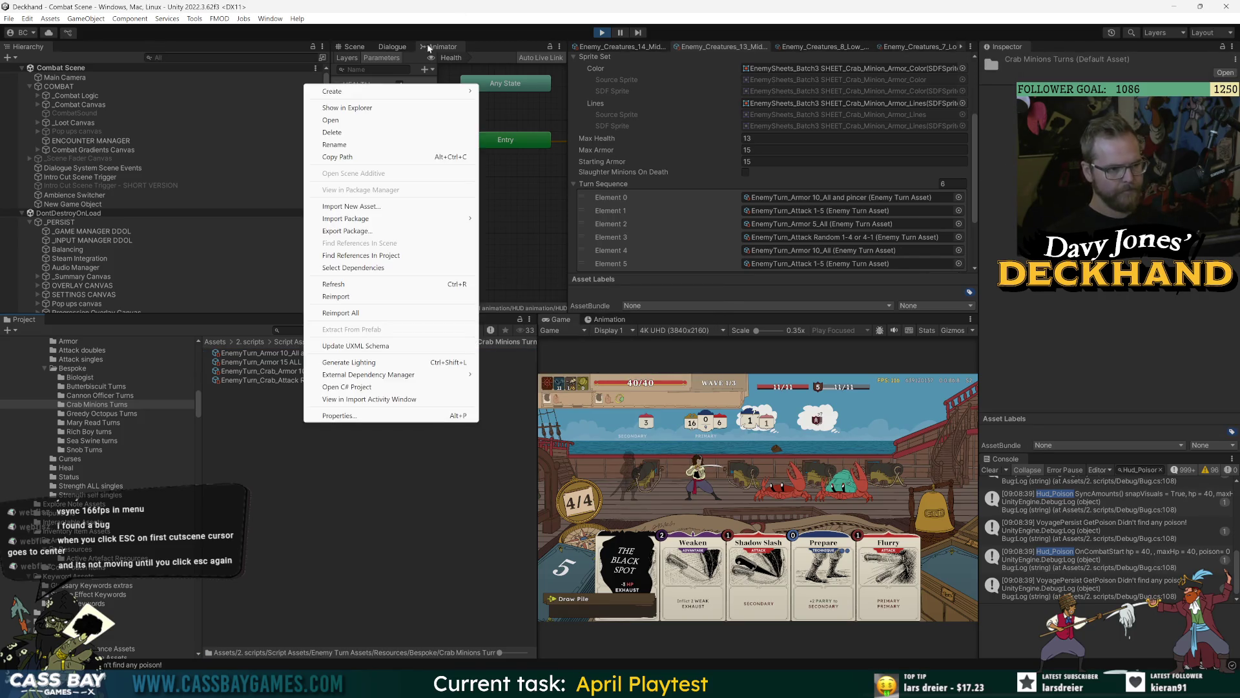
pyautogui.moveTo(392, 93)
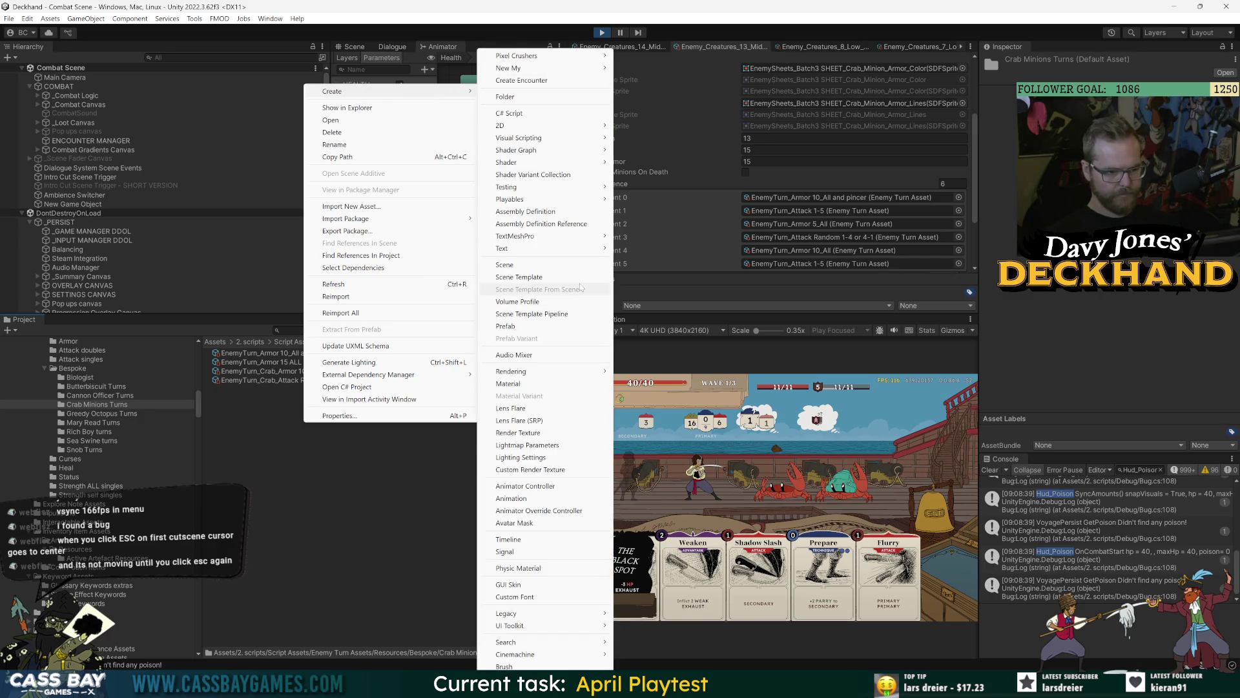
pyautogui.click(389, 563)
pyautogui.rightClick(311, 428)
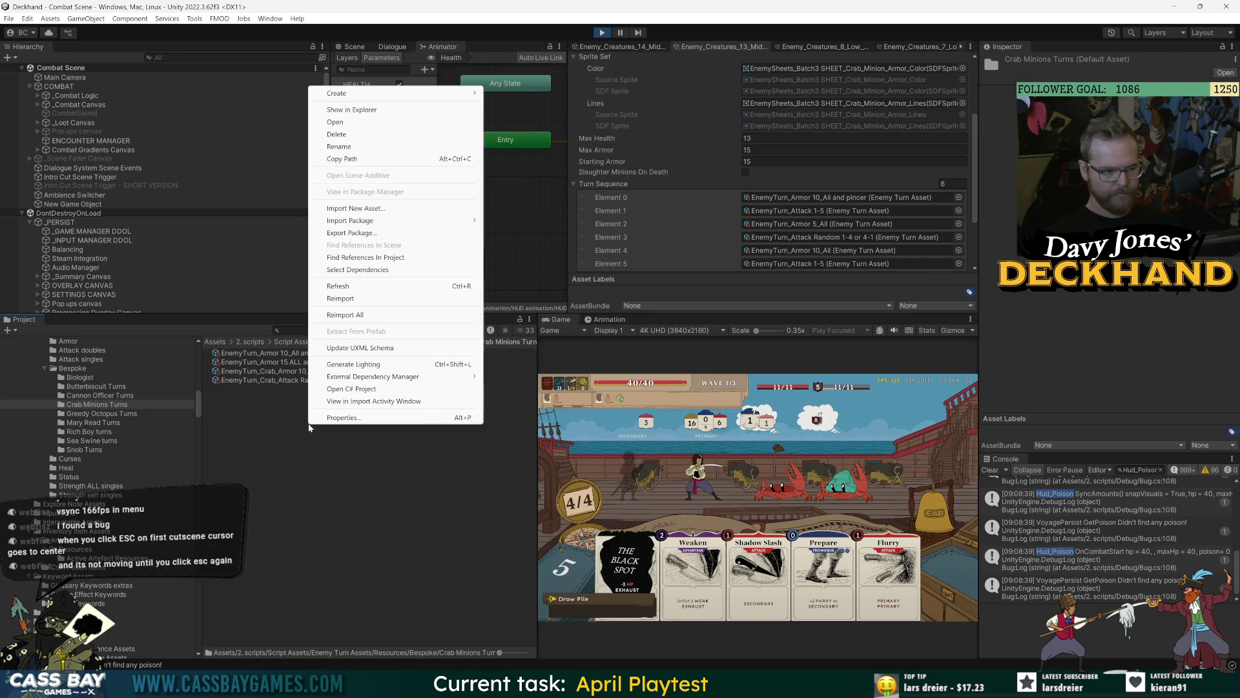
pyautogui.moveTo(388, 93)
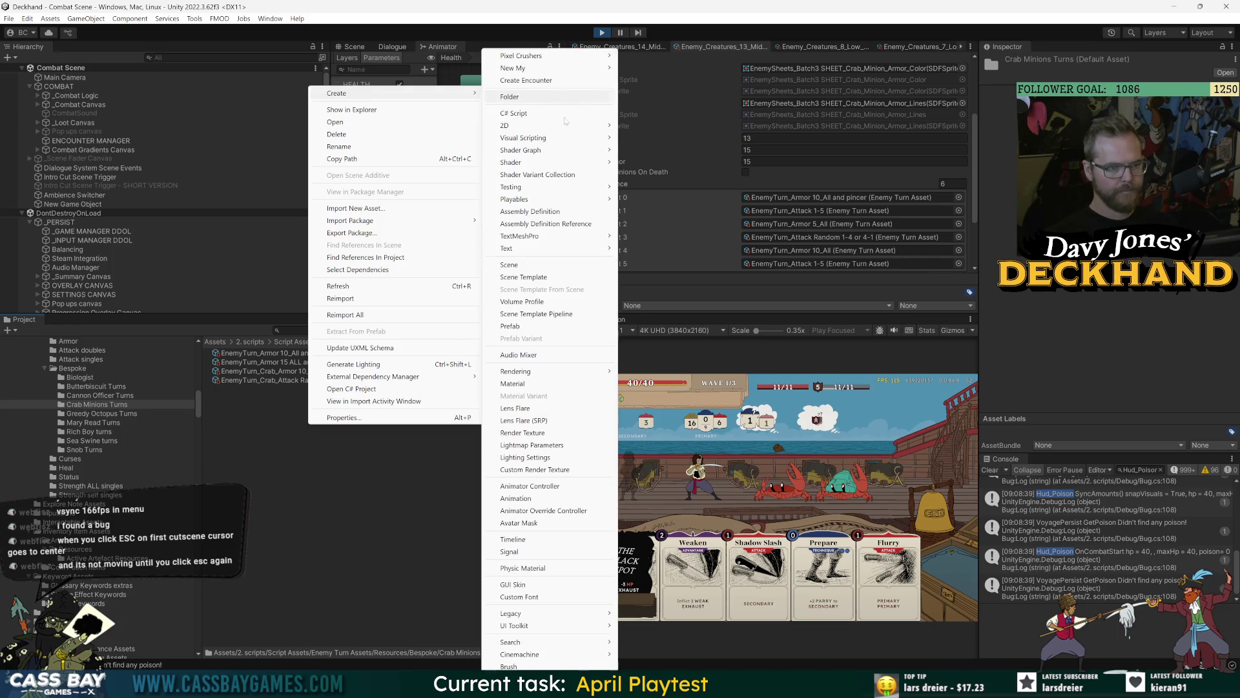
pyautogui.press('Escape')
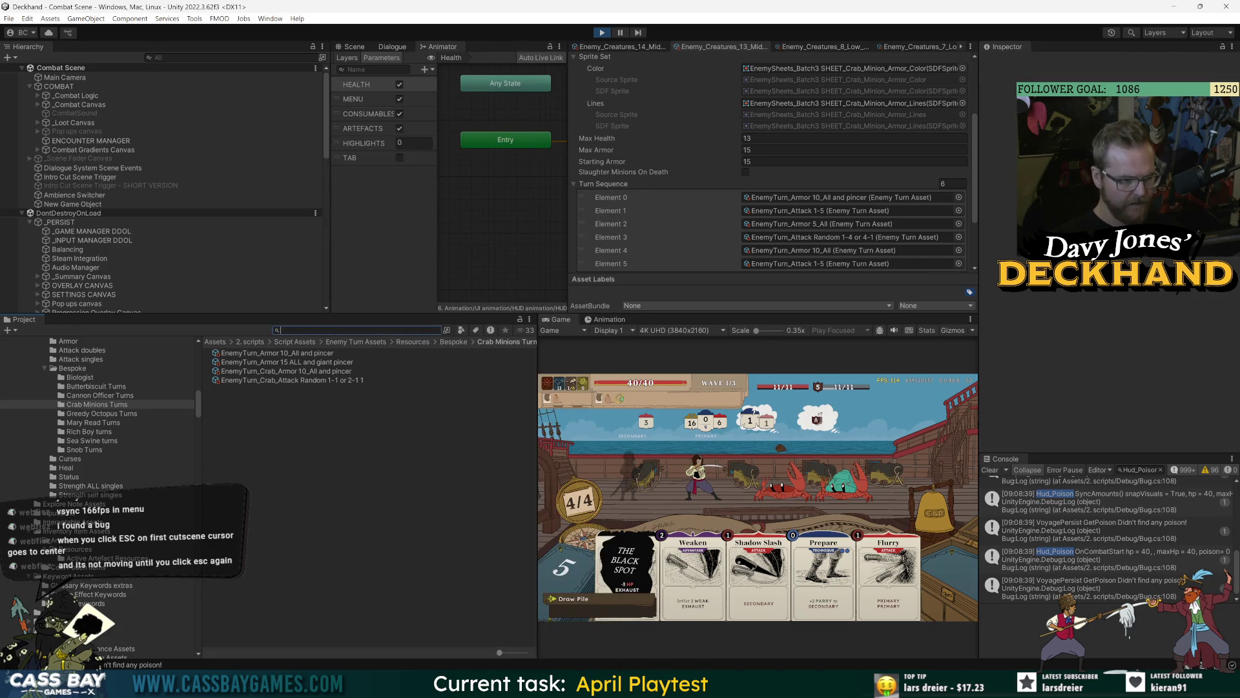
pyautogui.write('armor curse')
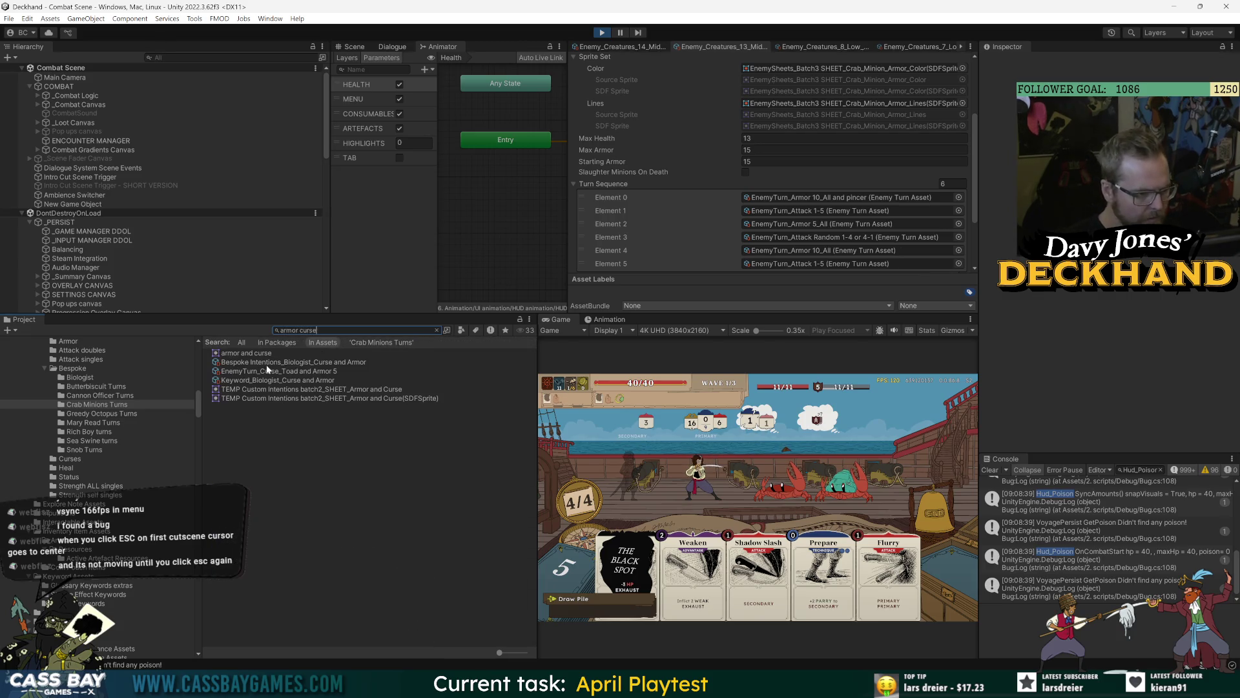
# Step: Rename the Biologist curse-and-armor intention to Bespoke Intentions_Generic_Curse and Armor
pyautogui.click(271, 362)
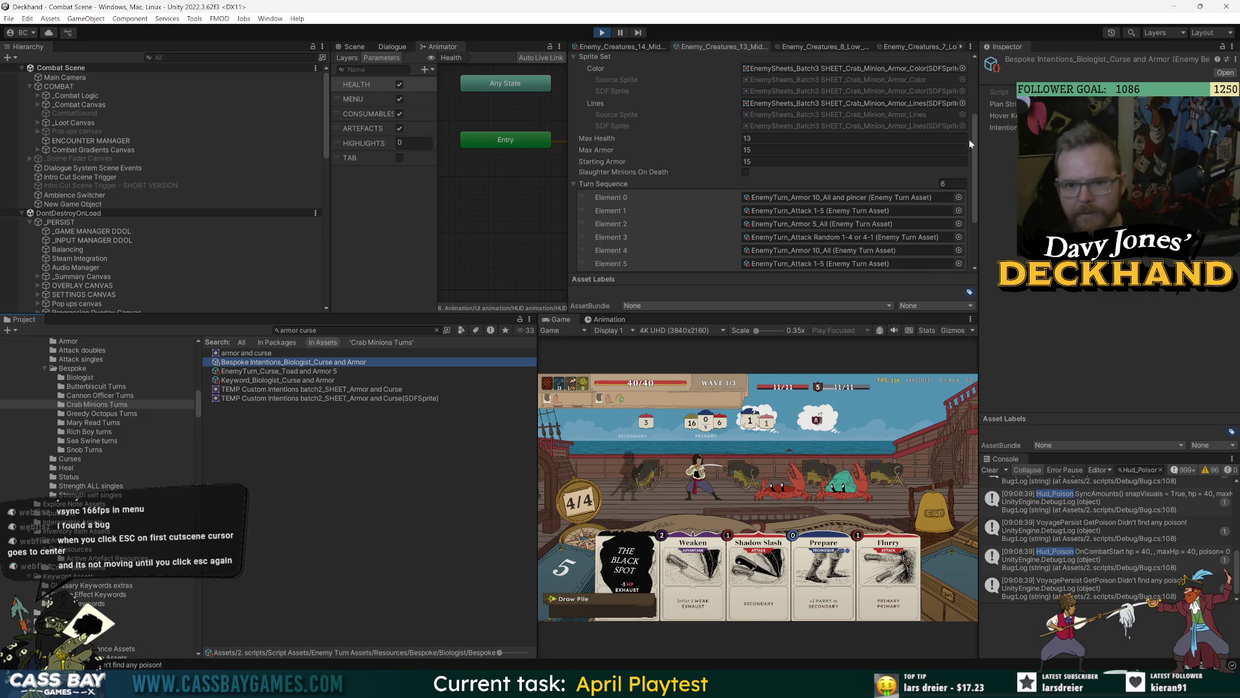
pyautogui.moveTo(979, 142); pyautogui.dragTo(682, 142)
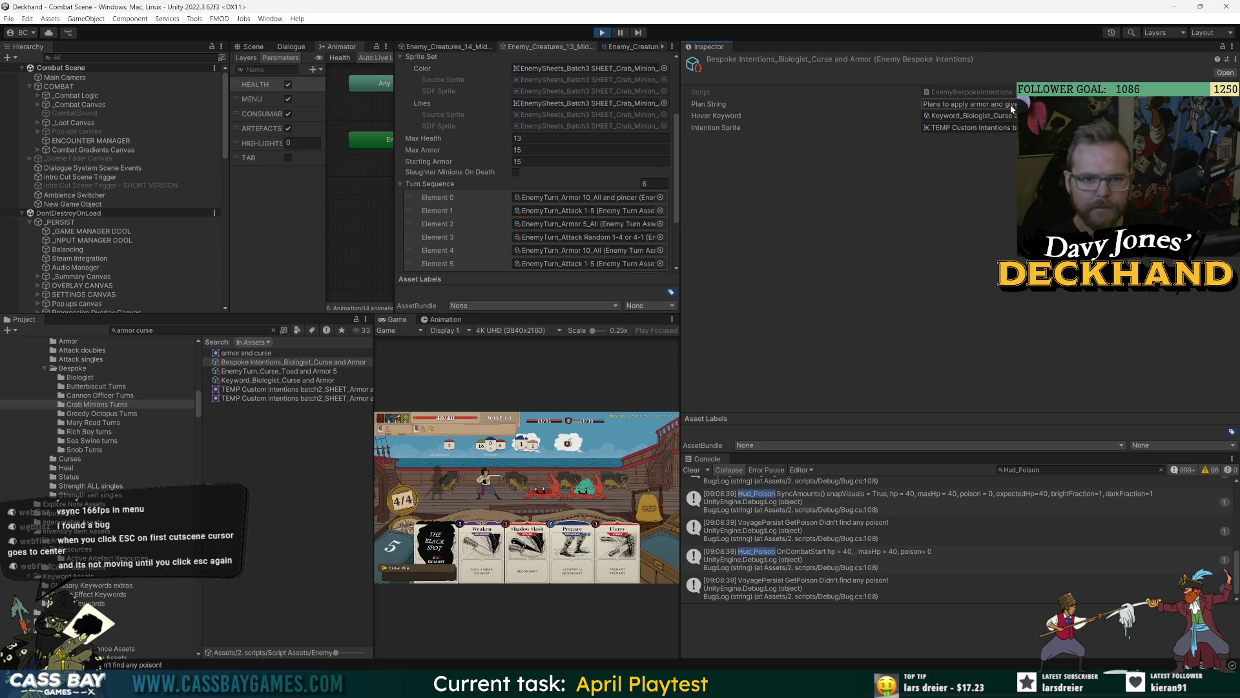
pyautogui.click(322, 440)
pyautogui.moveTo(376, 355); pyautogui.dragTo(473, 354)
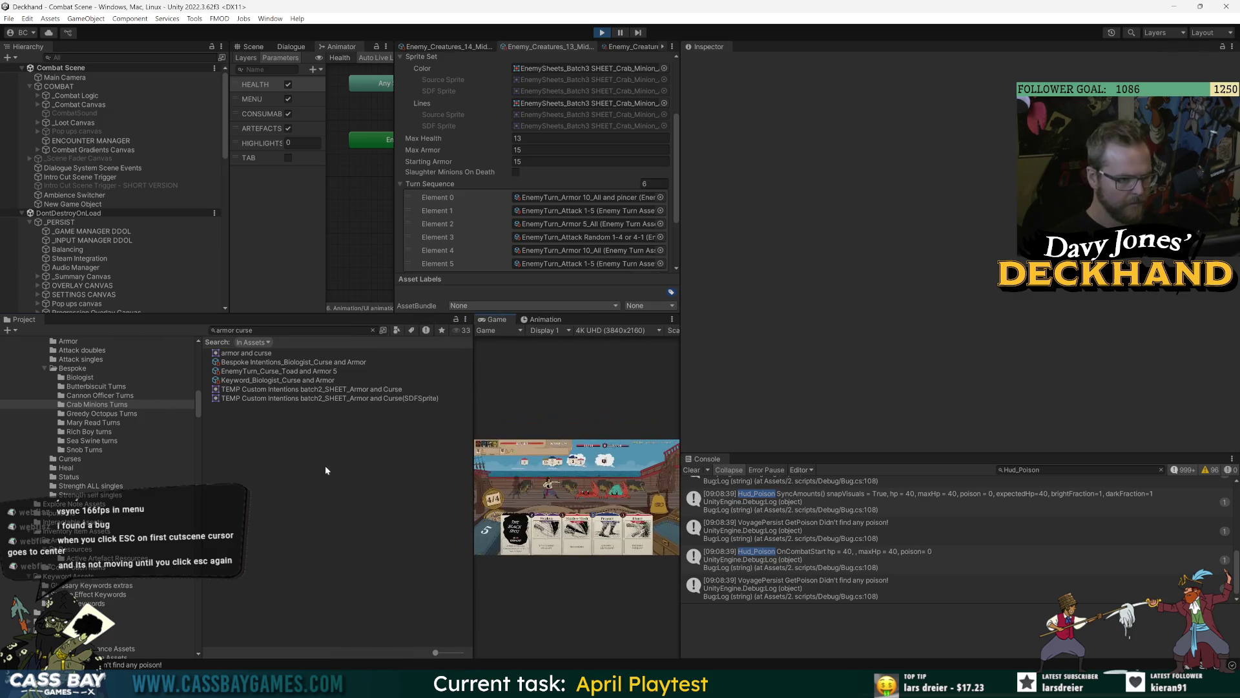
pyautogui.click(292, 361)
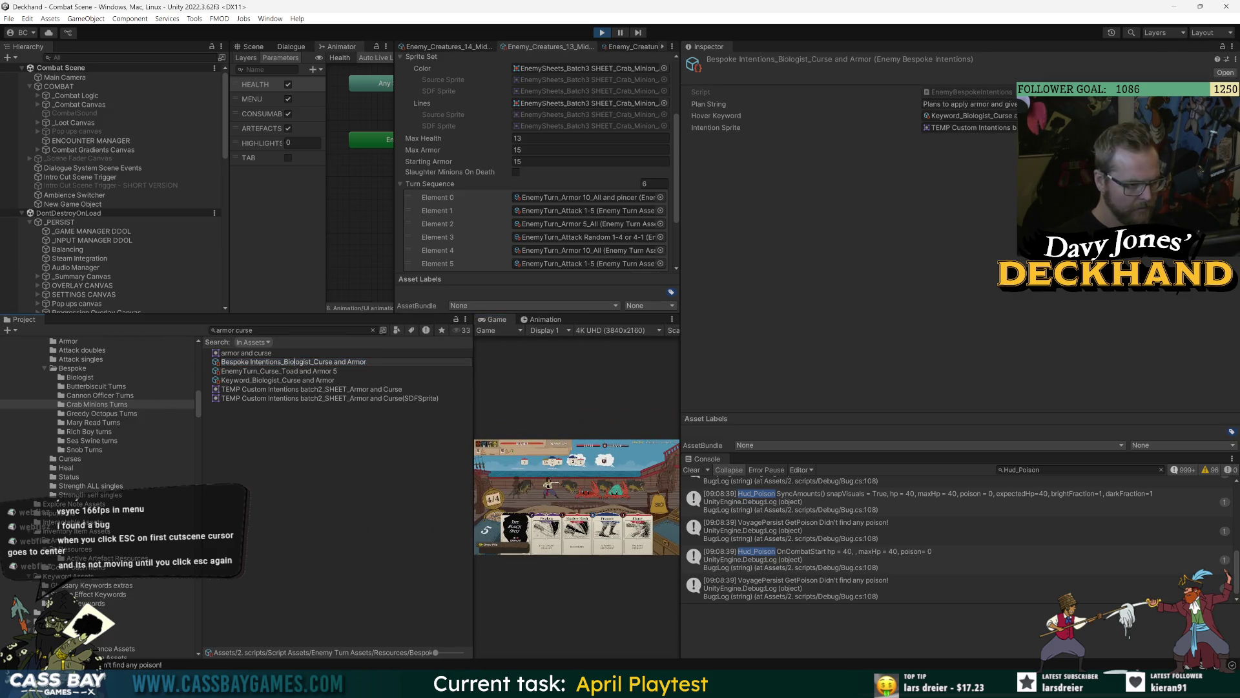
pyautogui.moveTo(310, 363); pyautogui.dragTo(285, 364)
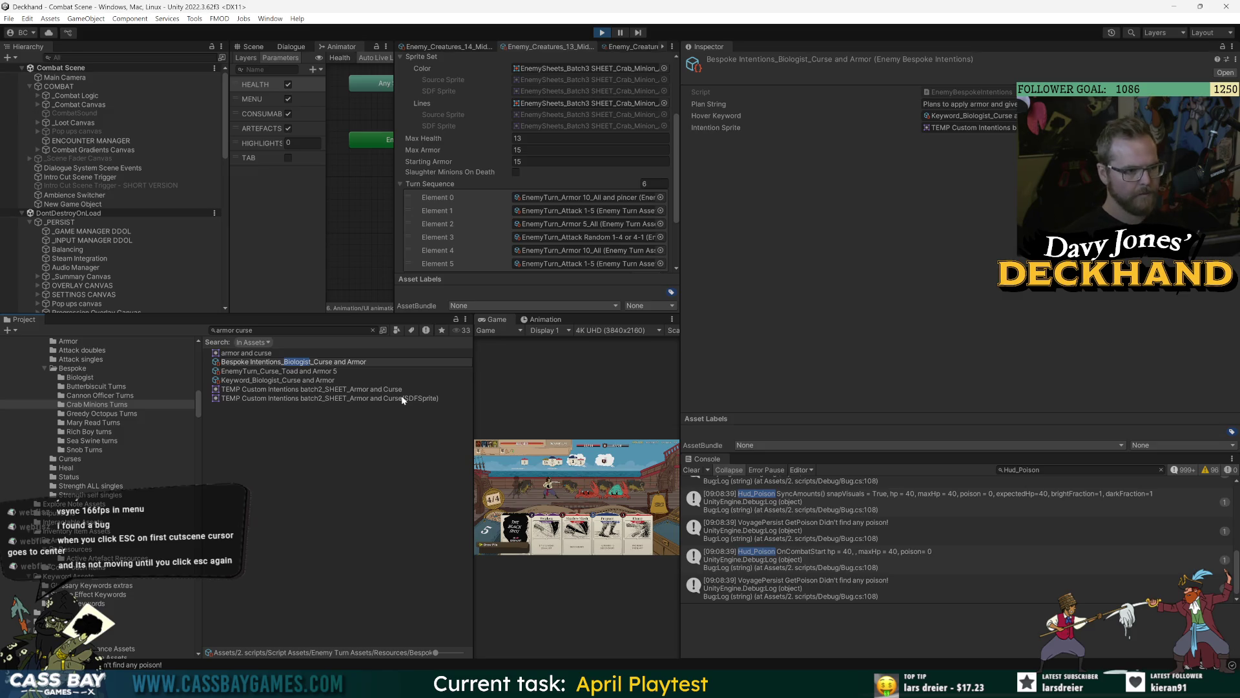
pyautogui.write('Generic')
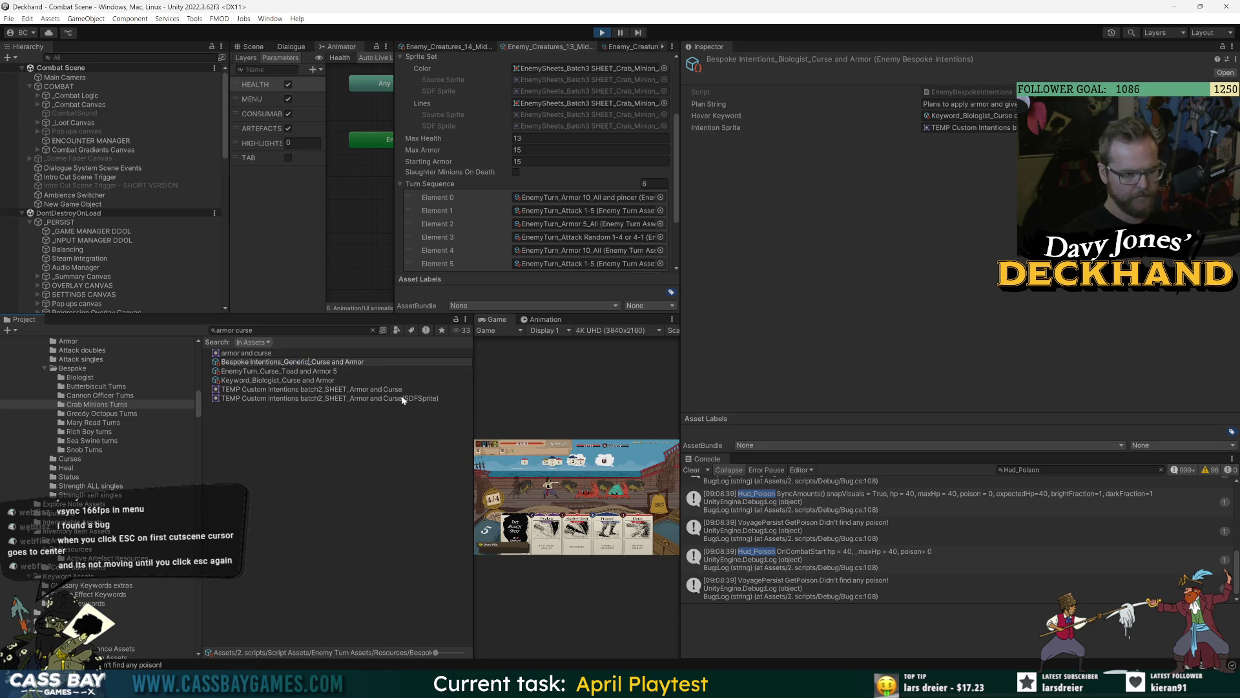
pyautogui.press('Return')
# Step: Duplicate it as Bespoke Intentions_Generic_Curse and Armor All, then switch to the Trello team board
pyautogui.hotkey('ctrl', 'd')
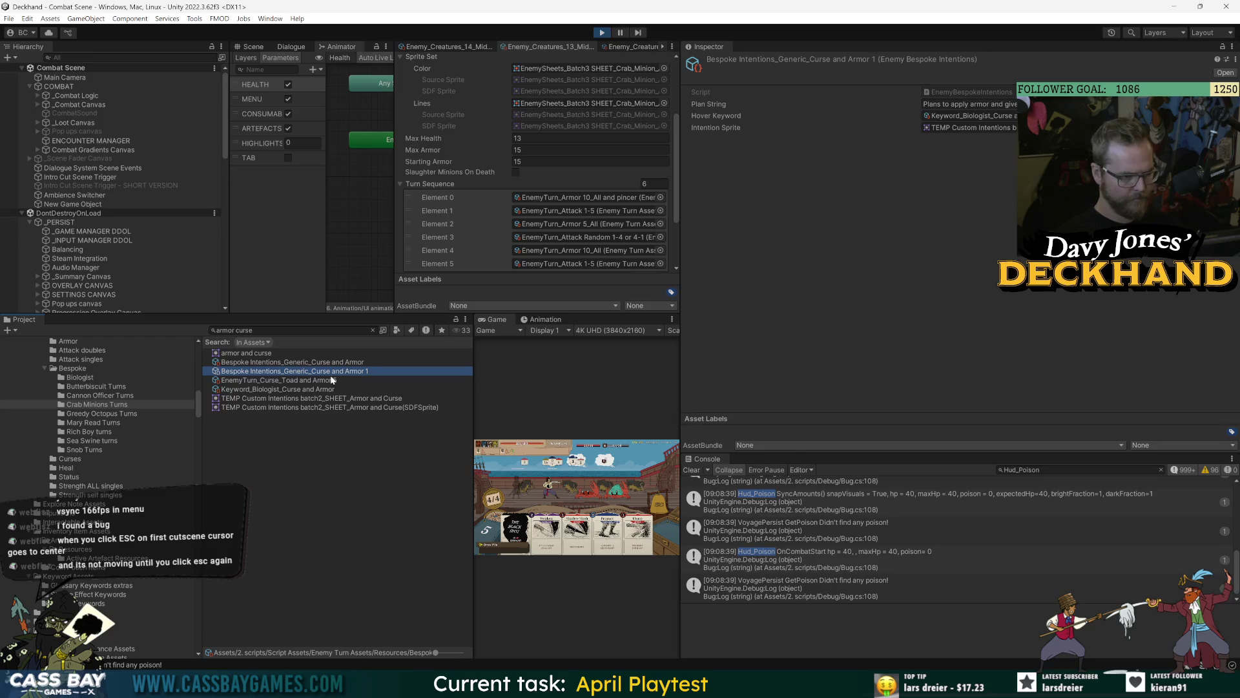
pyautogui.click(361, 372)
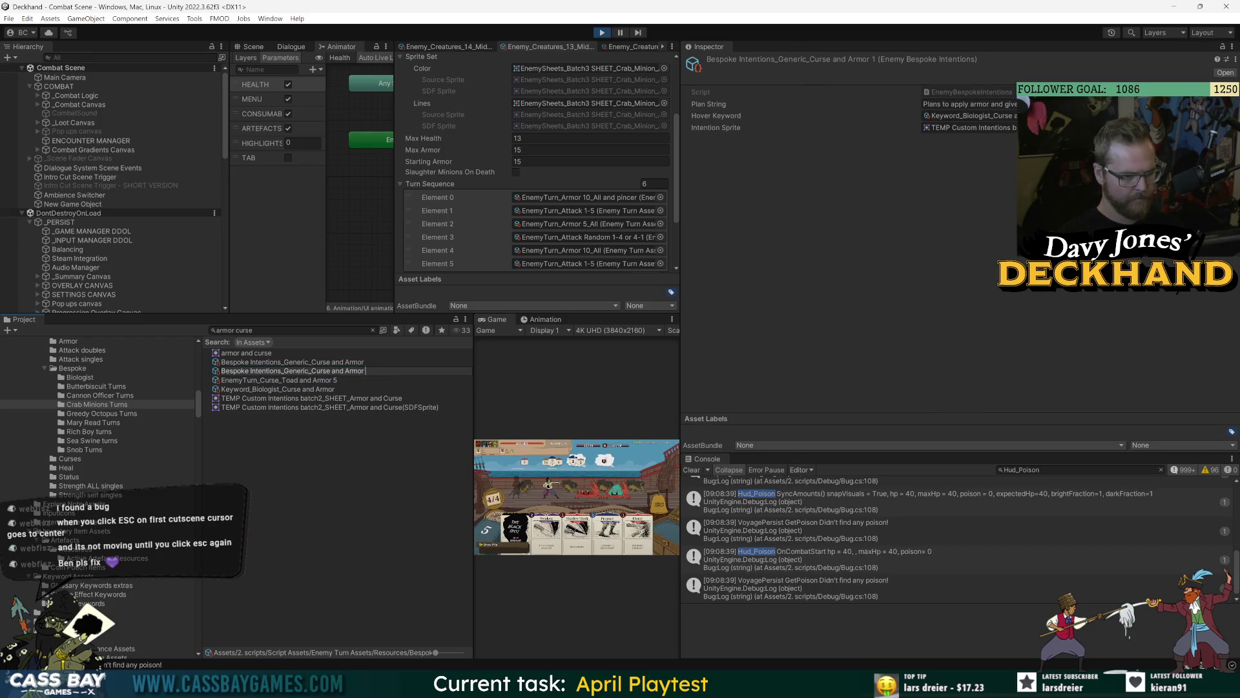
pyautogui.write('All')
pyautogui.press('Return')
pyautogui.click(969, 127)
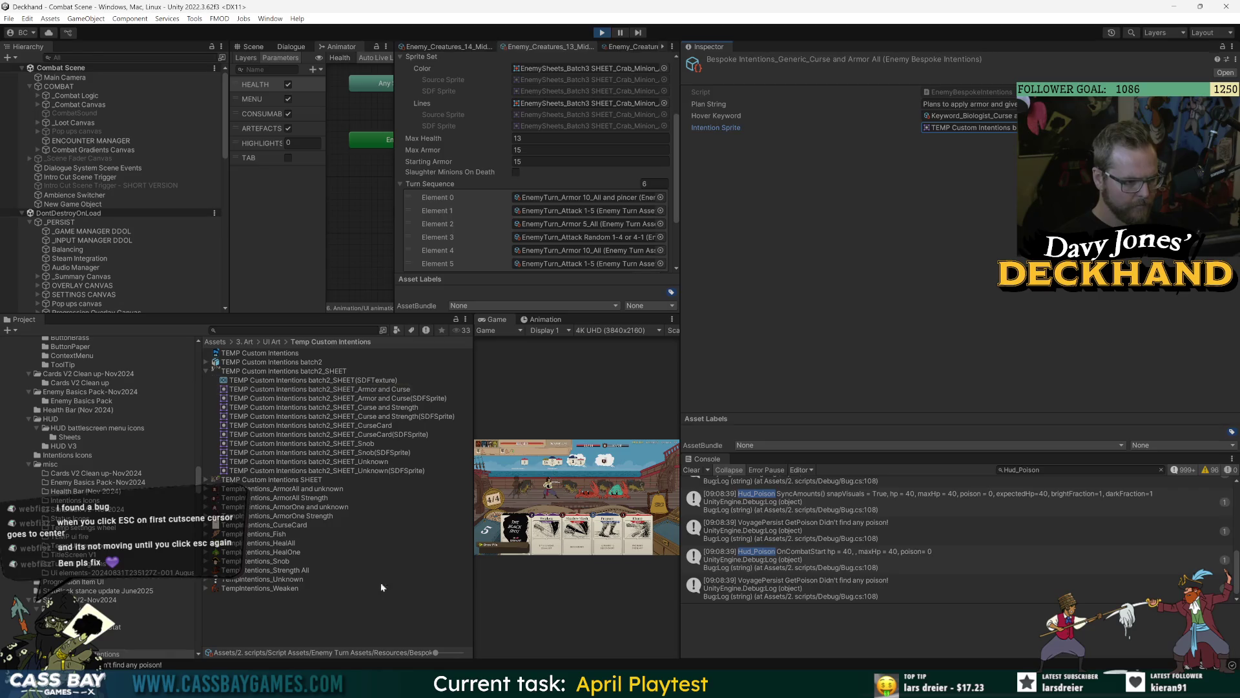
pyautogui.click(316, 624)
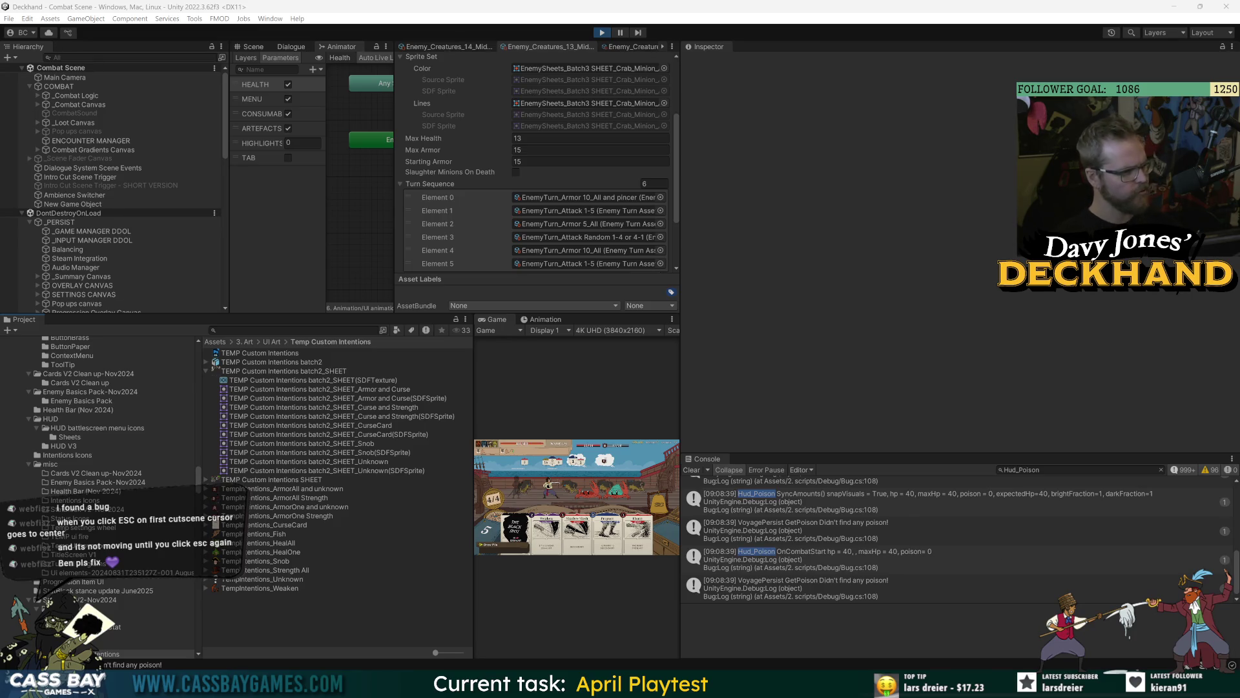
pyautogui.hotkey('alt', 'Tab')
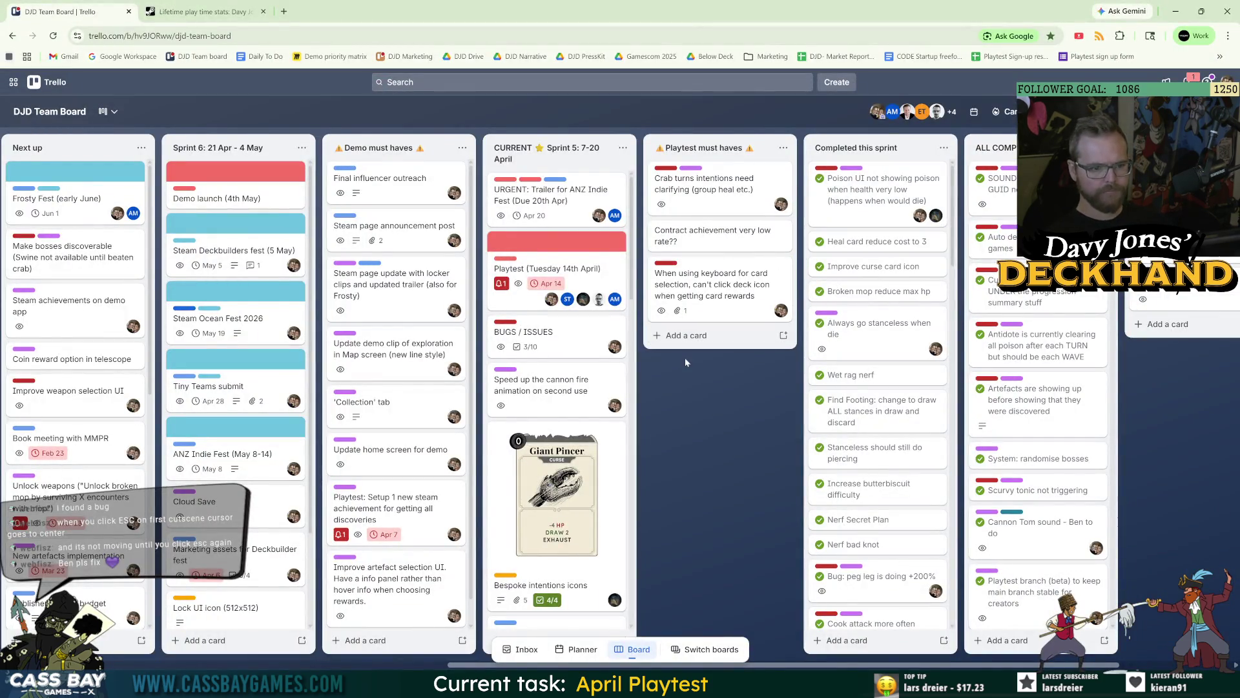
# Step: Add a Playtest must haves card describing ESC in the first cutscene centring the cursor
pyautogui.click(686, 335)
pyautogui.click(720, 342)
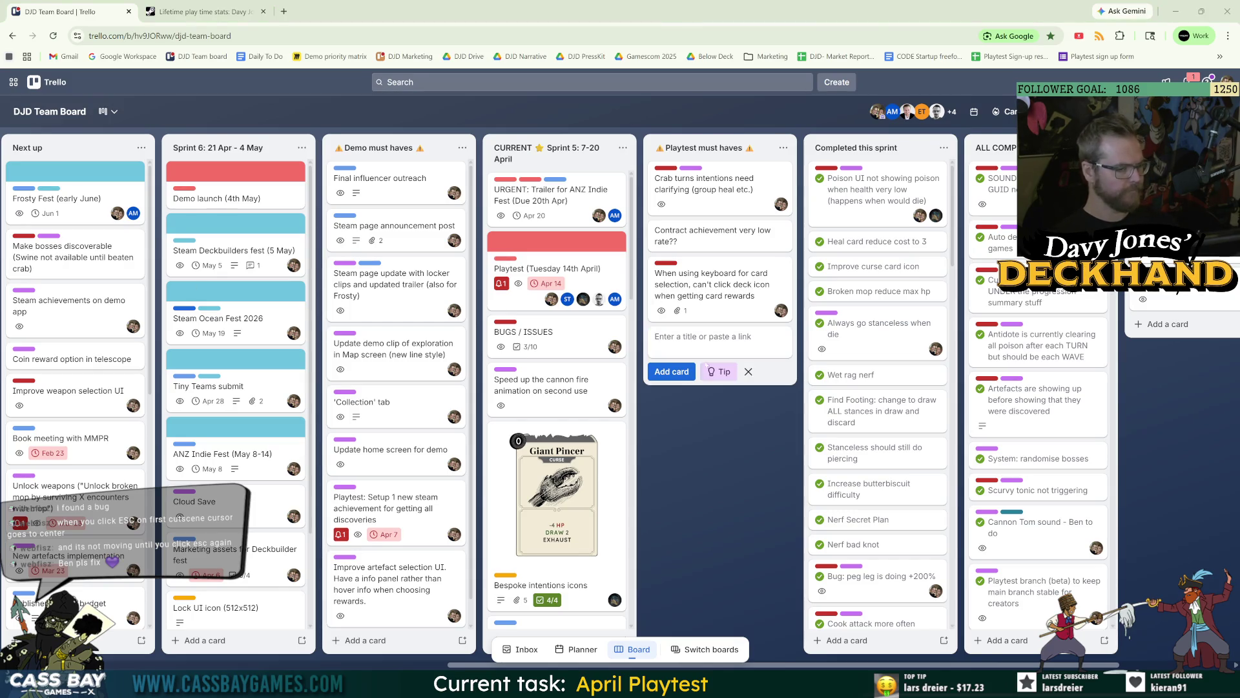
pyautogui.write('when you click ESC on first cutscene cursor goes to center')
pyautogui.write(', and ')
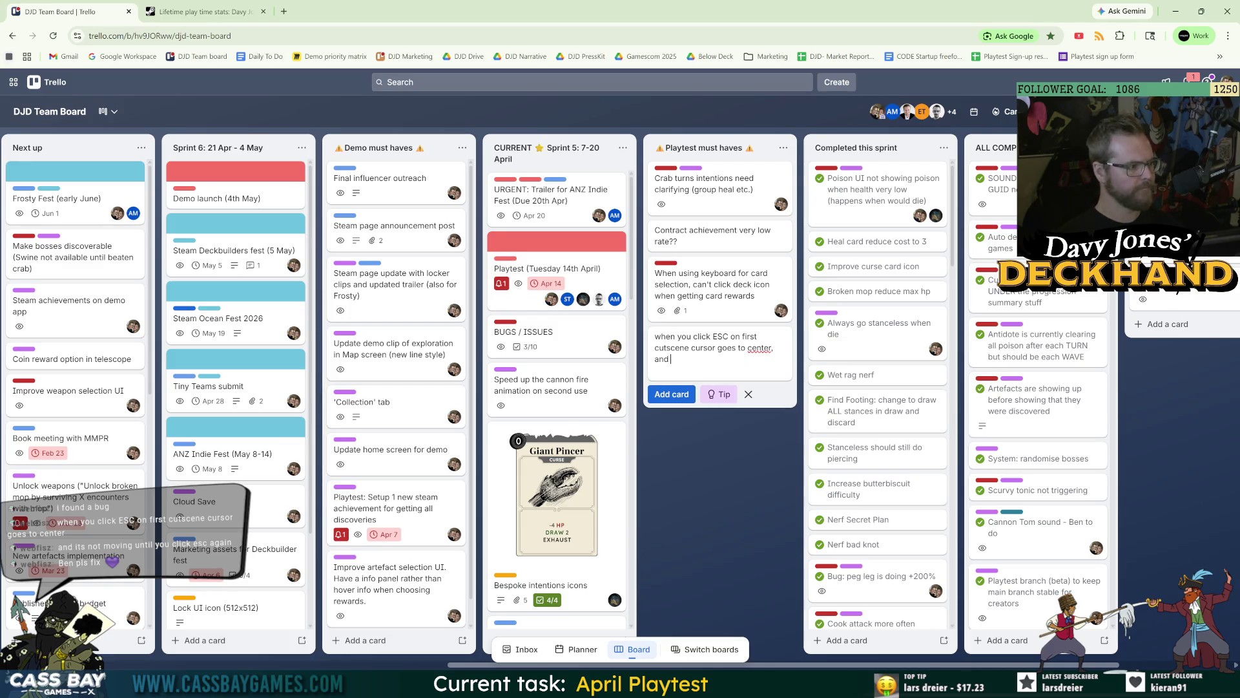
pyautogui.write(' you c')
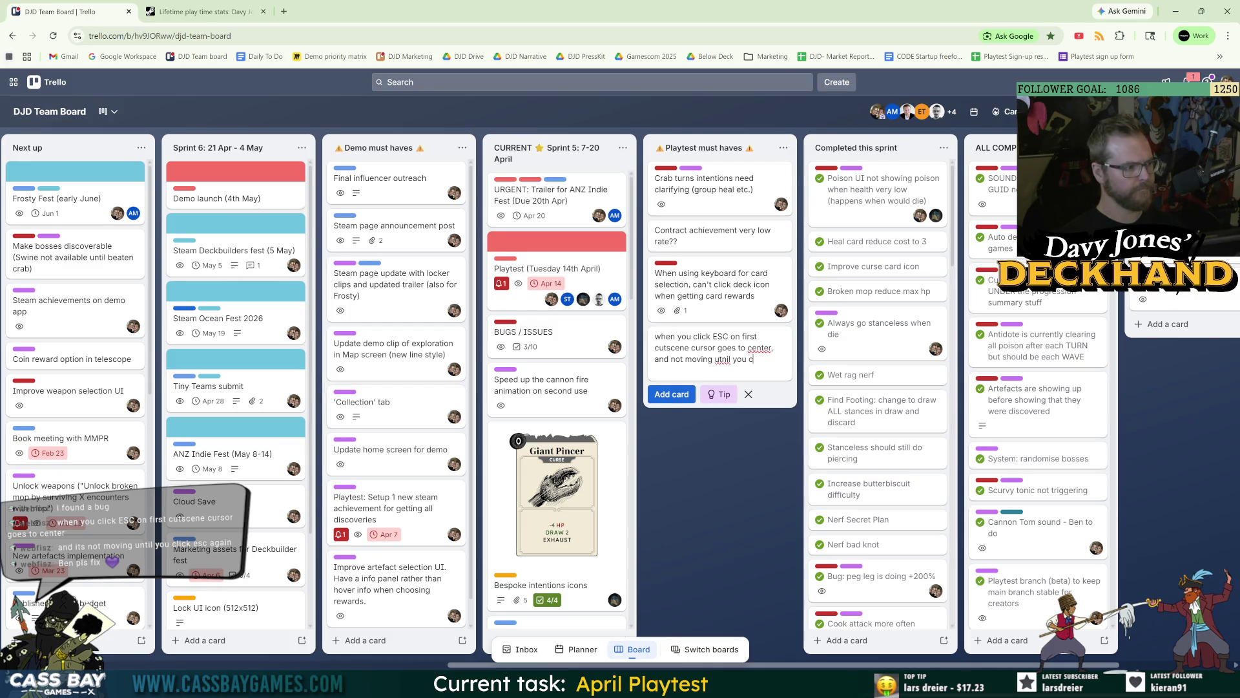
pyautogui.write('lick esc again')
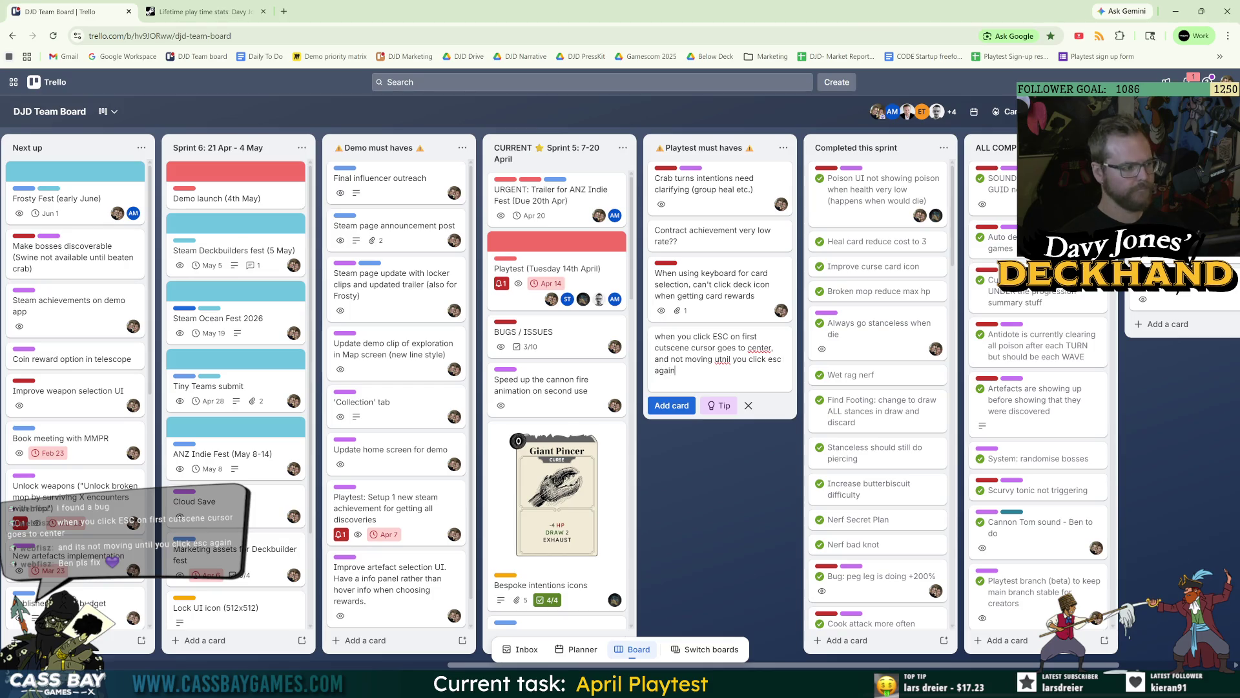
pyautogui.doubleClick(723, 359)
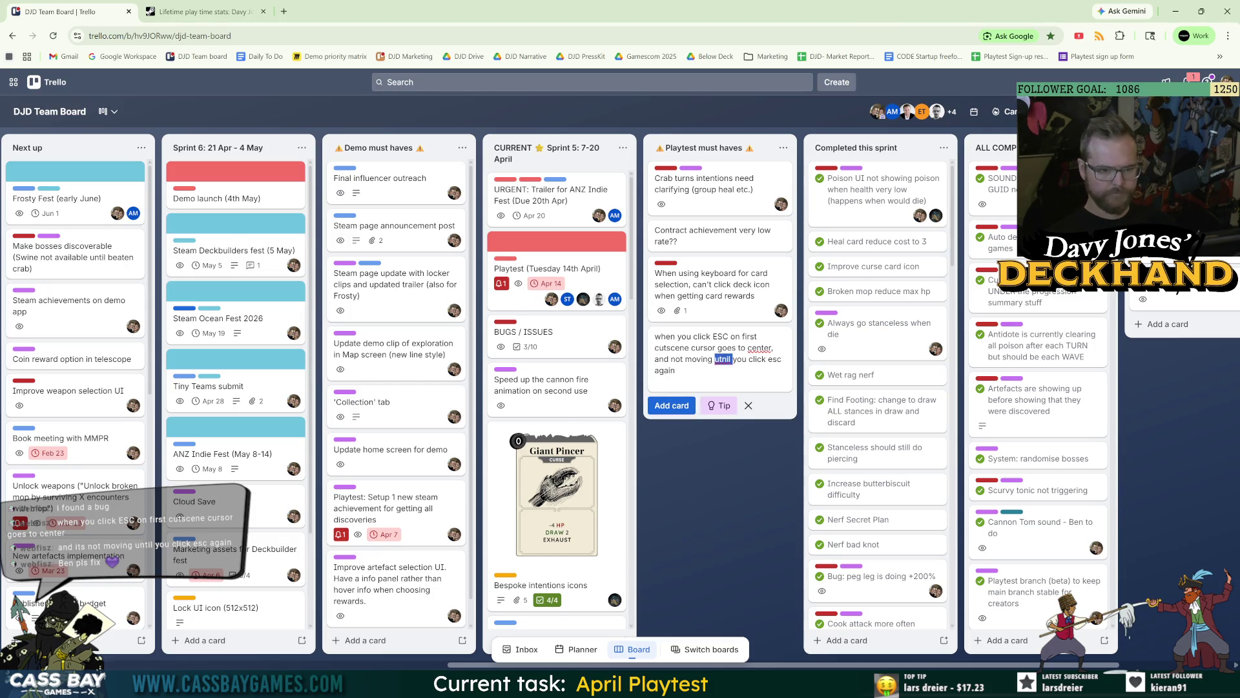
pyautogui.write('until')
pyautogui.press('Return')
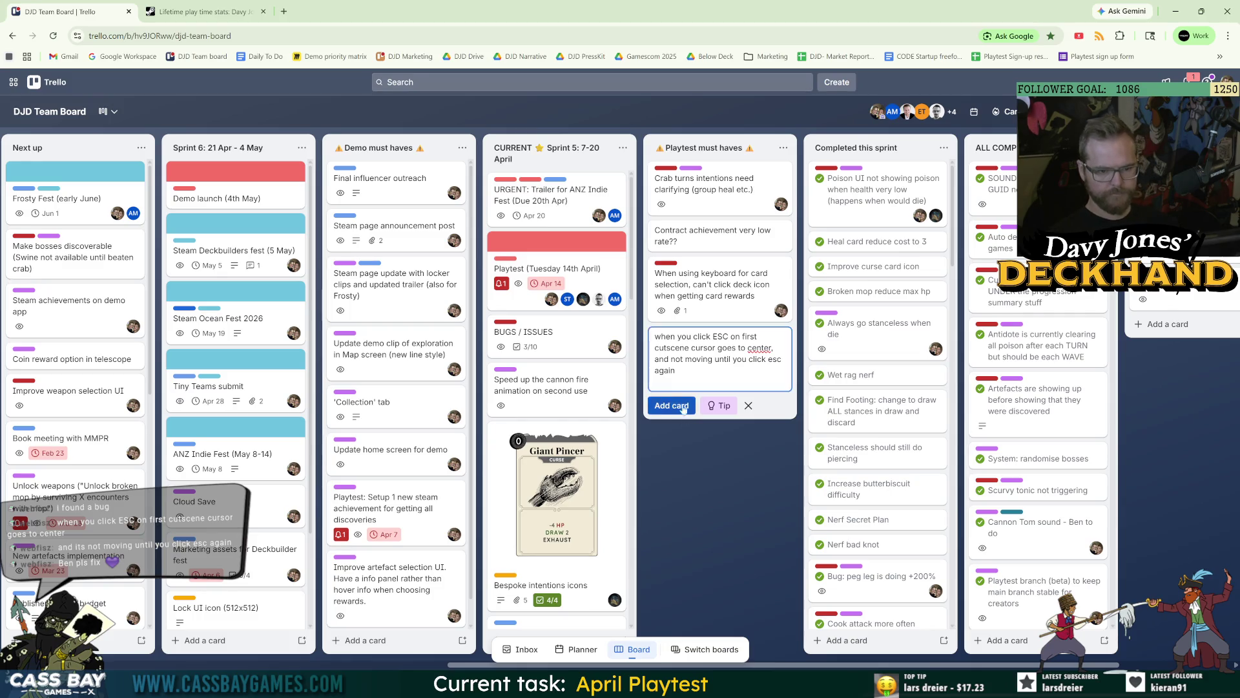
# Step: Give the new card the Bug and Programming labels and assign a team member
pyautogui.click(702, 355)
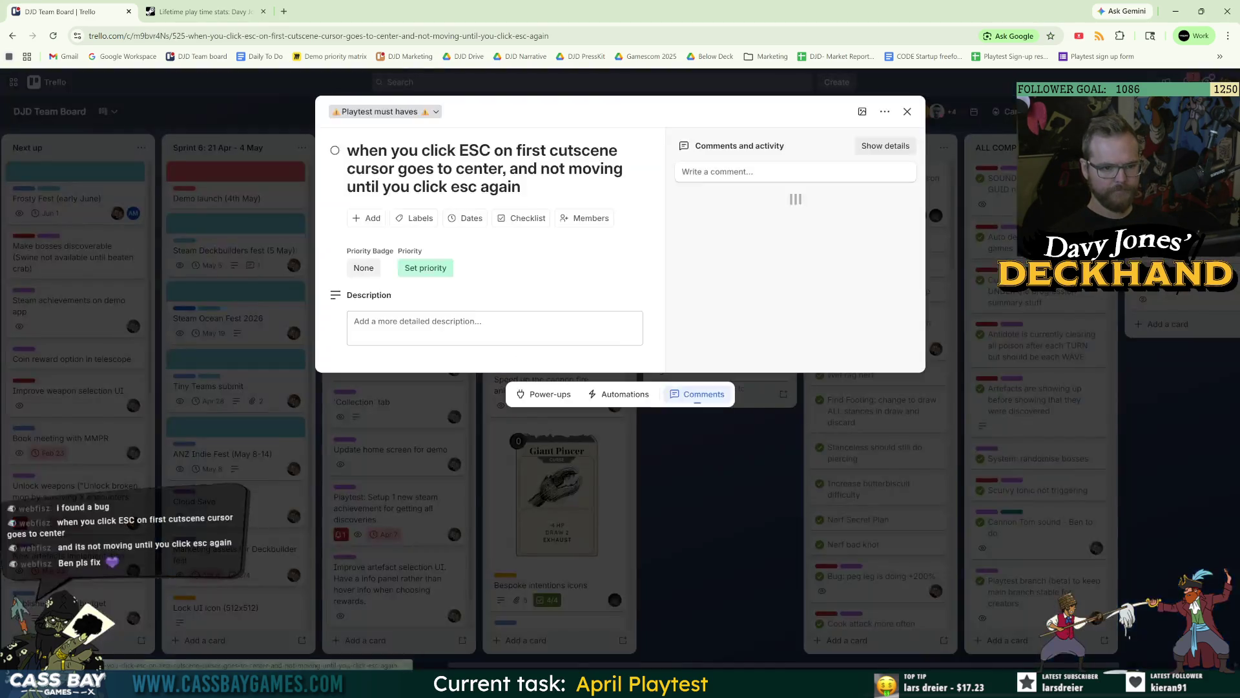
pyautogui.click(417, 217)
pyautogui.click(404, 498)
pyautogui.click(404, 476)
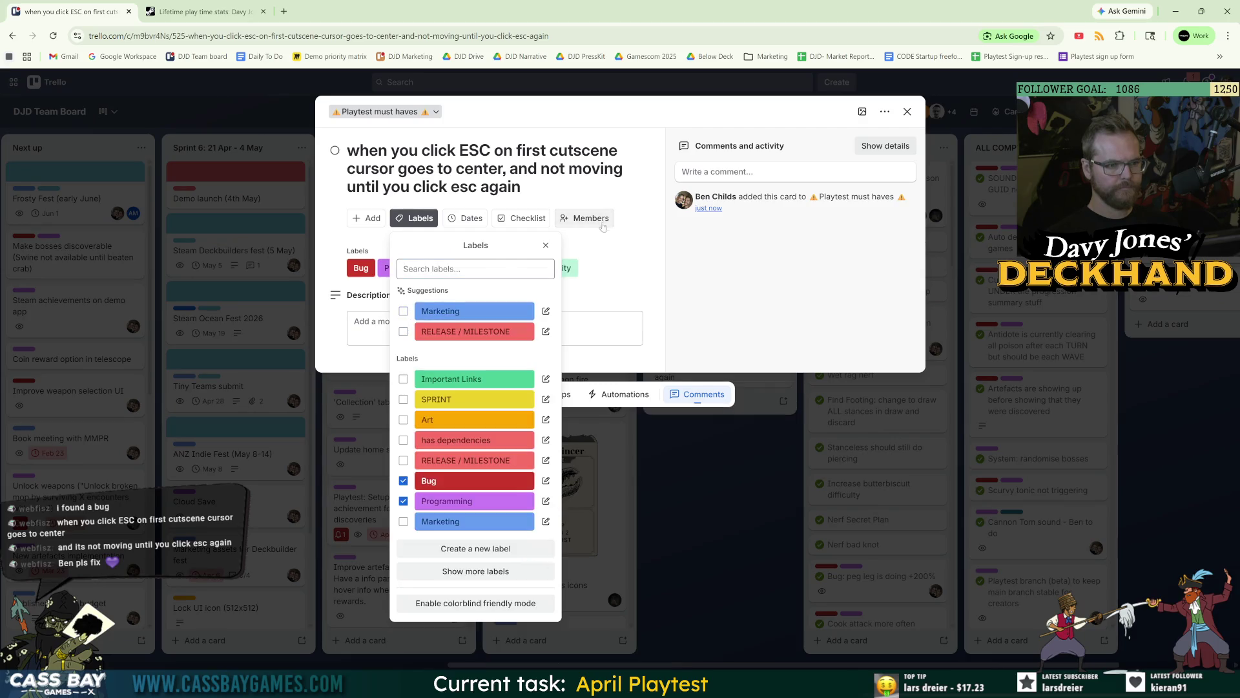
pyautogui.click(592, 217)
pyautogui.click(605, 312)
pyautogui.click(768, 537)
pyautogui.click(773, 536)
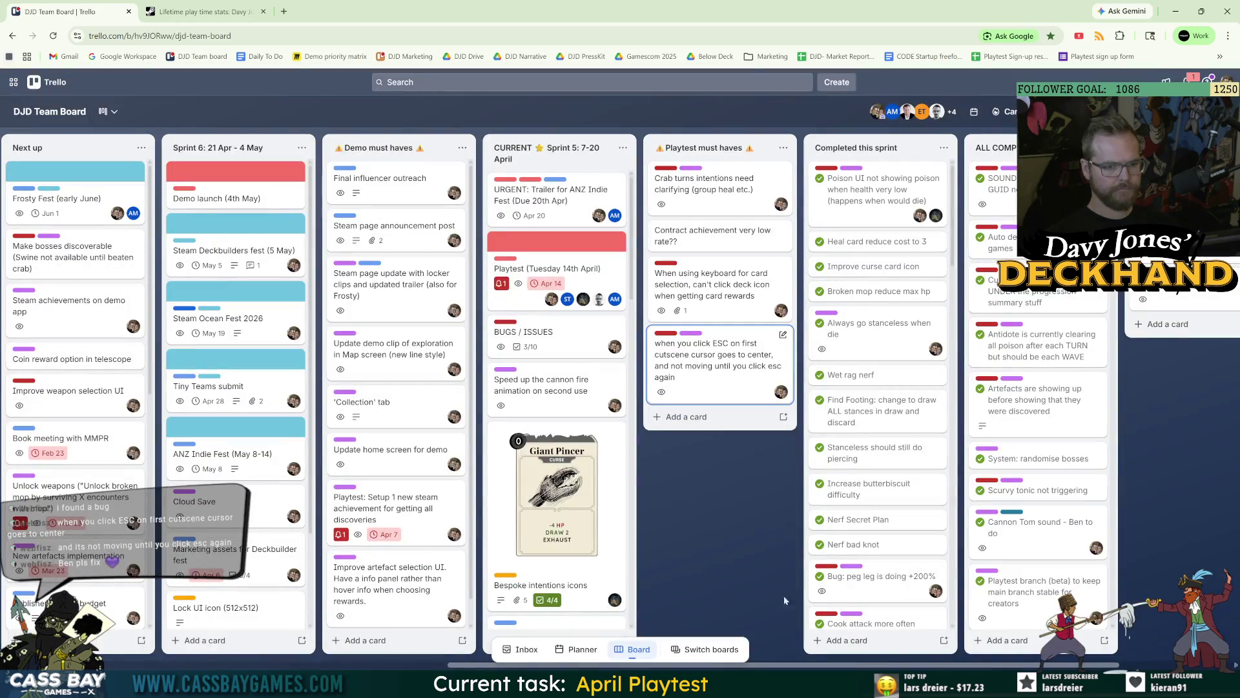
pyautogui.hotkey('alt', 'Tab')
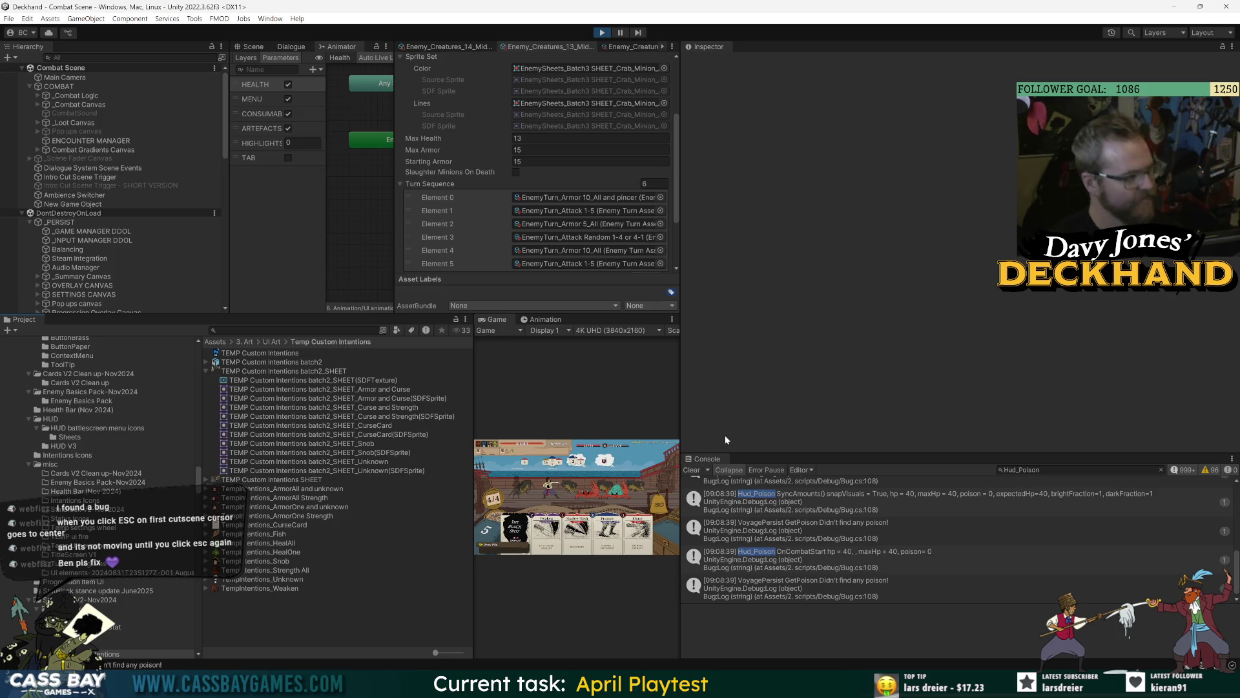
# Step: Drag the panel splitters to widen the Game view
pyautogui.click(800, 336)
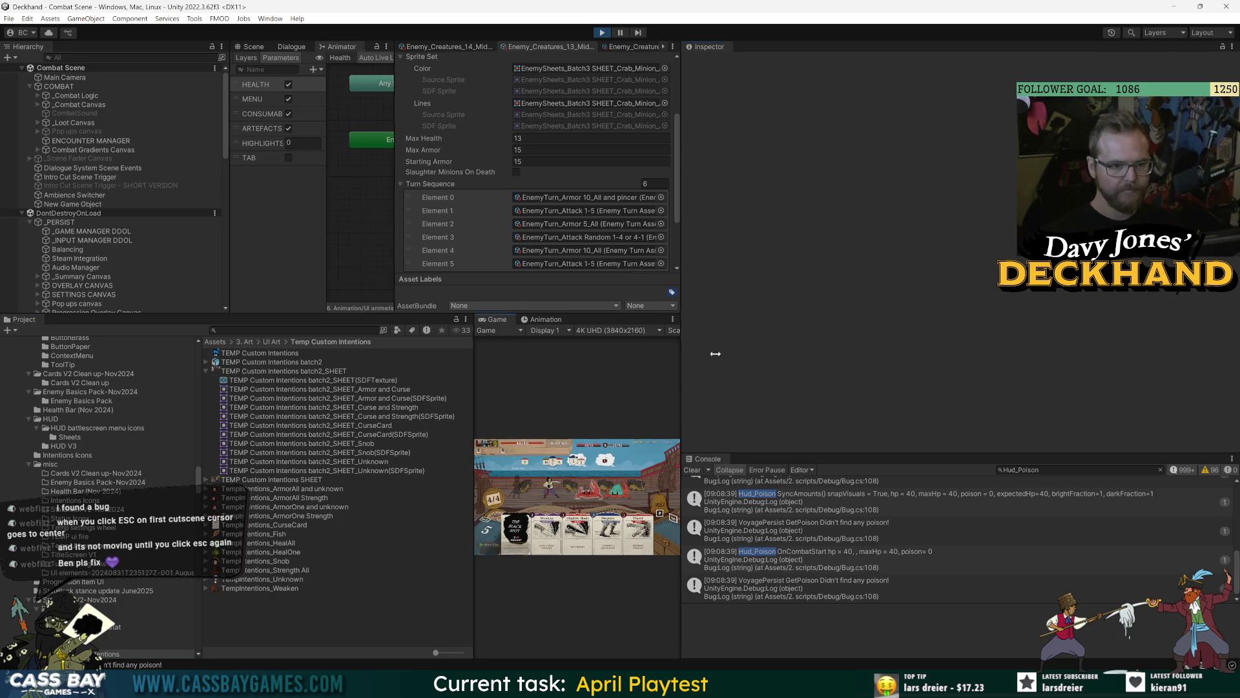
pyautogui.moveTo(677, 362); pyautogui.dragTo(905, 362)
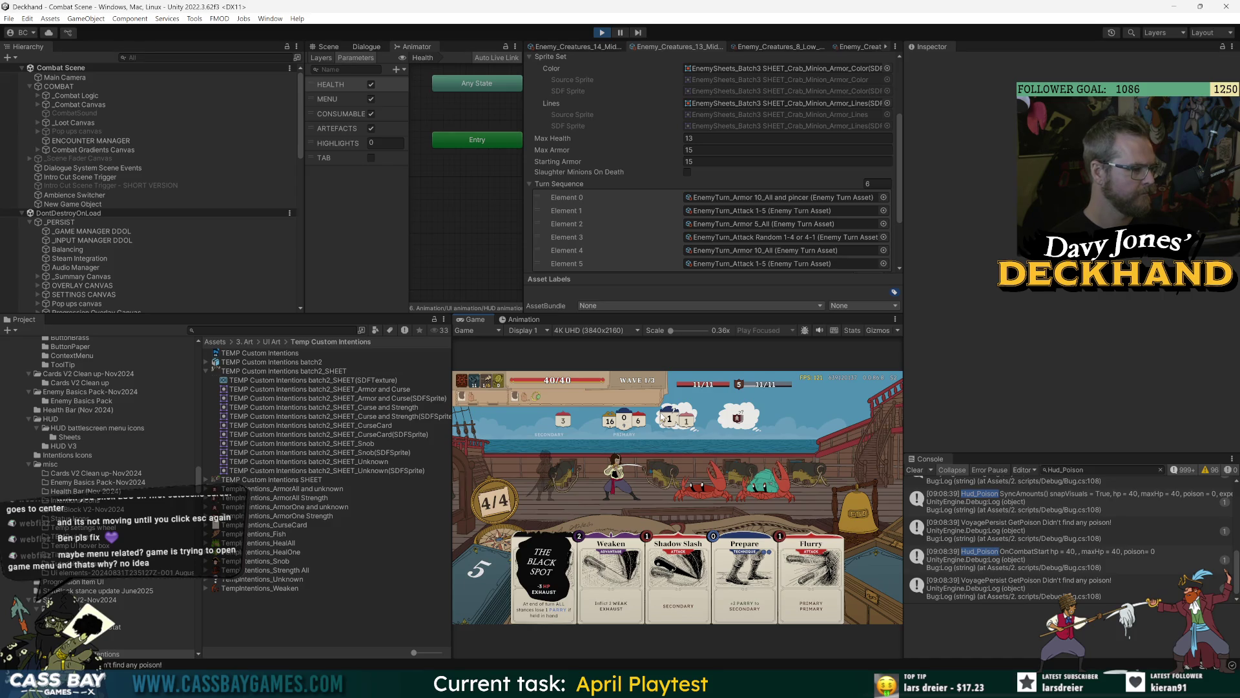
pyautogui.moveTo(708, 457)
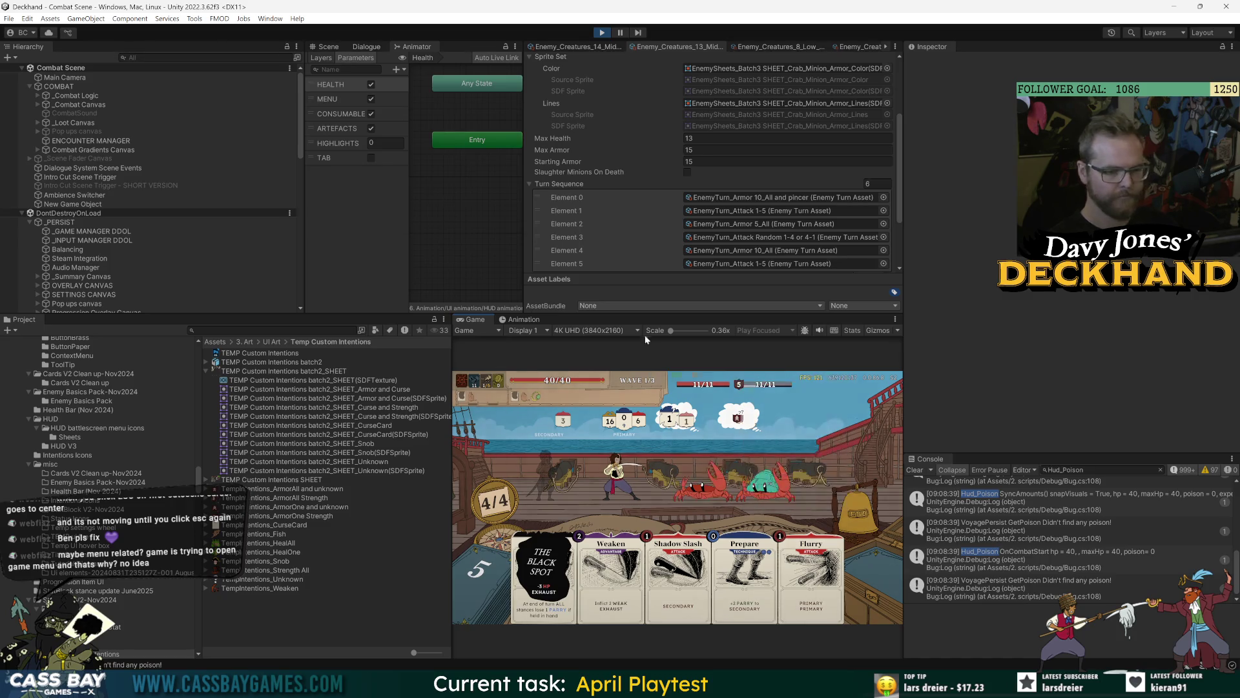
pyautogui.moveTo(452, 491); pyautogui.dragTo(390, 491)
pyautogui.moveTo(902, 369); pyautogui.dragTo(952, 371)
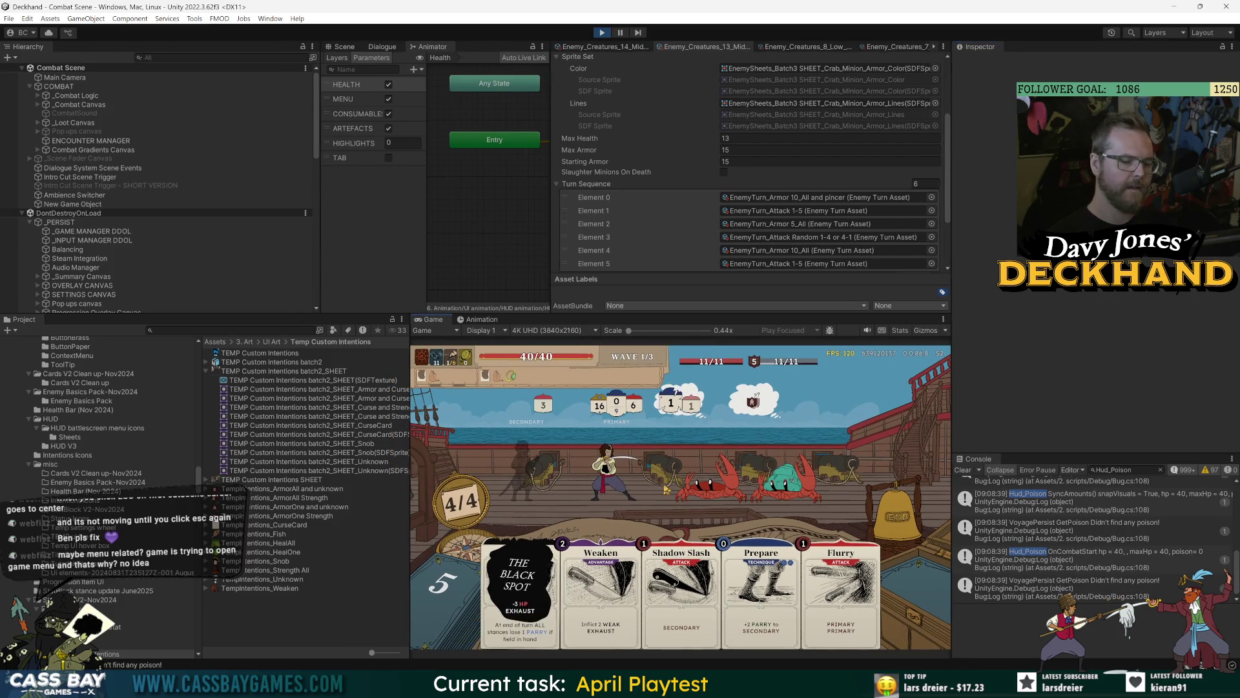
# Step: Open and close the in-game settings menu with Esc, then end the player's turn
pyautogui.press('Escape')
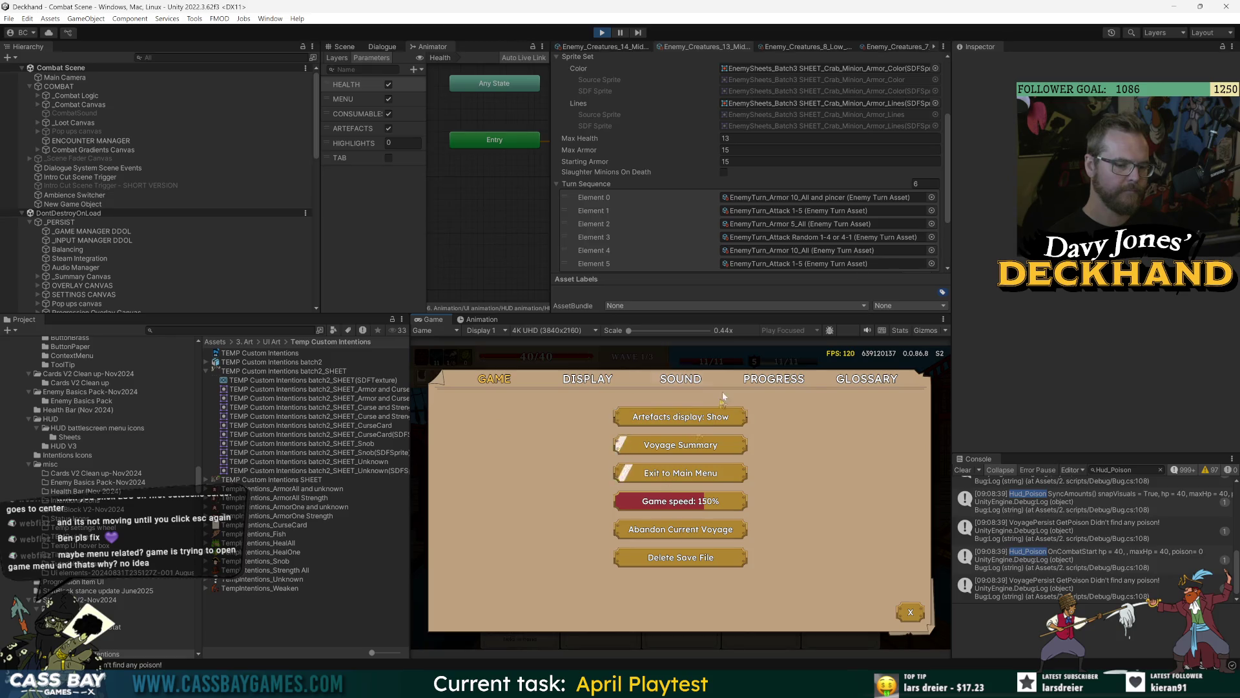
pyautogui.press('Escape')
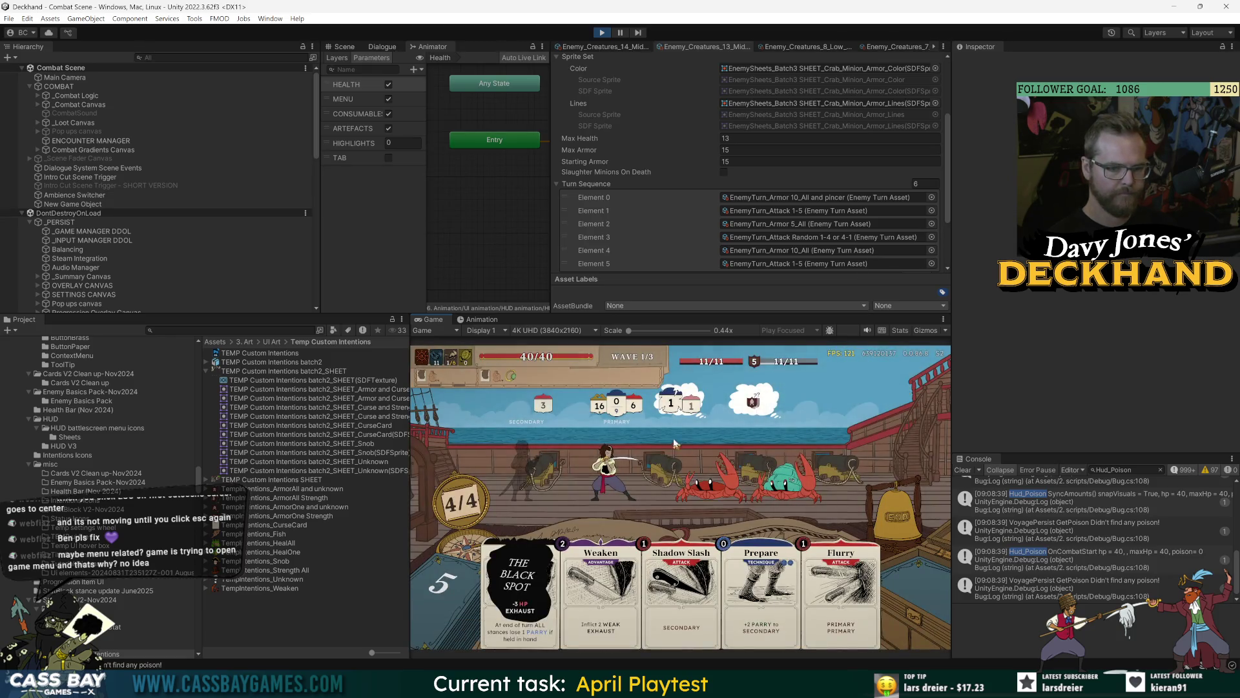
pyautogui.press('Escape')
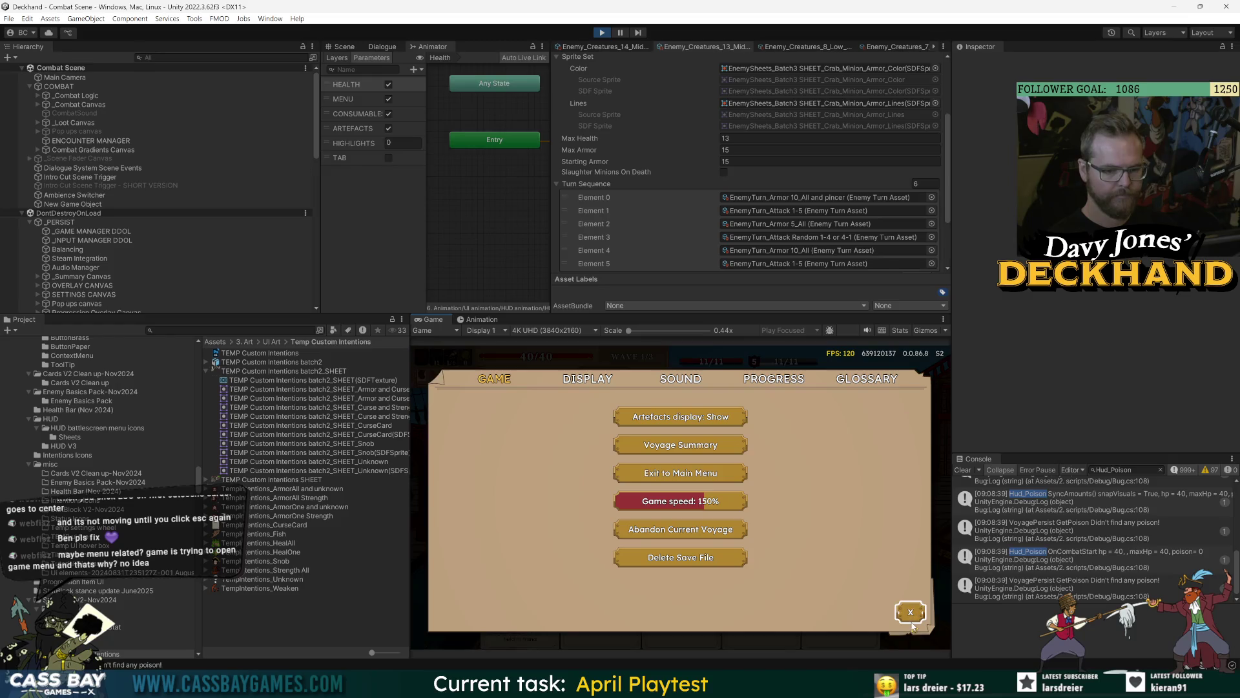
pyautogui.click(910, 611)
pyautogui.click(904, 496)
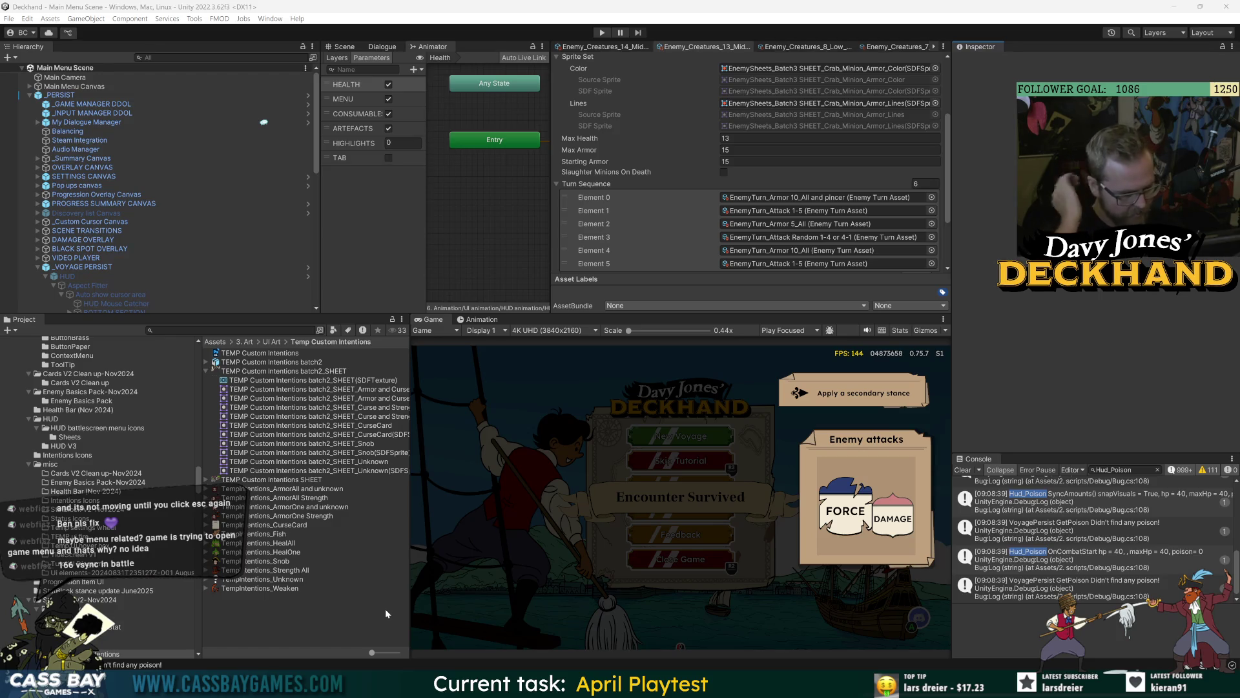
# Step: Clear the Console and widen the enemy inspector to show full field names
pyautogui.click(963, 470)
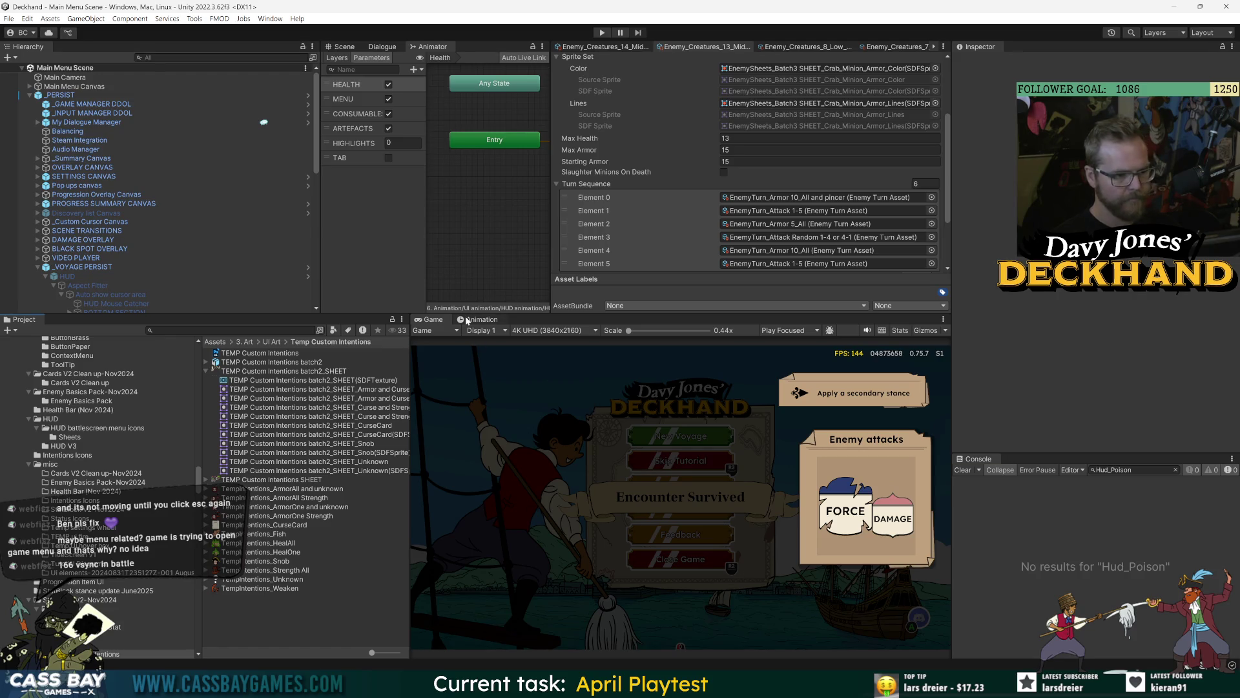
pyautogui.moveTo(695, 315); pyautogui.dragTo(695, 398)
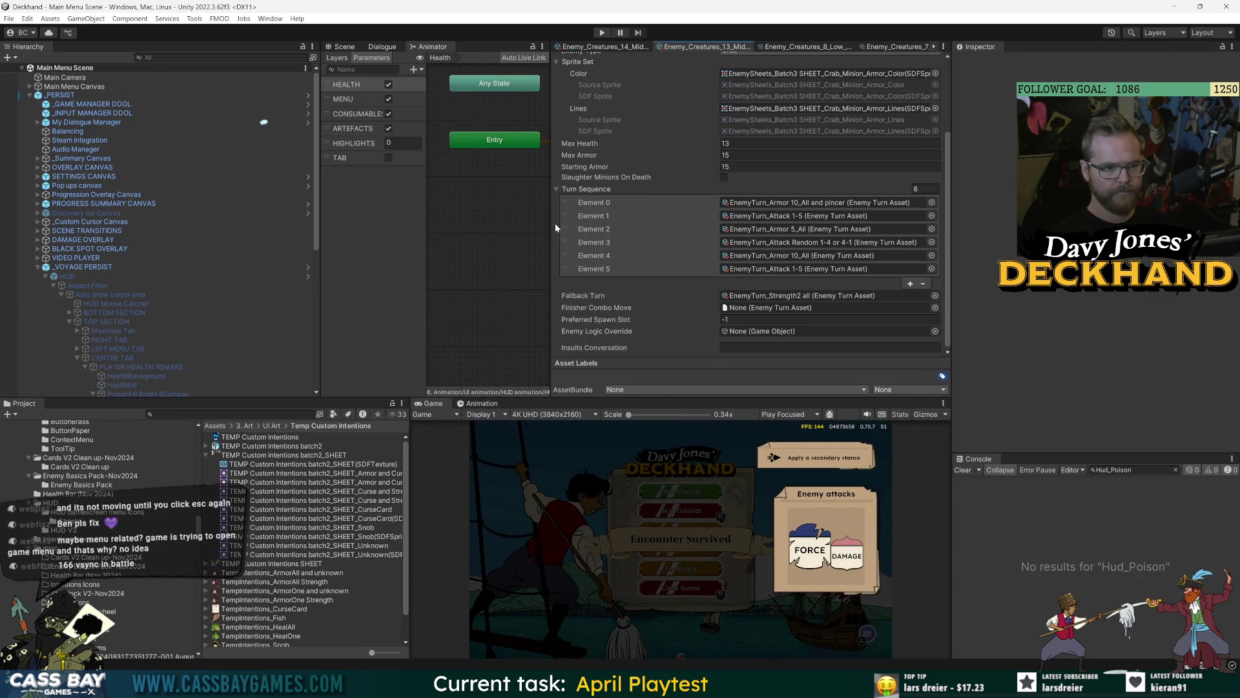
pyautogui.moveTo(552, 227); pyautogui.dragTo(763, 230)
pyautogui.click(62, 95)
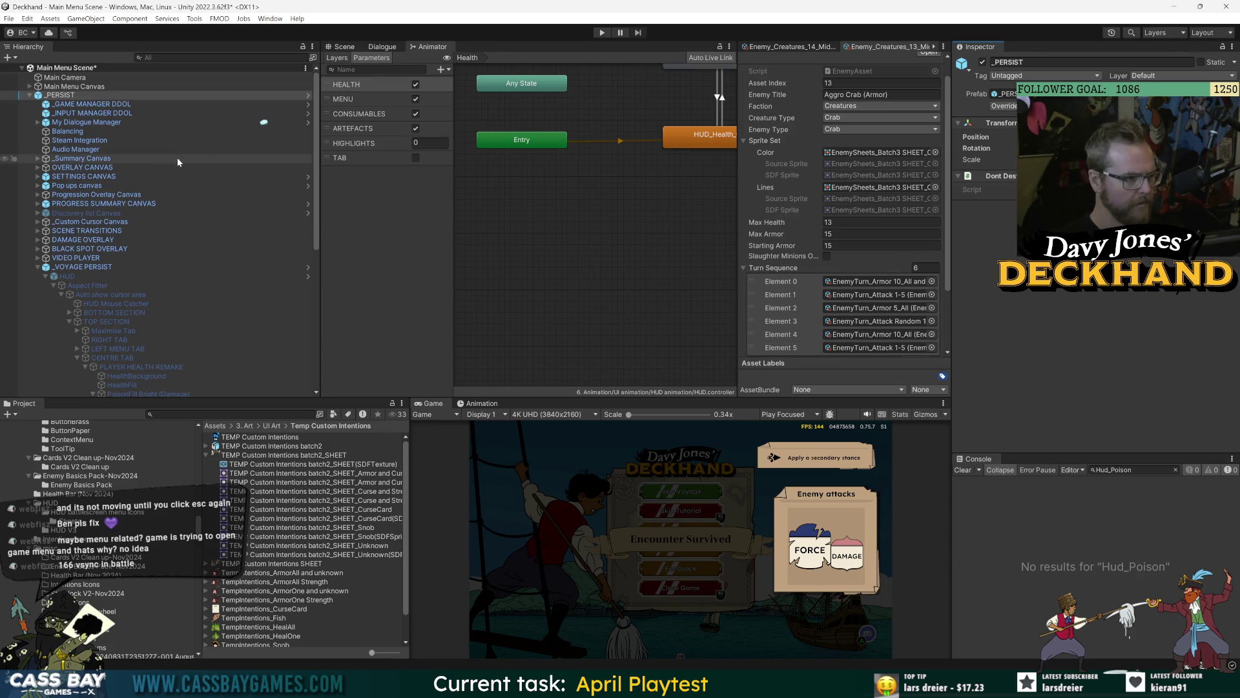
pyautogui.moveTo(739, 288); pyautogui.dragTo(550, 287)
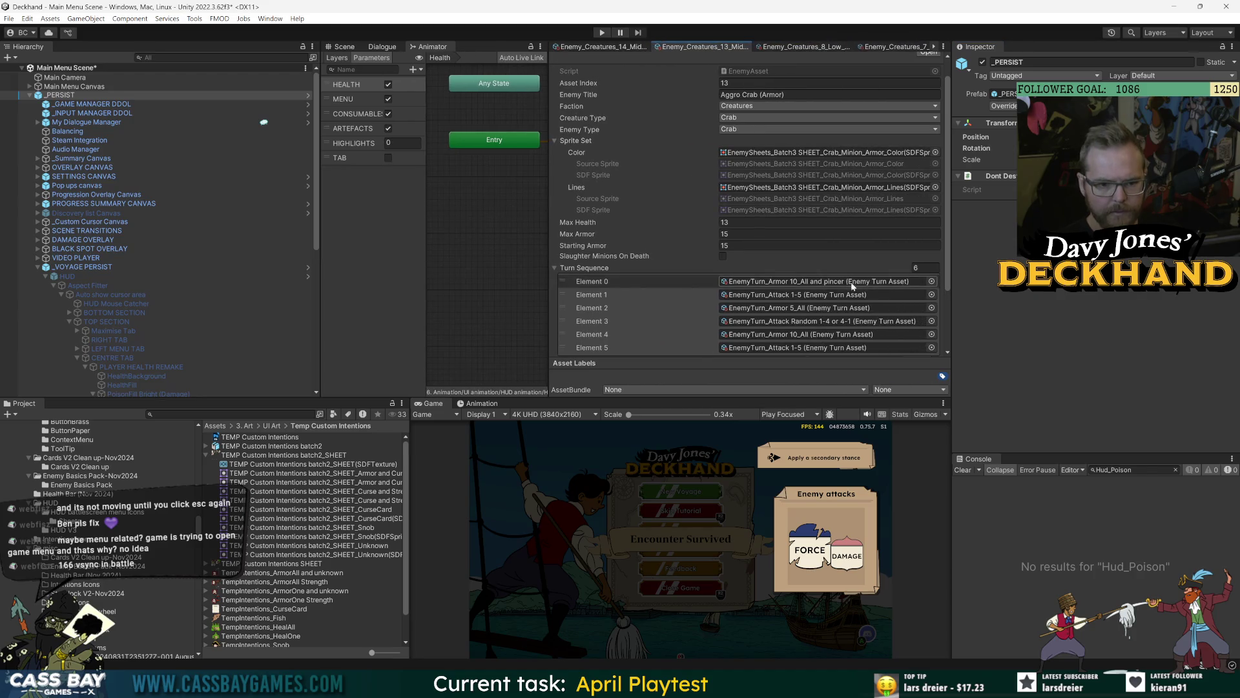
# Step: Set EnemyTurn_Armor 10_All and pincer's intentions override to Bespoke Intentions_Generic_Curse and Armor All
pyautogui.click(839, 282)
pyautogui.click(278, 436)
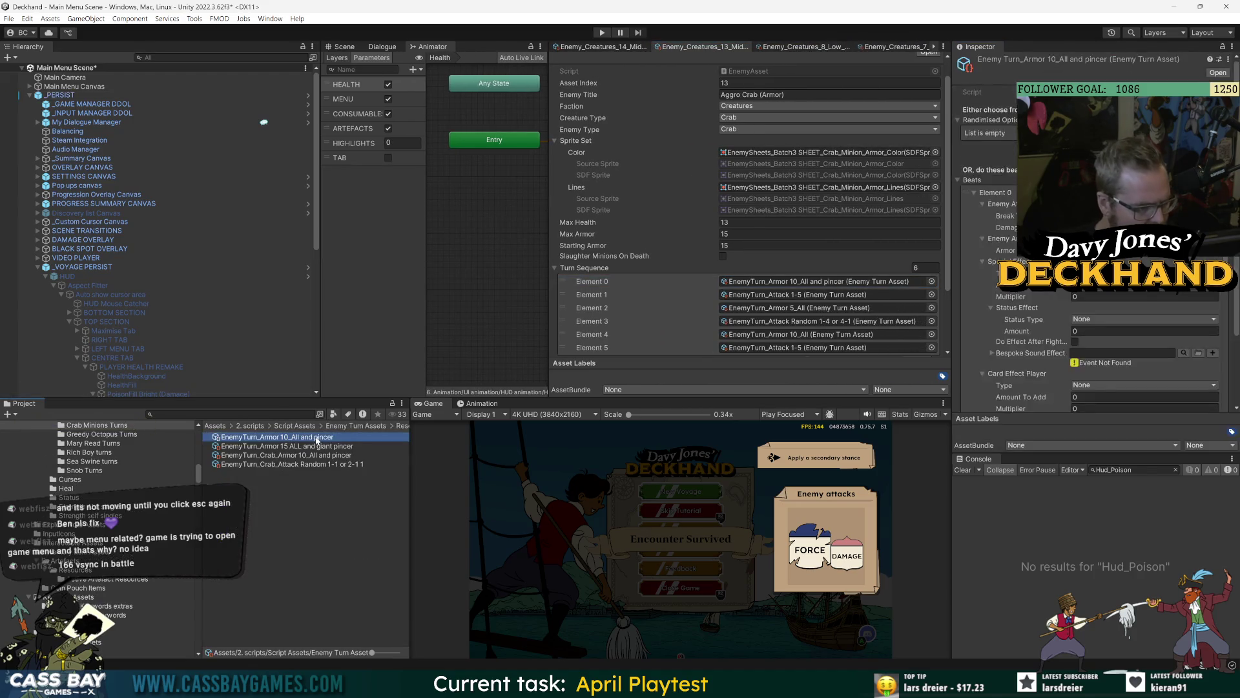
pyautogui.scroll(-5, 1066, 356)
pyautogui.click(1224, 402)
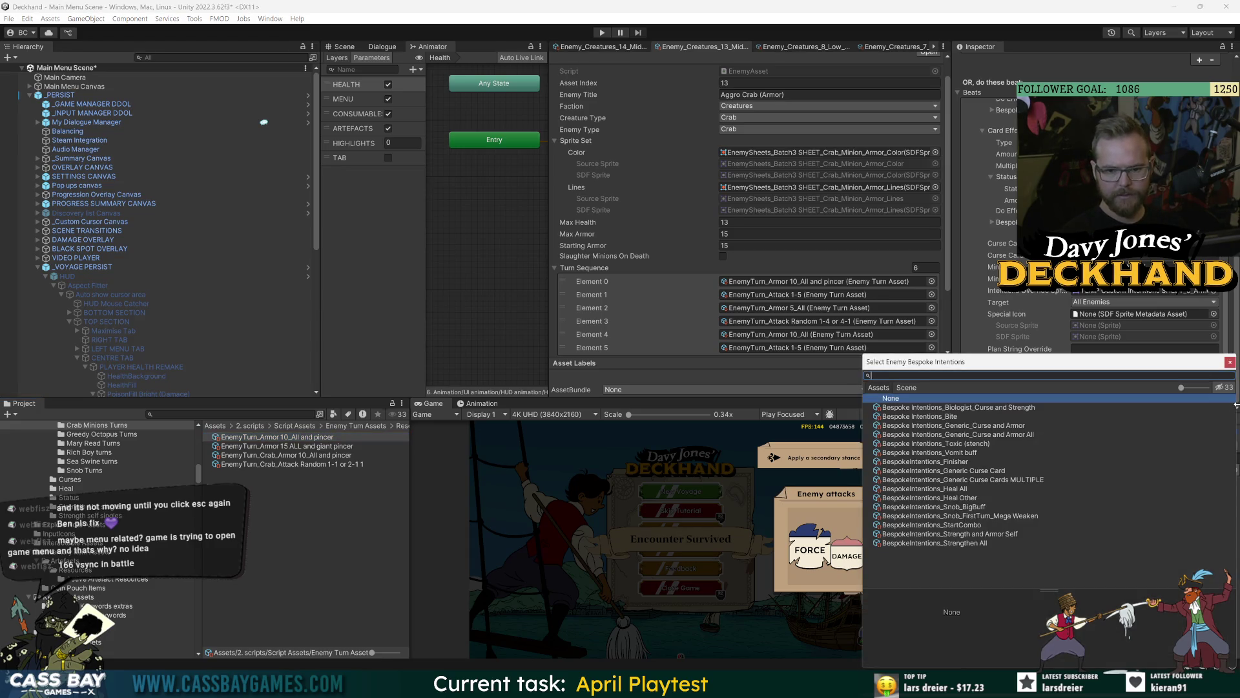
pyautogui.doubleClick(1011, 435)
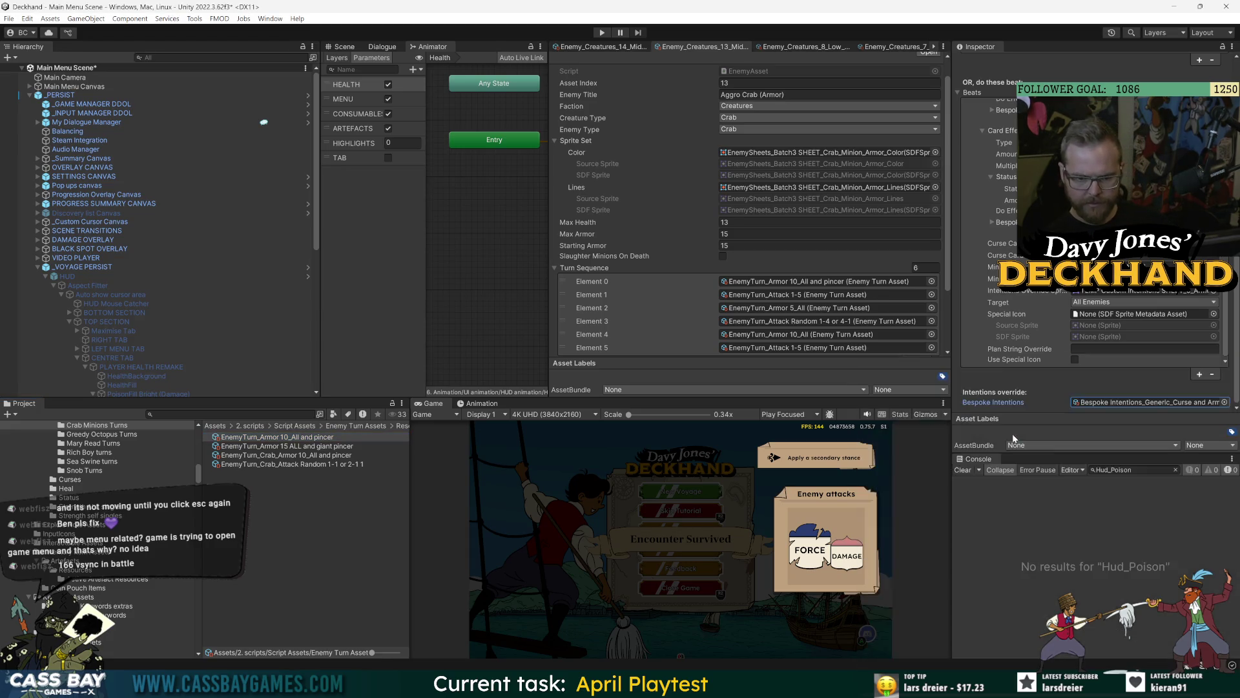
pyautogui.click(1170, 401)
pyautogui.click(360, 455)
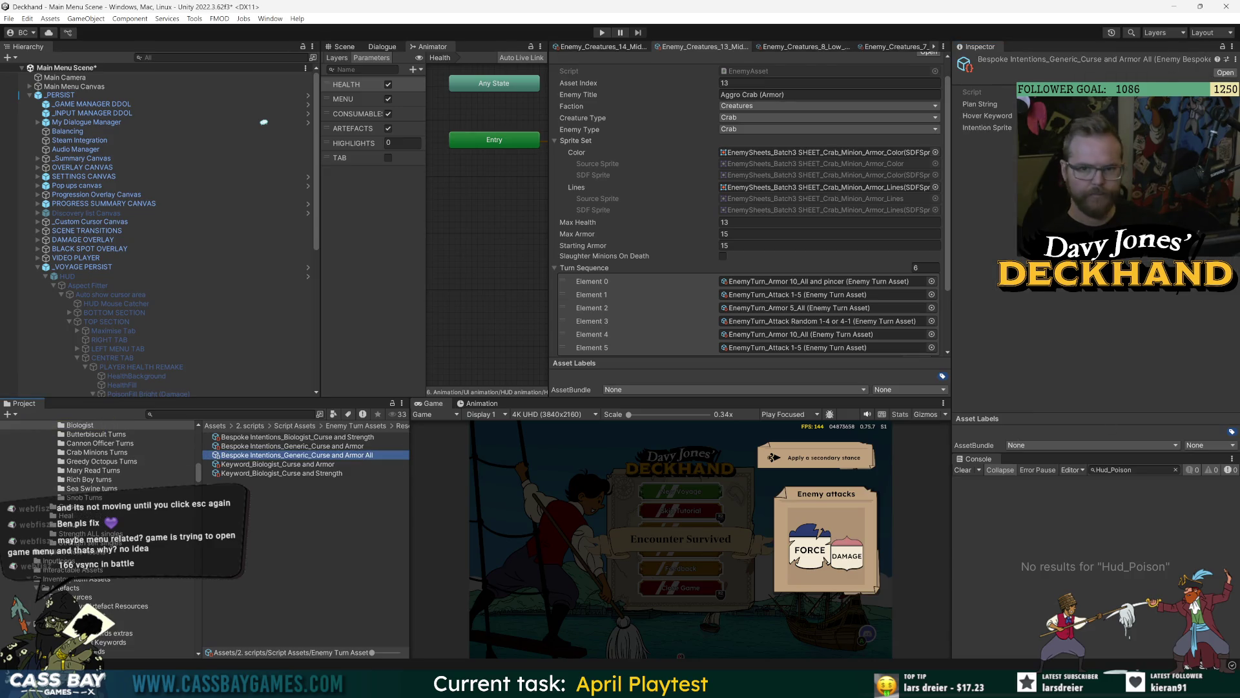
pyautogui.click(980, 104)
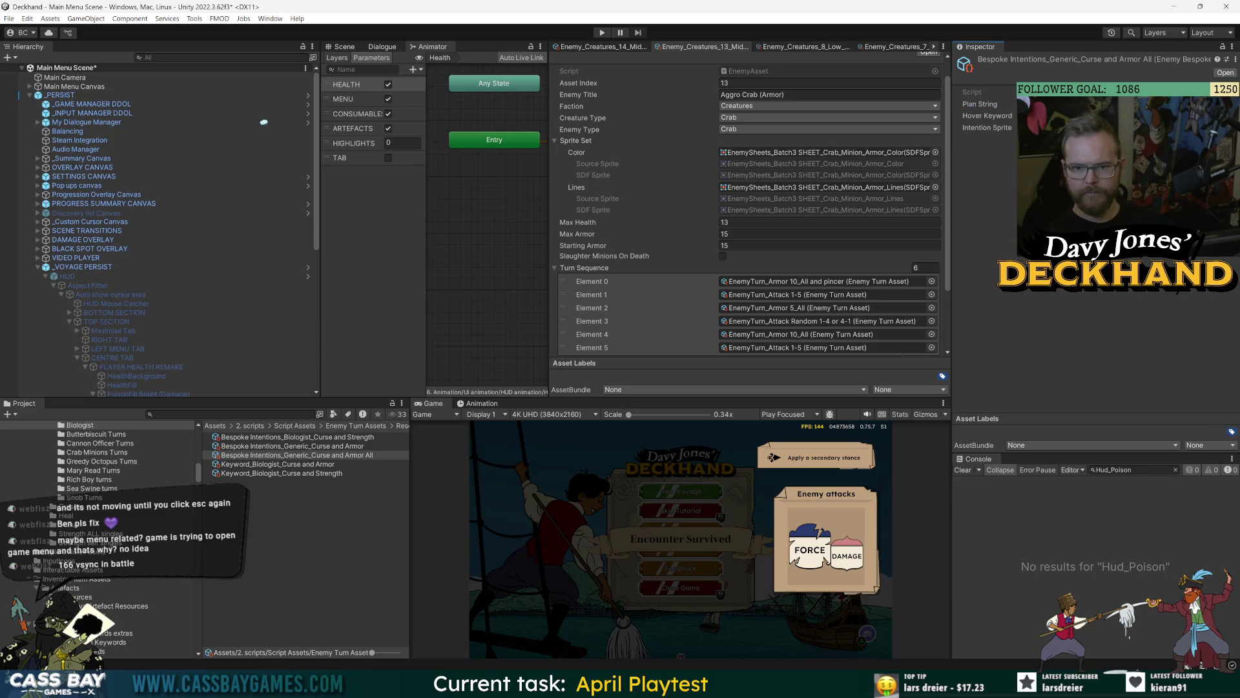
# Step: Rename Keyword_Biologist_Curse and Armor to Keyword_Generic_Curse and Armor
pyautogui.click(1098, 115)
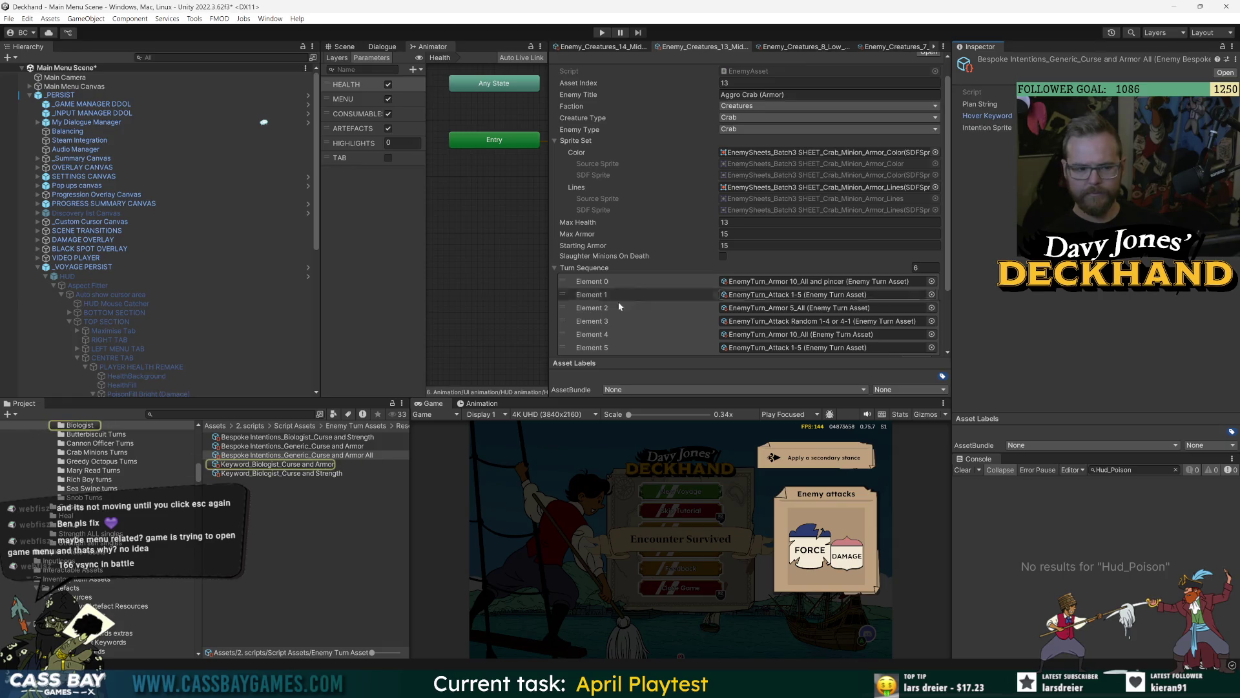
pyautogui.click(324, 467)
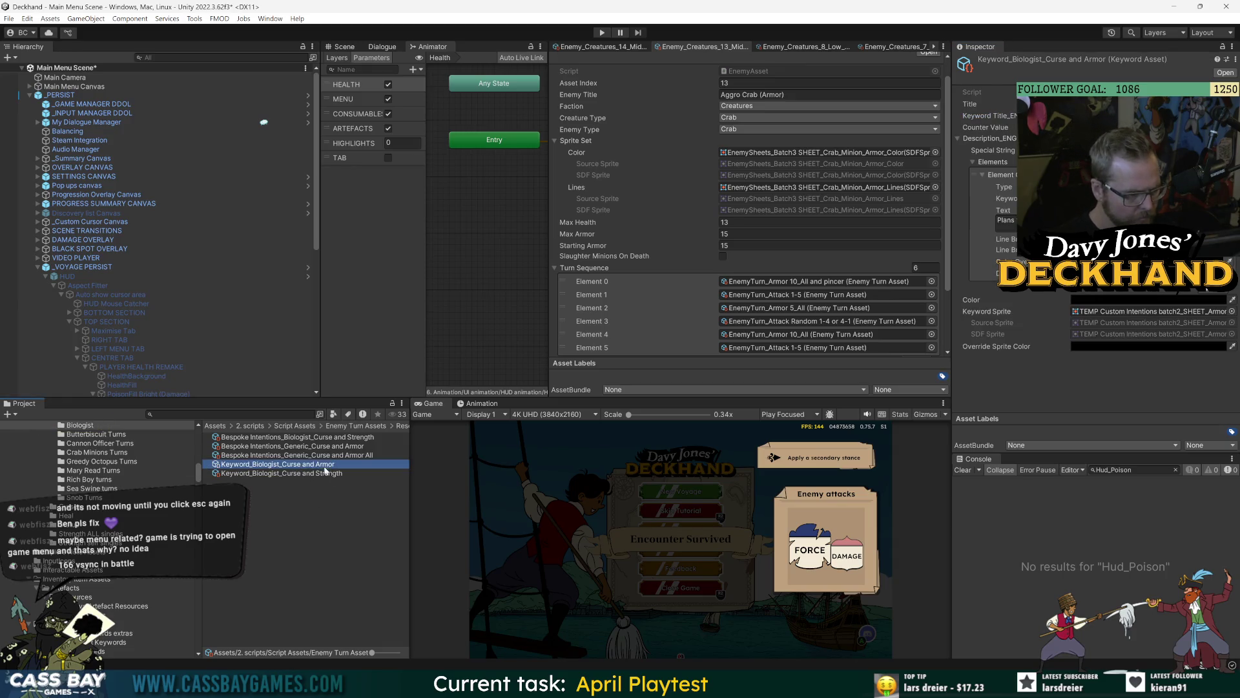
pyautogui.click(270, 468)
pyautogui.click(281, 464)
pyautogui.press('BackSpace')
pyautogui.press('BackSpace')
pyautogui.press('BackSpace')
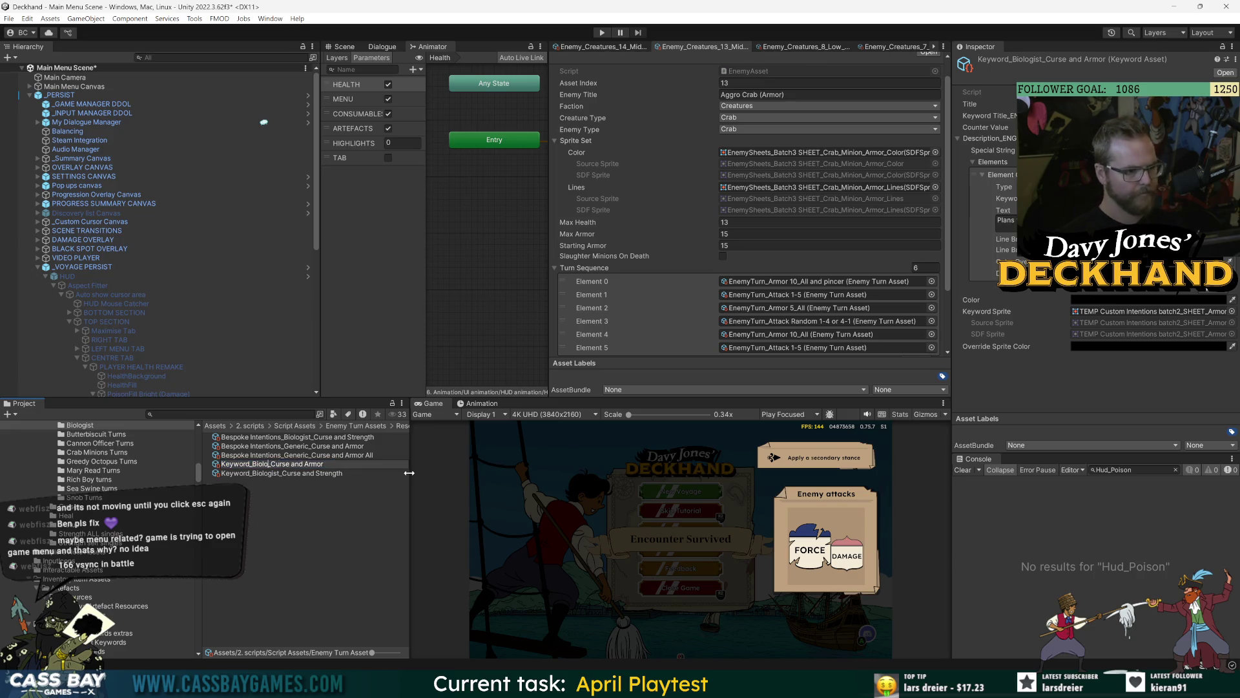
pyautogui.press('BackSpace')
pyautogui.press('BackSpace')
pyautogui.press('BackSpace')
pyautogui.write('Generic')
pyautogui.press('Return')
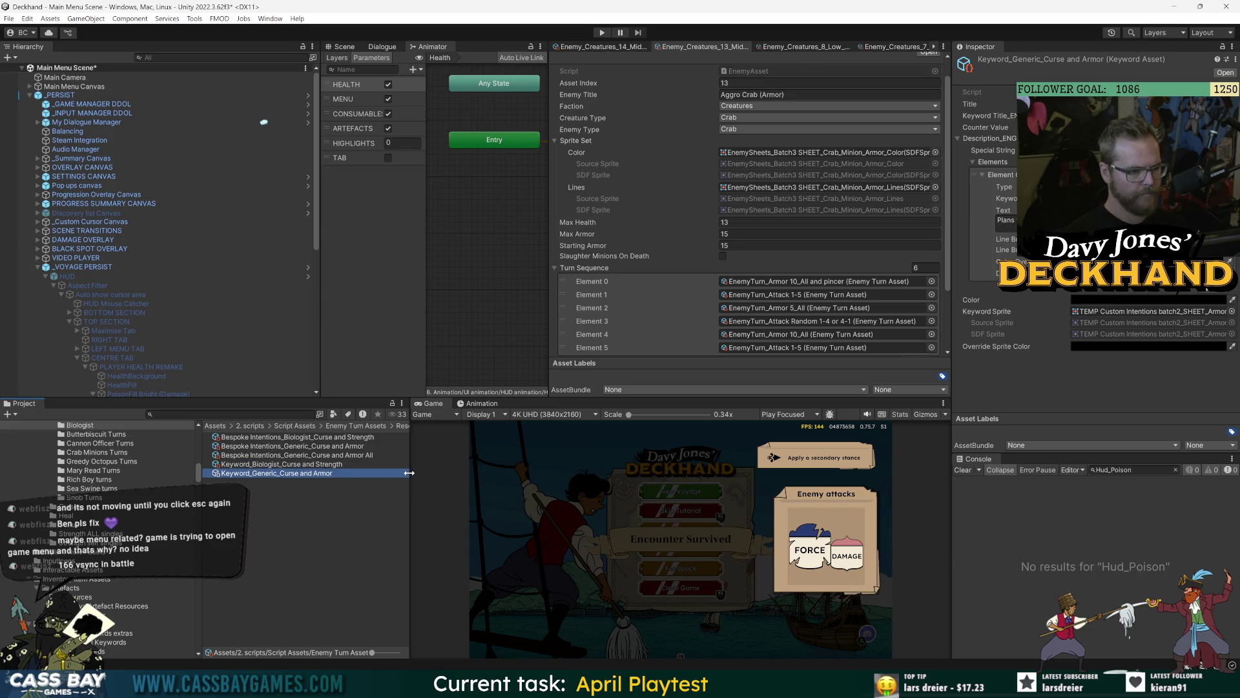
# Step: Duplicate the keyword and name the copy Keyword_Generic_Curse and Armor All
pyautogui.hotkey('ctrl', 'd')
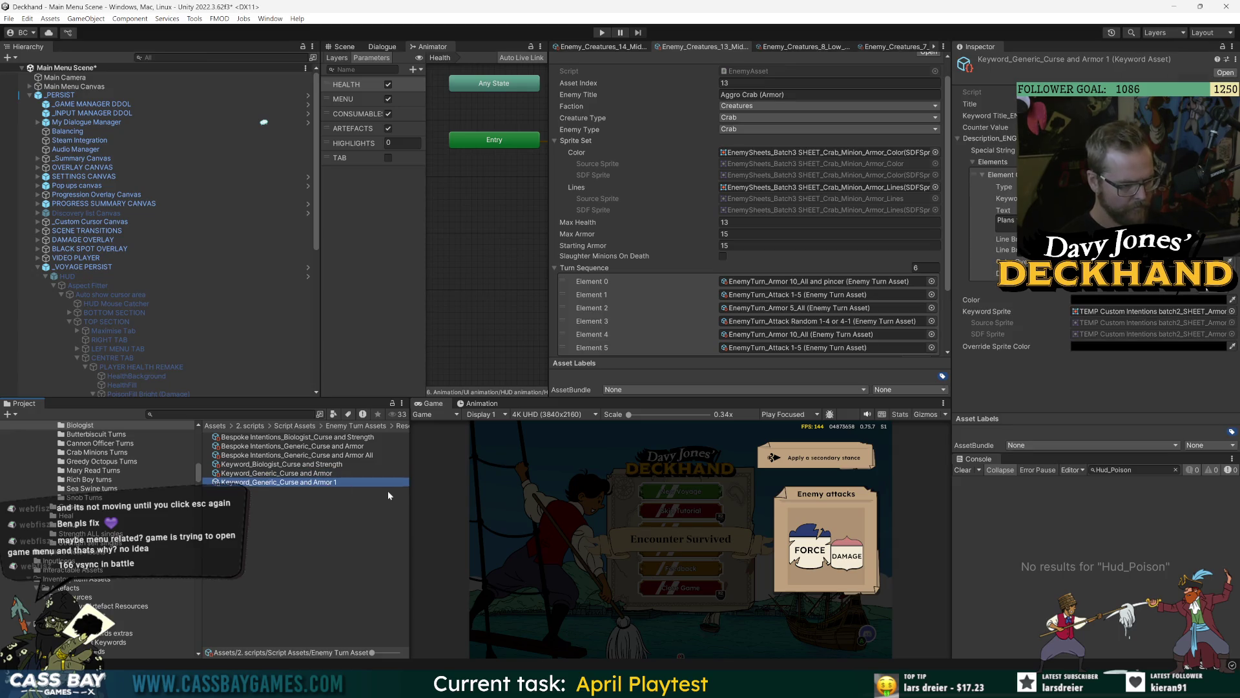
pyautogui.press('F2')
pyautogui.press('BackSpace')
pyautogui.write('All')
pyautogui.press('Return')
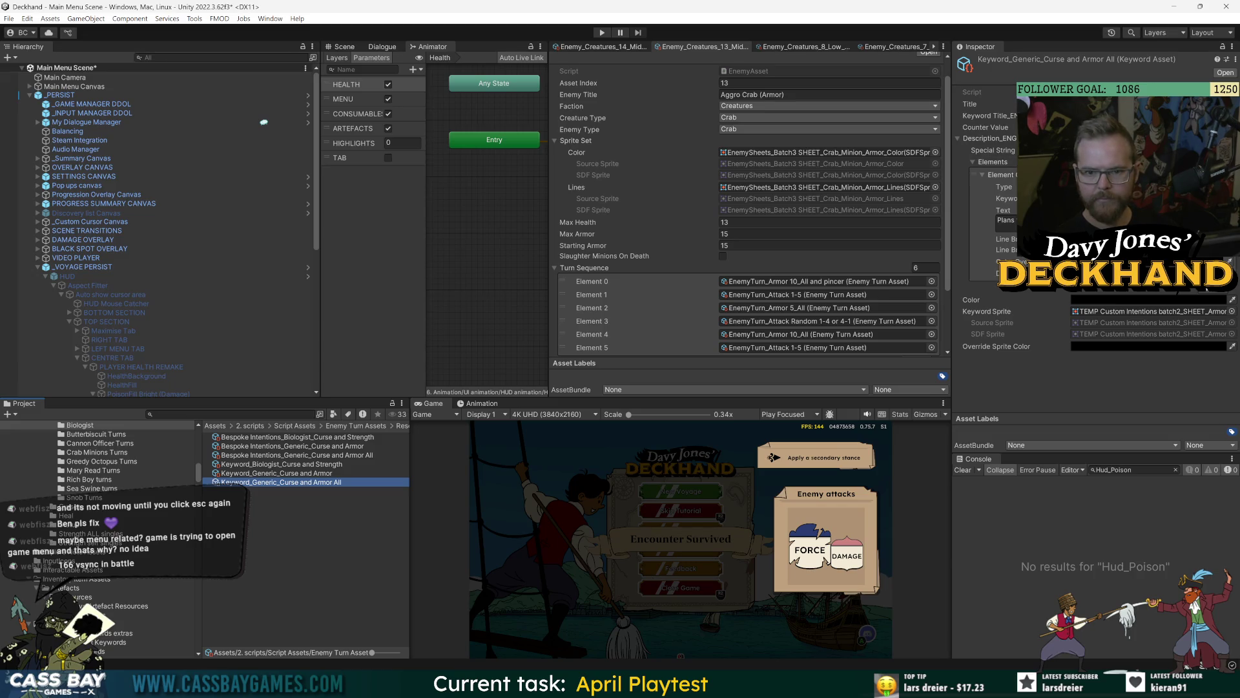
pyautogui.click(1098, 104)
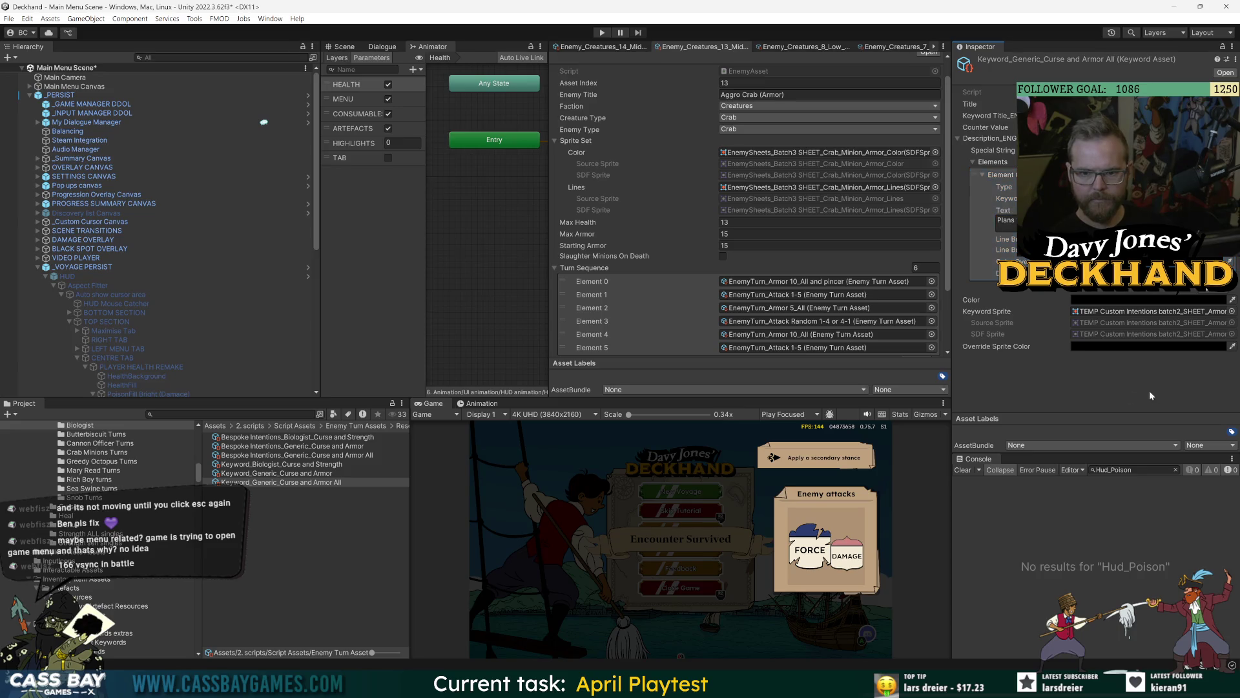
# Step: Save the scene and reopen the Bespoke Intentions_Generic_Curse and Armor All asset
pyautogui.click(309, 526)
pyautogui.hotkey('ctrl', 's')
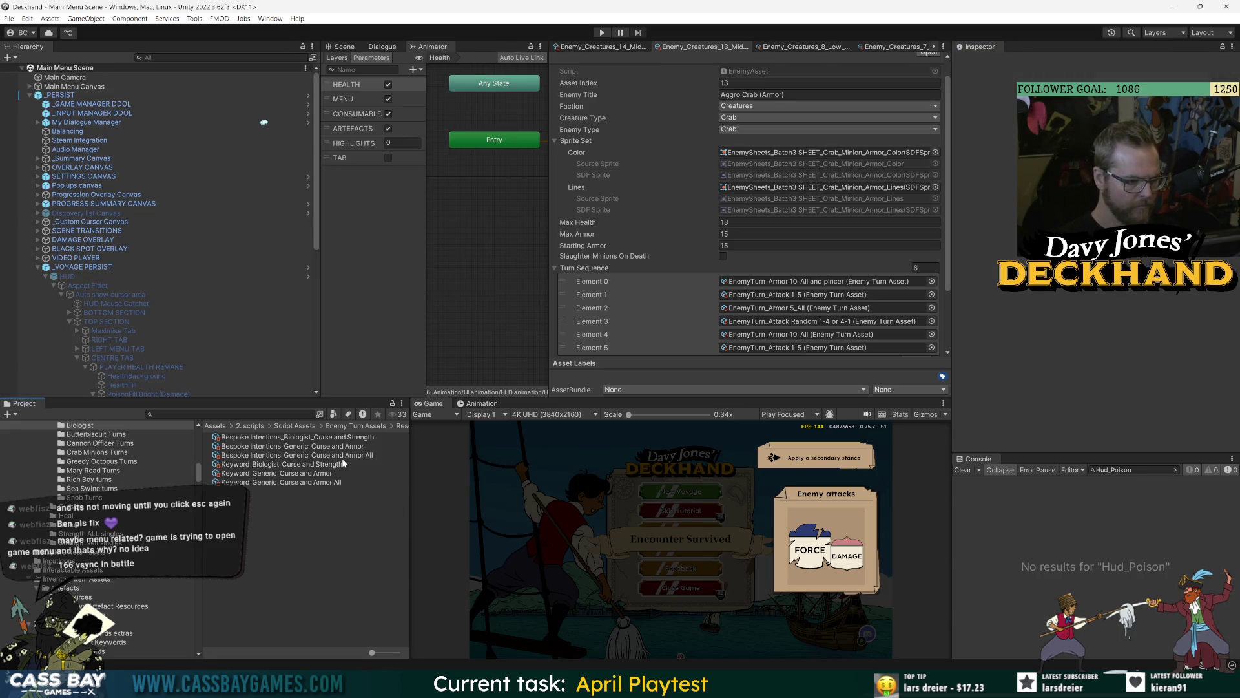
pyautogui.click(342, 457)
pyautogui.scroll(-3, 746, 258)
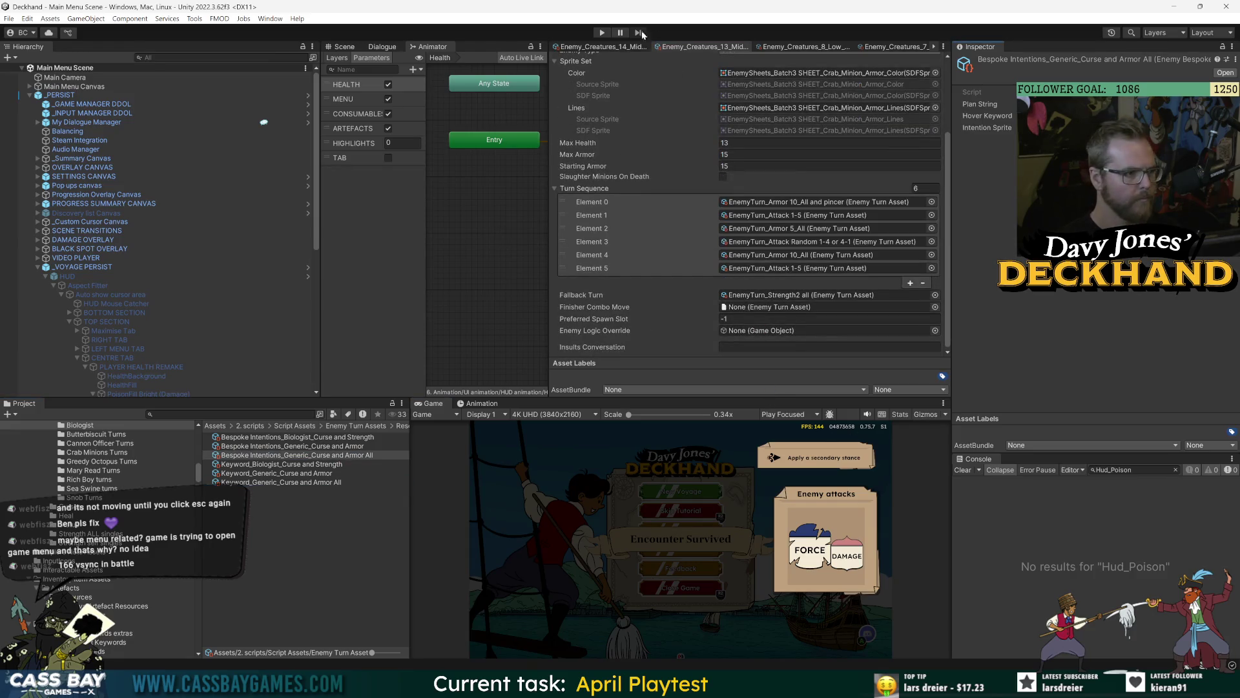
# Step: Play into crab combat, enlarge the Game view, and check the Group Defensive Curse intent tooltip
pyautogui.click(602, 32)
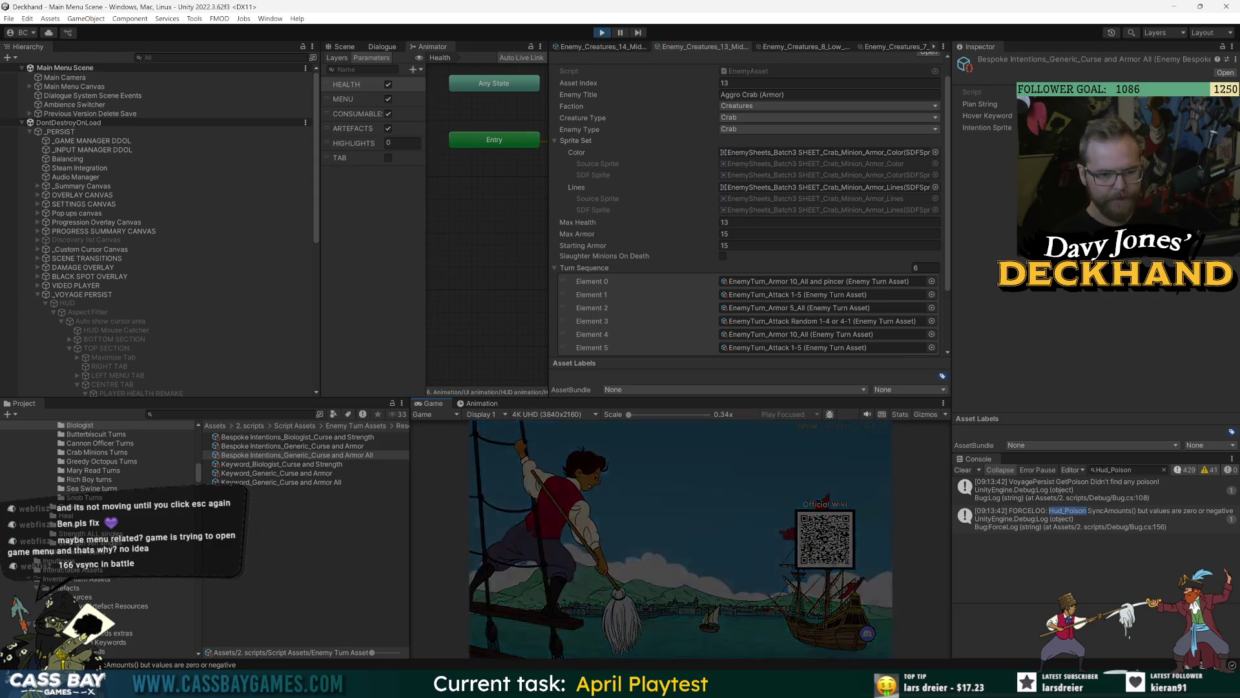
pyautogui.click(363, 493)
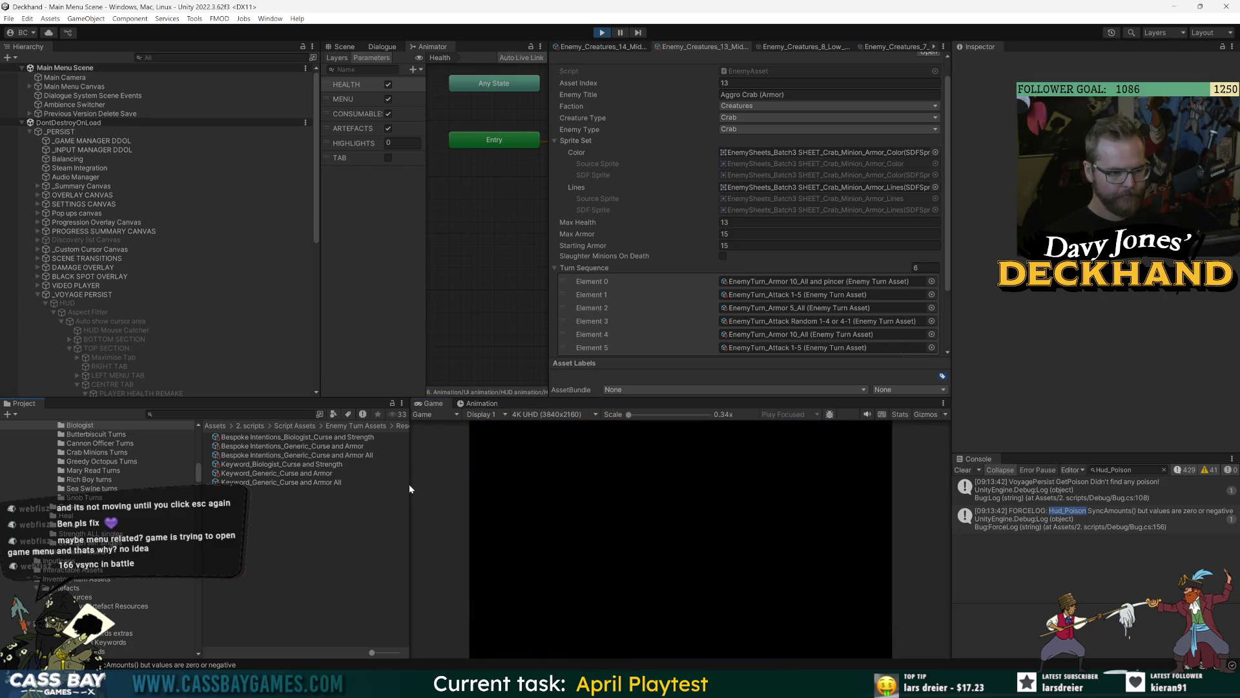
pyautogui.moveTo(411, 468); pyautogui.dragTo(341, 469)
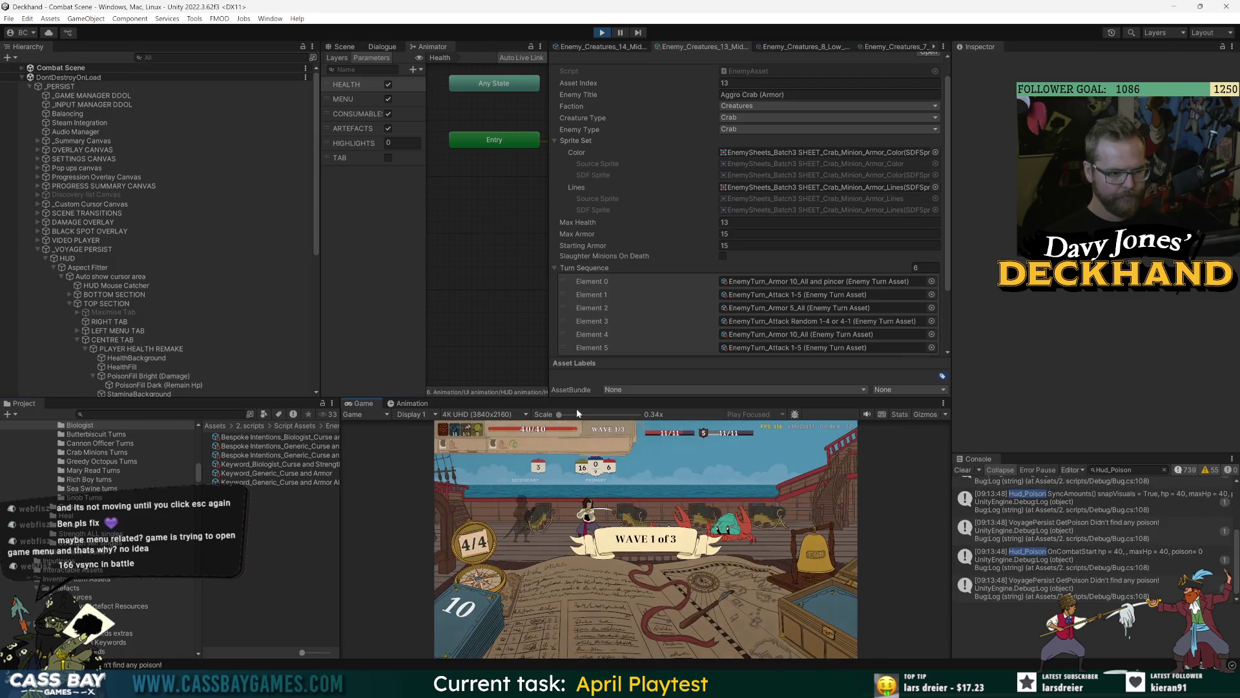
pyautogui.moveTo(577, 398); pyautogui.dragTo(577, 252)
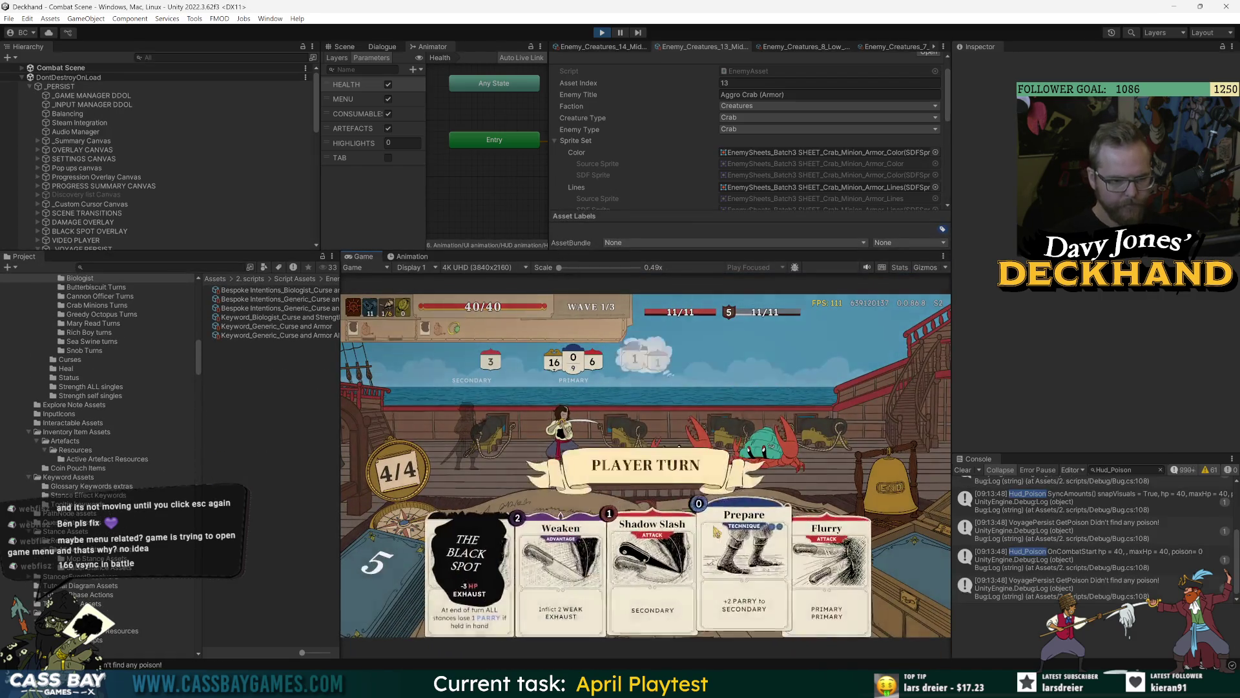
pyautogui.moveTo(734, 366)
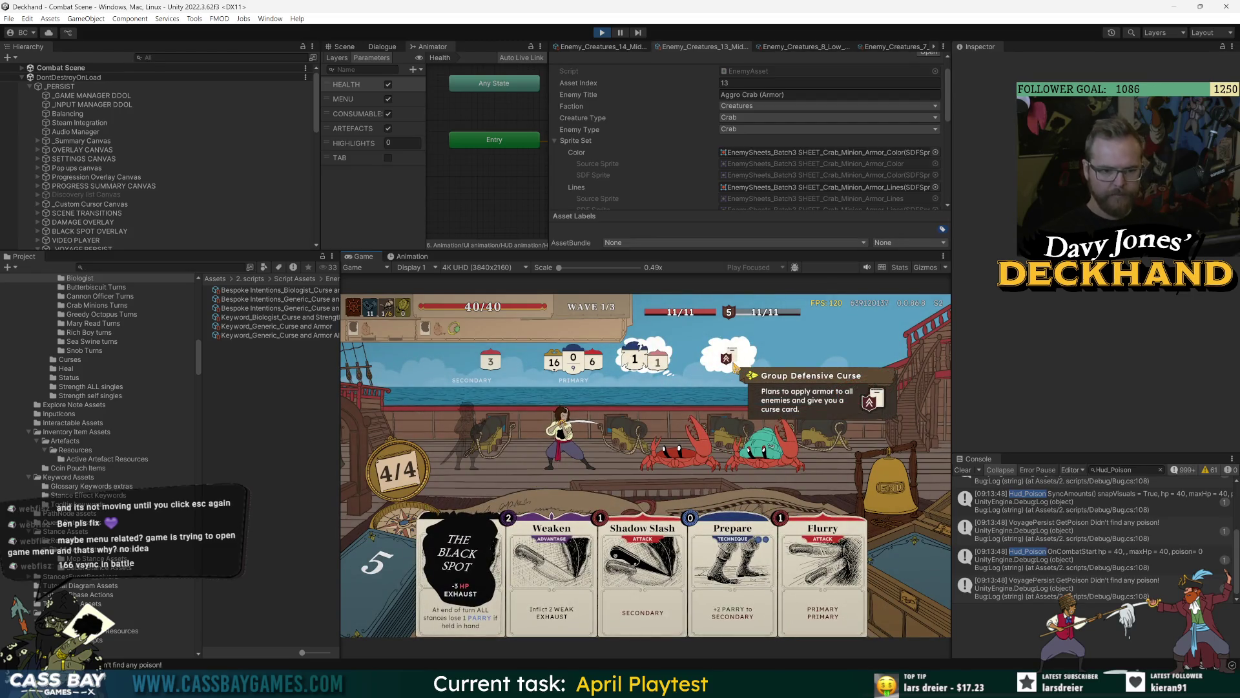
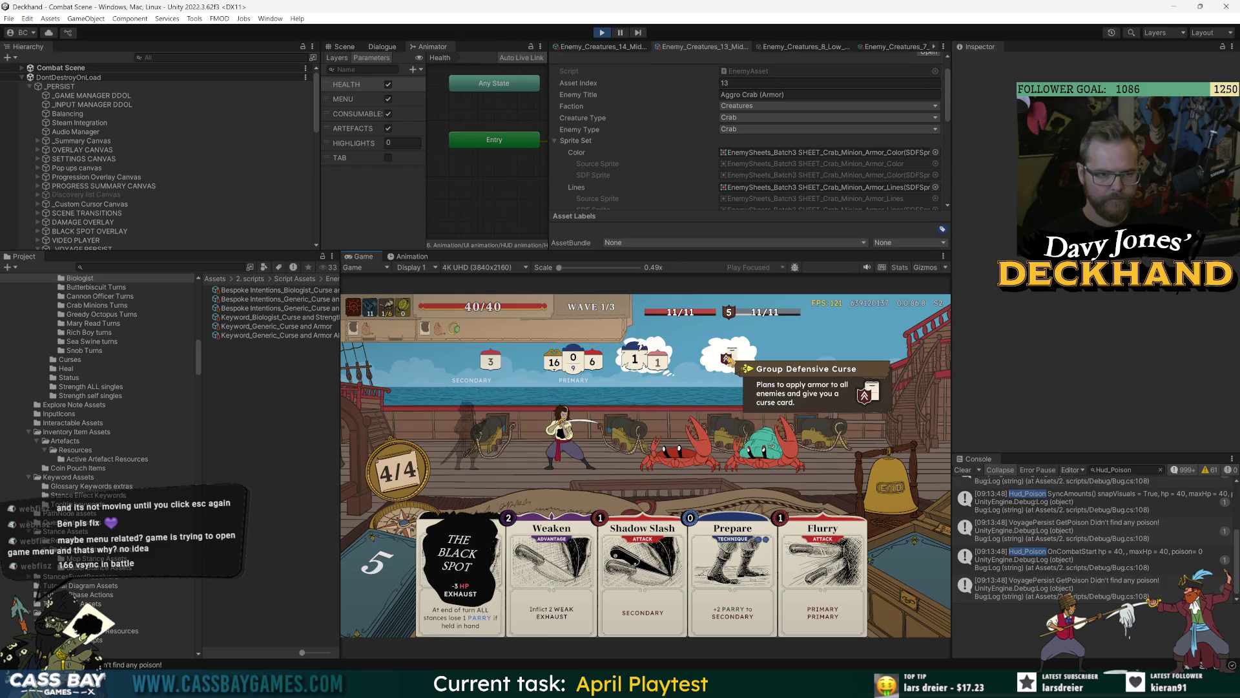
# Step: Inspect the Keyword_Generic_Curse and Armor All asset's title, glance at Discord, and return to Unity
pyautogui.click(316, 336)
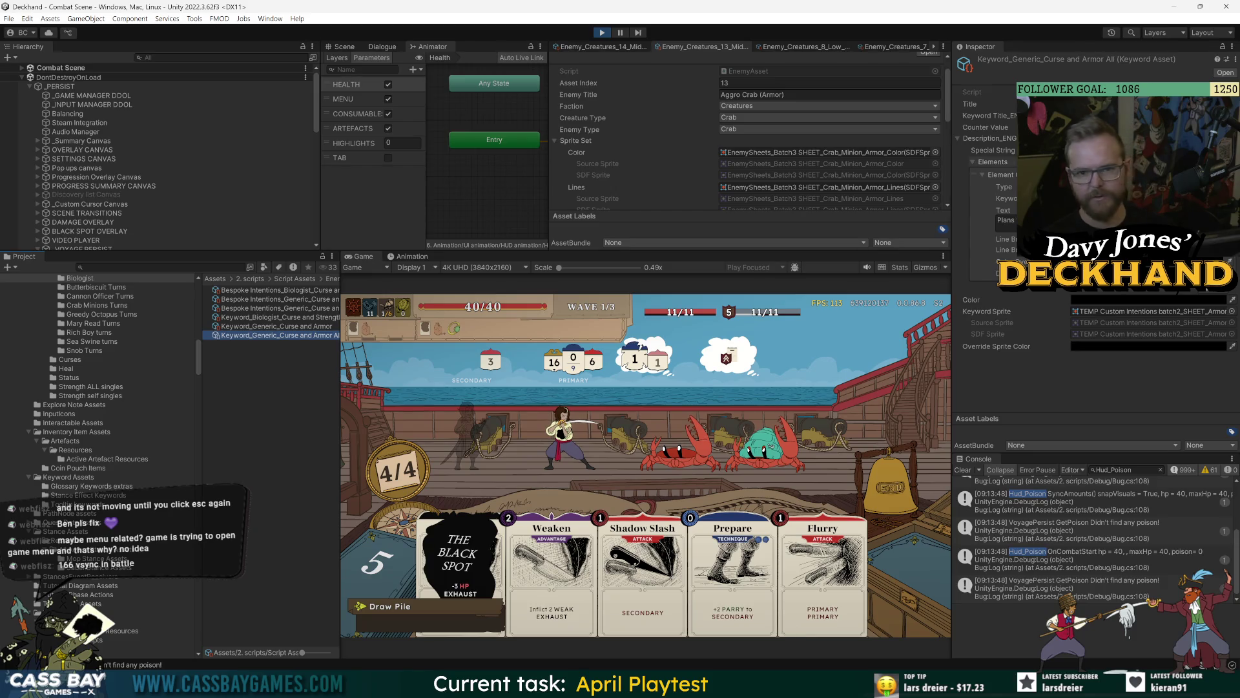
pyautogui.click(1066, 115)
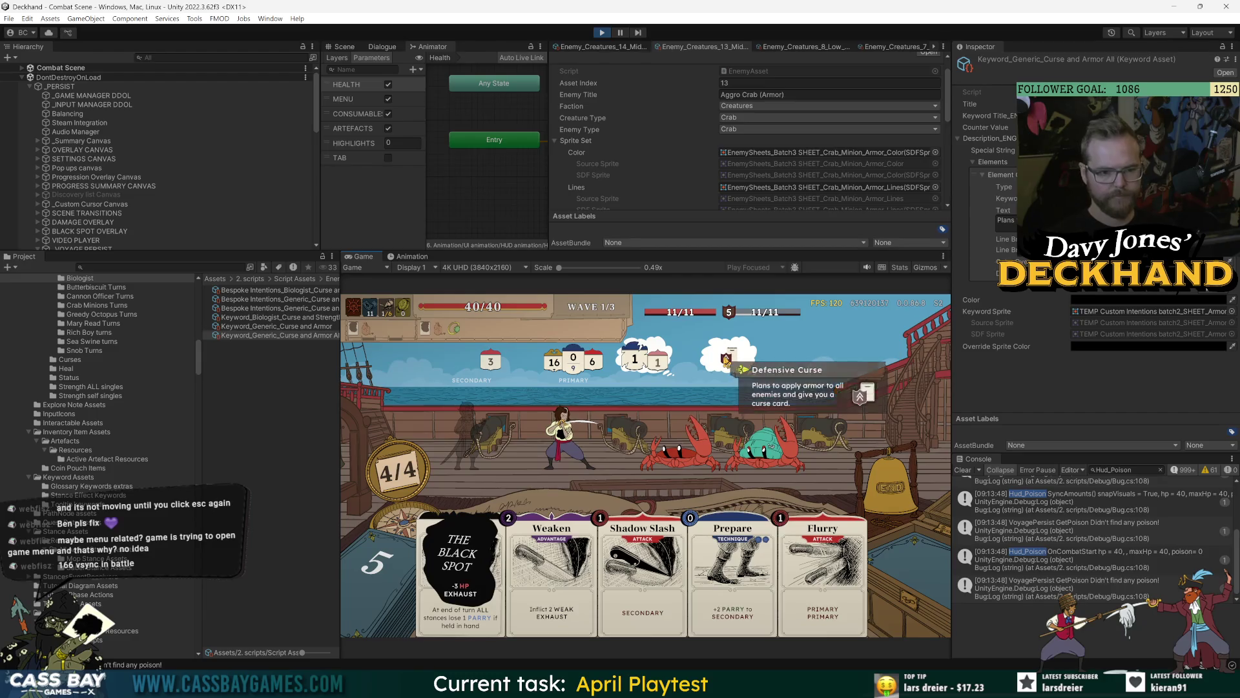
pyautogui.click(328, 598)
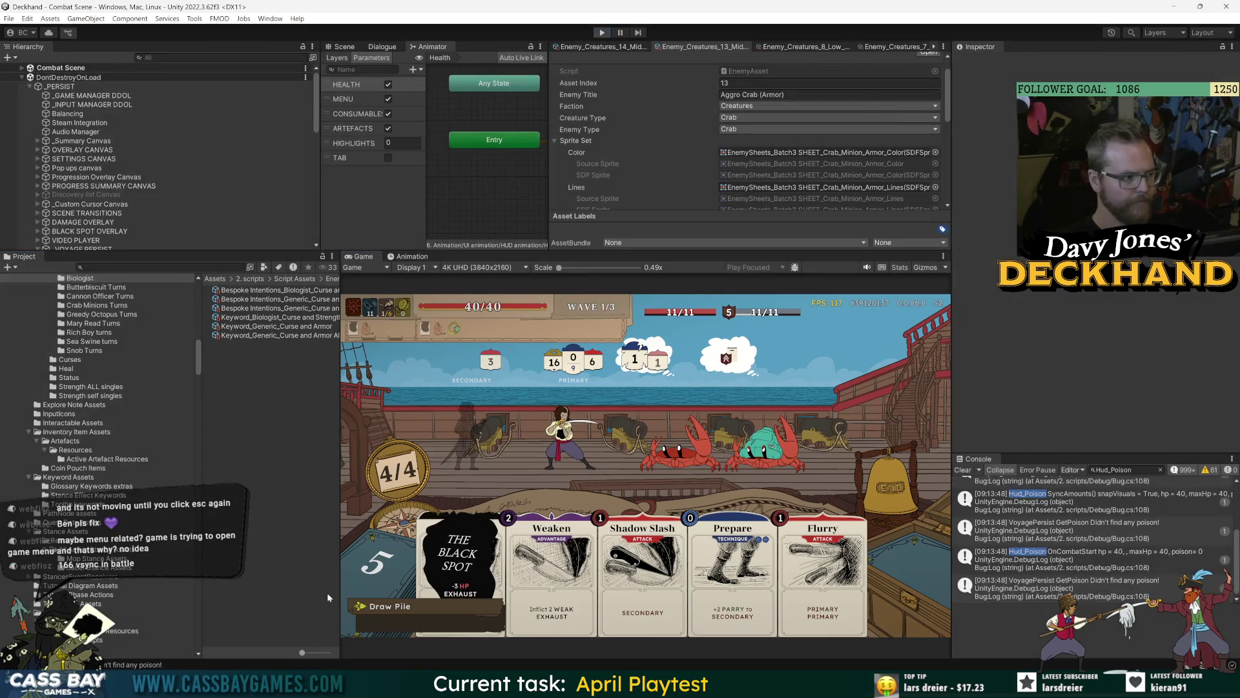
pyautogui.hotkey('alt', 'Tab')
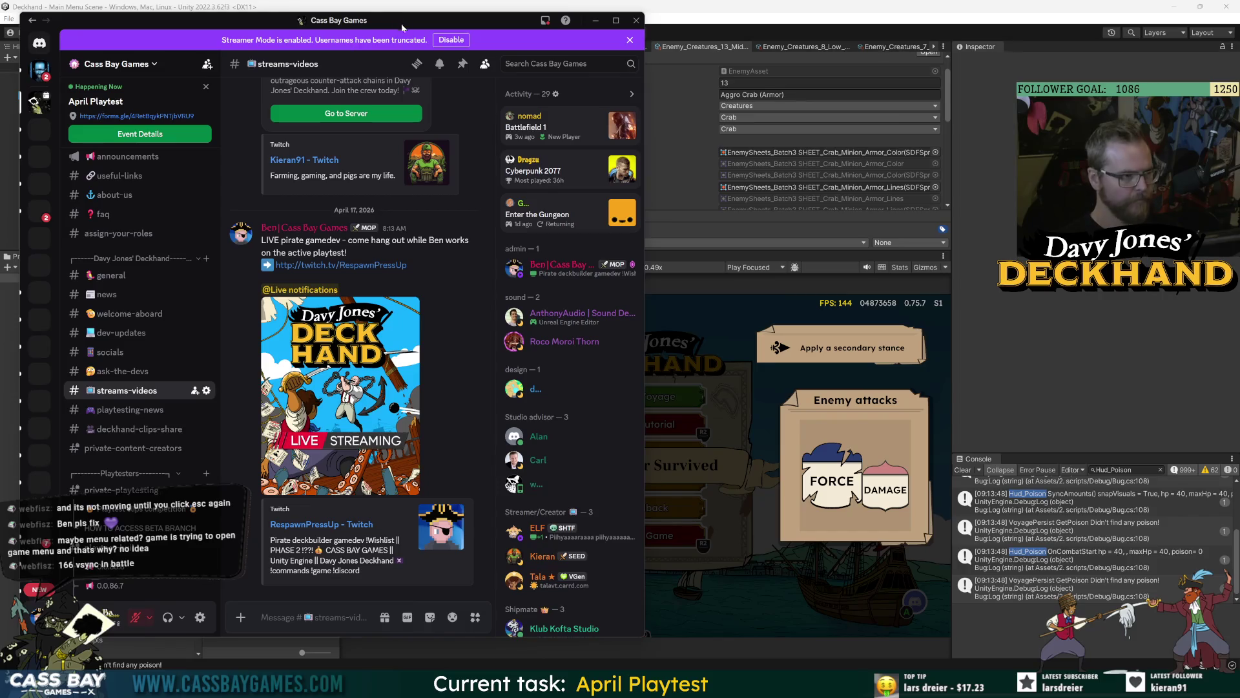
pyautogui.hotkey('alt', 'Tab')
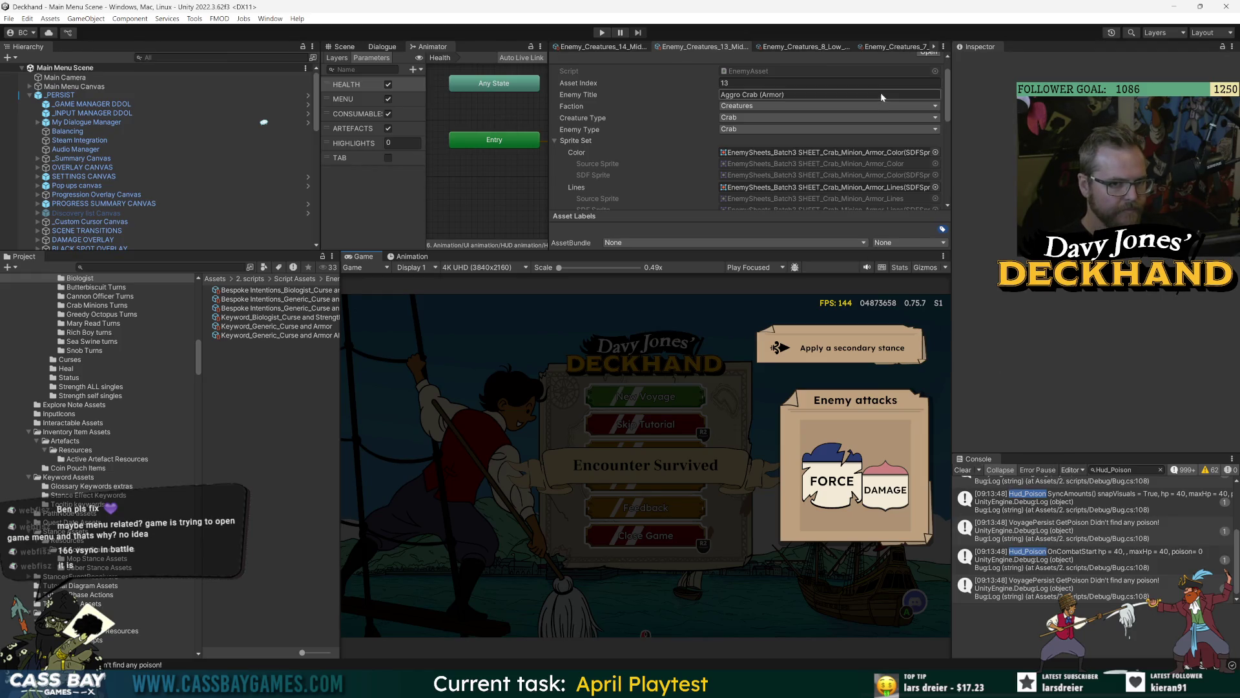
# Step: Locate and select the crab's colour sprite sheet in the project
pyautogui.click(827, 153)
pyautogui.click(266, 363)
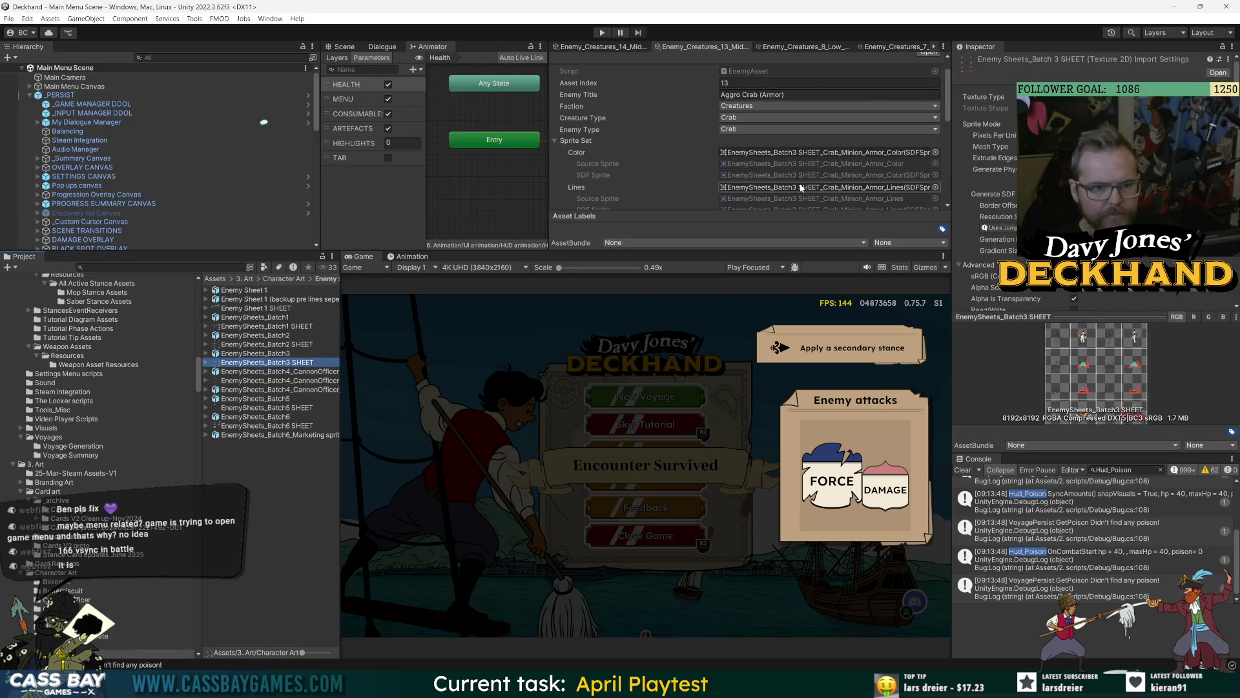
pyautogui.scroll(-10, 807, 129)
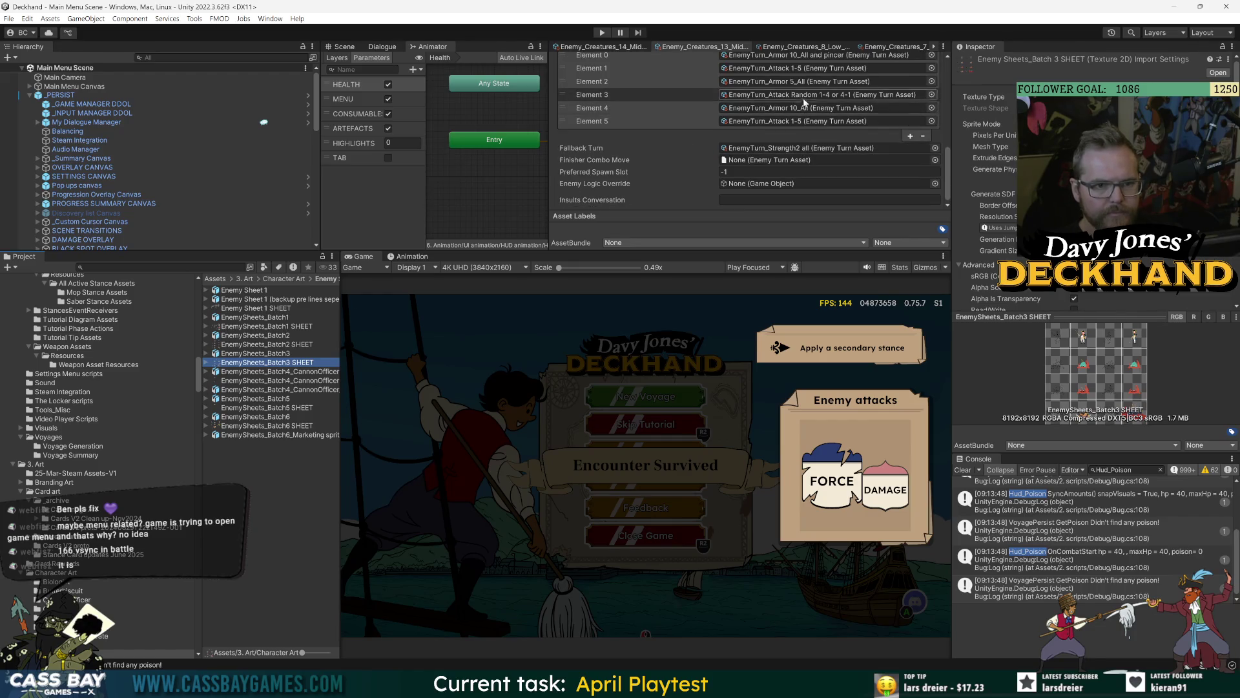
# Step: Trace the crab's armor-and-pincer turn to its Bespoke Intentions sprite and open TEMP Custom Intentions batch2
pyautogui.click(801, 56)
pyautogui.click(297, 290)
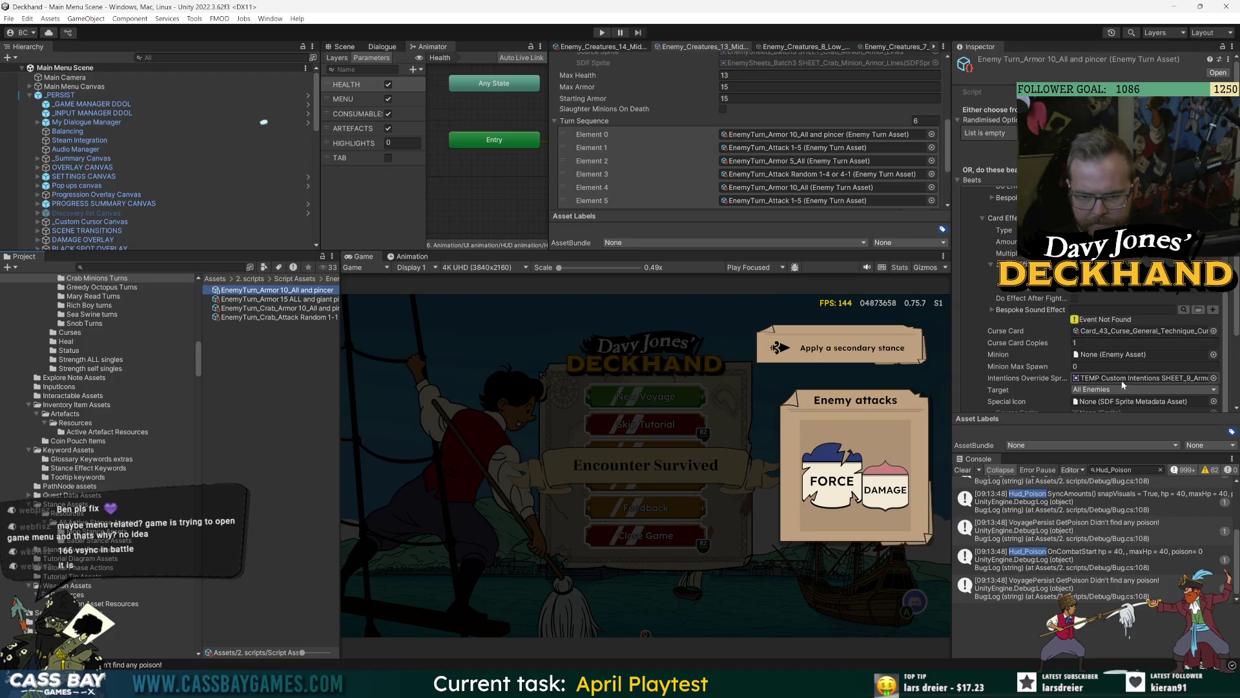
pyautogui.doubleClick(1115, 379)
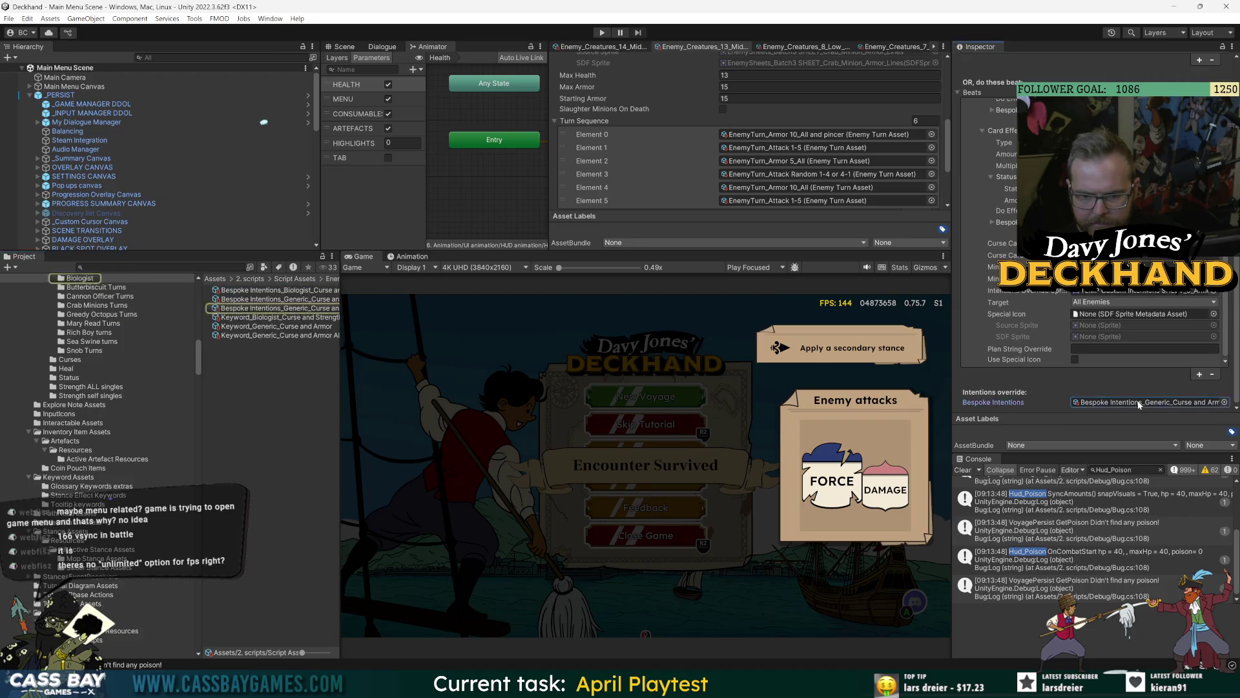
pyautogui.click(1098, 128)
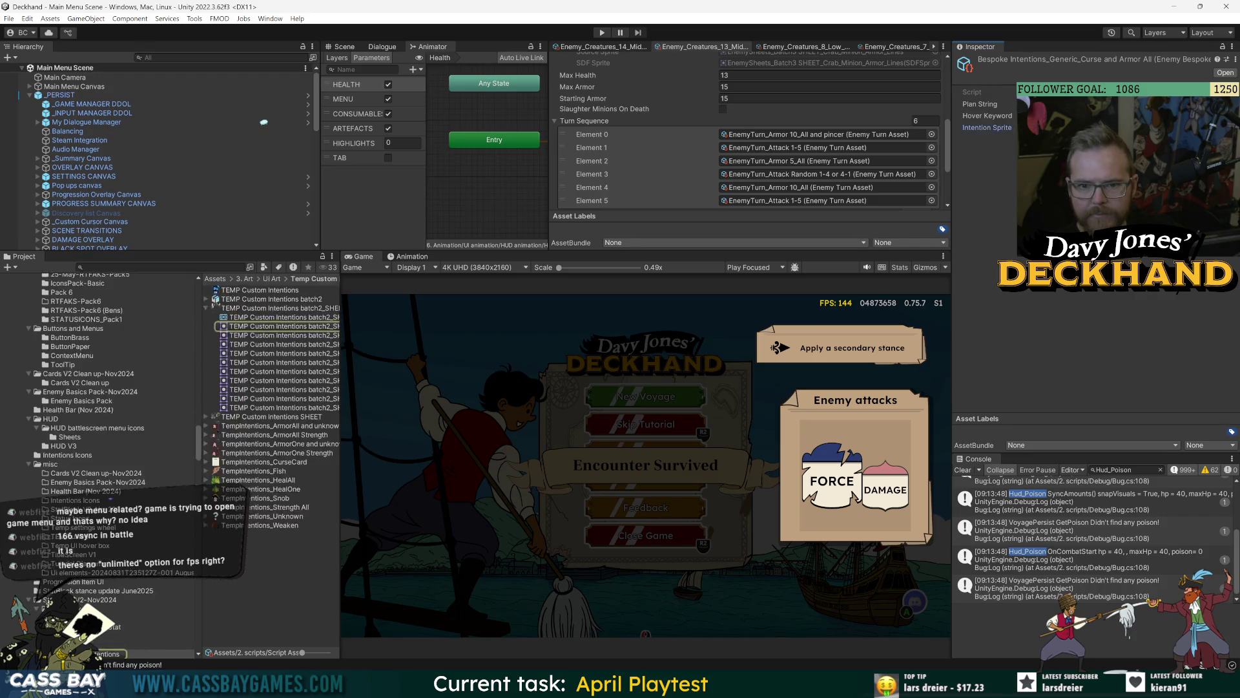
pyautogui.click(224, 308)
pyautogui.click(222, 300)
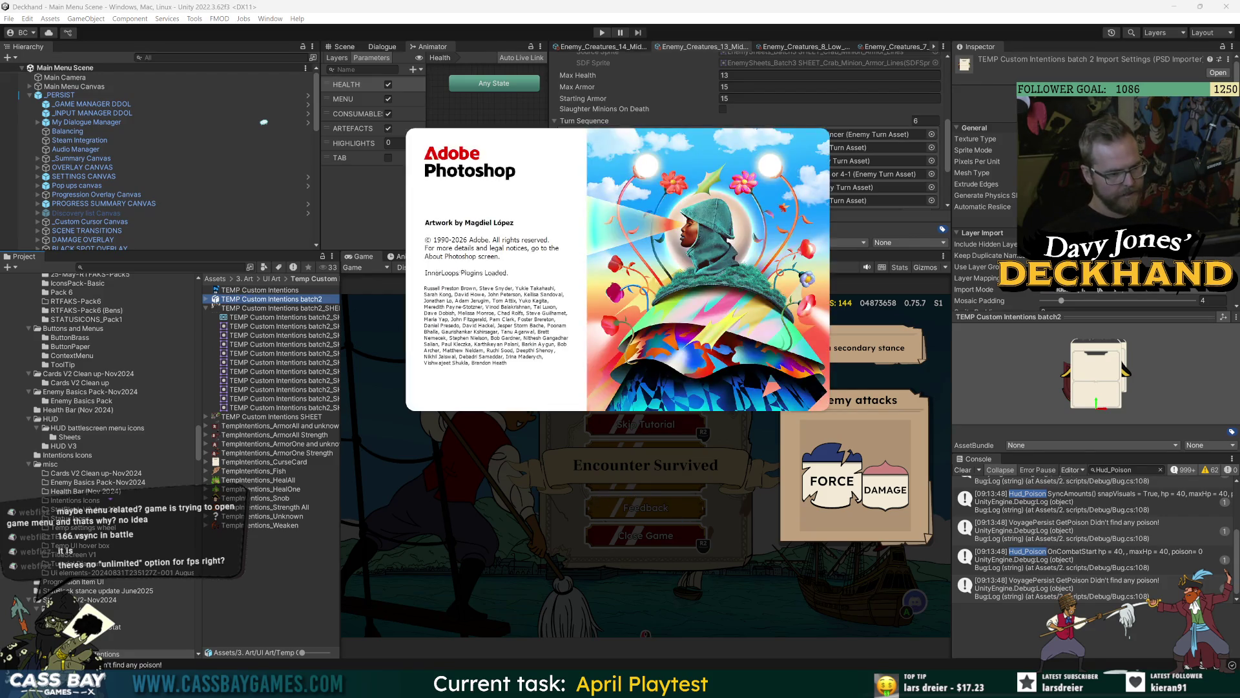
# Step: Let TEMP Custom Intentions batch2.psb finish opening in Photoshop, then return to Unity
pyautogui.moveTo(833, 686)
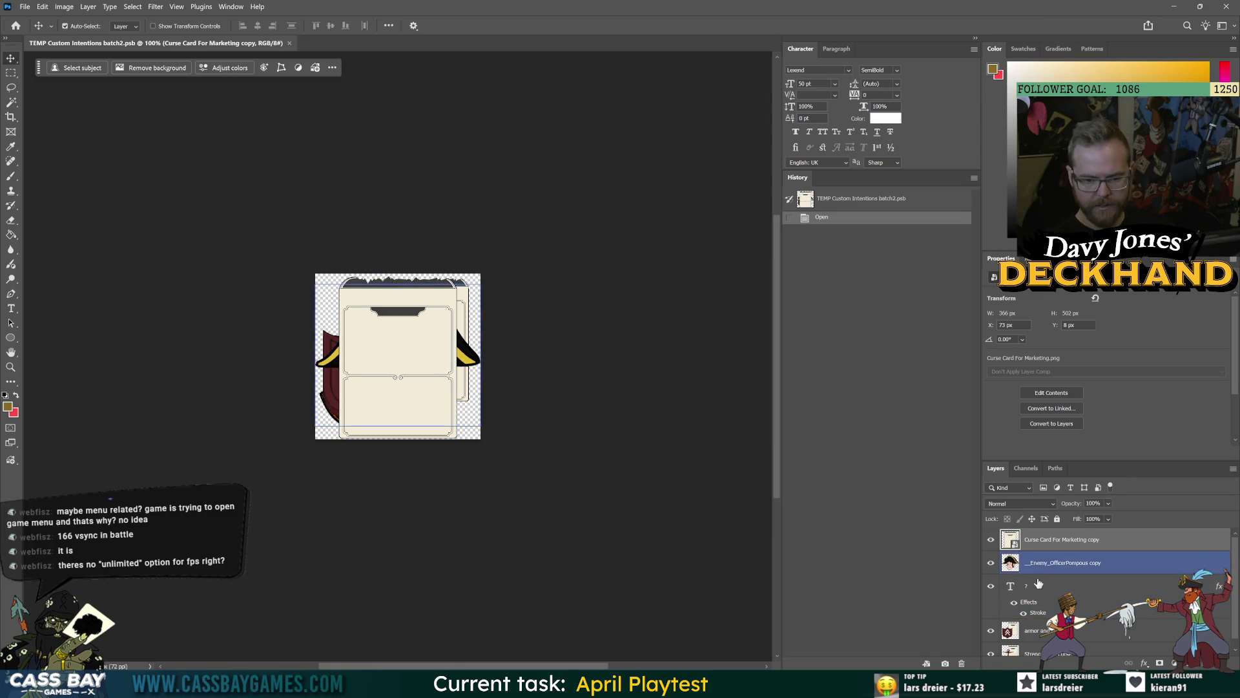
pyautogui.hotkey('alt', 'Tab')
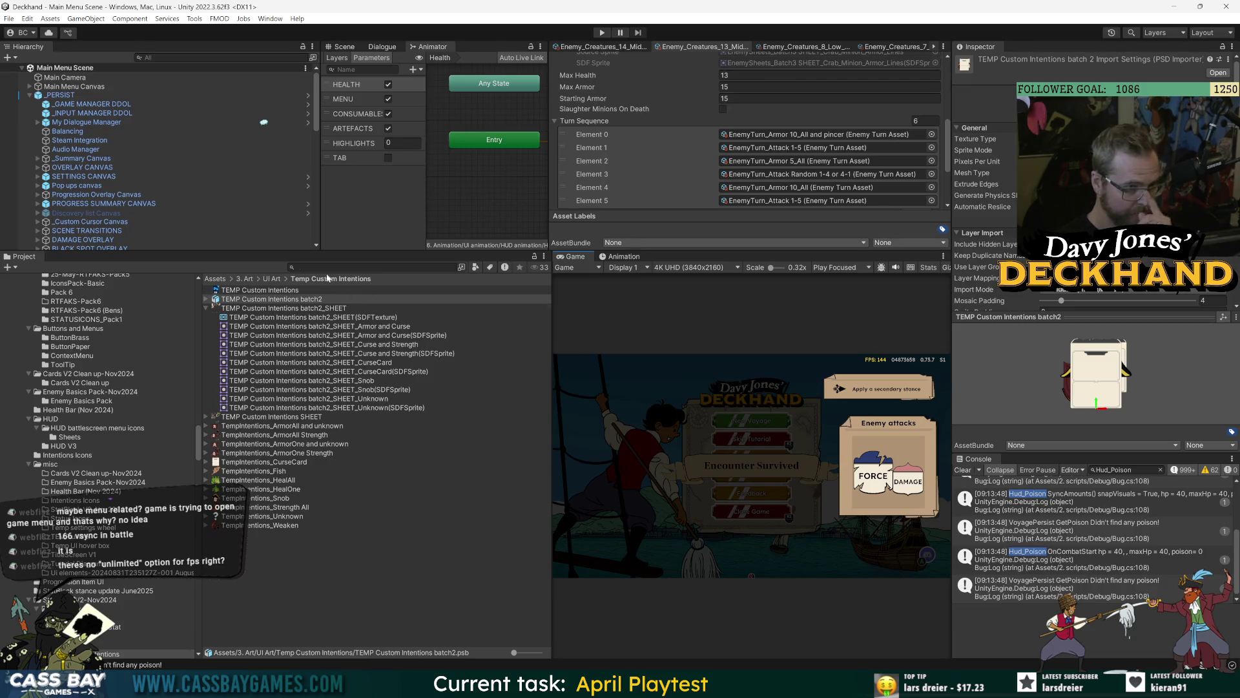
# Step: Search the project, enter the Intentions Icons folder, and open IntentionIcons_Pack1 in Photoshop
pyautogui.click(329, 267)
pyautogui.write('curse card')
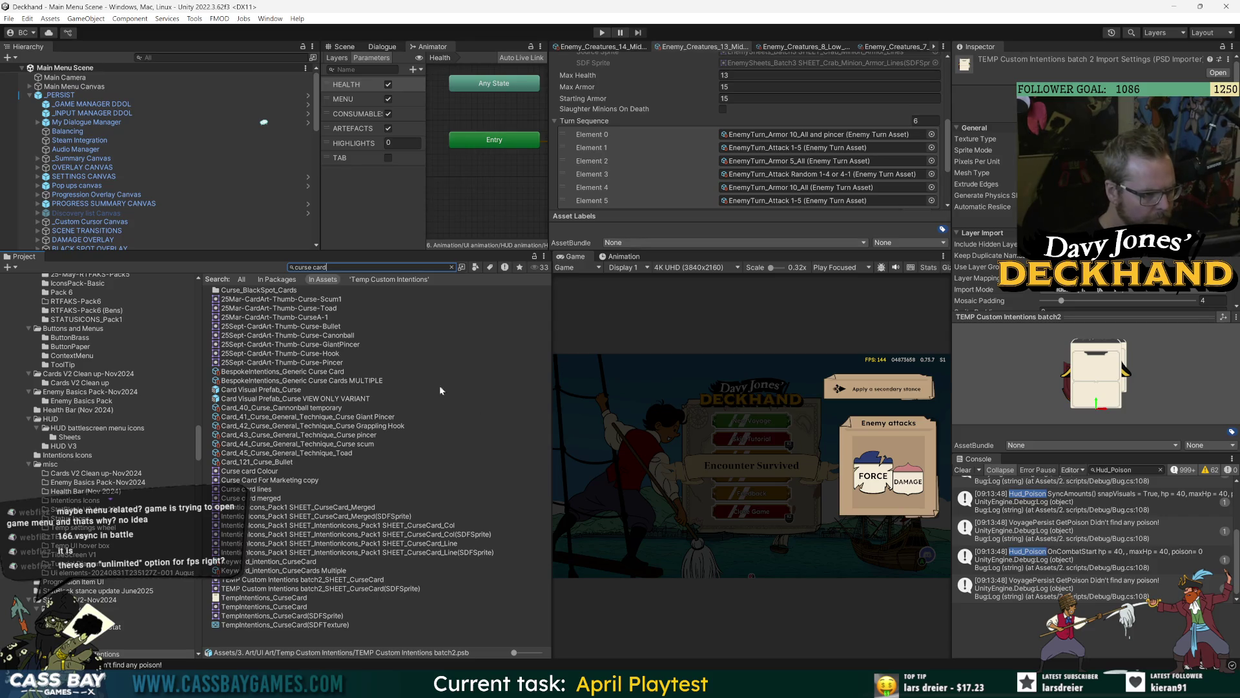
pyautogui.hotkey('ctrl', 'a')
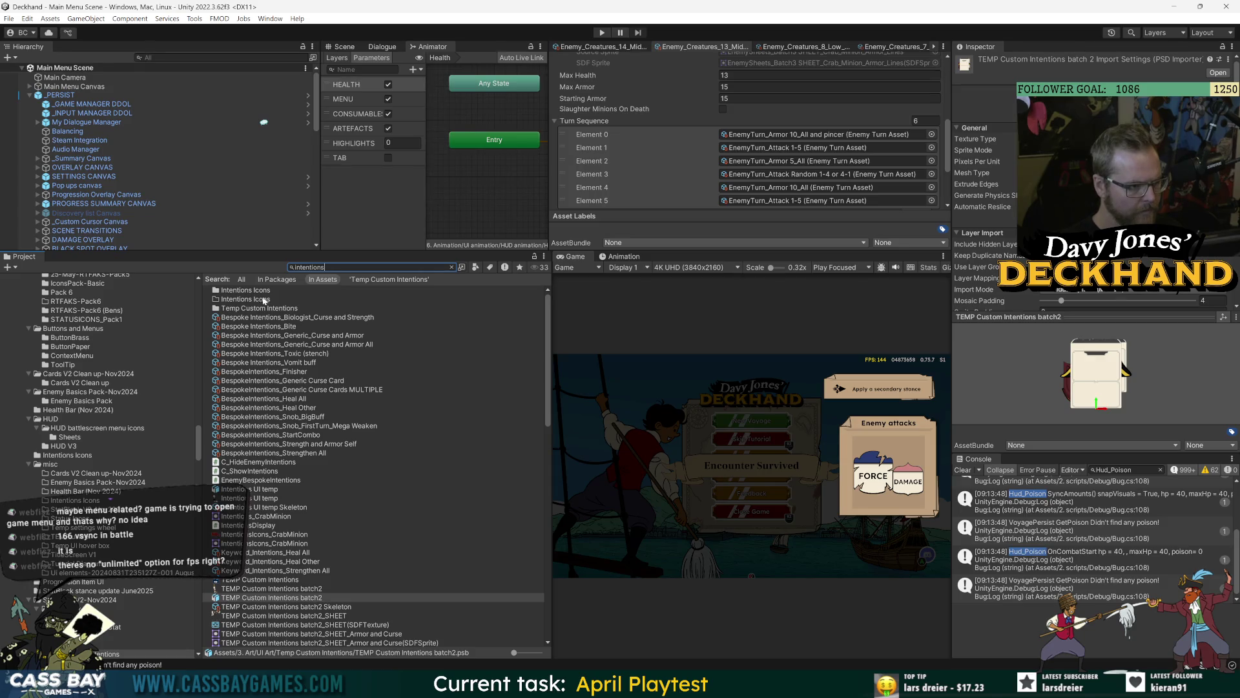
pyautogui.doubleClick(251, 291)
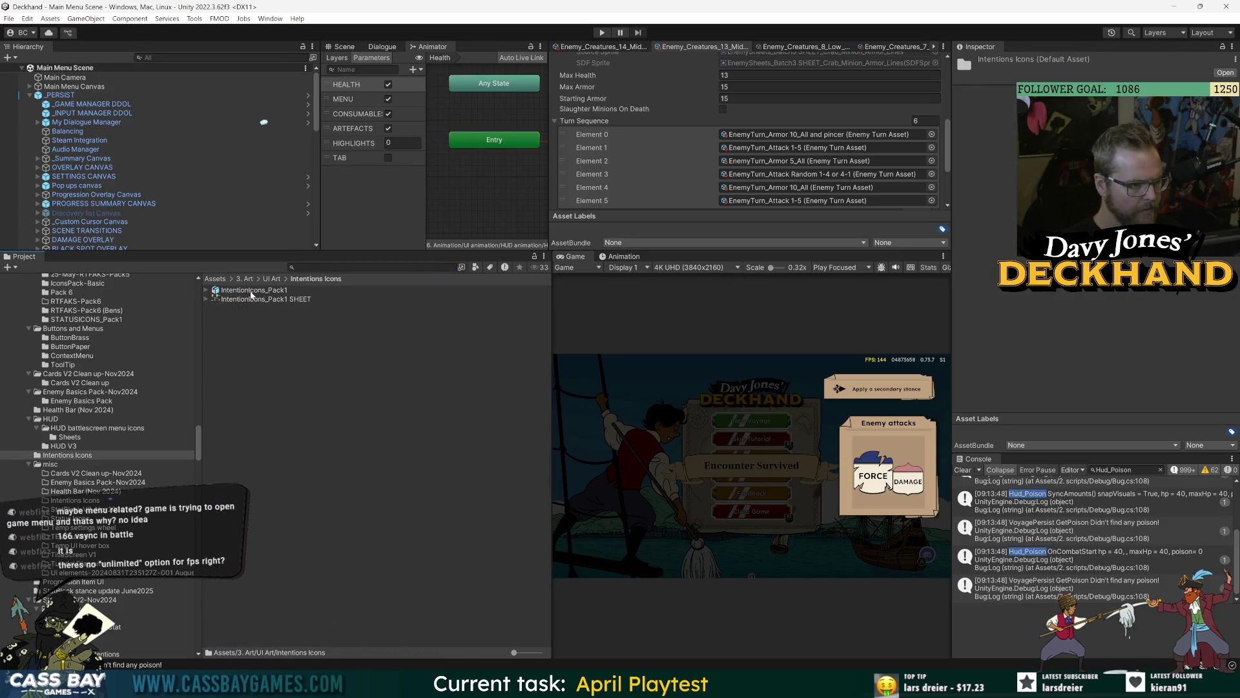
pyautogui.click(251, 292)
pyautogui.doubleClick(252, 292)
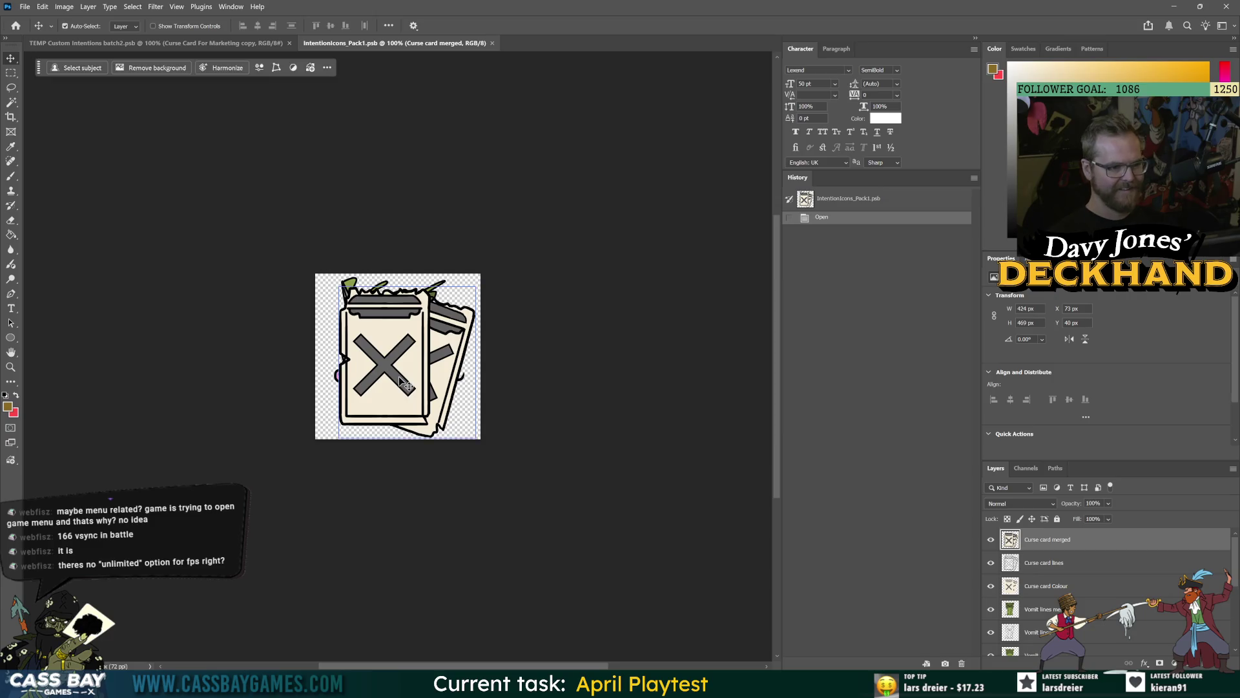
# Step: In IntentionIcons_Pack1, select the Curse card merged and Curse card Colour layers
pyautogui.click(606, 387)
pyautogui.click(423, 380)
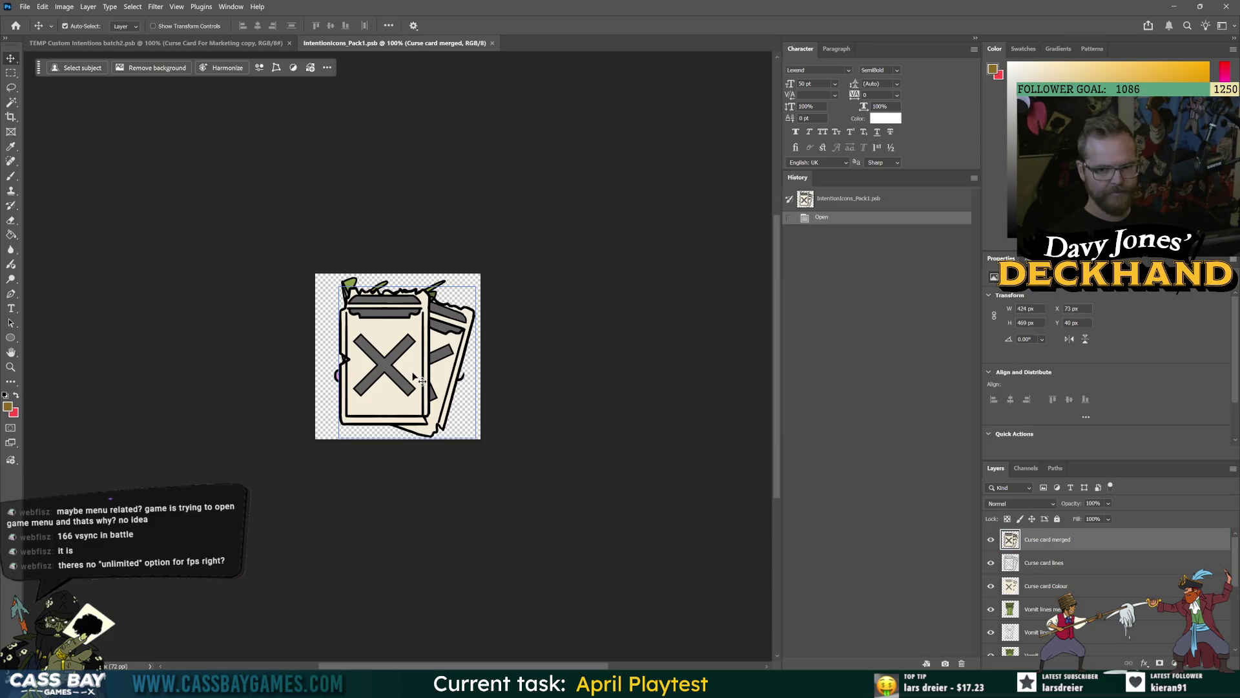
pyautogui.press('ctrl')
pyautogui.keyDown('ctrl'); pyautogui.click(1111, 600); pyautogui.keyUp('ctrl')
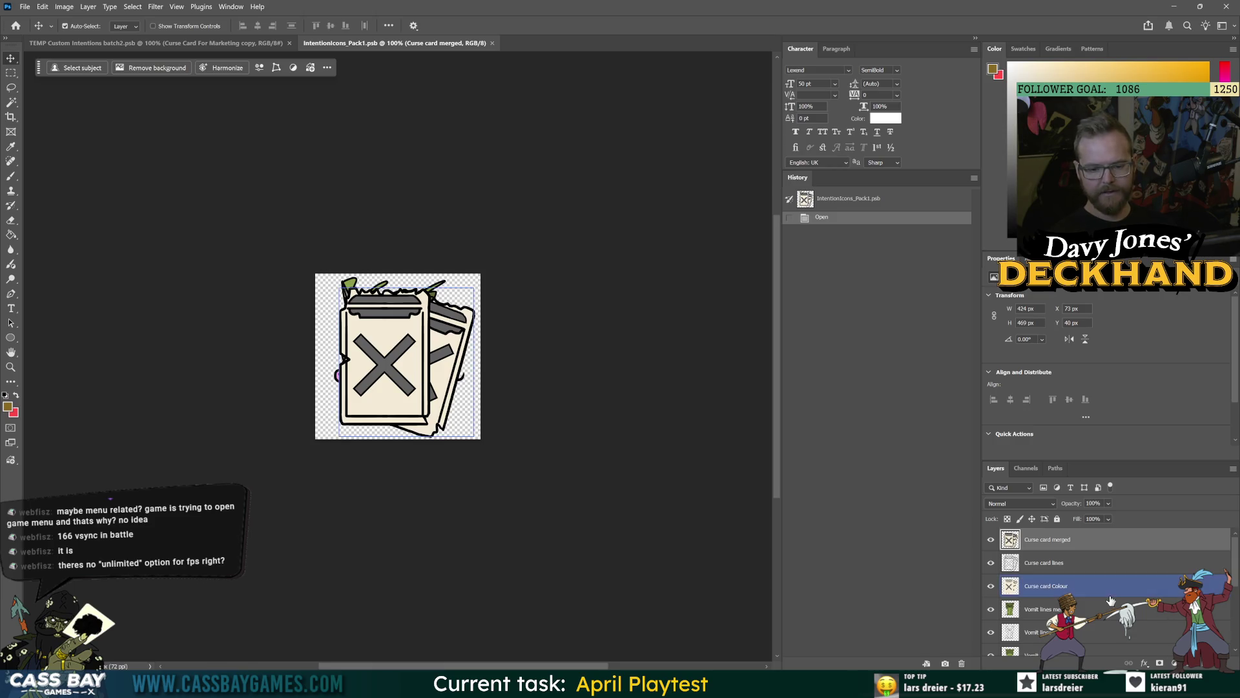
# Step: In the batch2 document, hide the curse card, officer portrait and question-mark text layers
pyautogui.hotkey('ctrl', 'Tab')
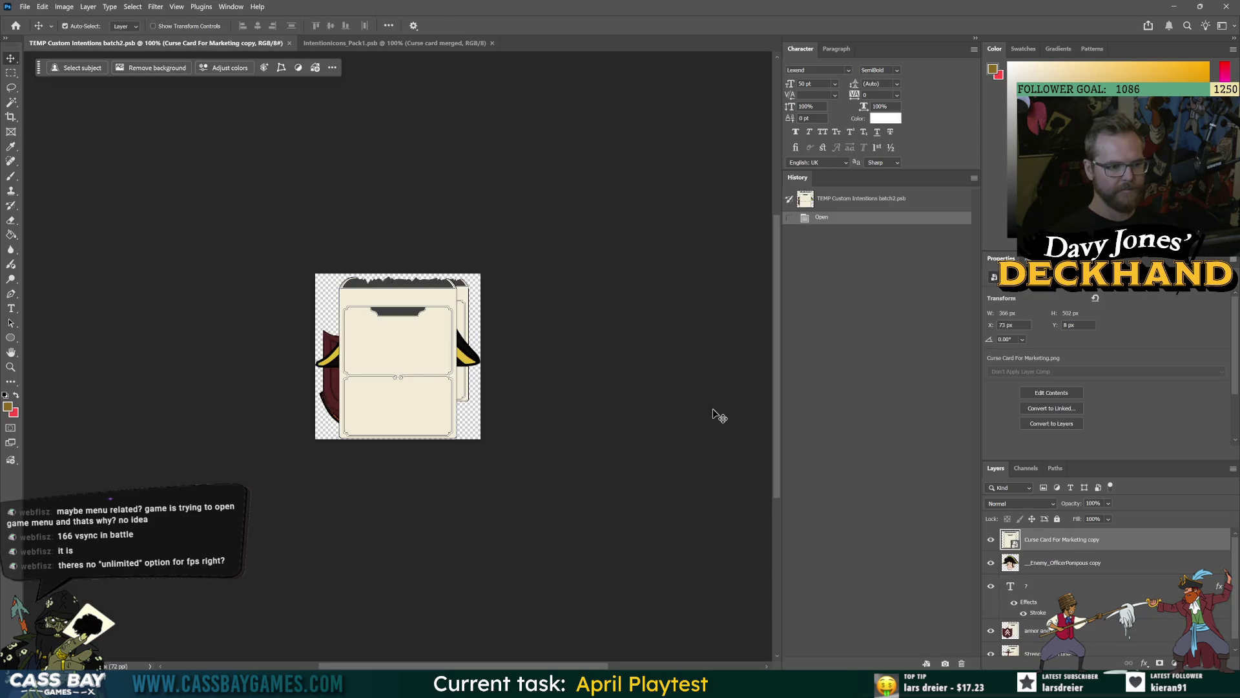
pyautogui.click(991, 541)
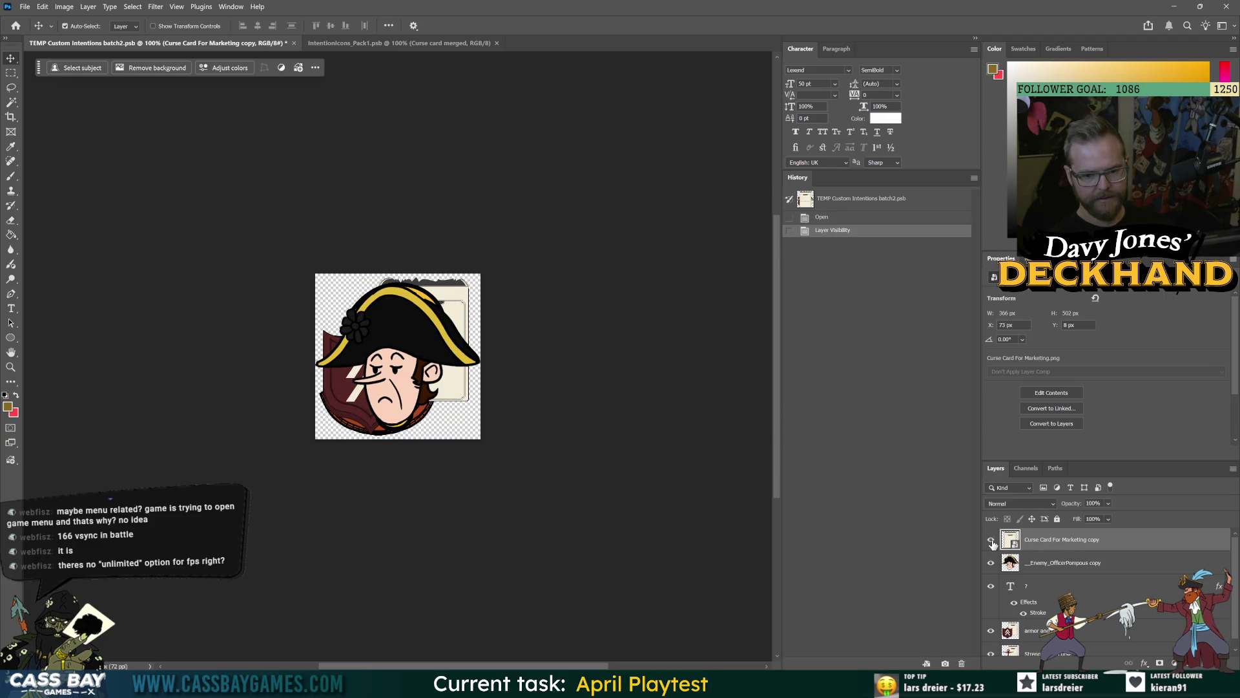
pyautogui.click(992, 541)
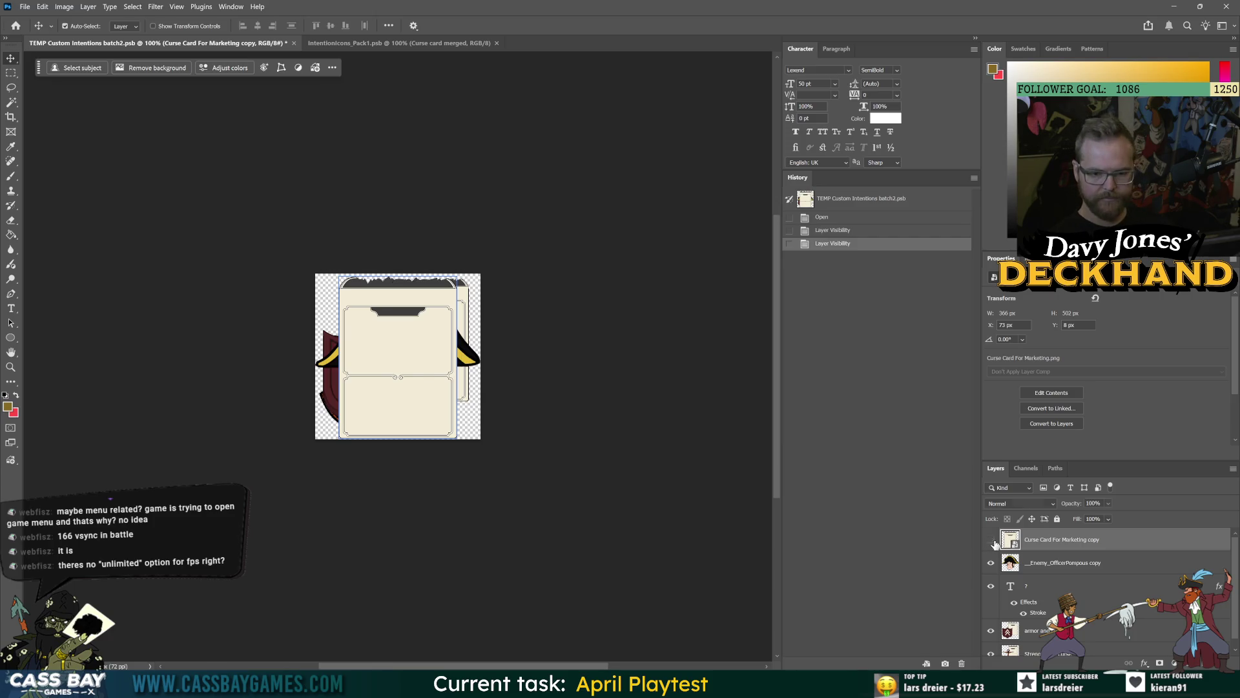
pyautogui.click(992, 540)
pyautogui.click(991, 564)
pyautogui.click(1009, 590)
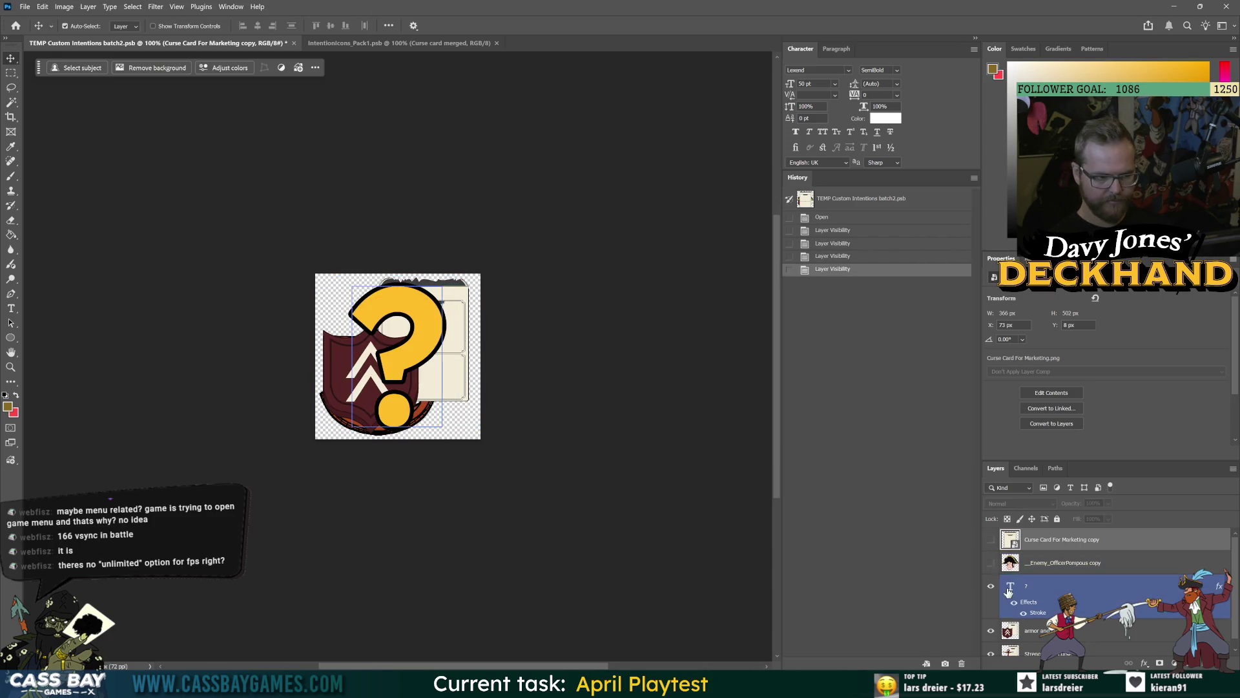
pyautogui.click(992, 588)
# Step: Select the armor and curse layer, hide the armour layers below, then undo to restore them
pyautogui.hscroll(2, 493, 360)
pyautogui.click(304, 368)
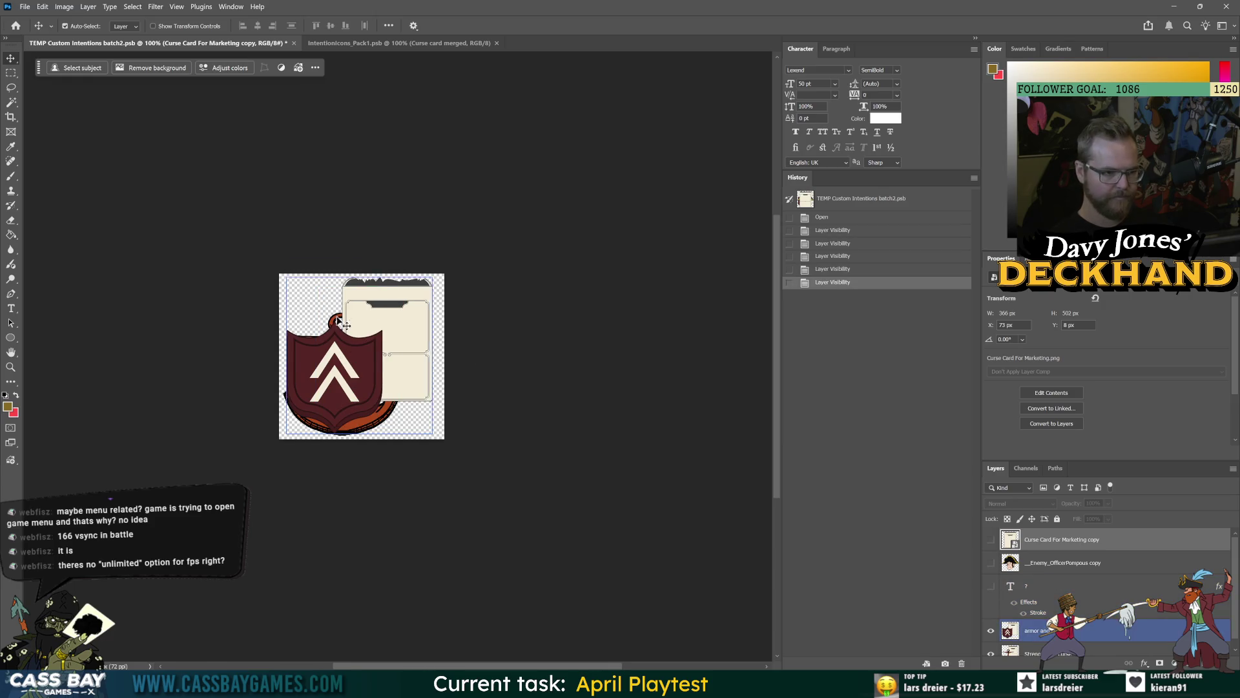
pyautogui.scroll(-2, 297, 317)
pyautogui.scroll(2, 294, 313)
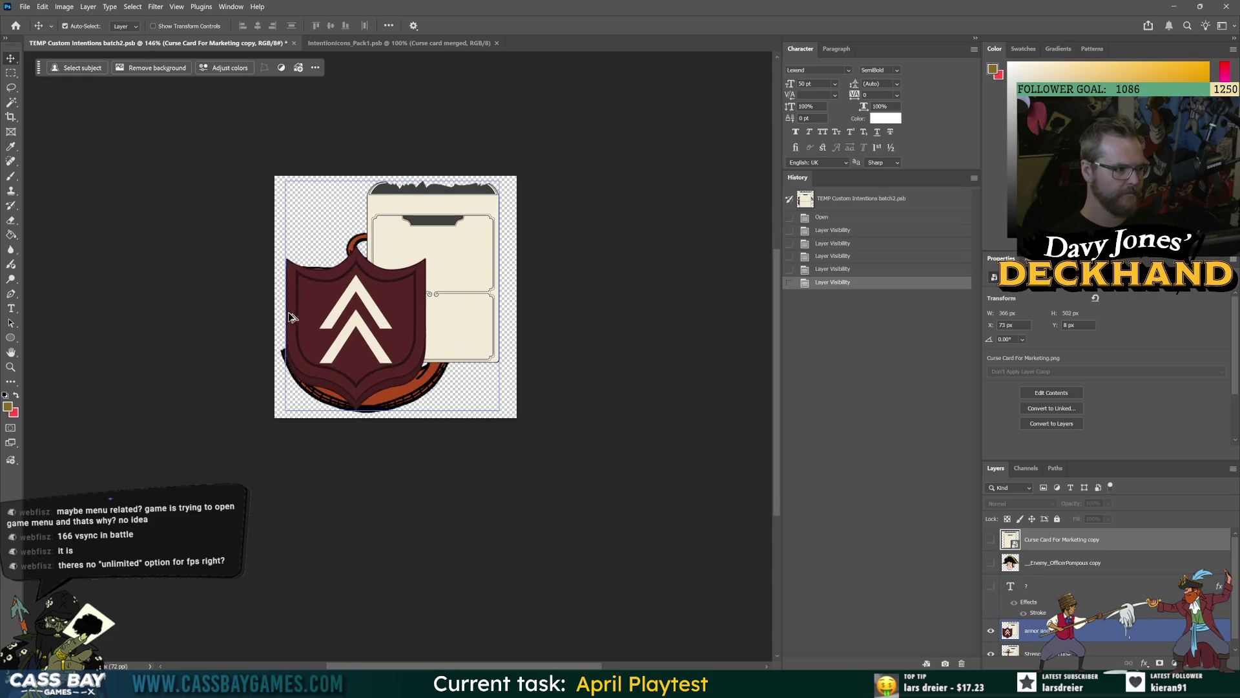
pyautogui.click(375, 325)
pyautogui.scroll(-1, 1004, 637)
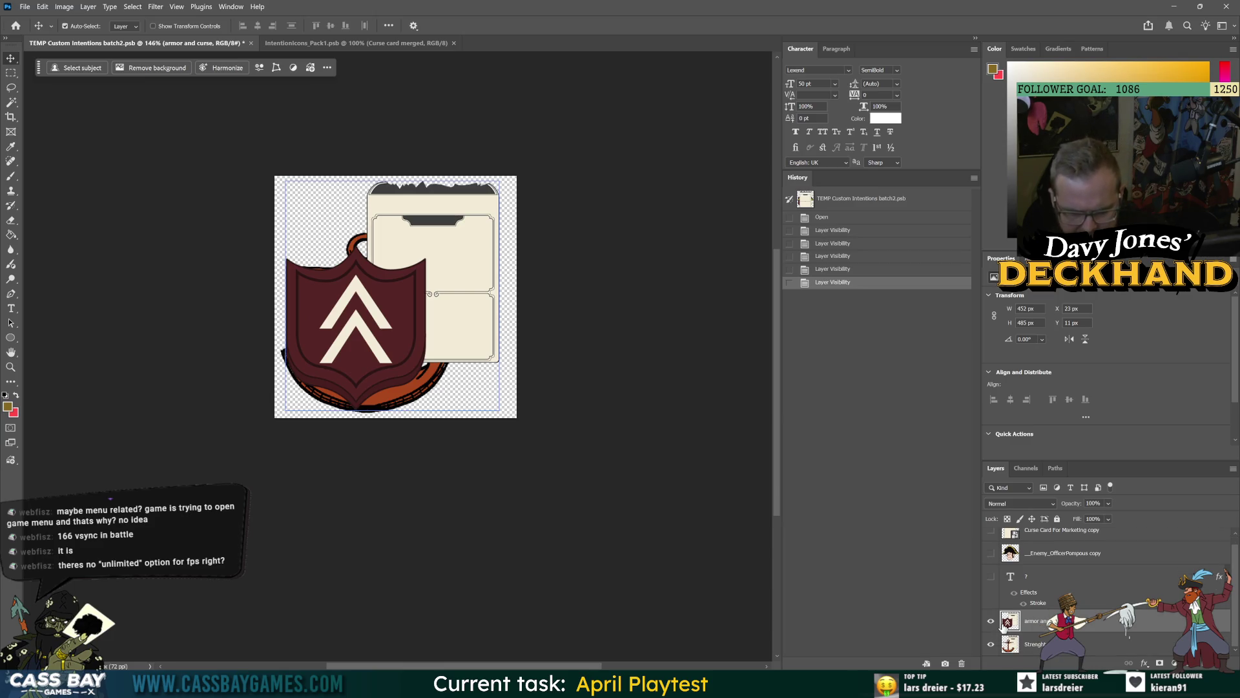
pyautogui.click(1042, 642)
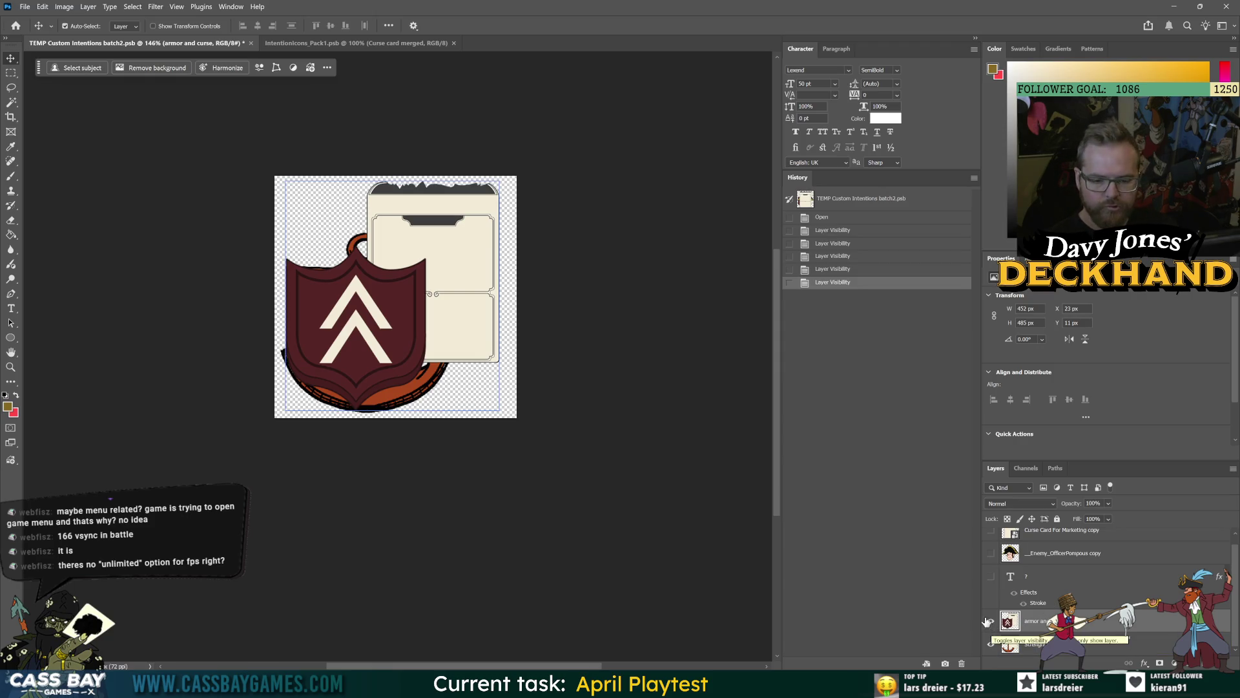
pyautogui.moveTo(991, 620); pyautogui.dragTo(991, 644)
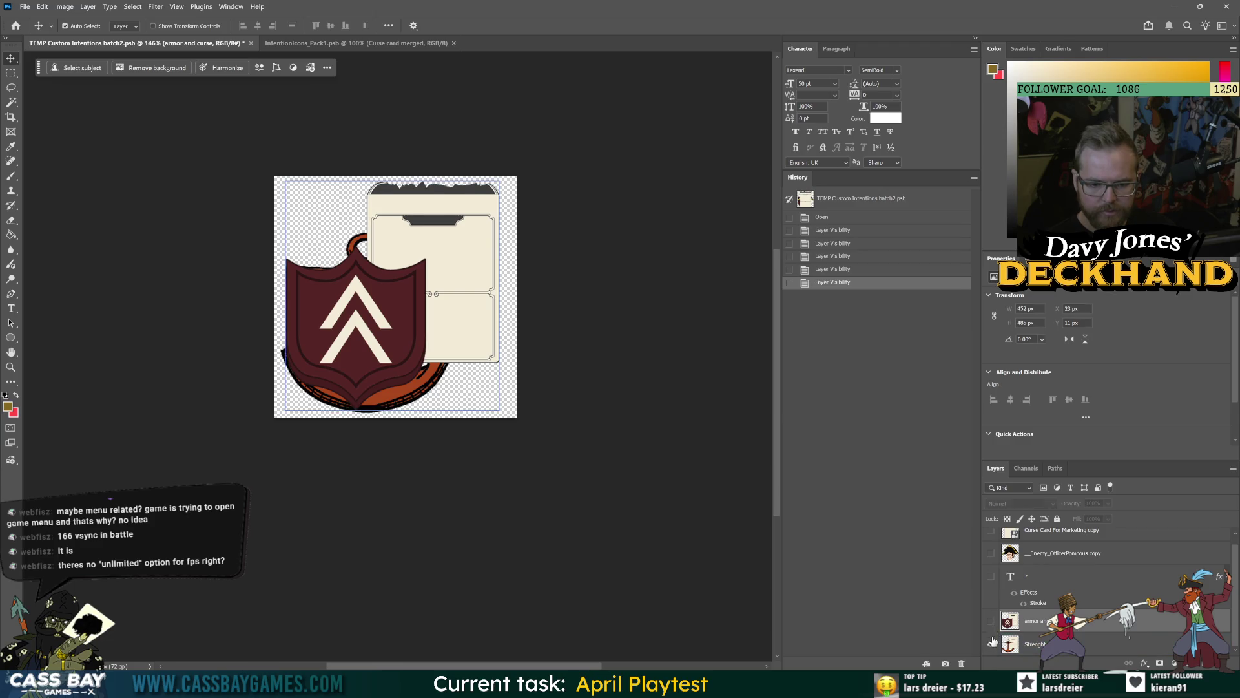
pyautogui.click(420, 352)
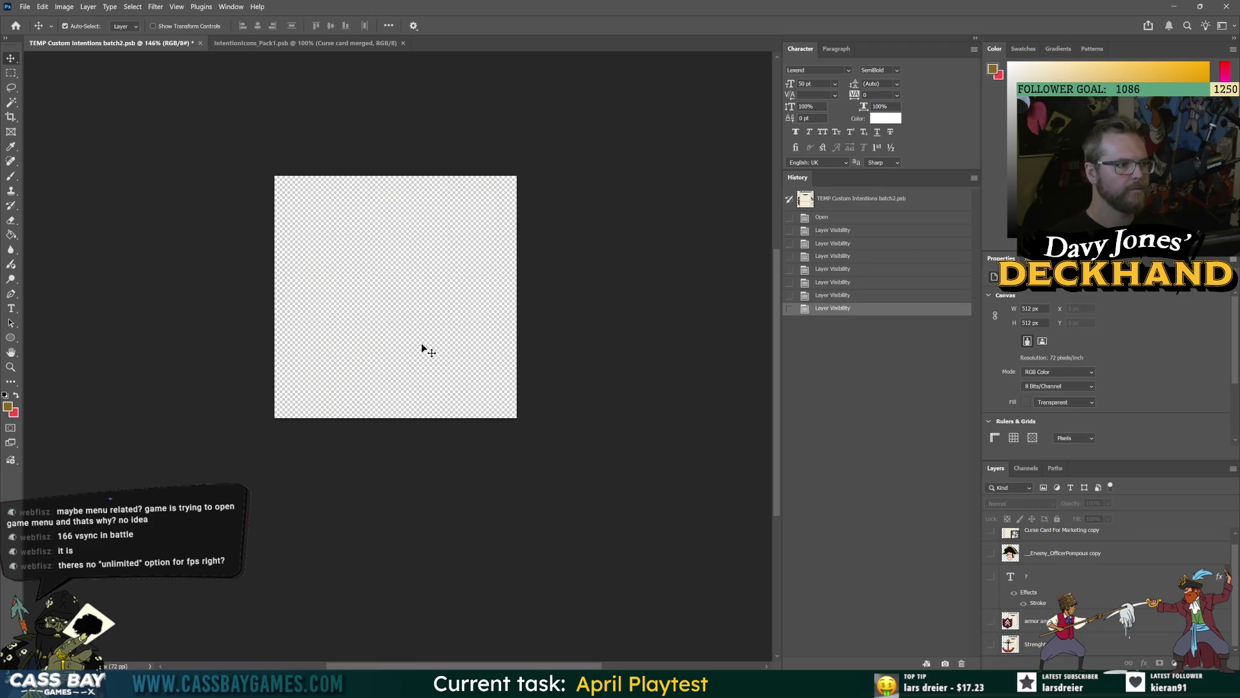
pyautogui.hotkey('ctrl', 'z')
pyautogui.hotkey('ctrl', 'z')
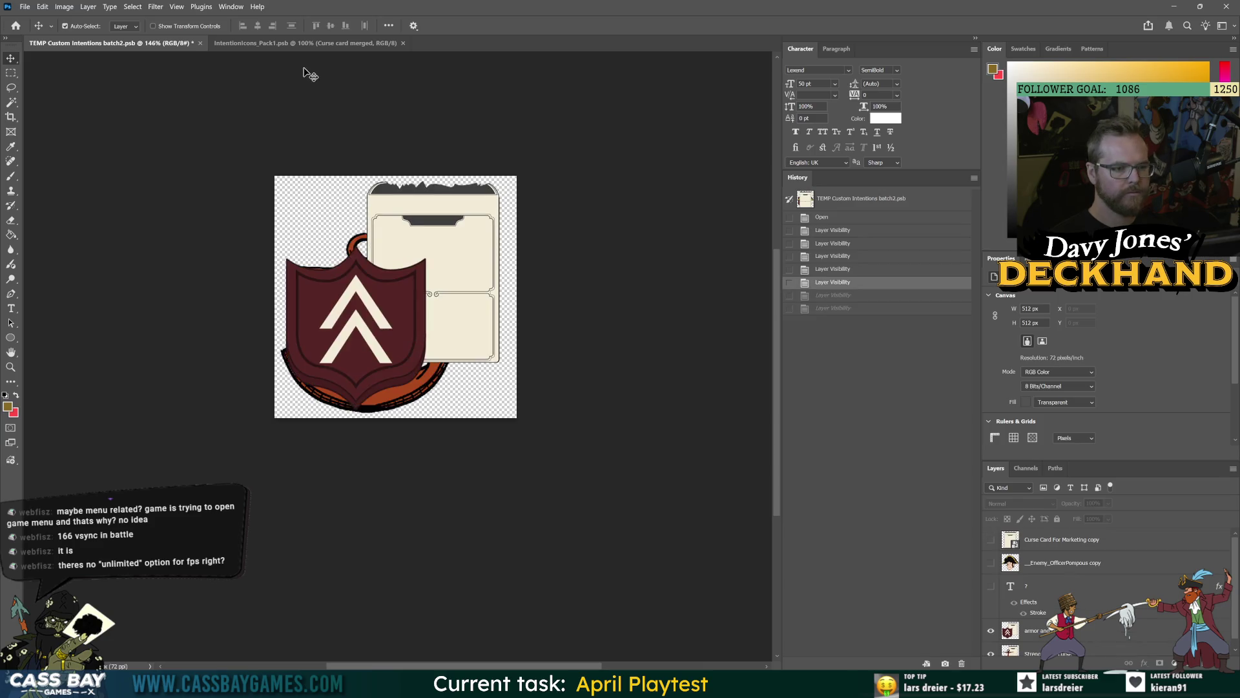
# Step: Back in Unity, reveal IntentionIcons_Pack1 in Explorer, then close the folder window
pyautogui.hotkey('alt', 'Tab')
pyautogui.press('Escape')
pyautogui.hotkey('alt', 'Tab')
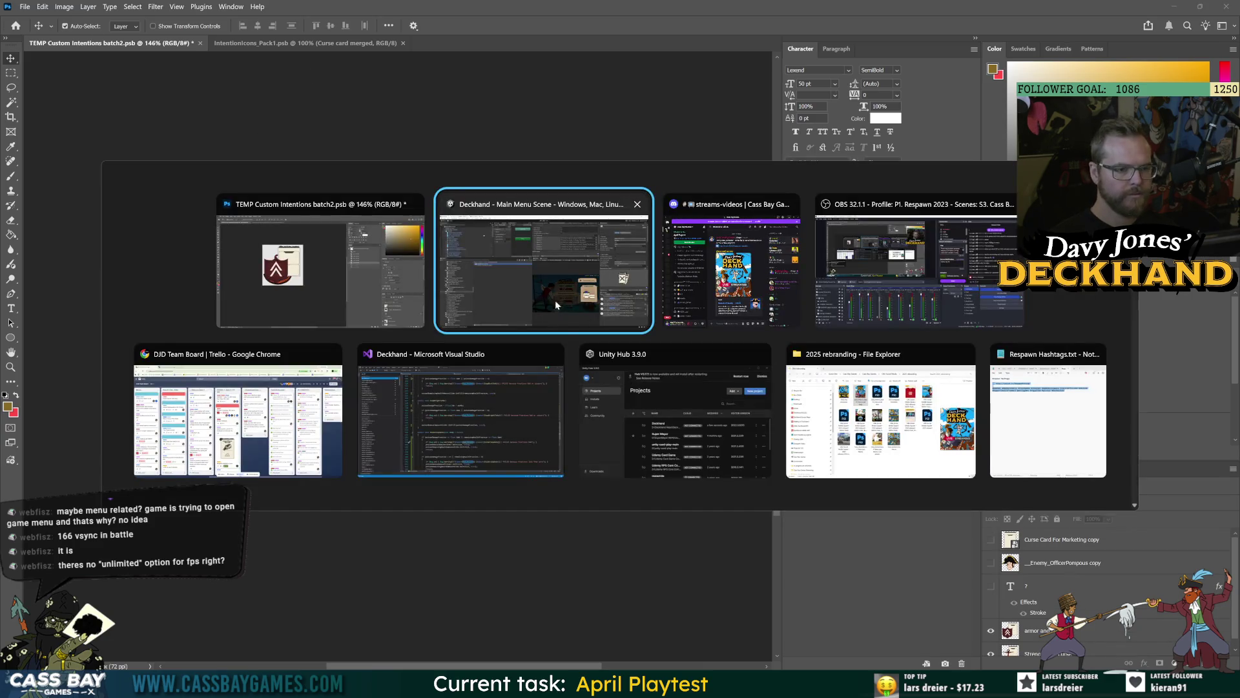
pyautogui.click(462, 293)
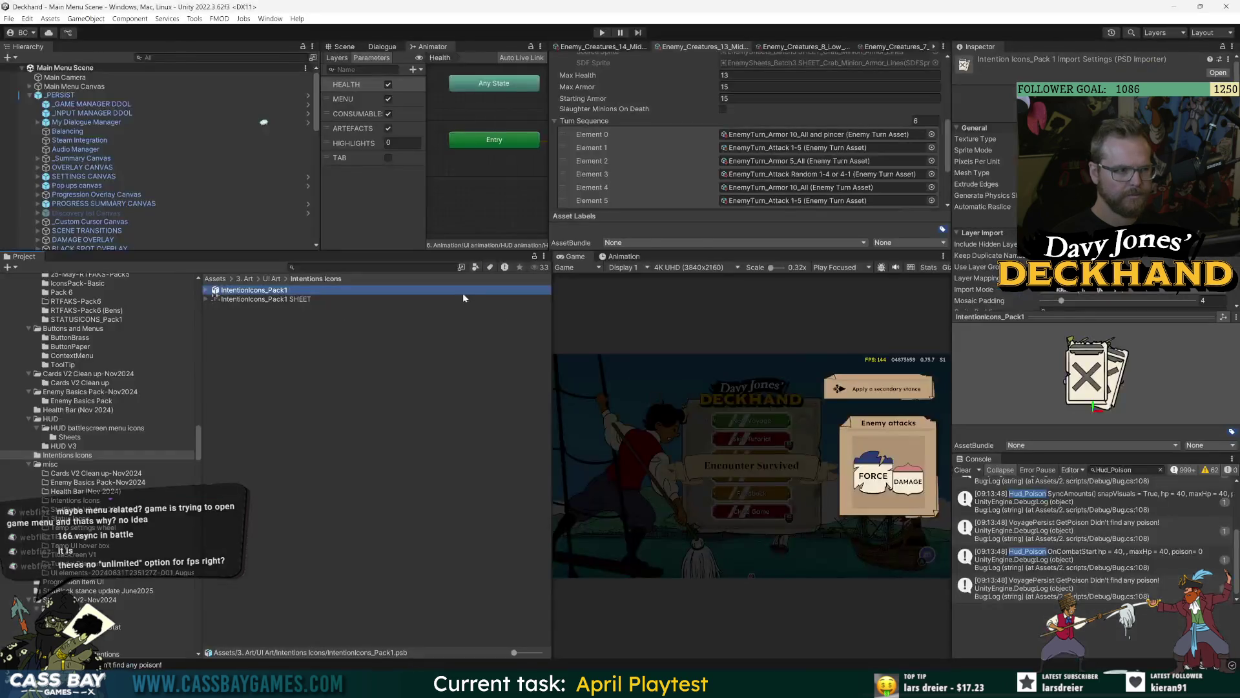
pyautogui.rightClick(264, 292)
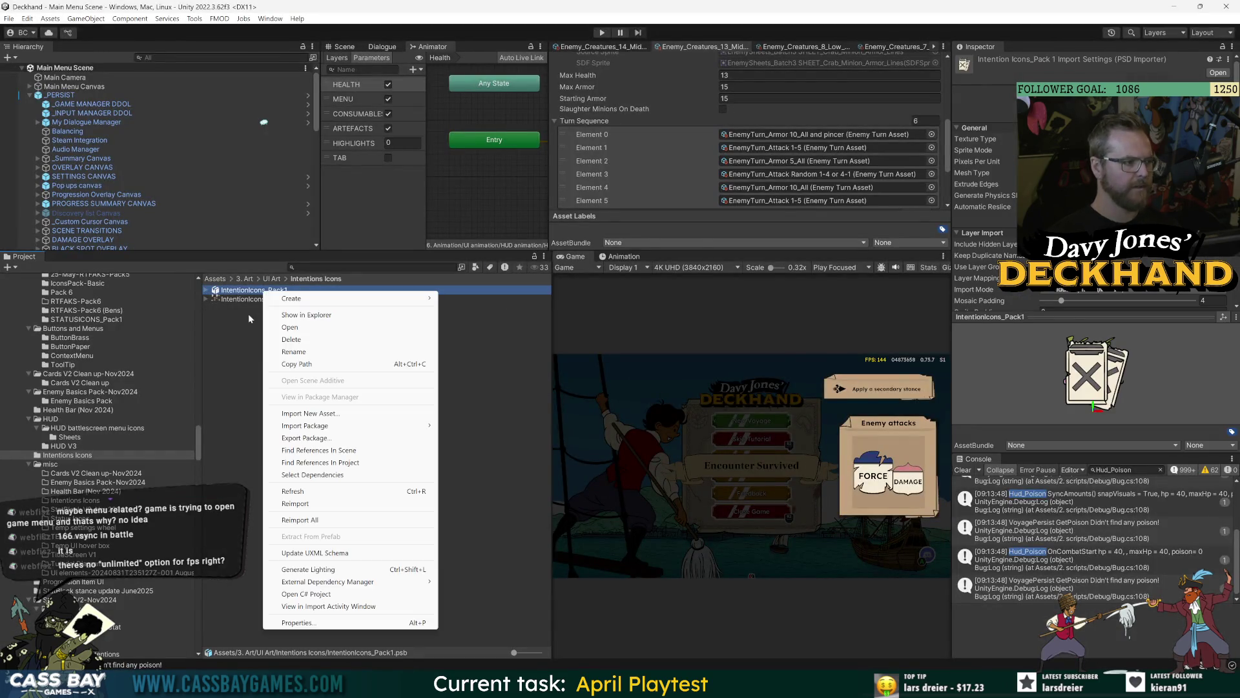
pyautogui.click(307, 315)
pyautogui.click(423, 245)
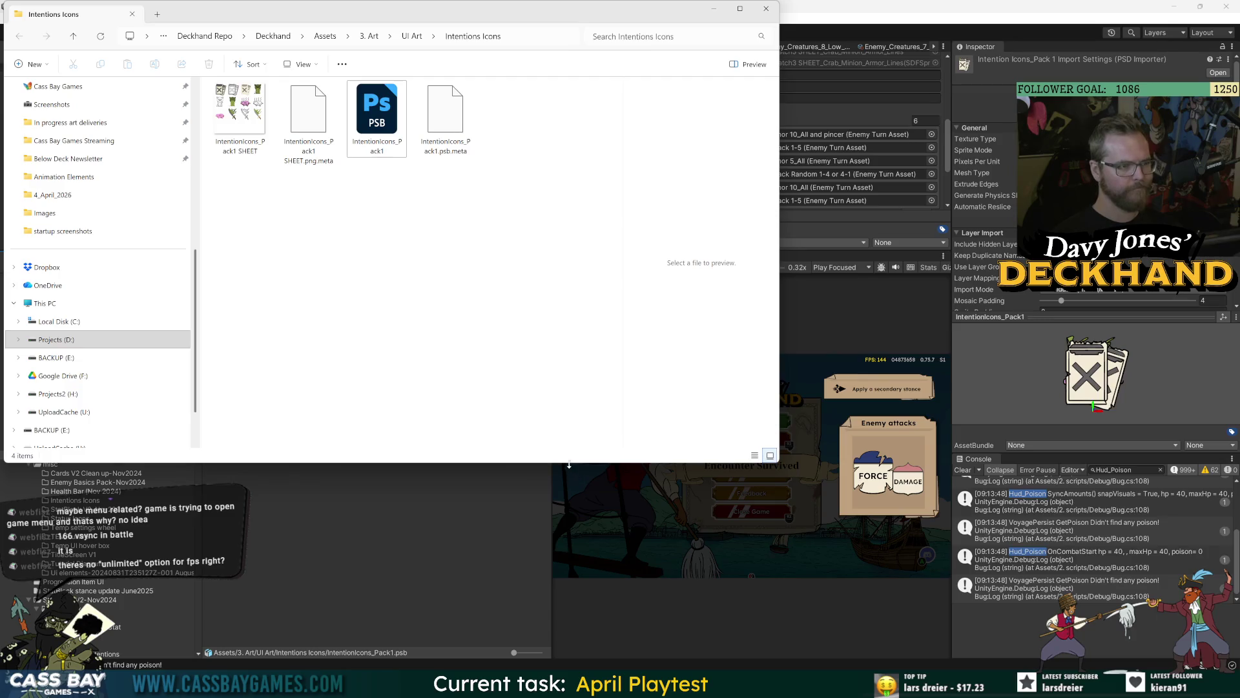
pyautogui.hotkey('alt', 'F4')
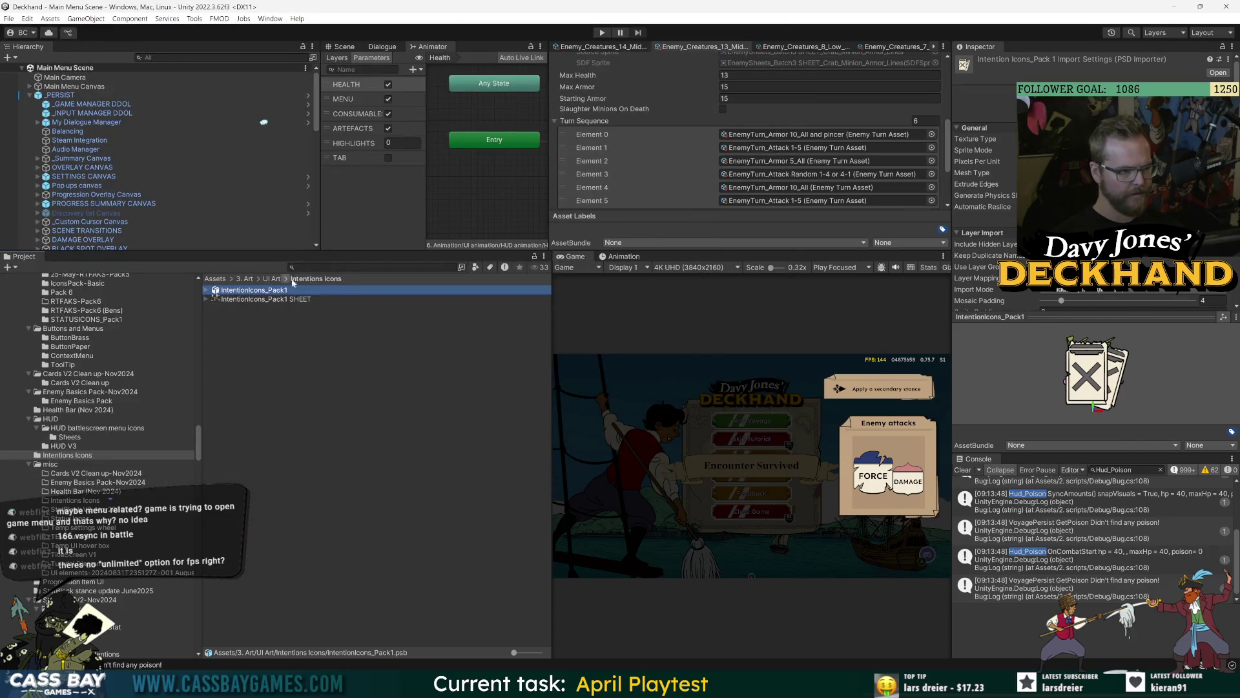
# Step: Follow the crab's first turn to the Generic_Curse and Armor All intention asset and open it
pyautogui.click(294, 267)
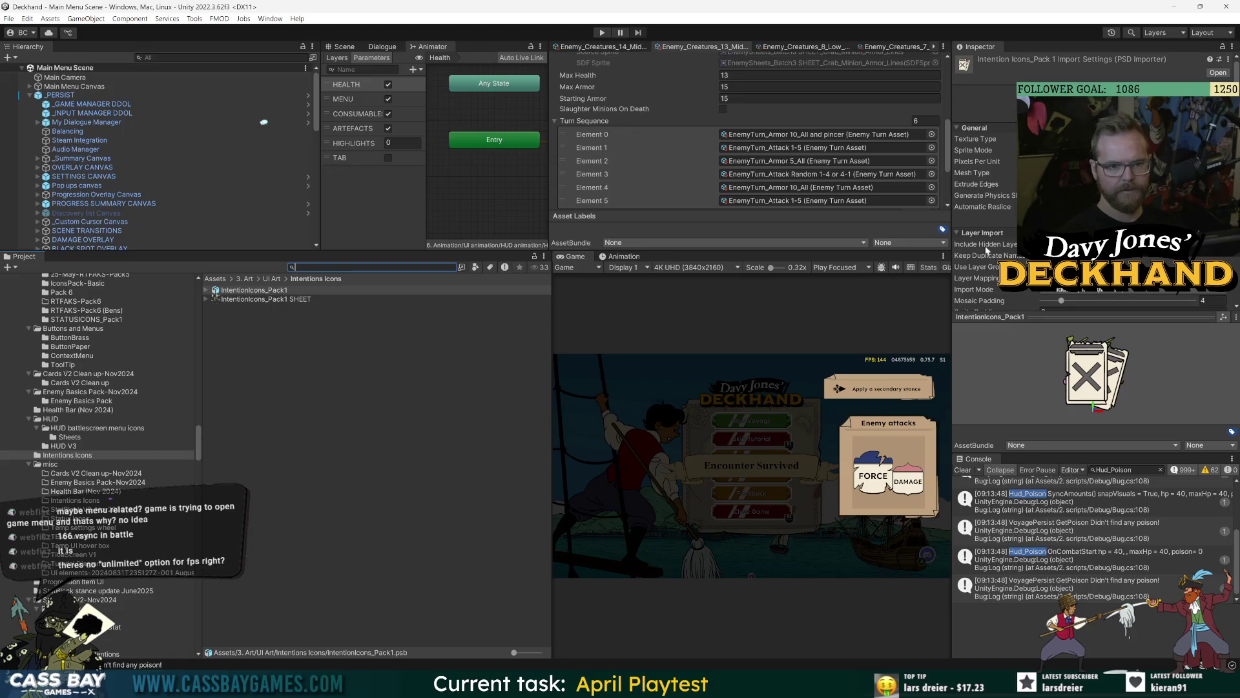
pyautogui.click(861, 136)
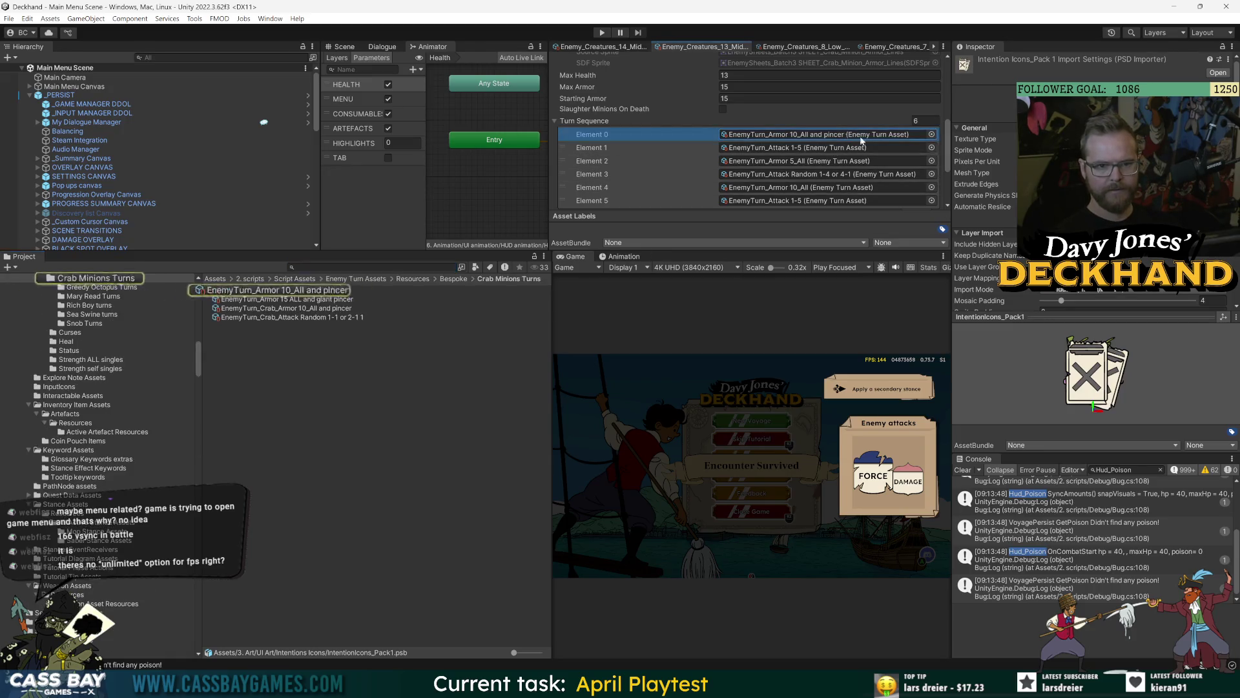
pyautogui.click(317, 291)
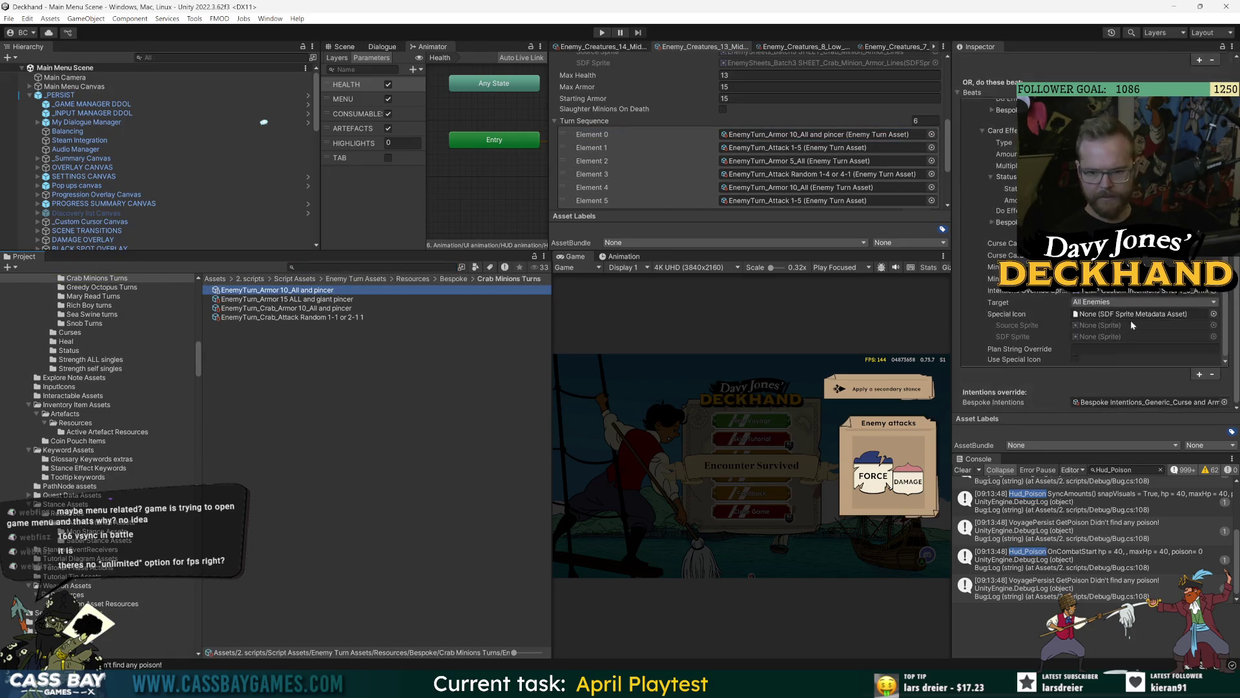
pyautogui.doubleClick(1118, 401)
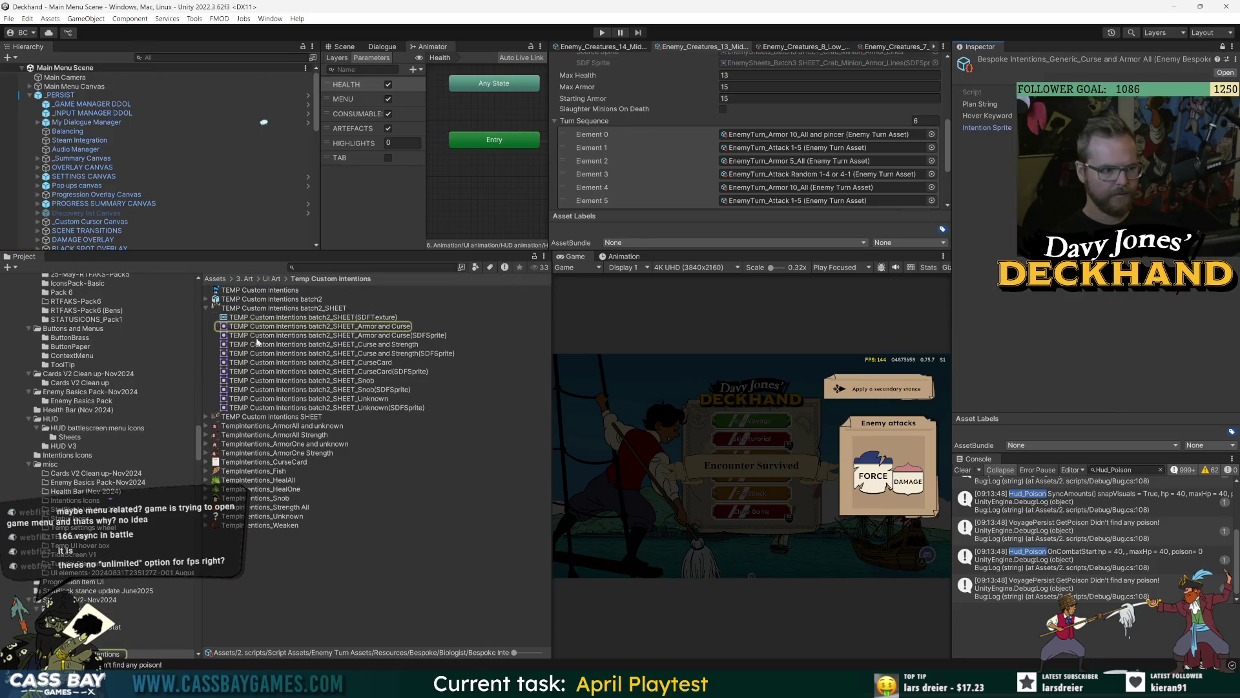
# Step: Ping the intention's sprite and reveal the TEMP Custom Intentions batch2 file in Explorer
pyautogui.click(239, 308)
pyautogui.click(269, 300)
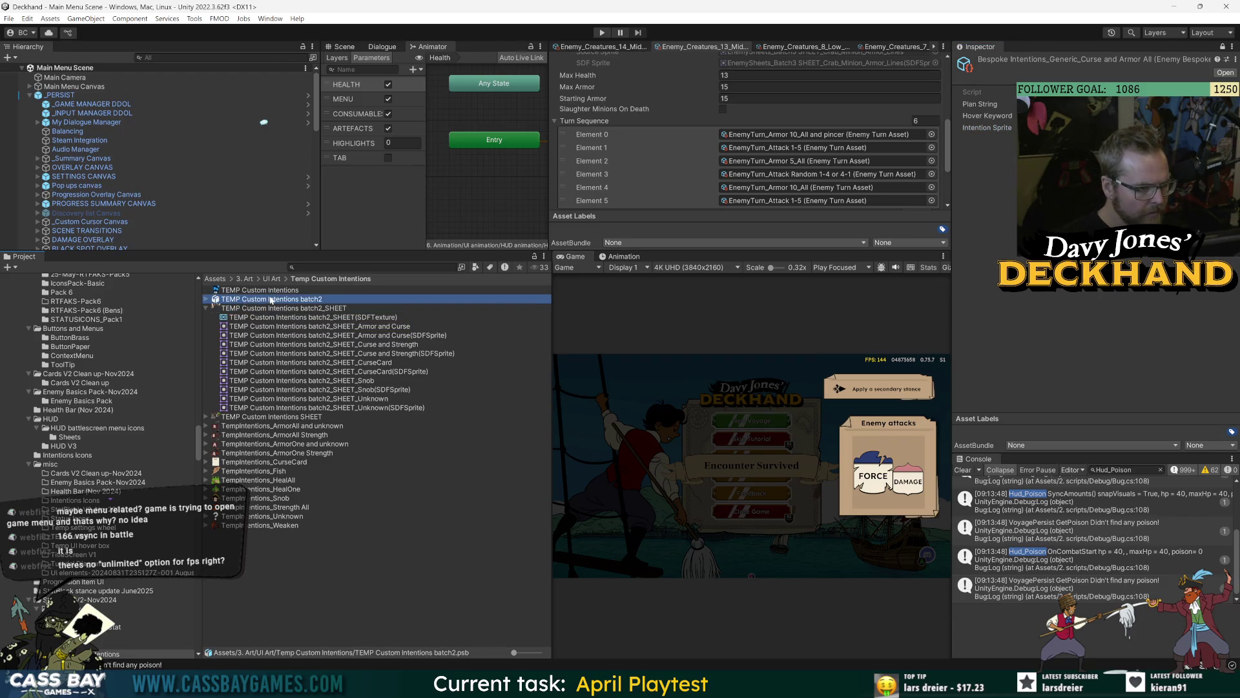
pyautogui.click(275, 309)
pyautogui.rightClick(261, 301)
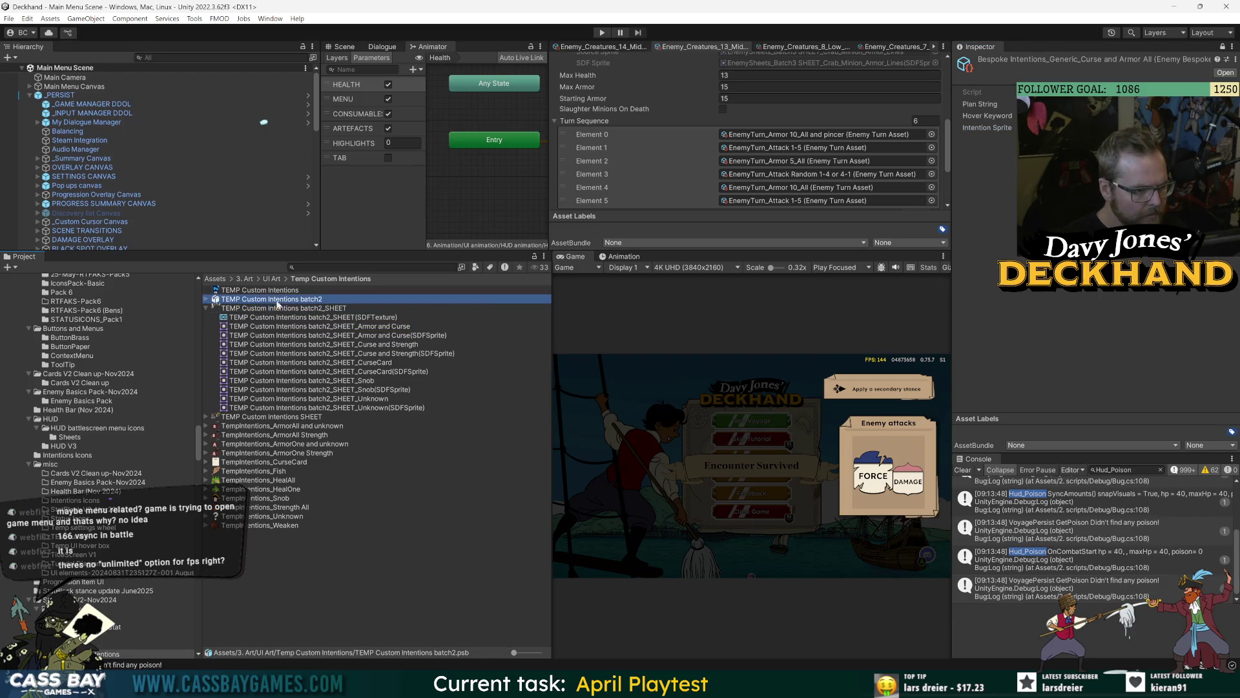
pyautogui.click(330, 325)
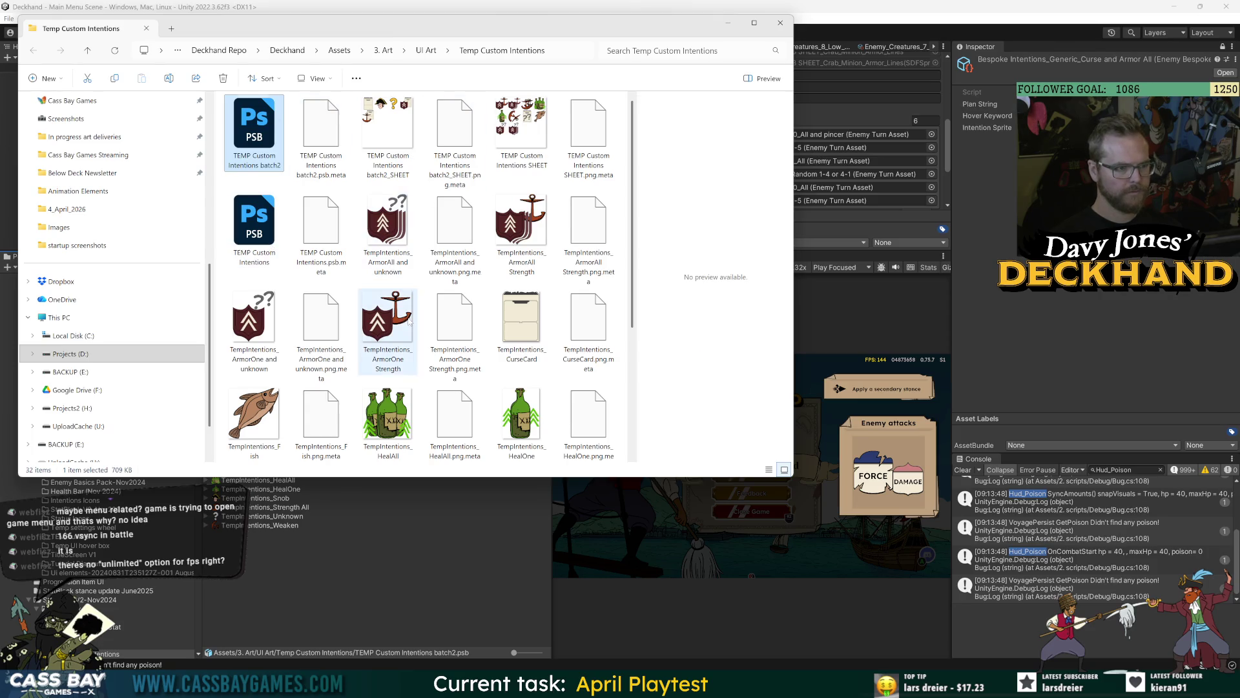
# Step: Preview the folder's icon files and open TEMP Custom Intentions.psb in Photoshop
pyautogui.click(387, 320)
pyautogui.click(387, 132)
pyautogui.click(254, 129)
pyautogui.click(258, 232)
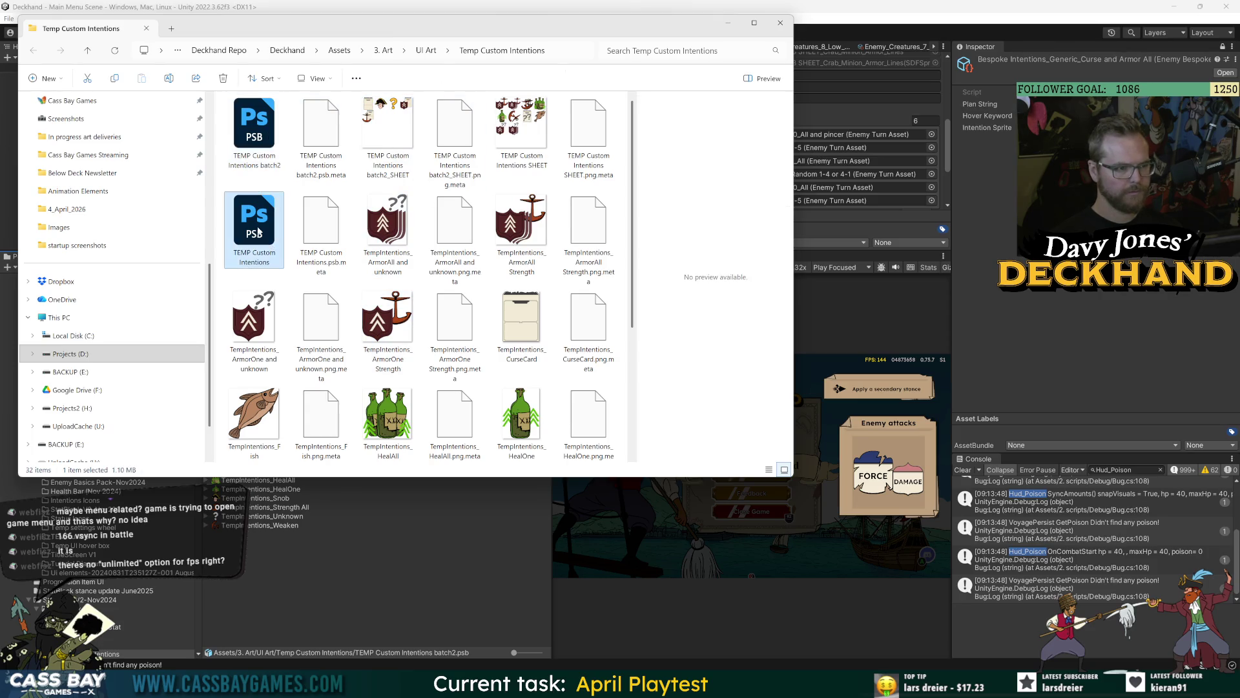
pyautogui.doubleClick(258, 224)
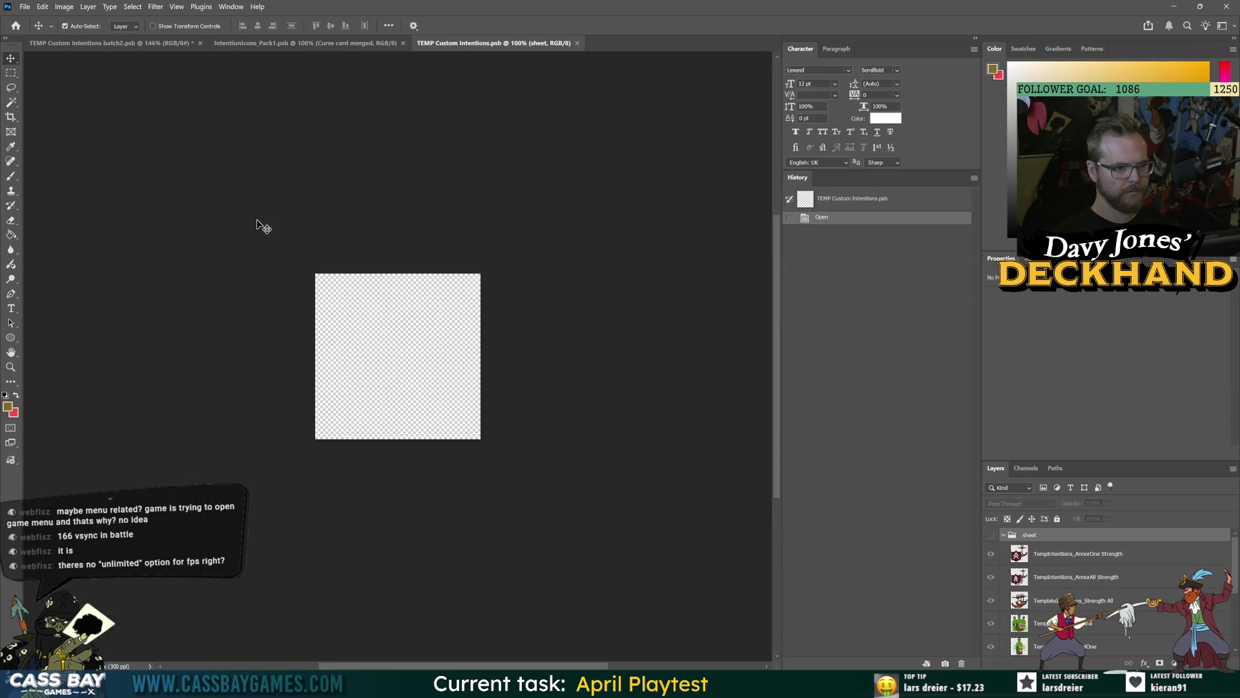
# Step: Select the ArmorOne layer, compare the IntentionIcons_Pack1 and batch2 documents, then return to Unity
pyautogui.click(1041, 638)
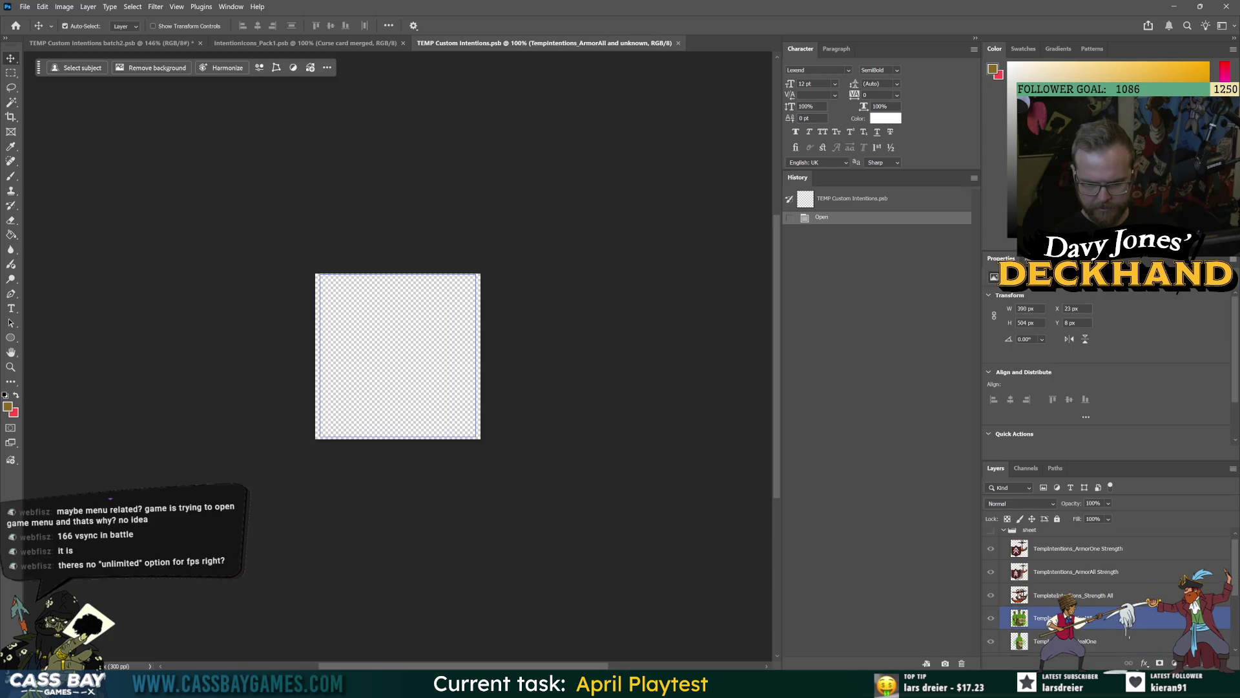
pyautogui.click(300, 44)
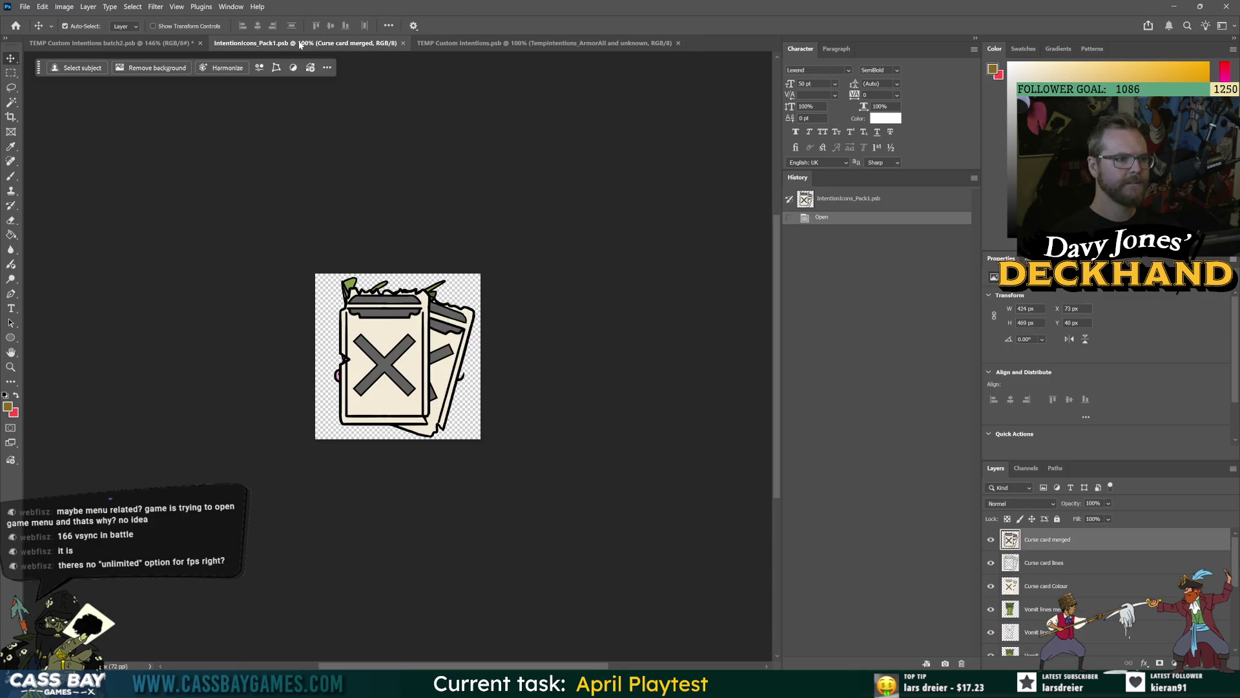
pyautogui.click(107, 44)
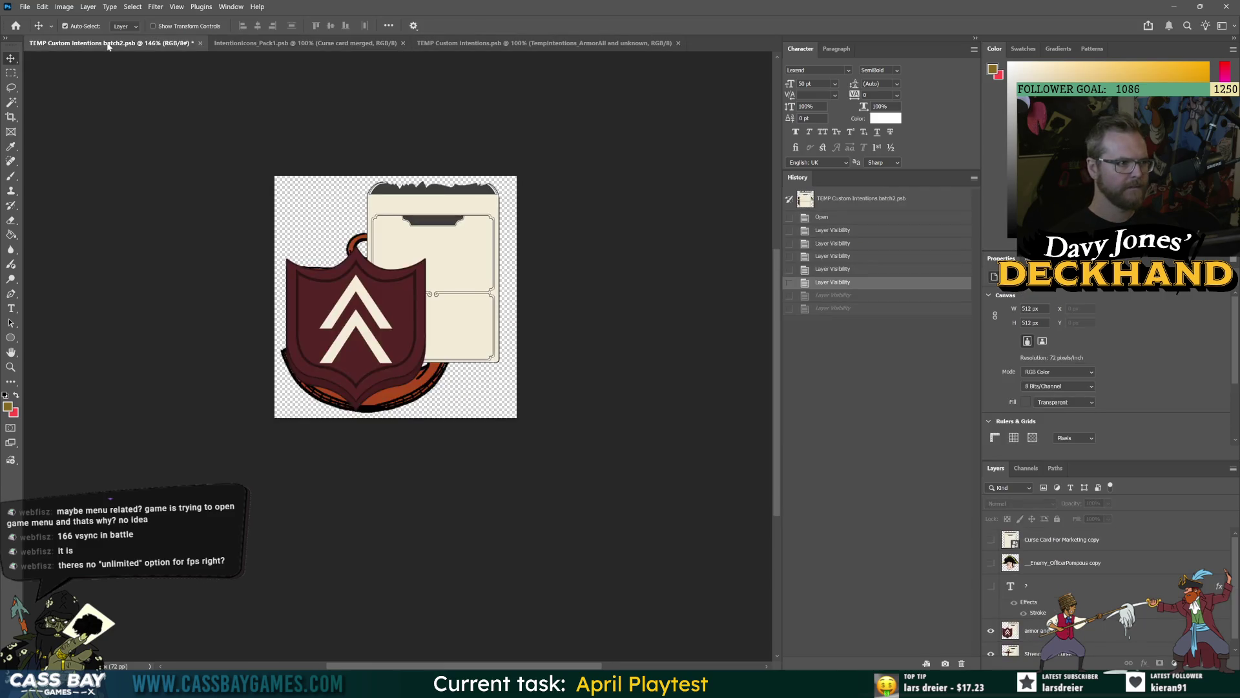
pyautogui.hotkey('alt', 'Tab')
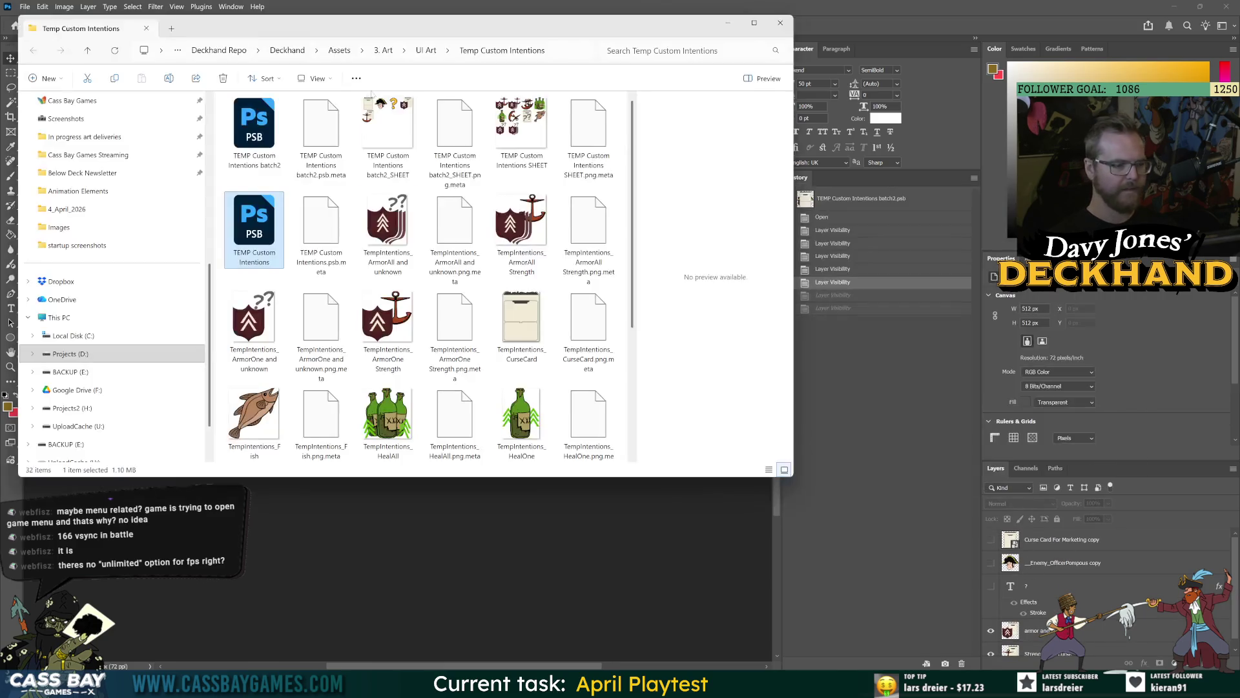
pyautogui.hotkey('alt', 'Tab')
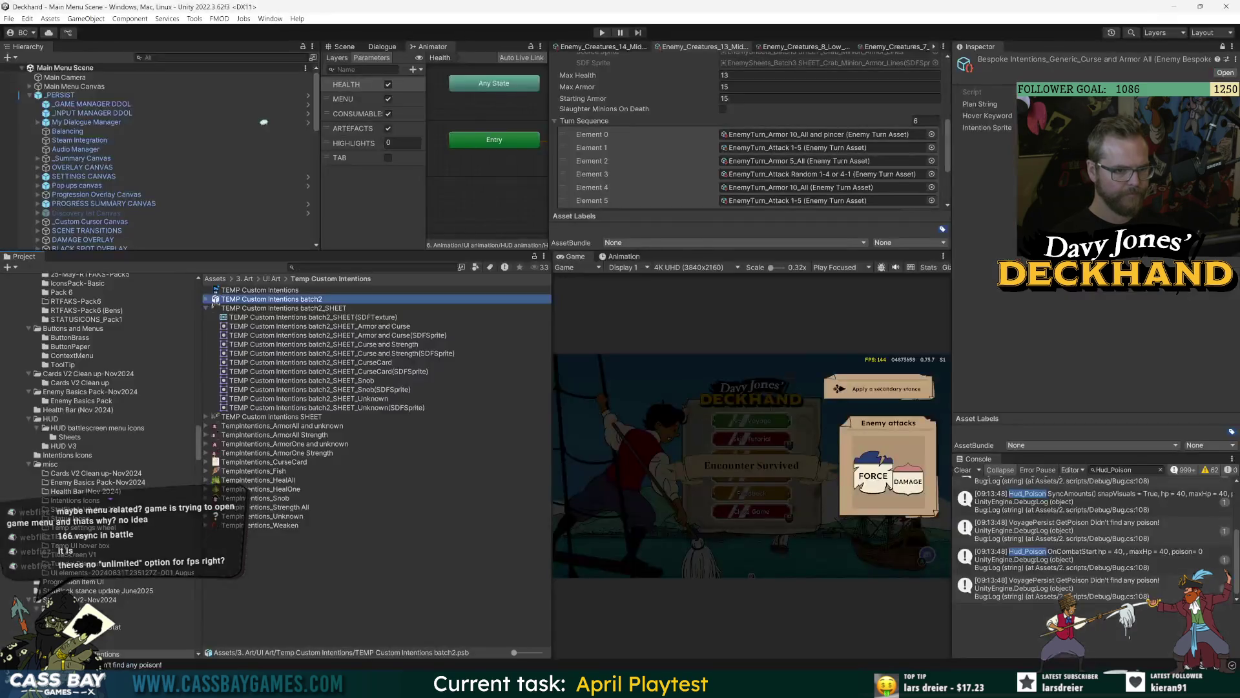
# Step: Check the ArmorAll and ArmorOne Strength icons, then expand the SHEET's sprites like SHEET_5_Weaken
pyautogui.click(233, 427)
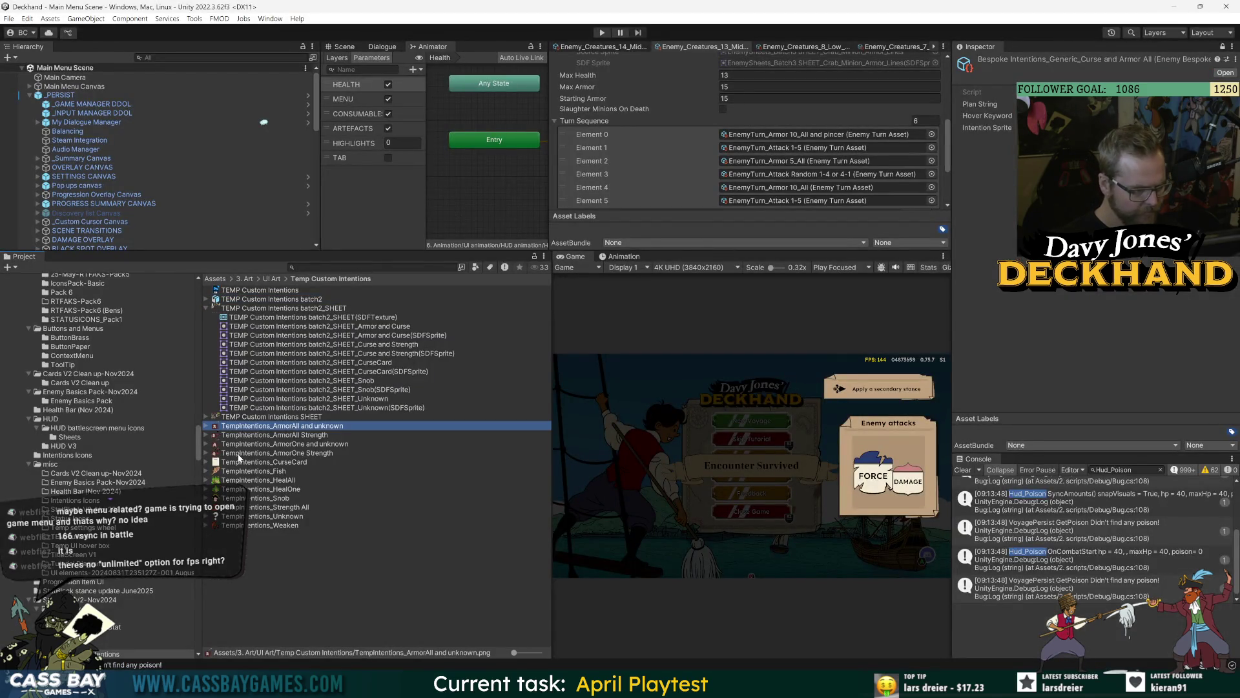
pyautogui.click(238, 454)
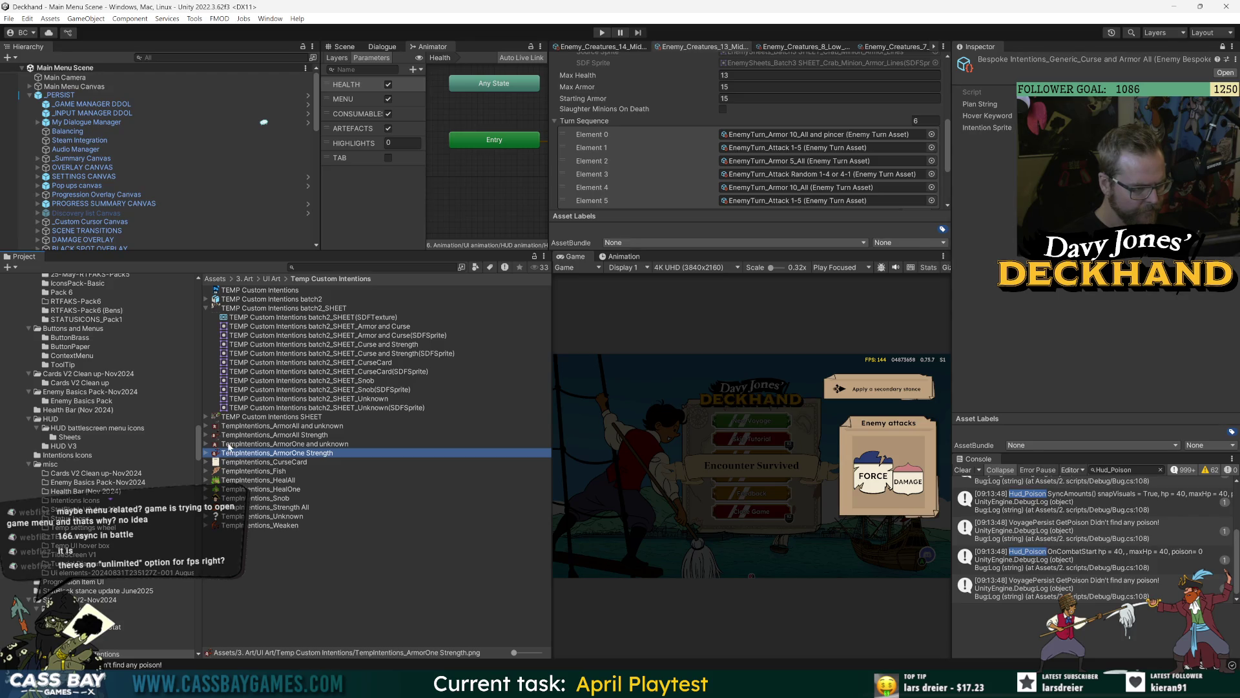
pyautogui.click(248, 427)
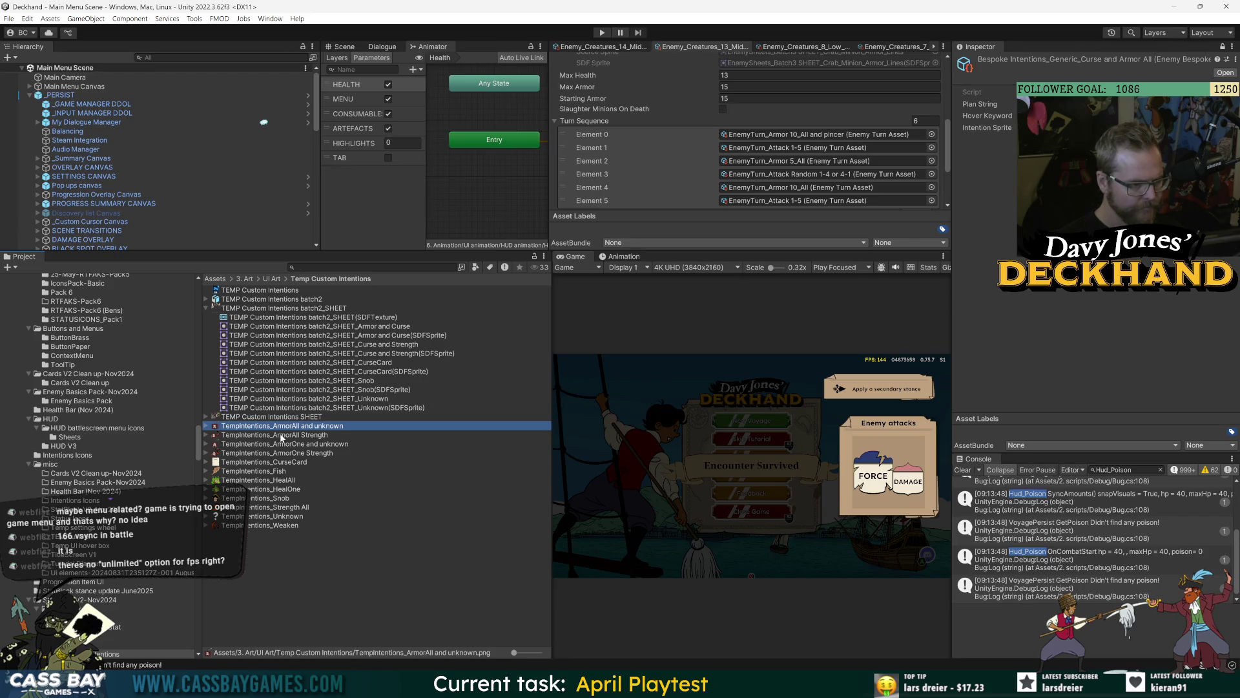
pyautogui.click(206, 417)
pyautogui.click(365, 471)
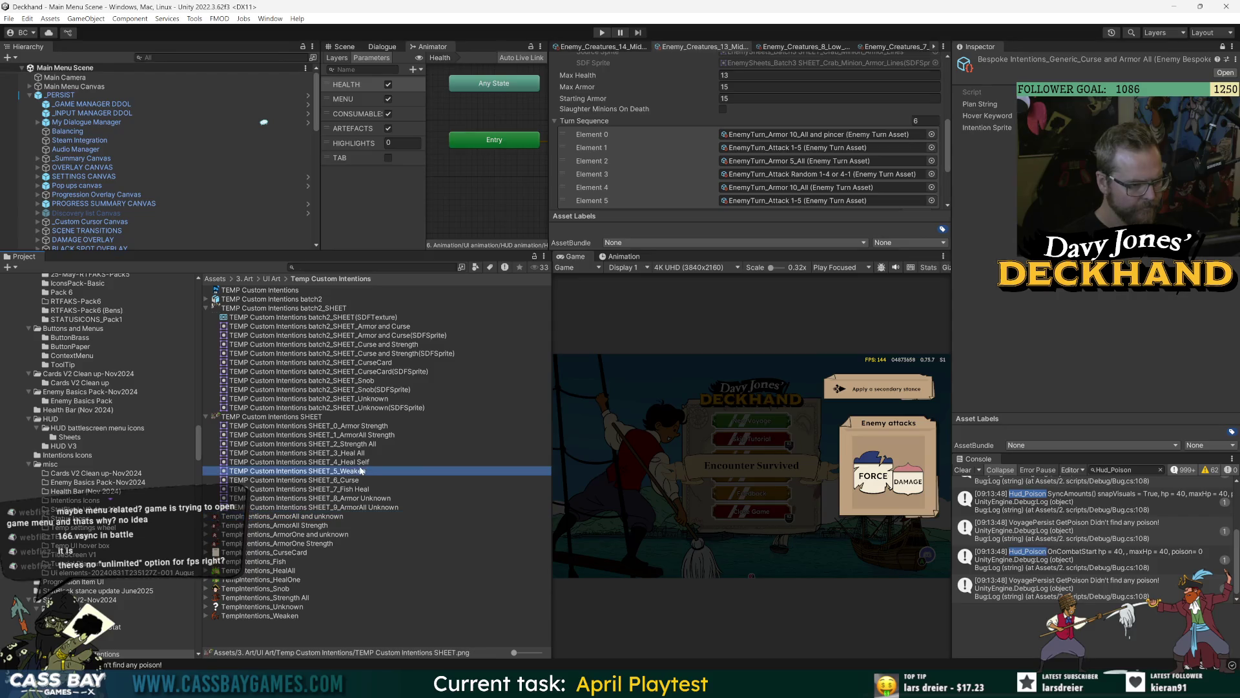
pyautogui.click(365, 489)
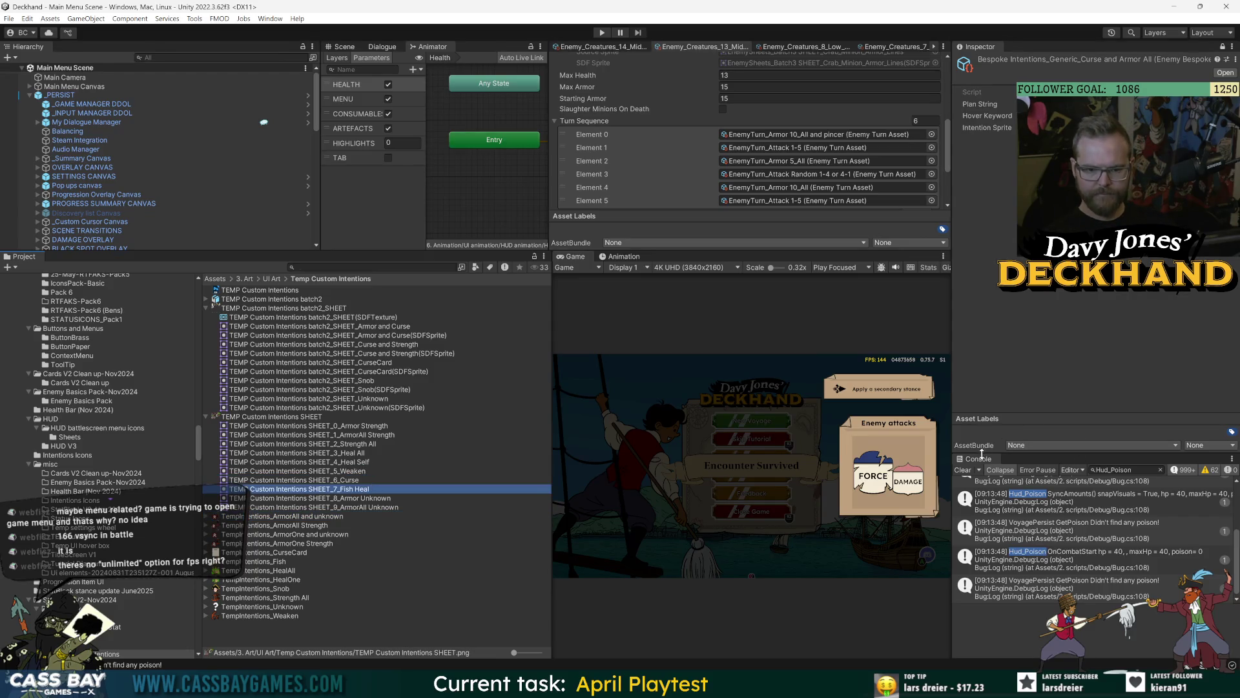
# Step: Reveal TEMP Custom Intentions SHEET in Explorer and go up to the UI Art folder
pyautogui.click(242, 418)
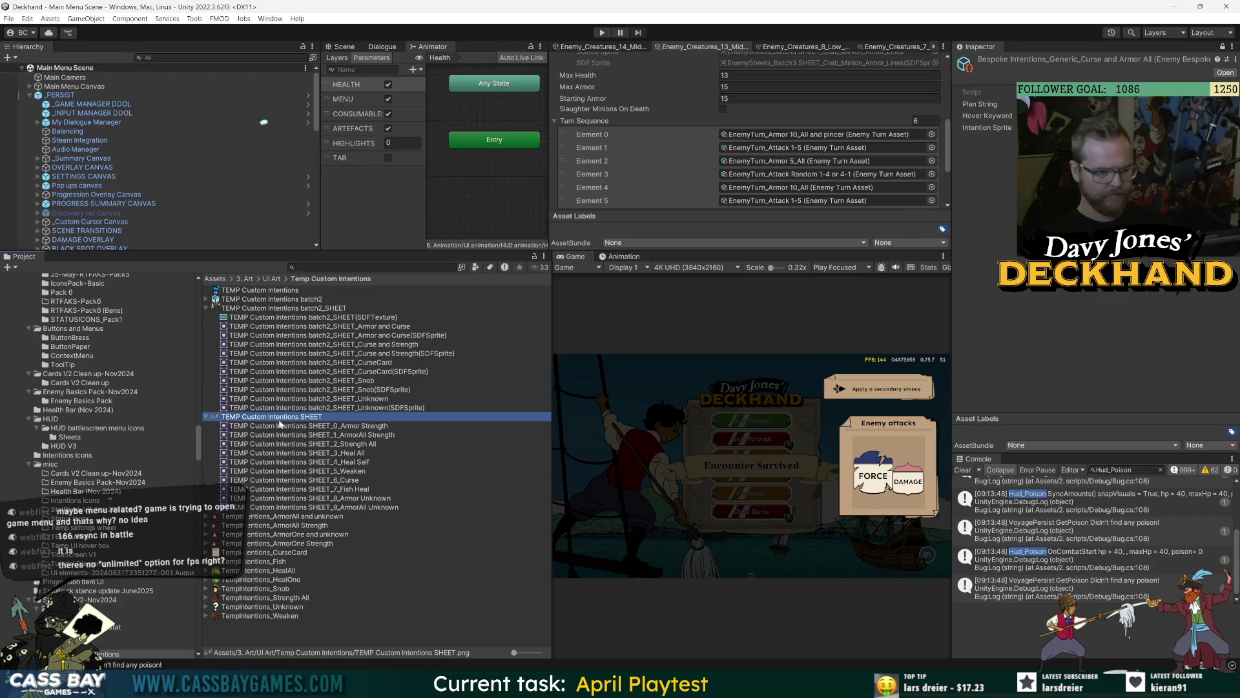
pyautogui.rightClick(280, 421)
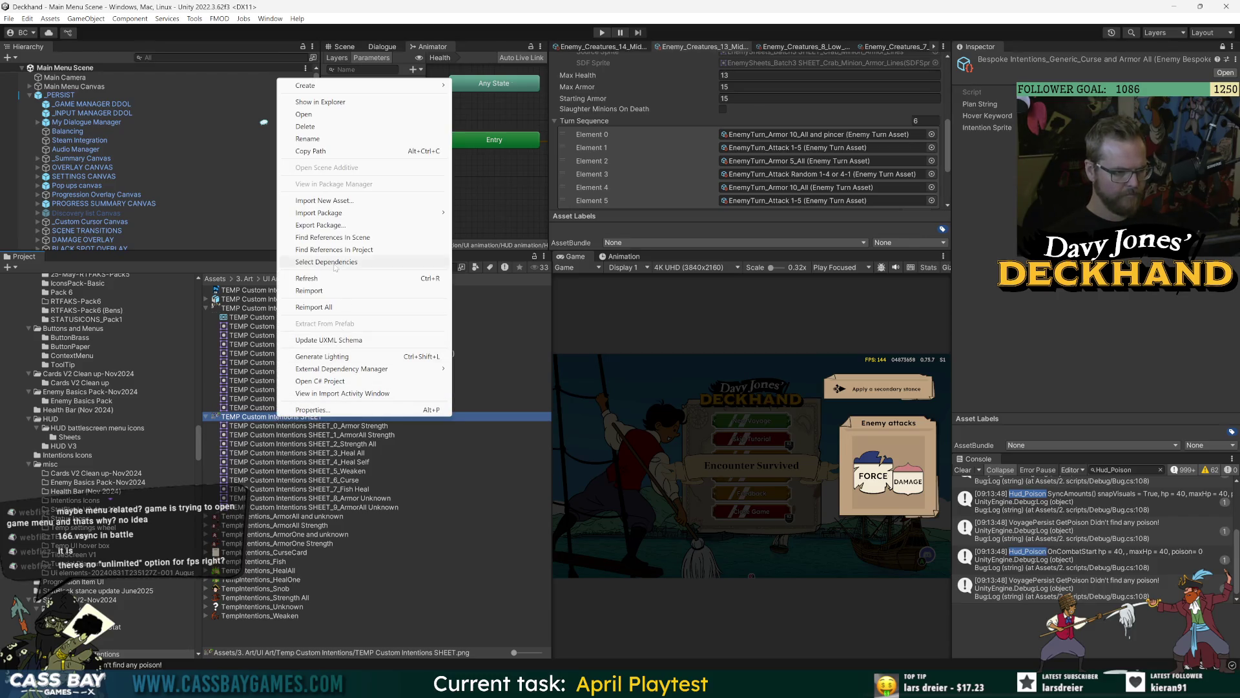
pyautogui.click(320, 101)
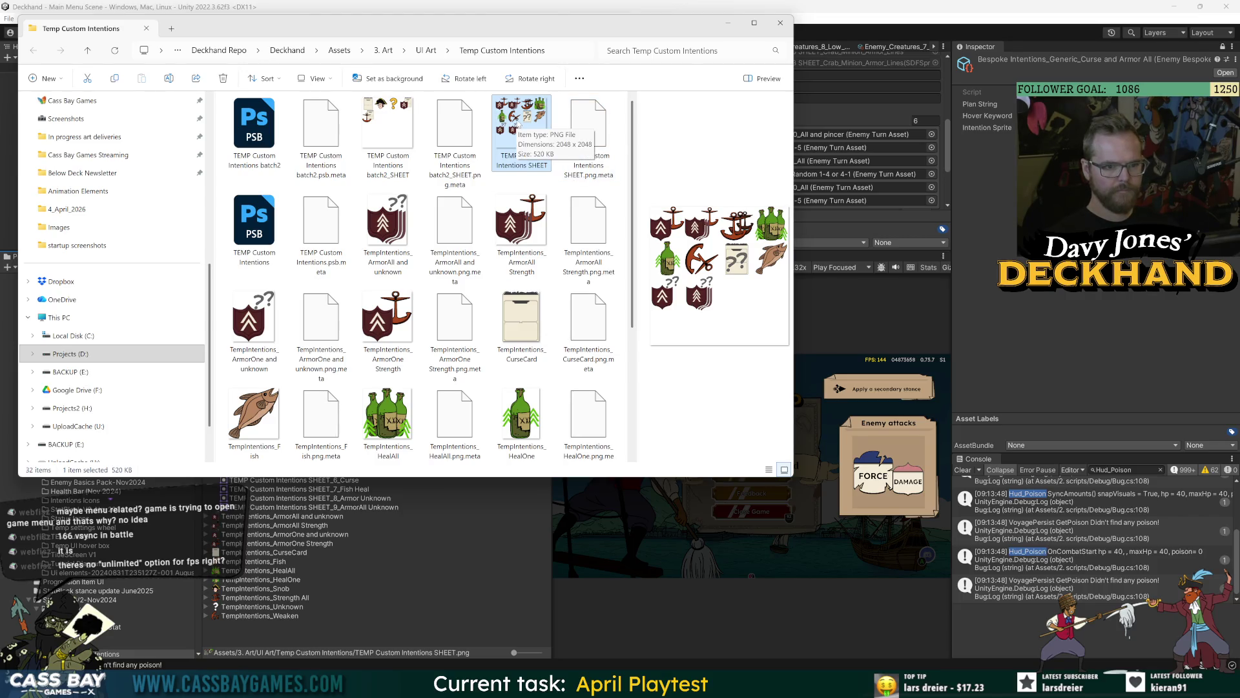
pyautogui.scroll(-3, 462, 459)
pyautogui.scroll(3, 464, 457)
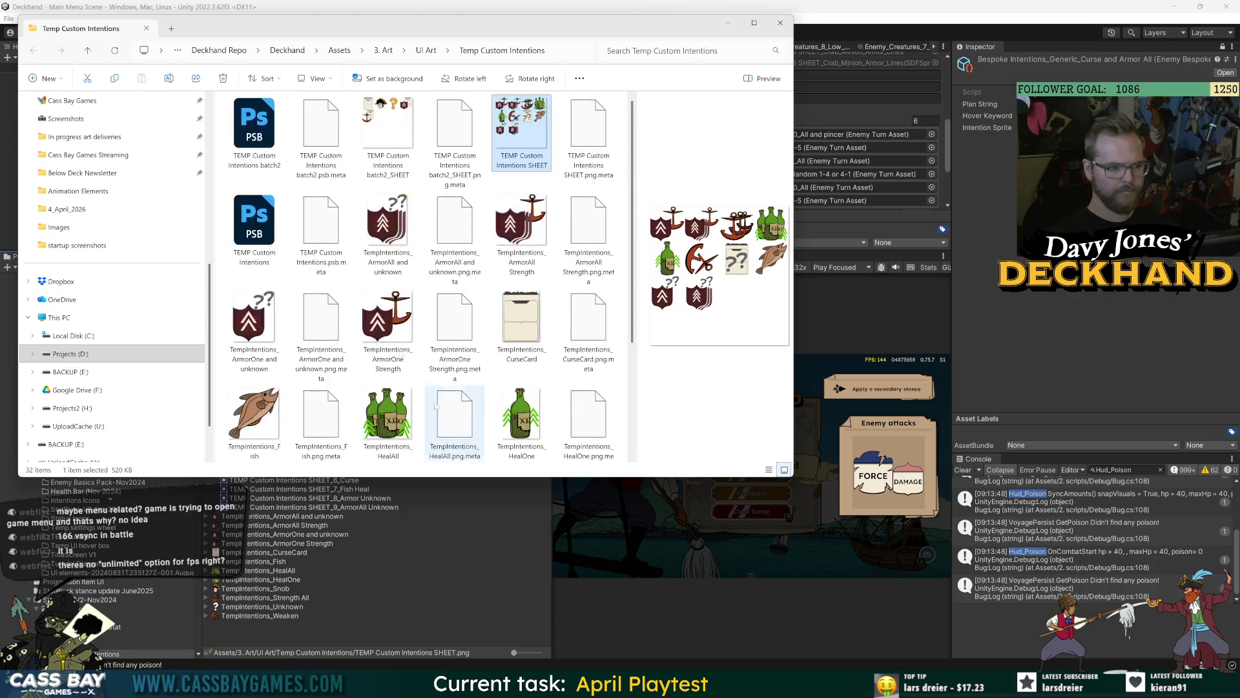
pyautogui.click(434, 53)
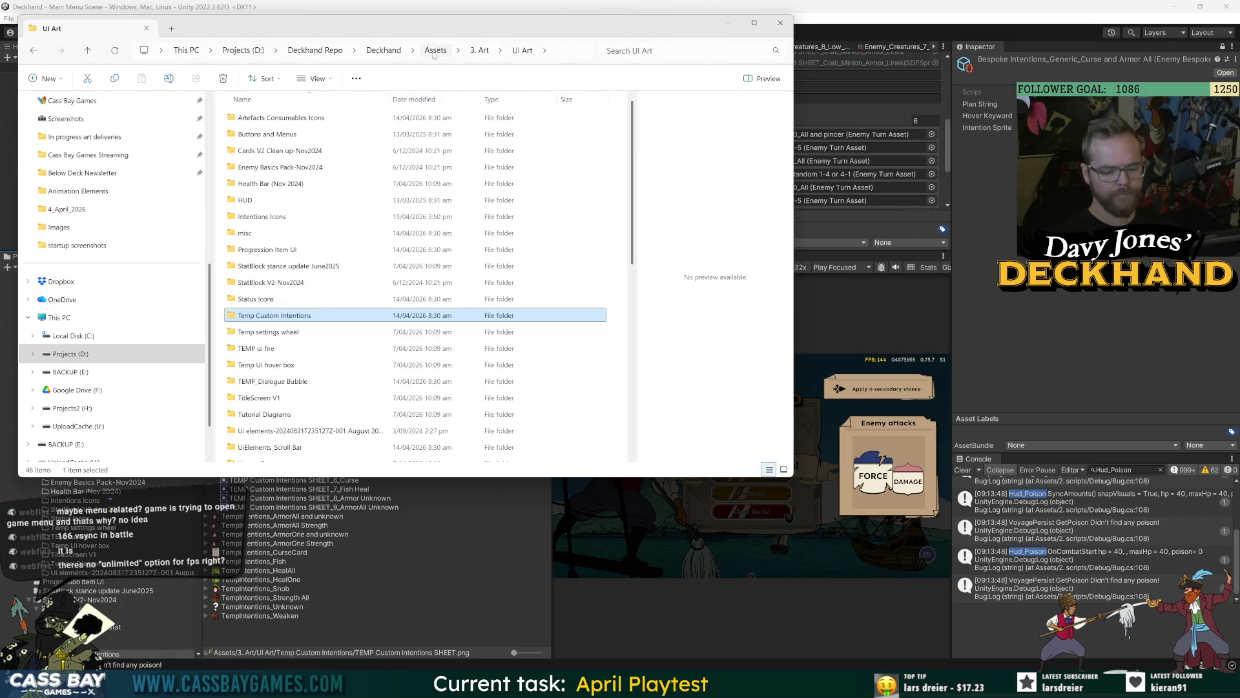